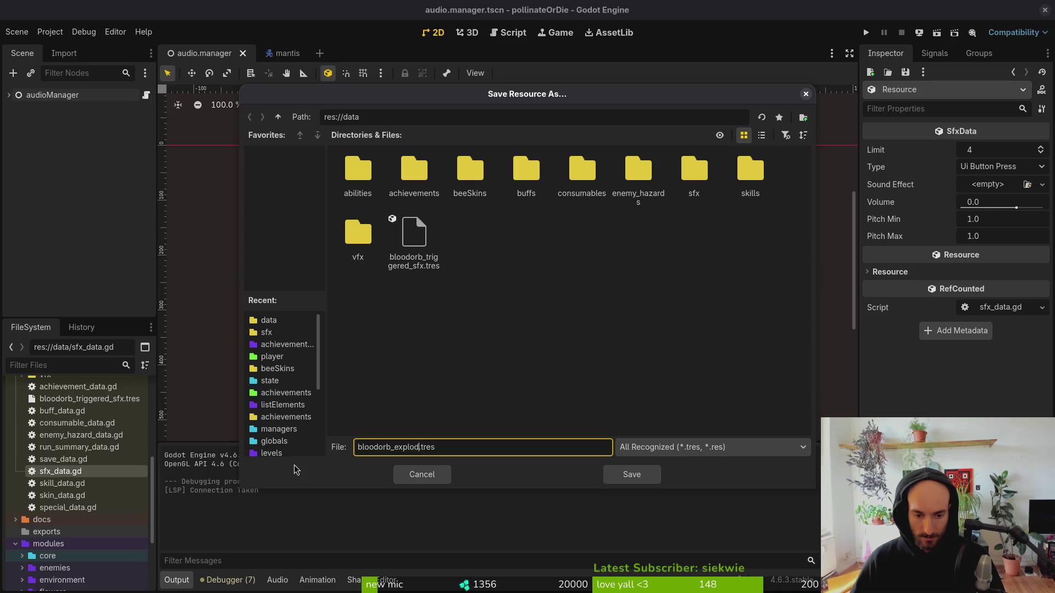
Save bloodorb_explode_sfx.tres and start a new SfxData resource in the data folder.
{"action": "key", "text": "Return"}
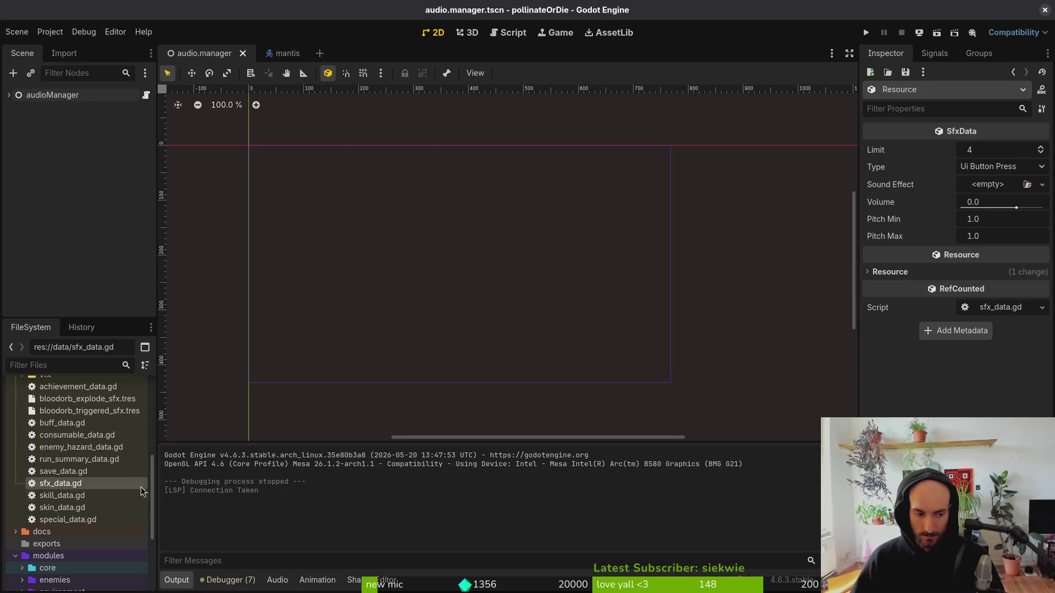
{"action": "right_click", "coordinate": [133, 483]}
{"action": "mouse_move", "coordinate": [296, 427]}
{"action": "left_click", "coordinate": [400, 464]}
{"action": "type", "text": "sf"}
{"action": "key", "text": "Return"}
Save the new resource as bloodorb_dashed_sfx.tres and show the window overview.
{"action": "type", "text": "bloodorb_dase.tres"}
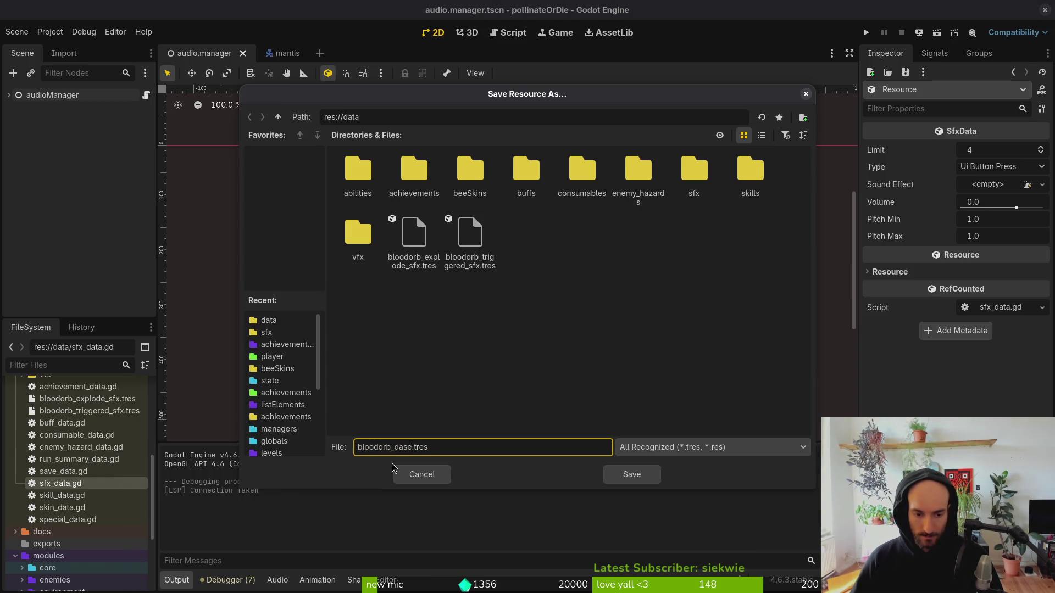
{"action": "key", "text": "BackSpace"}
{"action": "type", "text": "hed_sfx"}
{"action": "key", "text": "Return"}
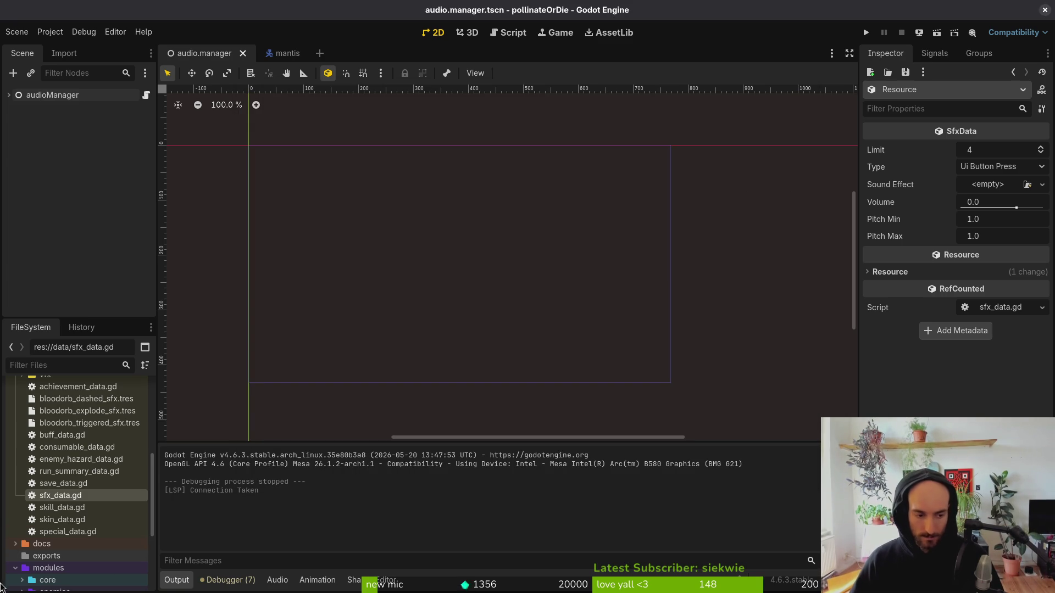
{"action": "key", "text": "super+o"}
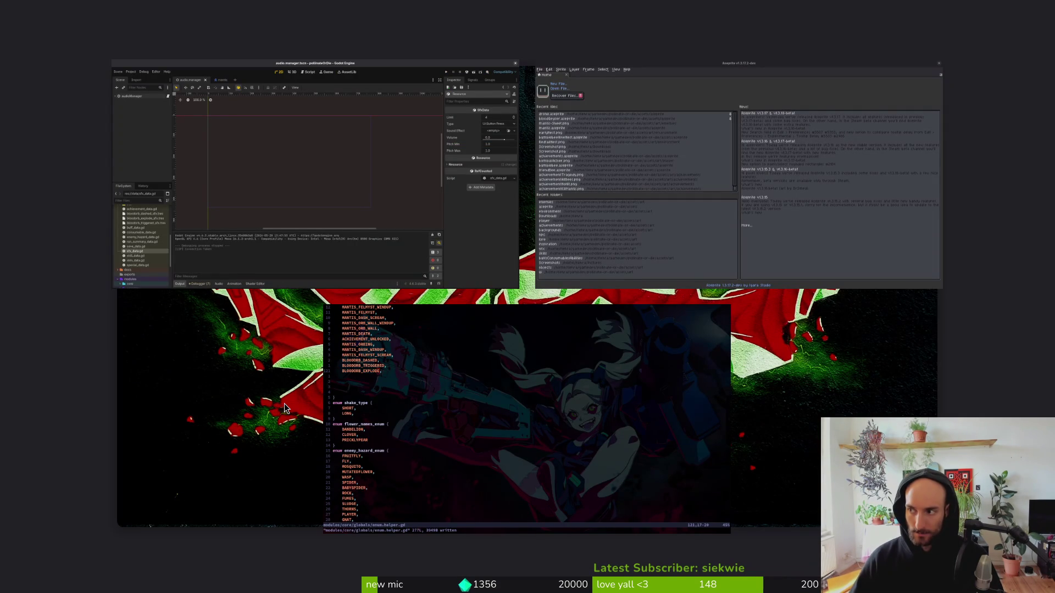
Open the Downloads > sfx > mantisSfx folder in Files.
{"action": "key", "text": "super+e"}
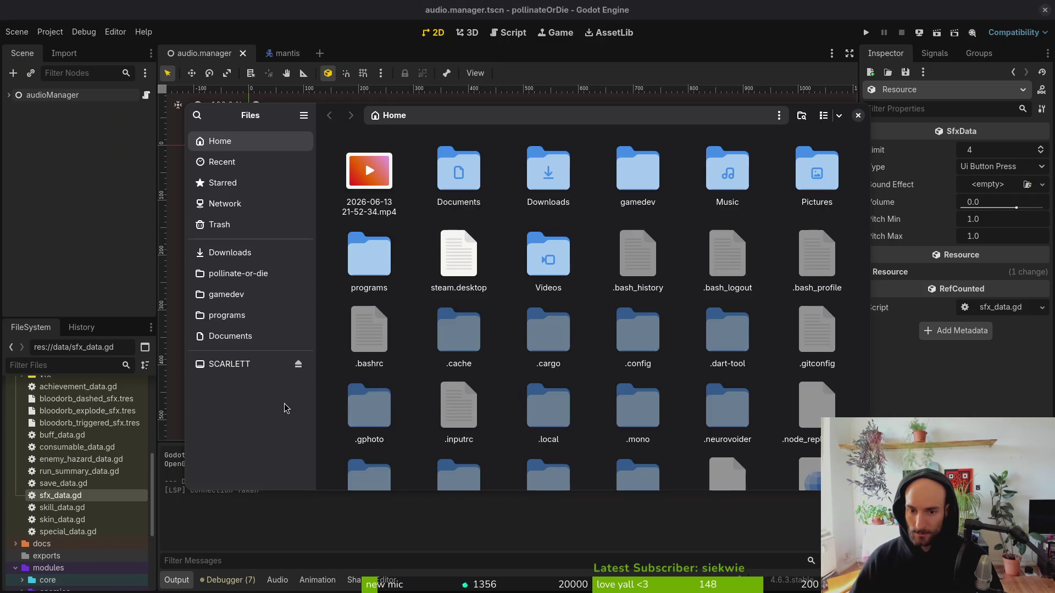
{"action": "double_click", "coordinate": [542, 193]}
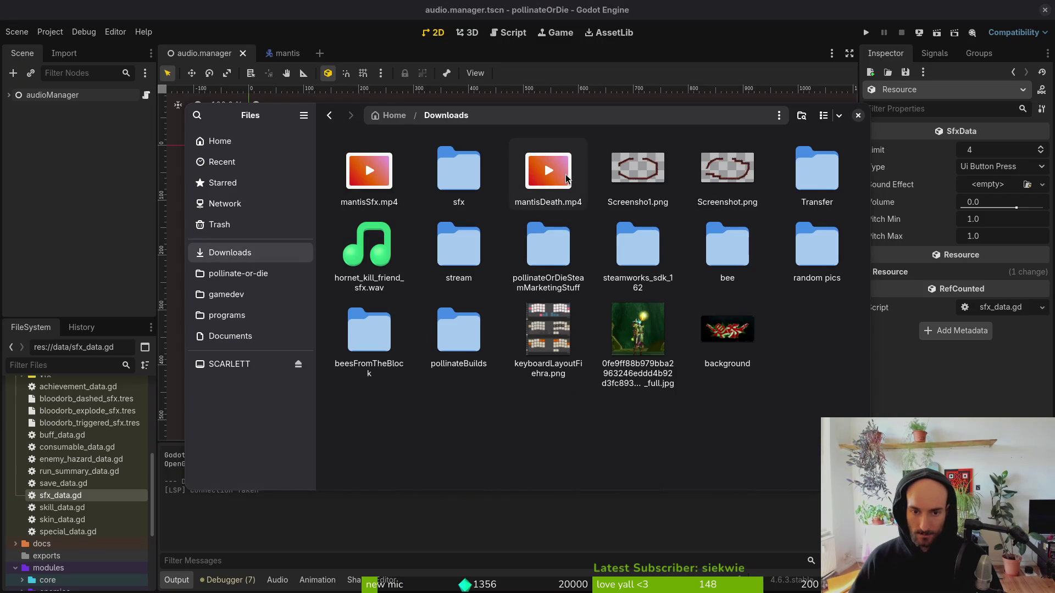
{"action": "double_click", "coordinate": [438, 176]}
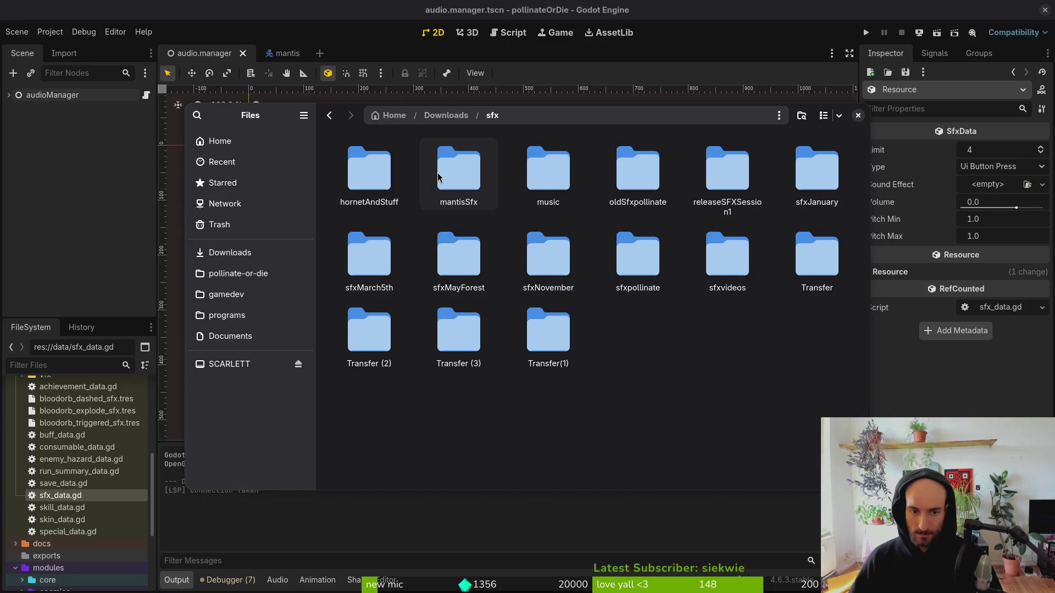
{"action": "double_click", "coordinate": [443, 176]}
Preview and compare balloon.wav and balloon_2.wav.
{"action": "left_click", "coordinate": [372, 172]}
{"action": "key", "text": "space"}
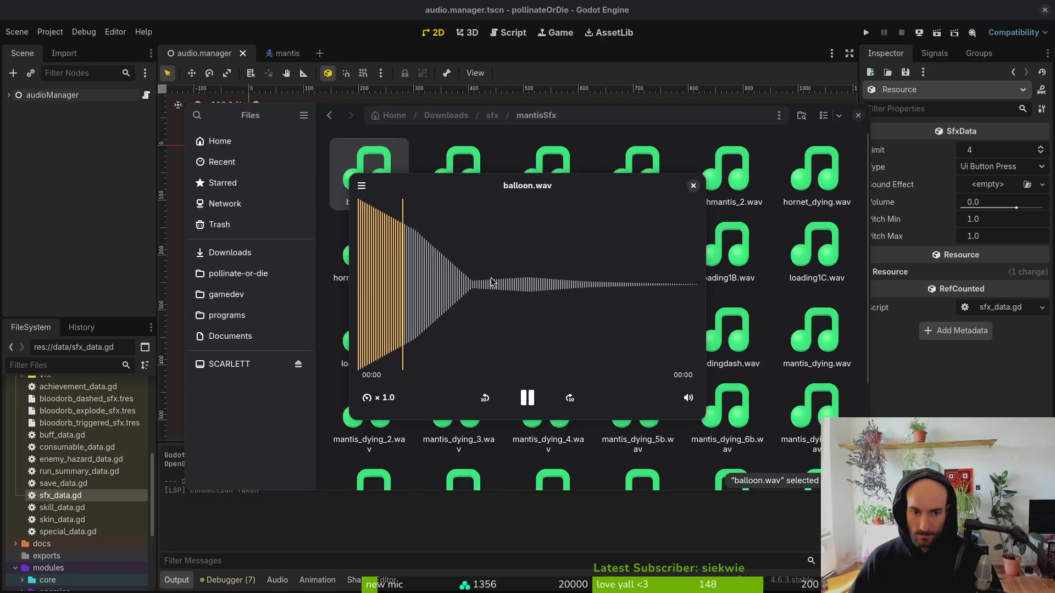
{"action": "key", "text": "space"}
{"action": "key", "text": "space"}
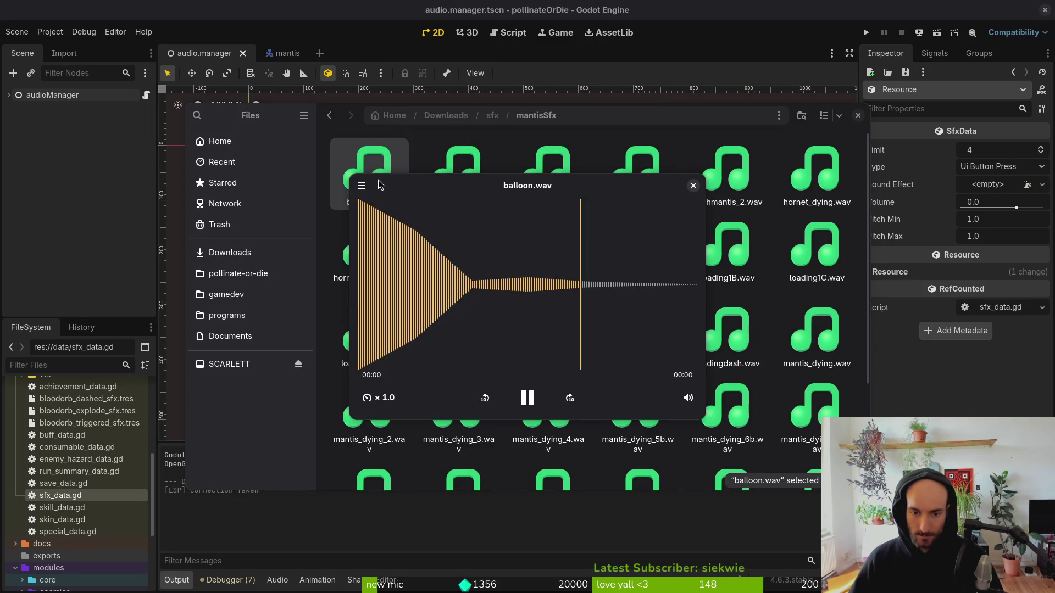
{"action": "key", "text": "space"}
{"action": "left_click", "coordinate": [482, 183]}
{"action": "key", "text": "space"}
{"action": "key", "text": "space"}
{"action": "left_click", "coordinate": [525, 173]}
{"action": "key", "text": "space"}
{"action": "key", "text": "space"}
{"action": "key", "text": "space"}
{"action": "key", "text": "space"}
{"action": "key", "text": "space"}
{"action": "key", "text": "space"}
{"action": "left_click", "coordinate": [388, 177]}
{"action": "left_click", "coordinate": [455, 166]}
{"action": "key", "text": "space"}
{"action": "key", "text": "space"}
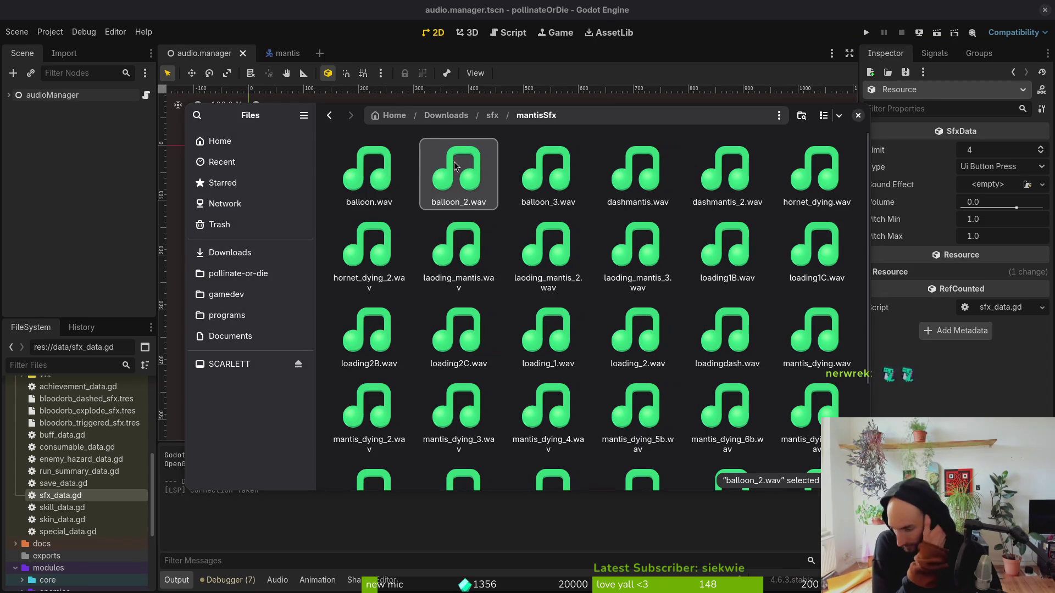
{"action": "key", "text": "space"}
Audition balloon_3.wav, balloon.wav and dashmantis.wav, then select hornet_dying_2.wav.
{"action": "key", "text": "space"}
{"action": "left_click", "coordinate": [555, 160]}
{"action": "key", "text": "space"}
{"action": "key", "text": "space"}
{"action": "left_click", "coordinate": [371, 164]}
{"action": "key", "text": "space"}
{"action": "key", "text": "space"}
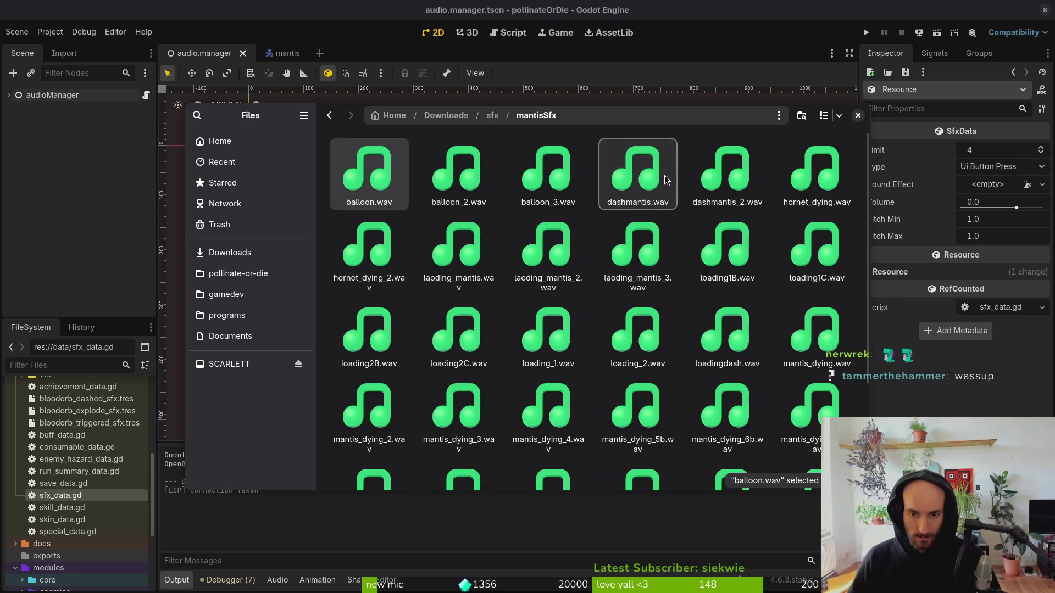
{"action": "left_click", "coordinate": [663, 175]}
{"action": "key", "text": "space"}
{"action": "key", "text": "space"}
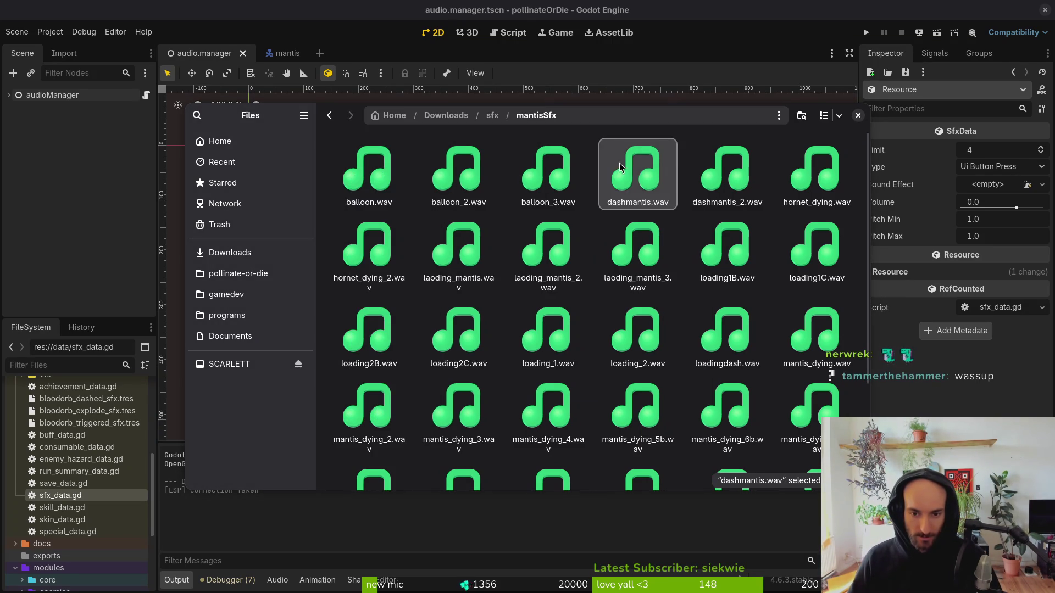
{"action": "key", "text": "space"}
{"action": "key", "text": "space"}
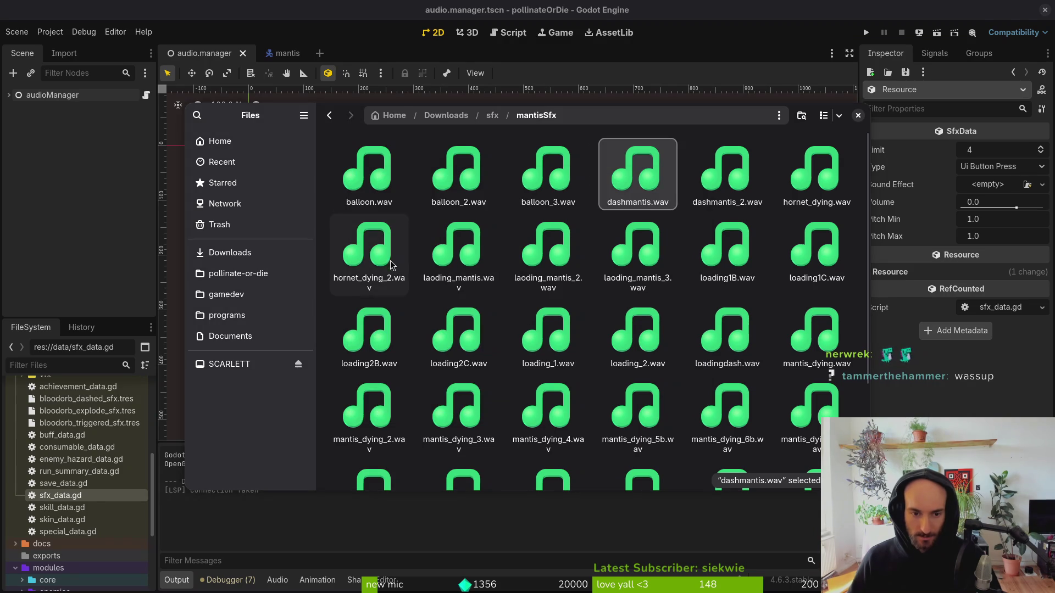
{"action": "left_click", "coordinate": [394, 256]}
{"action": "key", "text": "space"}
{"action": "key", "text": "space"}
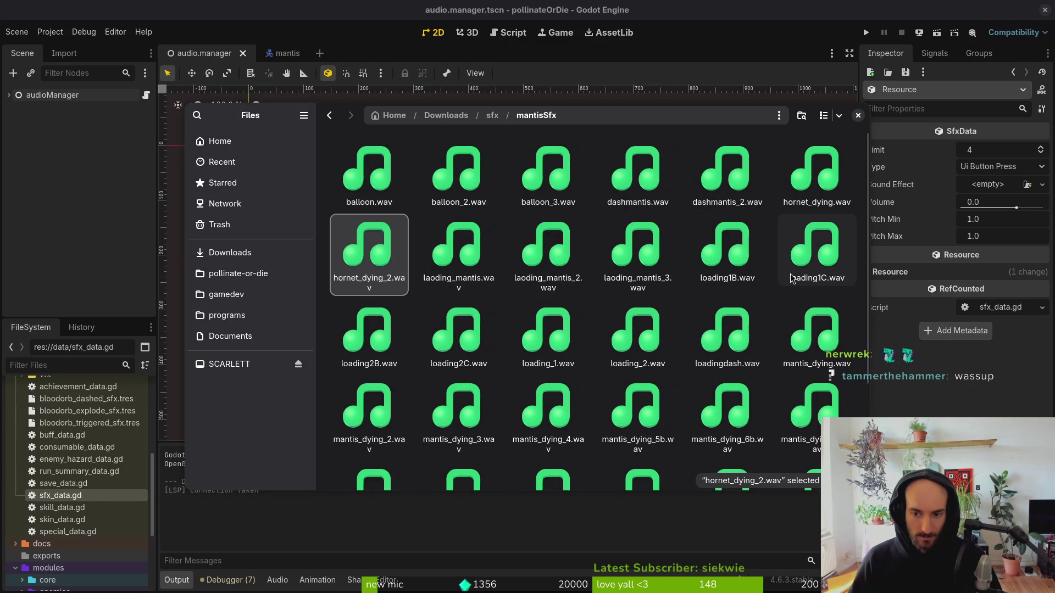
Compare balloon.wav, balloon_2.wav and balloon_3.wav once more.
{"action": "scroll", "coordinate": [804, 297], "scroll_direction": "down", "scroll_amount": 2}
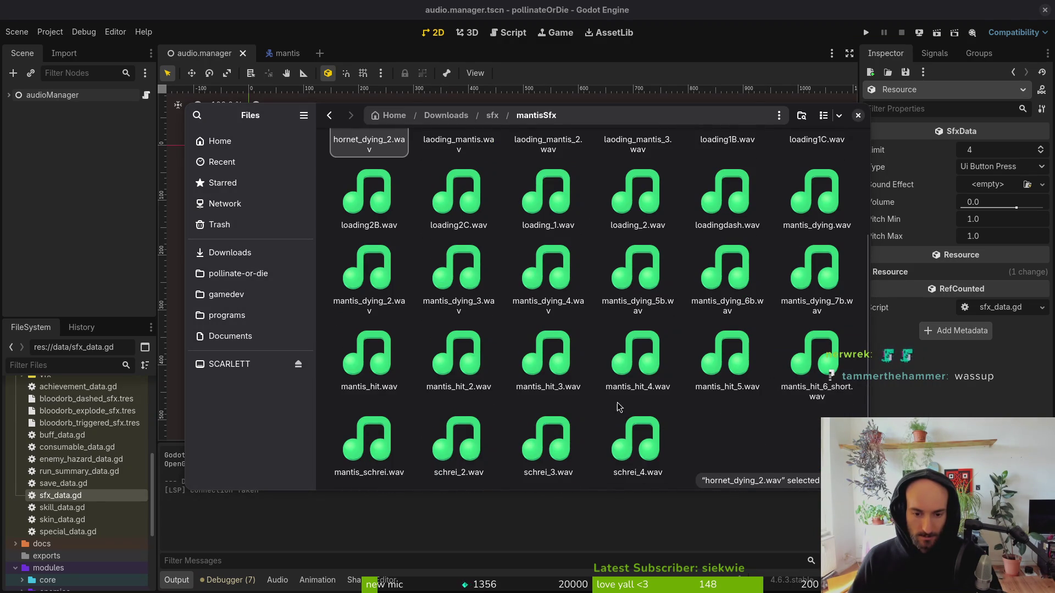
{"action": "scroll", "coordinate": [632, 432], "scroll_direction": "up", "scroll_amount": 2}
{"action": "left_click", "coordinate": [396, 158]}
{"action": "key", "text": "space"}
{"action": "key", "text": "space"}
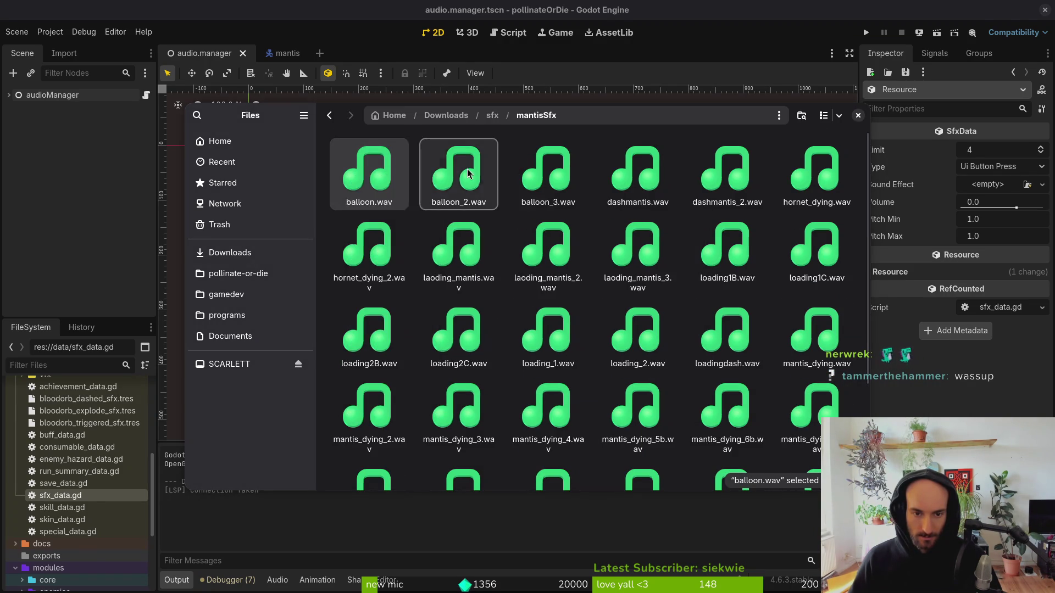
{"action": "left_click", "coordinate": [459, 165]}
{"action": "key", "text": "space"}
{"action": "key", "text": "space"}
{"action": "left_click", "coordinate": [570, 179]}
{"action": "key", "text": "space"}
{"action": "key", "text": "space"}
{"action": "left_click", "coordinate": [359, 167]}
{"action": "key", "text": "space"}
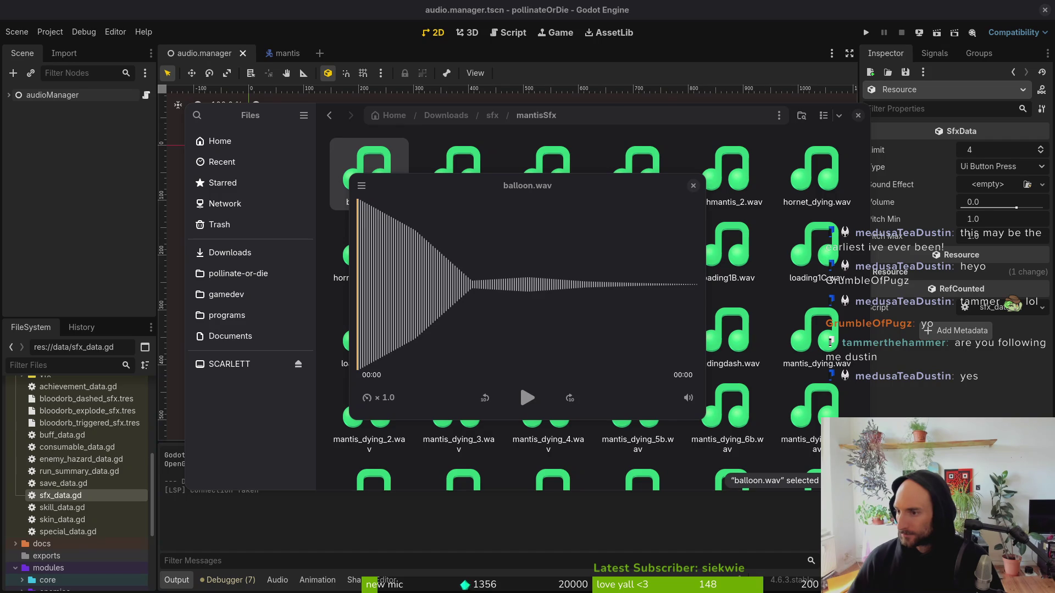
Switch to the browser showing the GitLab work items page.
{"action": "key", "text": "alt+Tab"}
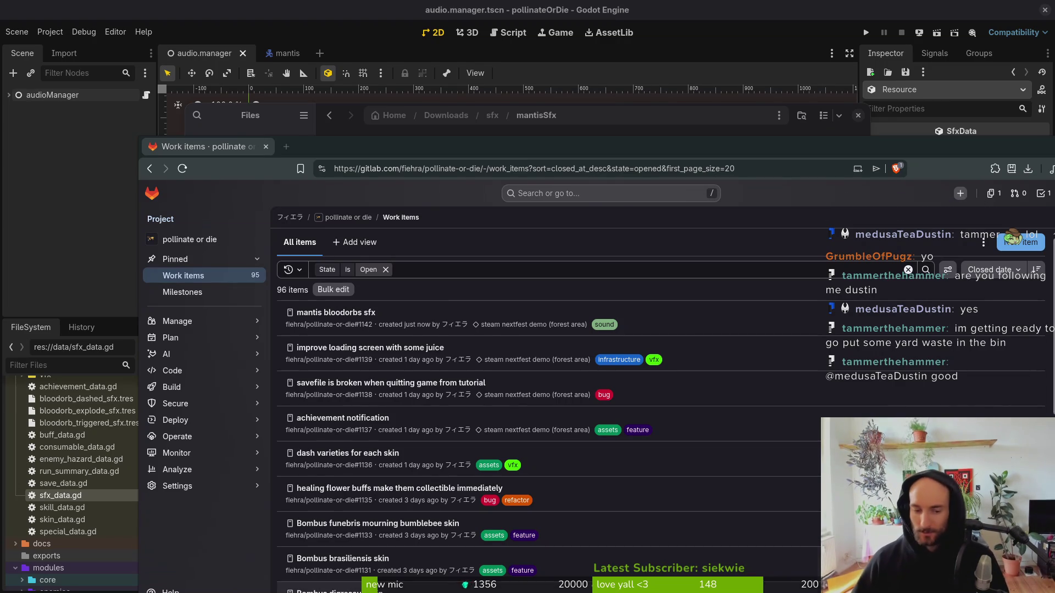
Start a new issue titled 'tutorial friend legendary pollen quest'.
{"action": "left_click_drag", "start_coordinate": [165, 147], "coordinate": [81, 52]}
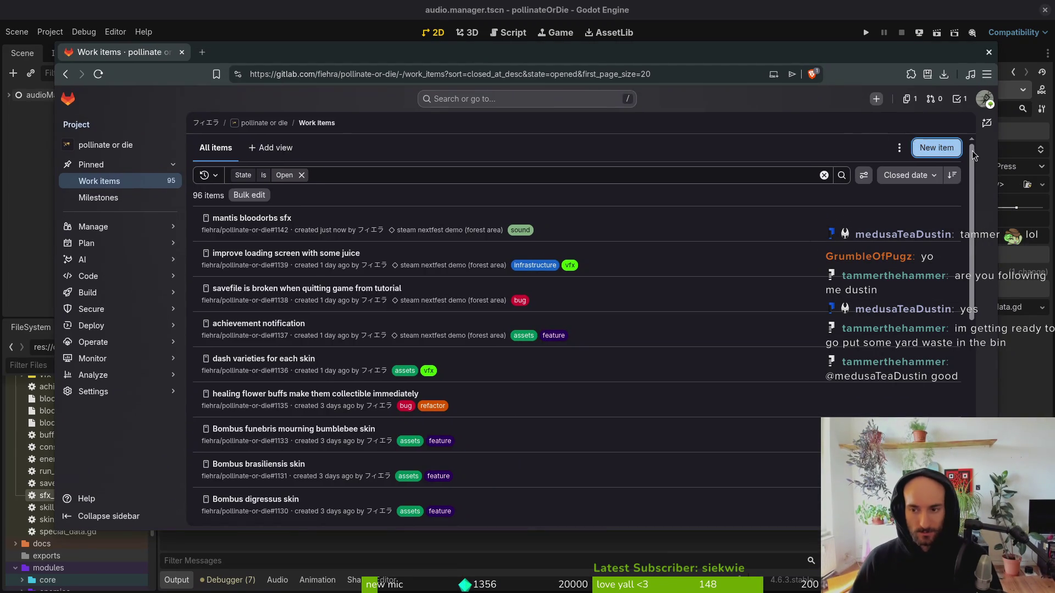
{"action": "left_click", "coordinate": [937, 147]}
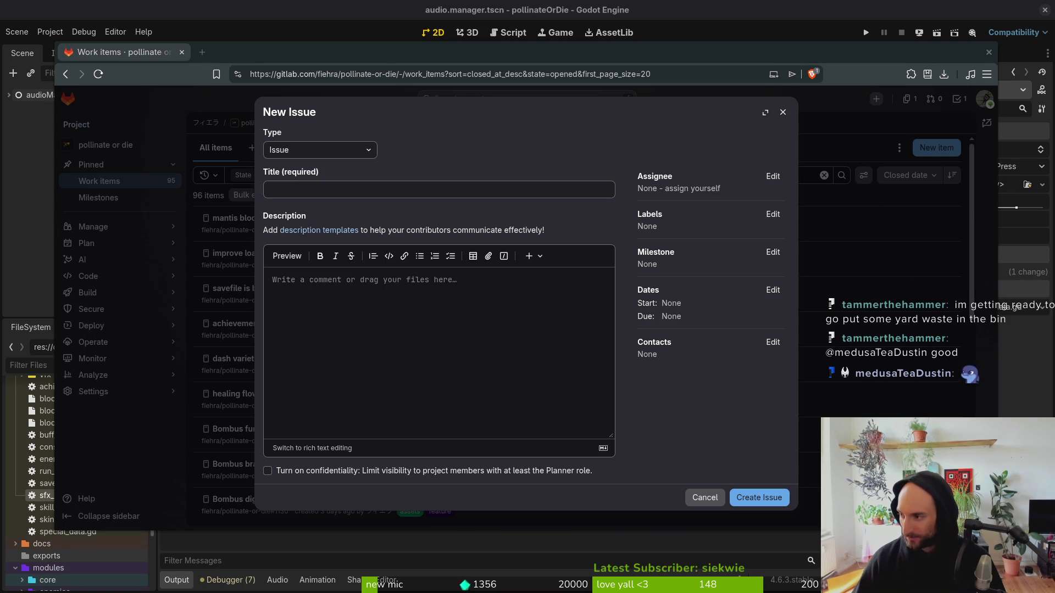
{"action": "left_click", "coordinate": [292, 188]}
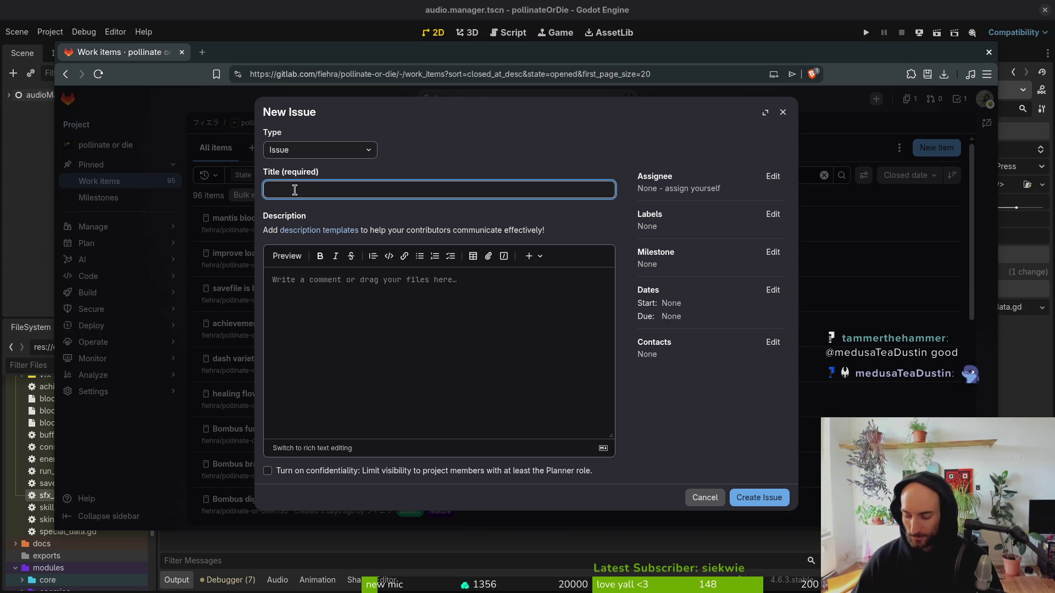
{"action": "type", "text": "tutor"}
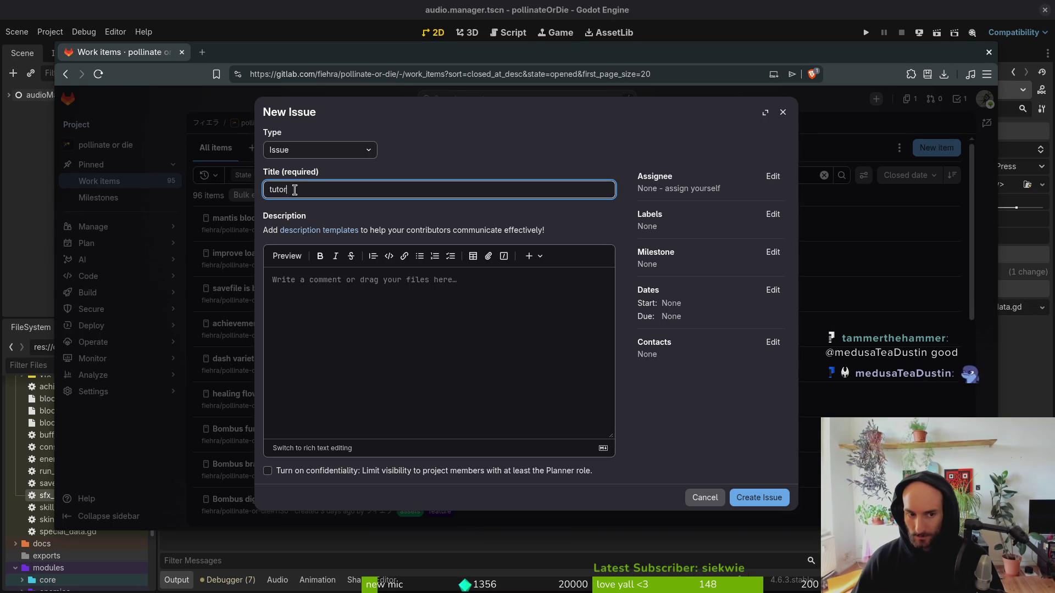
{"action": "type", "text": "ial friend legen"}
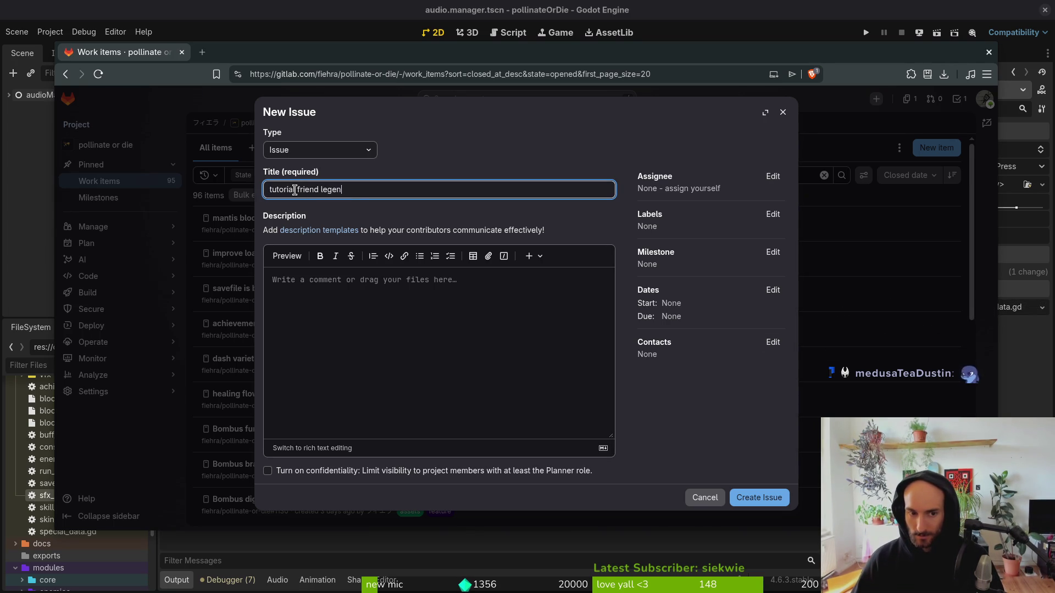
{"action": "type", "text": "dary bee"}
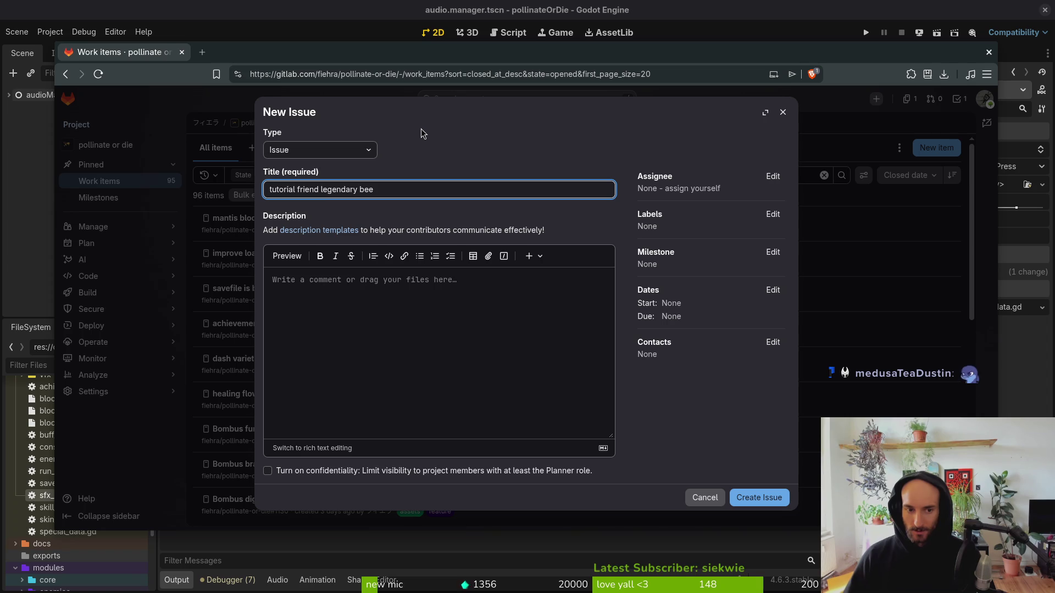
{"action": "key", "text": "BackSpace"}
{"action": "key", "text": "BackSpace"}
{"action": "key", "text": "BackSpace"}
{"action": "type", "text": "seed ques"}
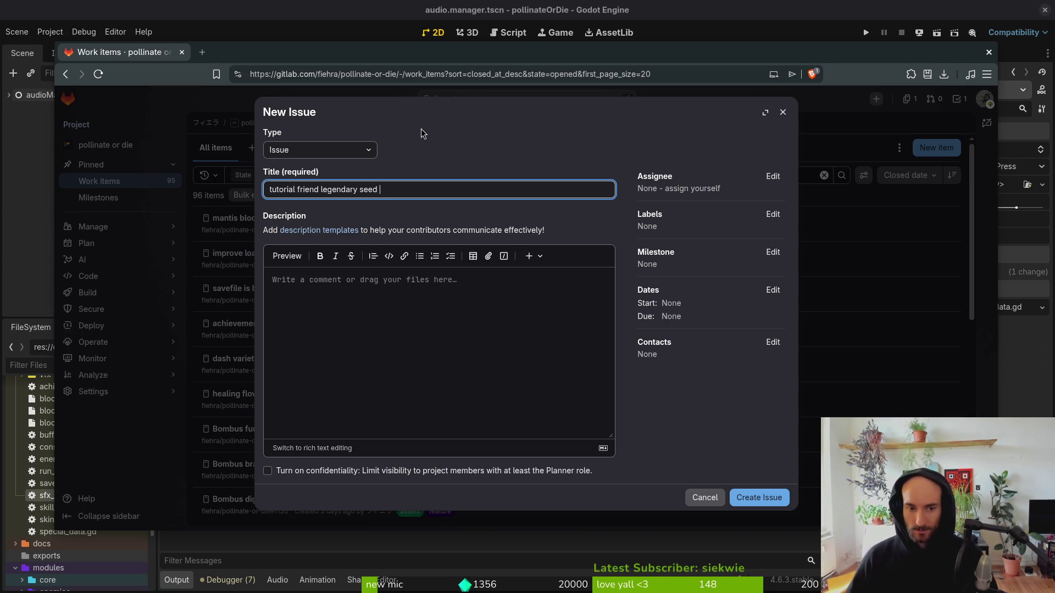
{"action": "key", "text": "BackSpace"}
{"action": "key", "text": "BackSpace"}
{"action": "key", "text": "BackSpace"}
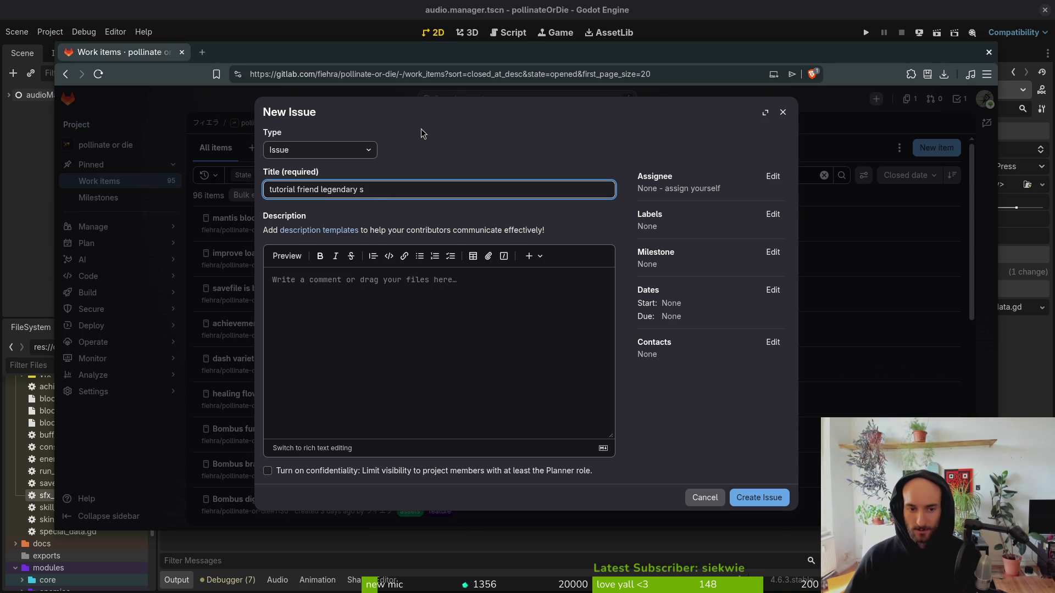
{"action": "type", "text": "pollen quesxt"}
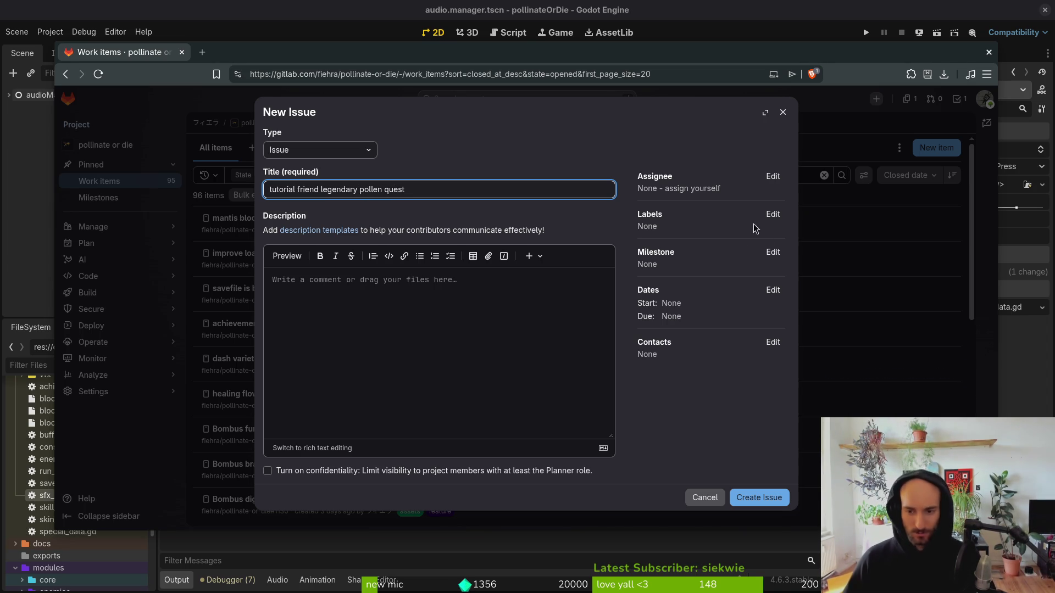
Label the issue feature and infrastructure and create it.
{"action": "left_click", "coordinate": [771, 214]}
{"action": "left_click", "coordinate": [706, 336]}
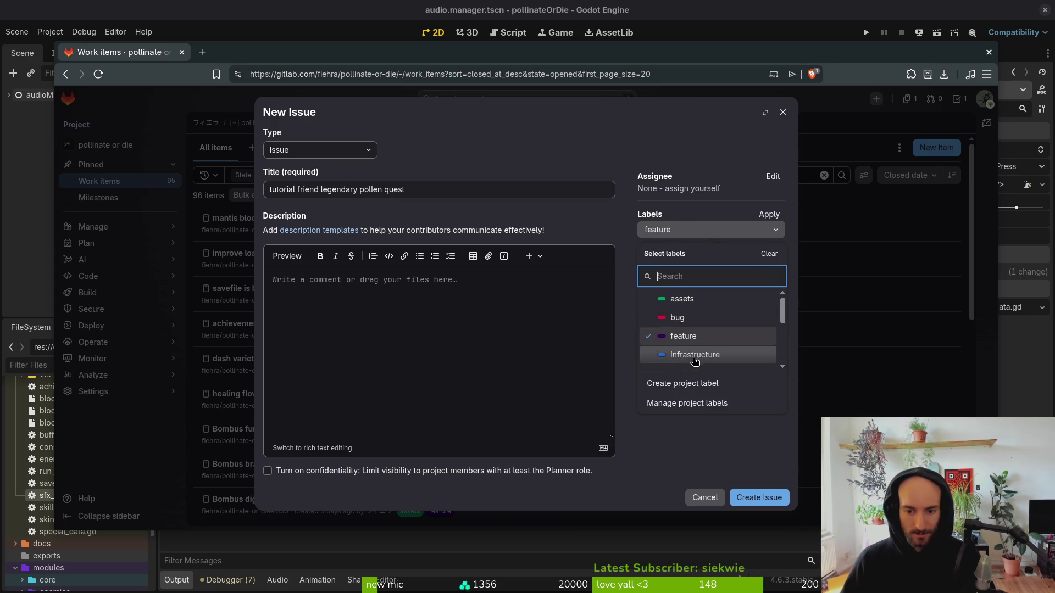
{"action": "left_click", "coordinate": [709, 354]}
{"action": "scroll", "coordinate": [714, 330], "scroll_direction": "down", "scroll_amount": 2}
{"action": "scroll", "coordinate": [715, 313], "scroll_direction": "down", "scroll_amount": 3}
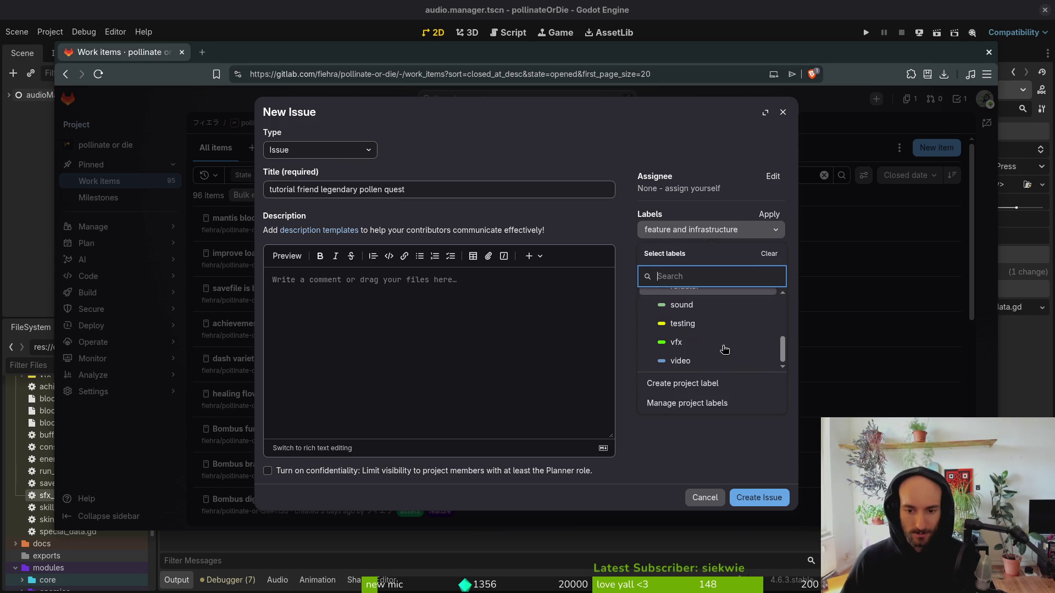
{"action": "left_click", "coordinate": [697, 454]}
{"action": "left_click", "coordinate": [780, 497]}
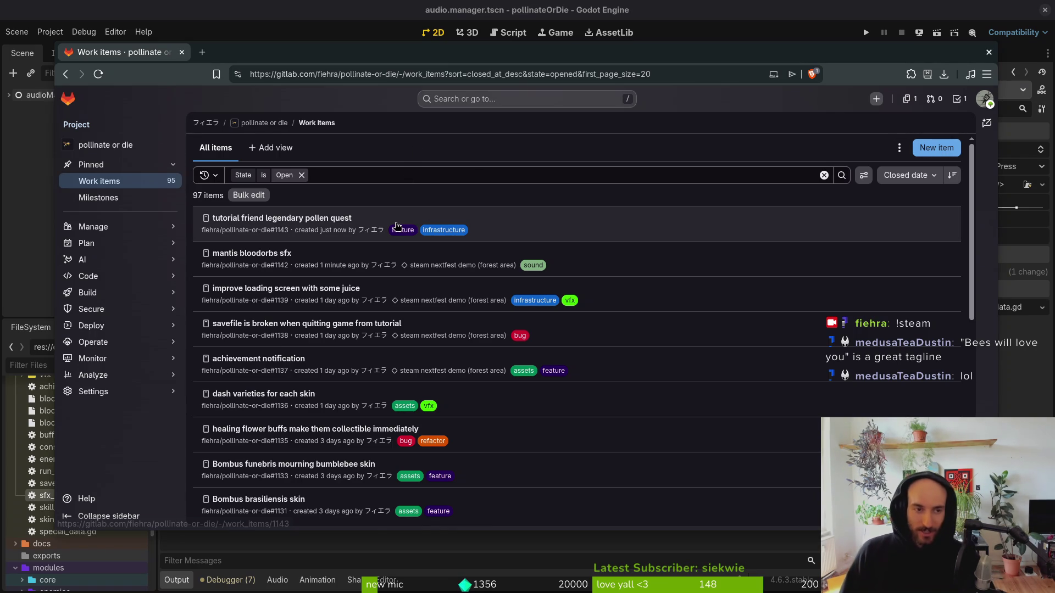
Hide the browser to return to the Godot editor.
{"action": "key", "text": "super+Tab"}
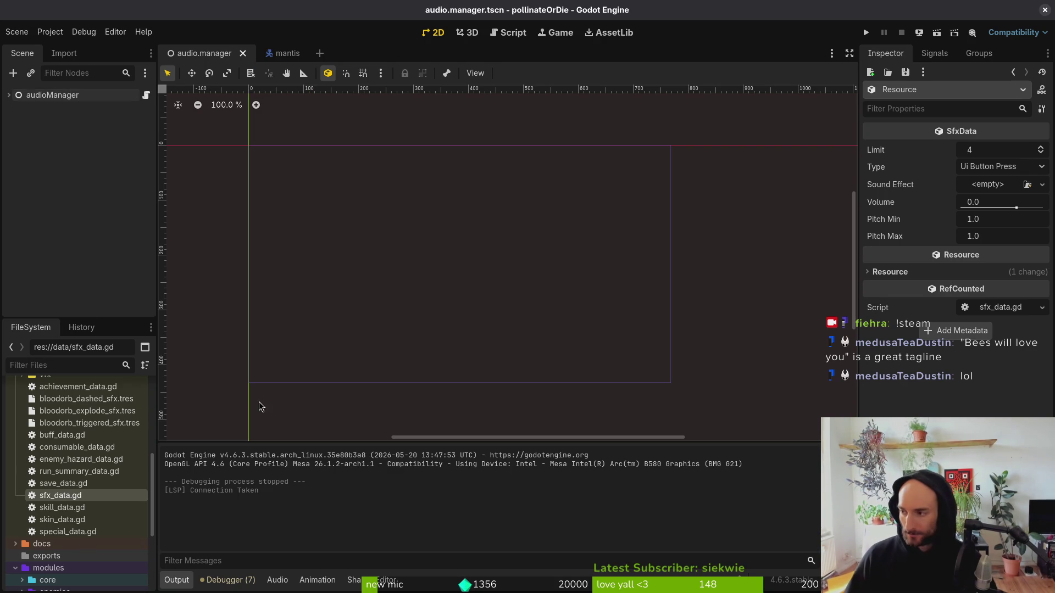
Select and preview balloon.wav, balloon_2.wav and balloon_3.wav among the mantis sounds.
{"action": "key", "text": "alt+Tab"}
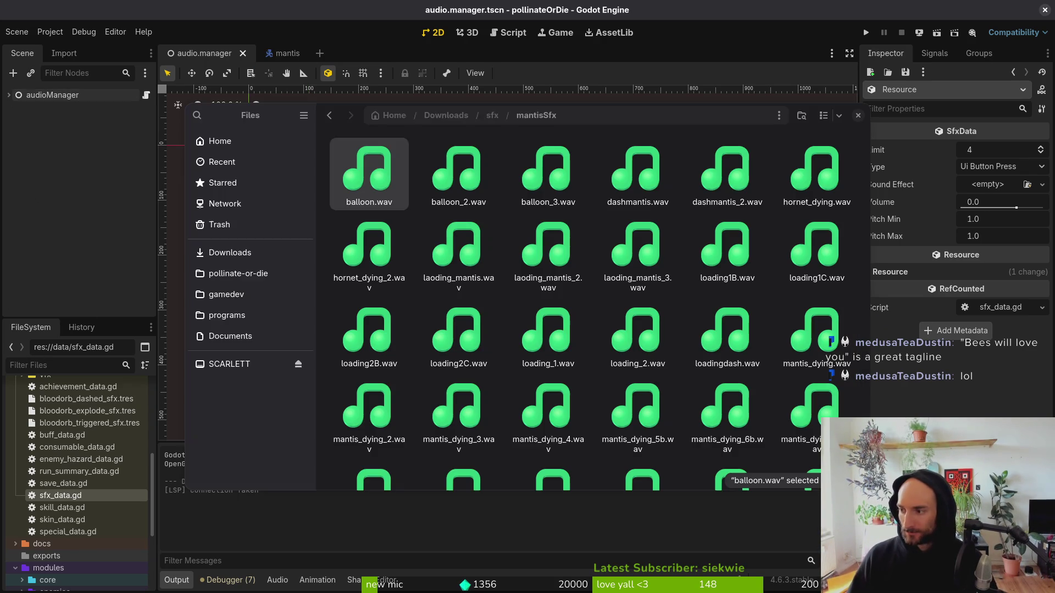
{"action": "left_click", "coordinate": [503, 293]}
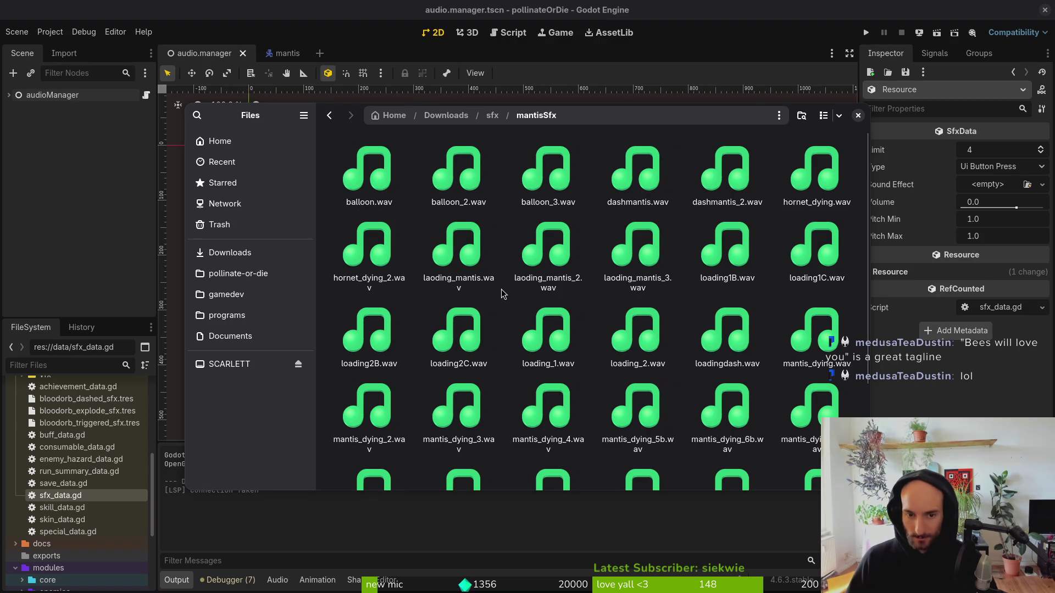
{"action": "left_click", "coordinate": [377, 169]}
{"action": "key", "text": "space"}
{"action": "key", "text": "space"}
{"action": "left_click", "coordinate": [469, 182]}
{"action": "key", "text": "space"}
{"action": "key", "text": "space"}
{"action": "left_click", "coordinate": [533, 196]}
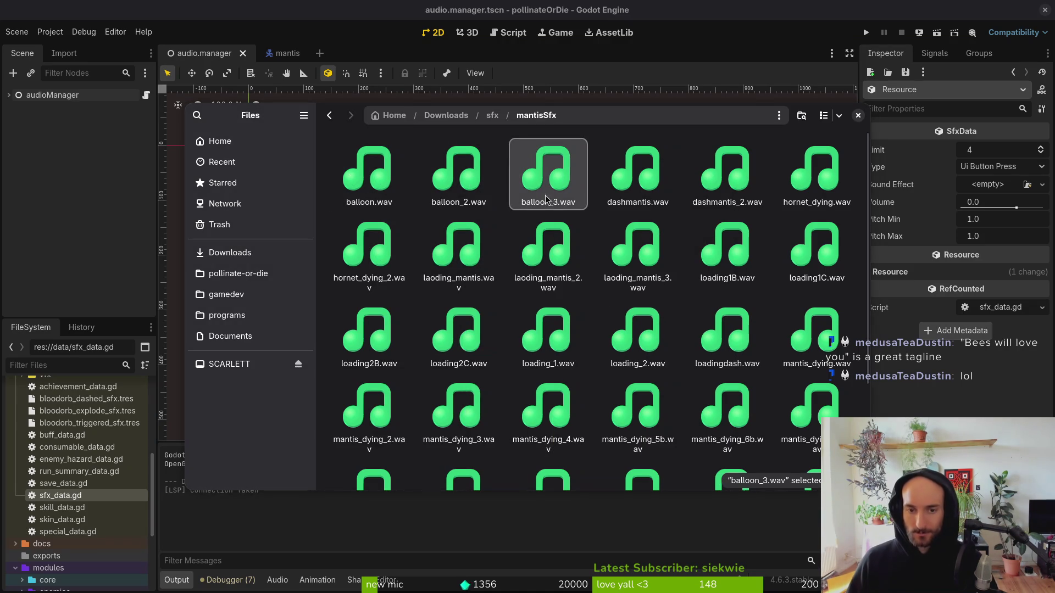
{"action": "key", "text": "space"}
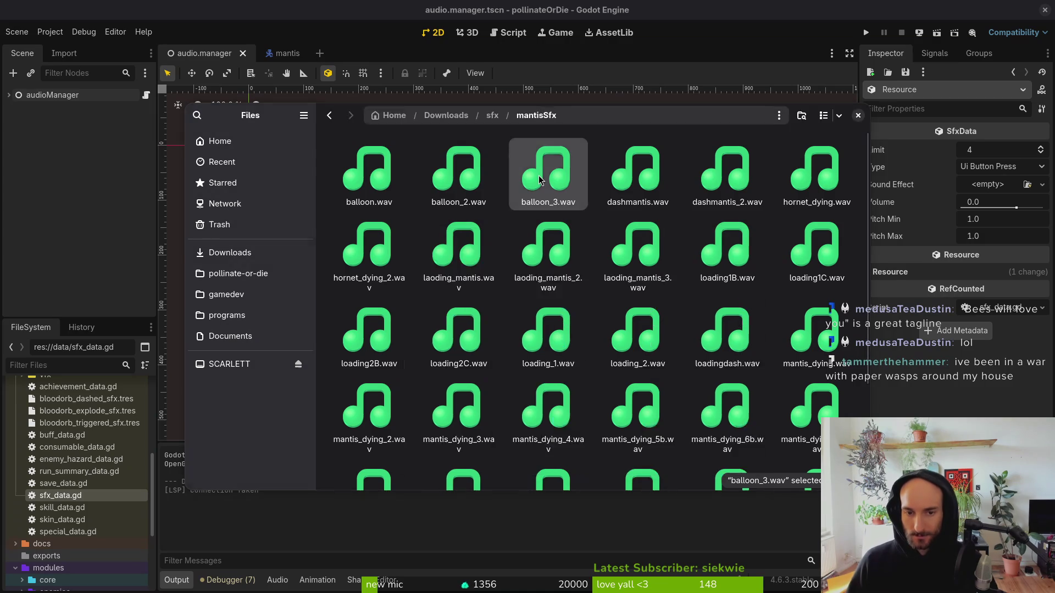
{"action": "key", "text": "space"}
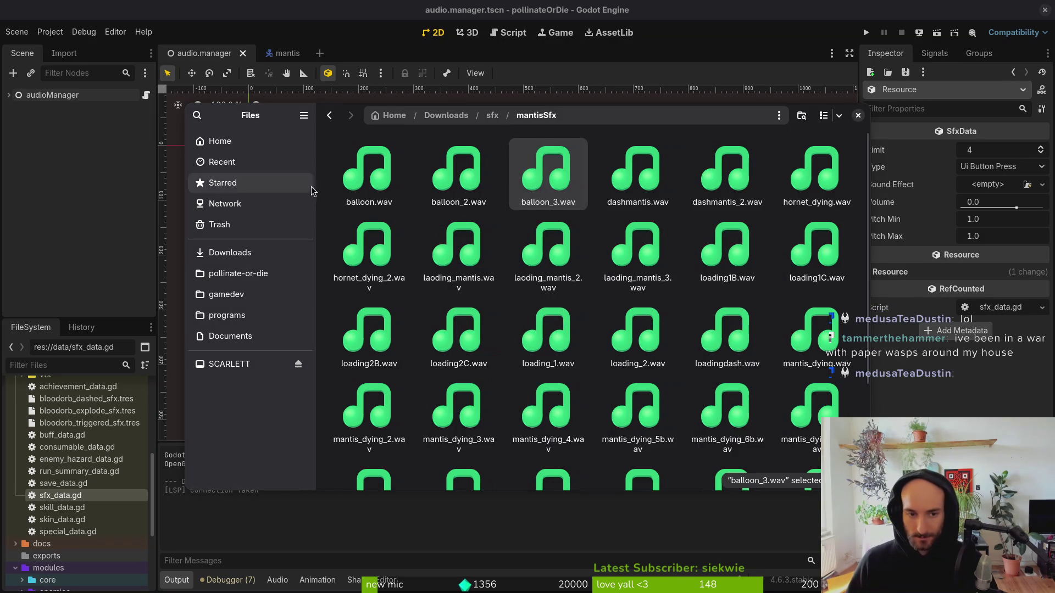
Paste the balloon sounds into pollinate-or-die/assets/audio and preview them.
{"action": "left_click", "coordinate": [238, 274]}
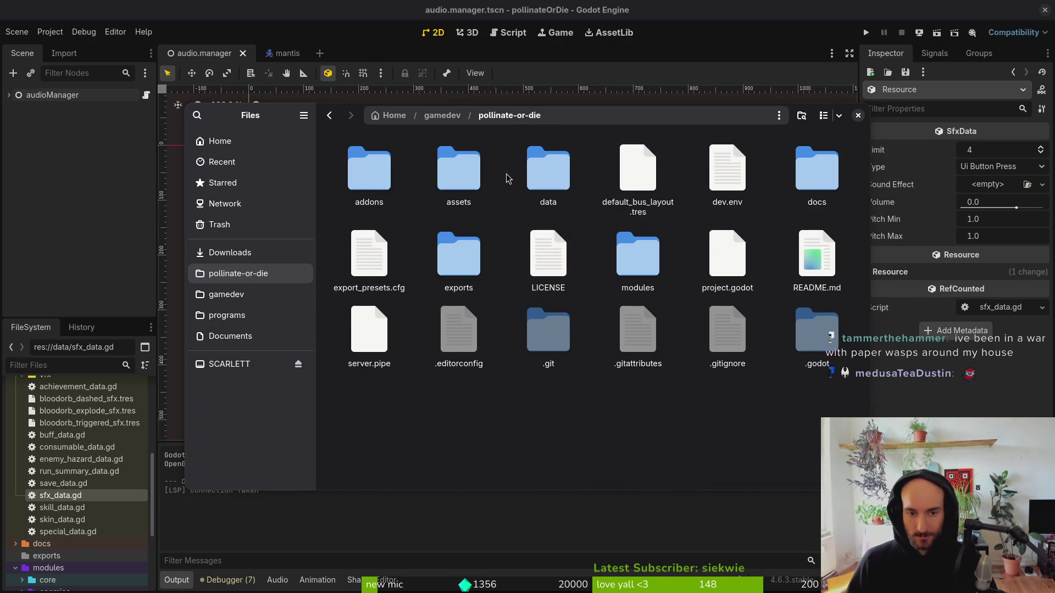
{"action": "double_click", "coordinate": [472, 174]}
{"action": "double_click", "coordinate": [546, 173]}
{"action": "key", "text": "ctrl+v"}
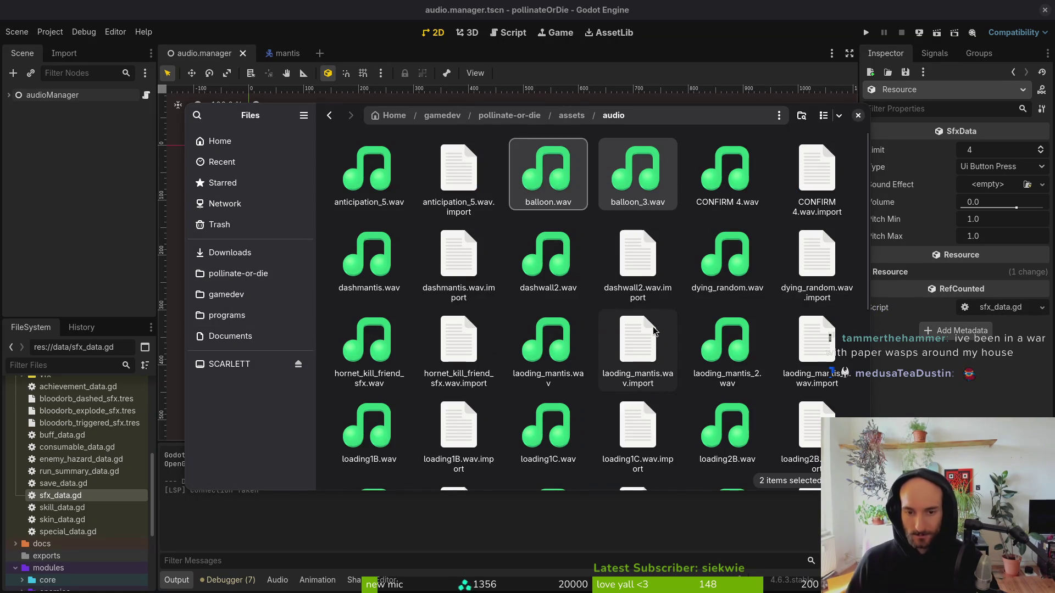
{"action": "left_click", "coordinate": [569, 218]}
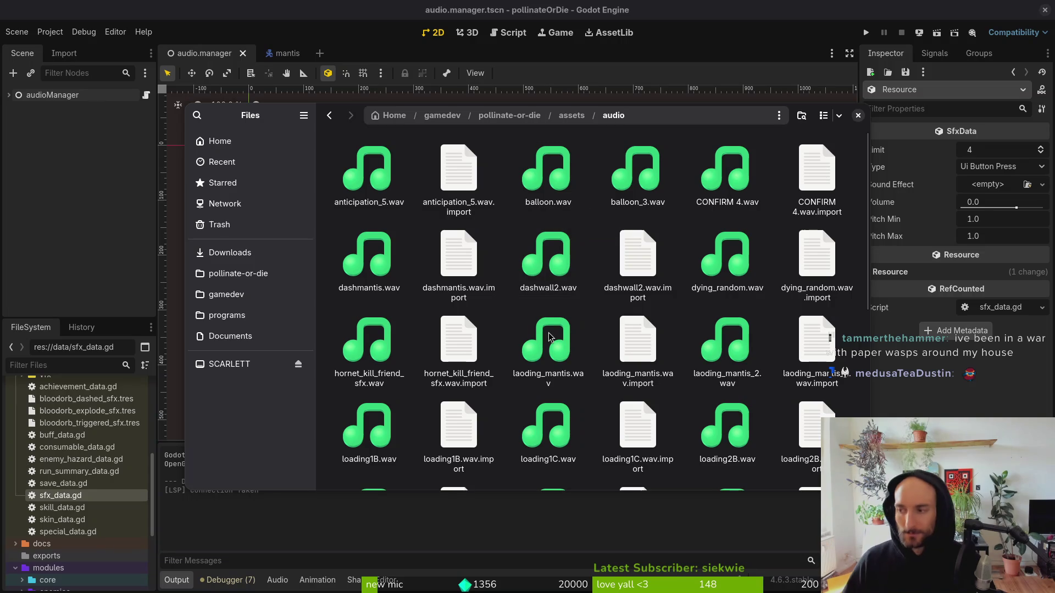
{"action": "key", "text": "space"}
{"action": "key", "text": "space"}
{"action": "key", "text": "space"}
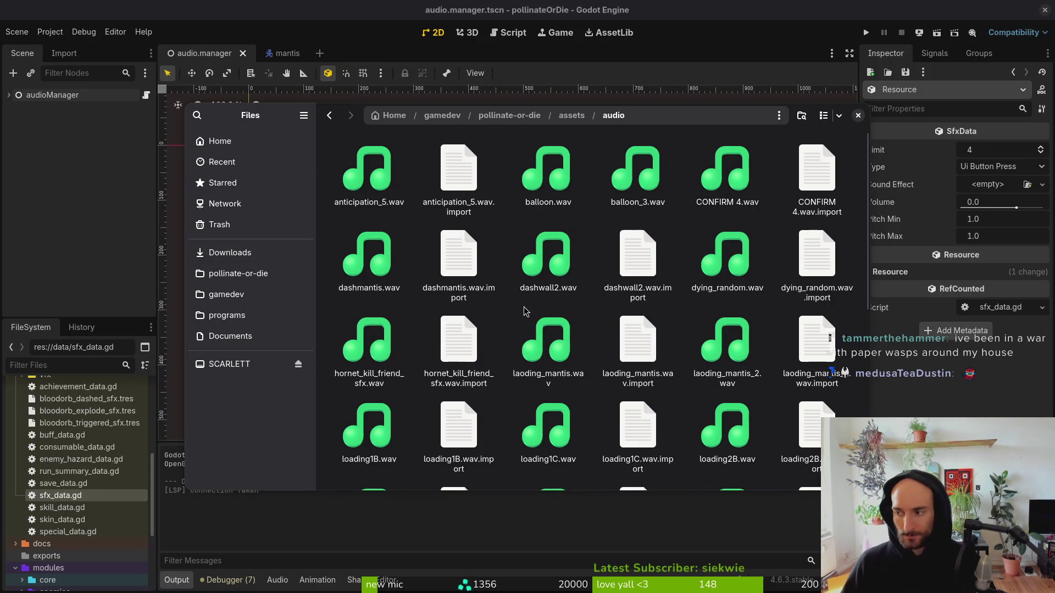
Begin a new GitLab issue, then quit Vim with :q in the terminal.
{"action": "key", "text": "alt+Tab"}
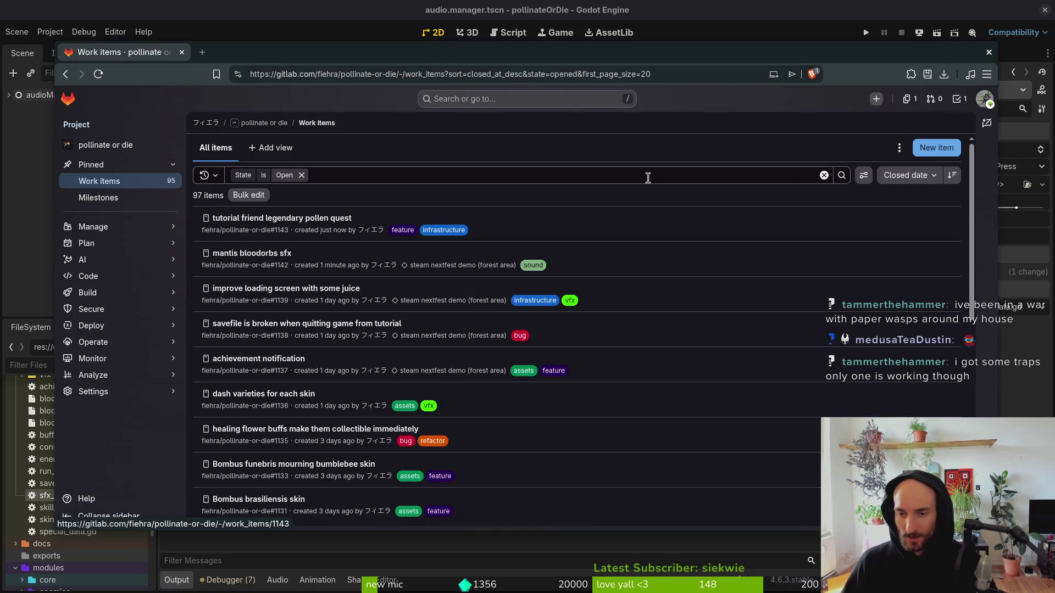
{"action": "left_click", "coordinate": [947, 150]}
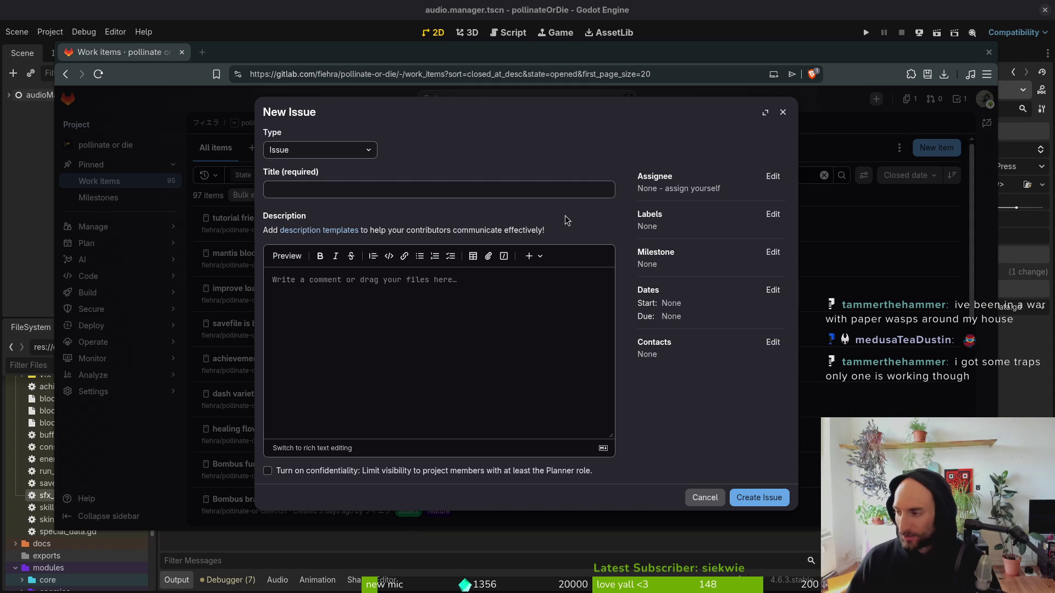
{"action": "key", "text": "alt+Tab"}
{"action": "left_click", "coordinate": [209, 236]}
{"action": "type", "text": ":q"}
{"action": "key", "text": "Return"}
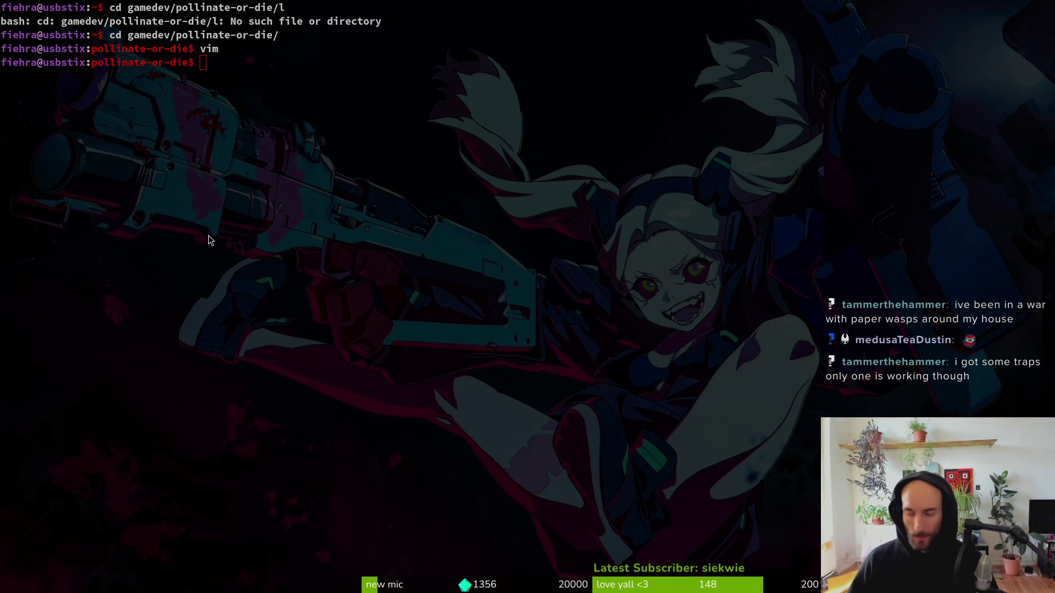
{"action": "key", "text": "alt+Tab"}
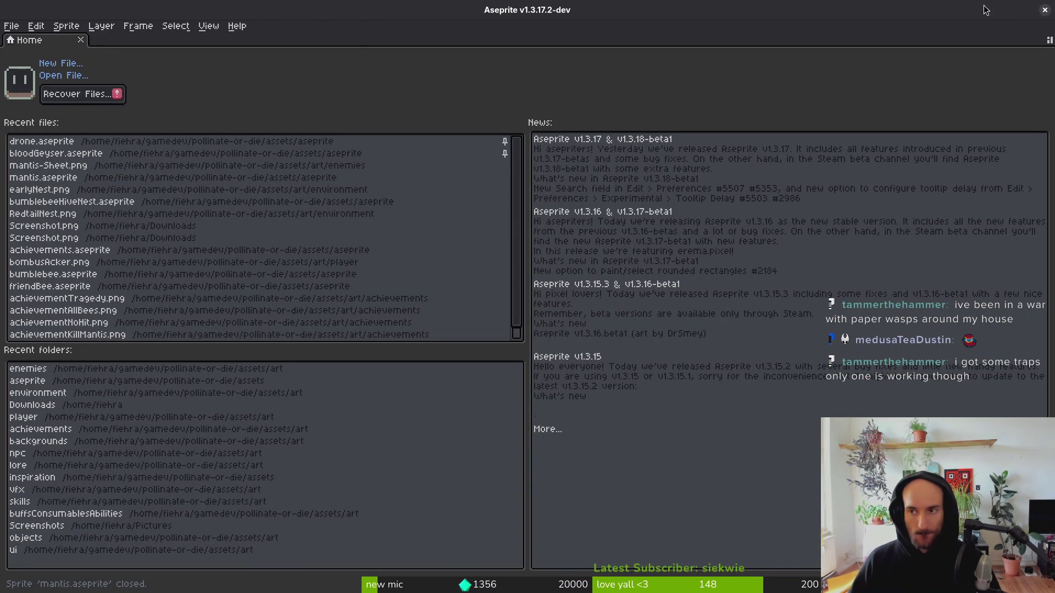
{"action": "key", "text": "alt+Tab"}
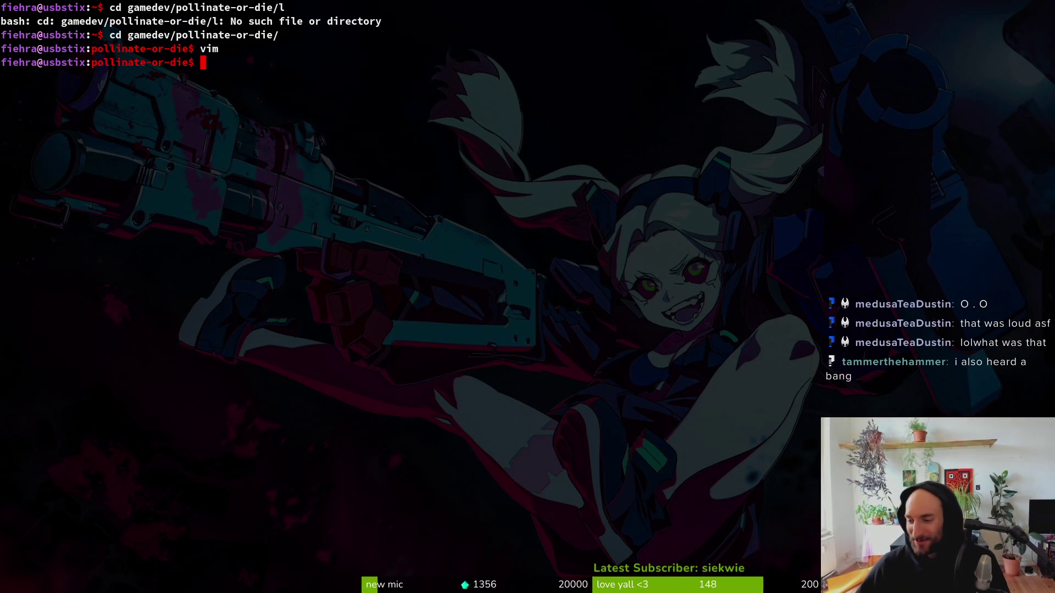
Run tig at the pollinate-or-die project prompt.
{"action": "left_click", "coordinate": [444, 284]}
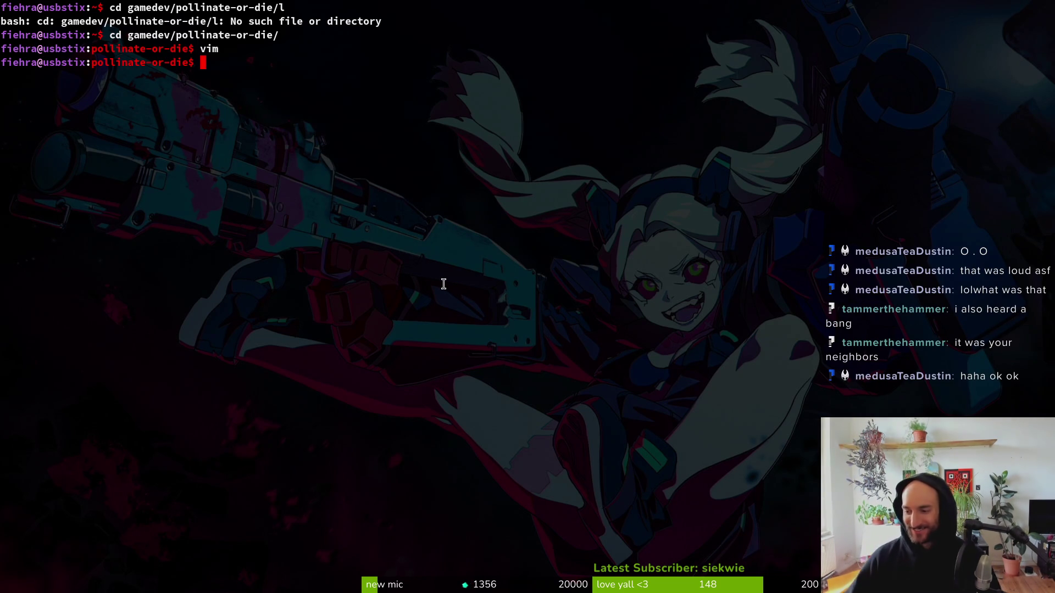
{"action": "type", "text": "tig"}
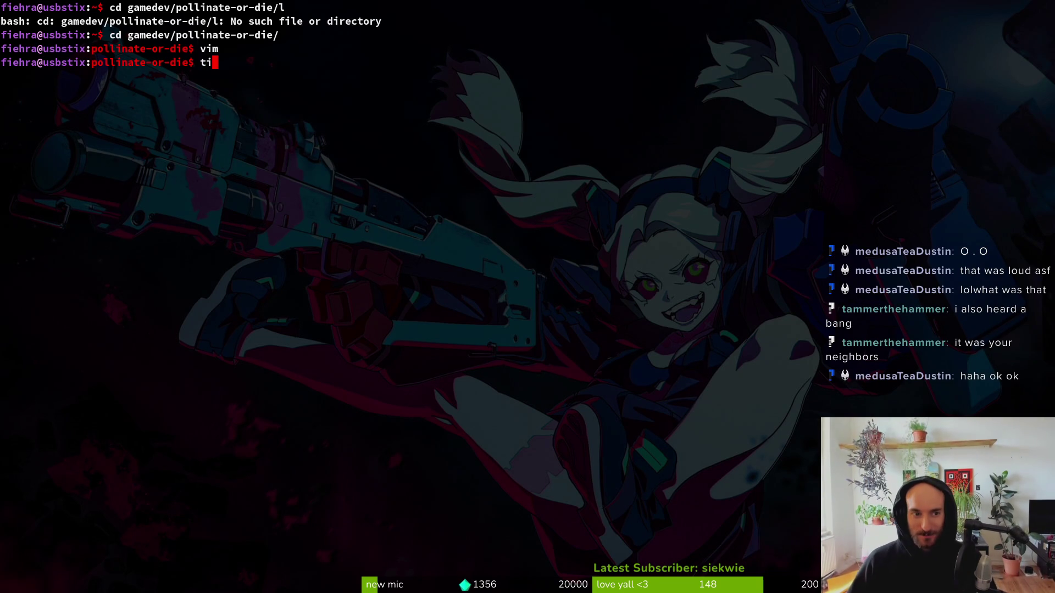
{"action": "key", "text": "Return"}
Browse tig's status of modified mantis and untracked bloodorb sfx files, then quit tig.
{"action": "key", "text": "s"}
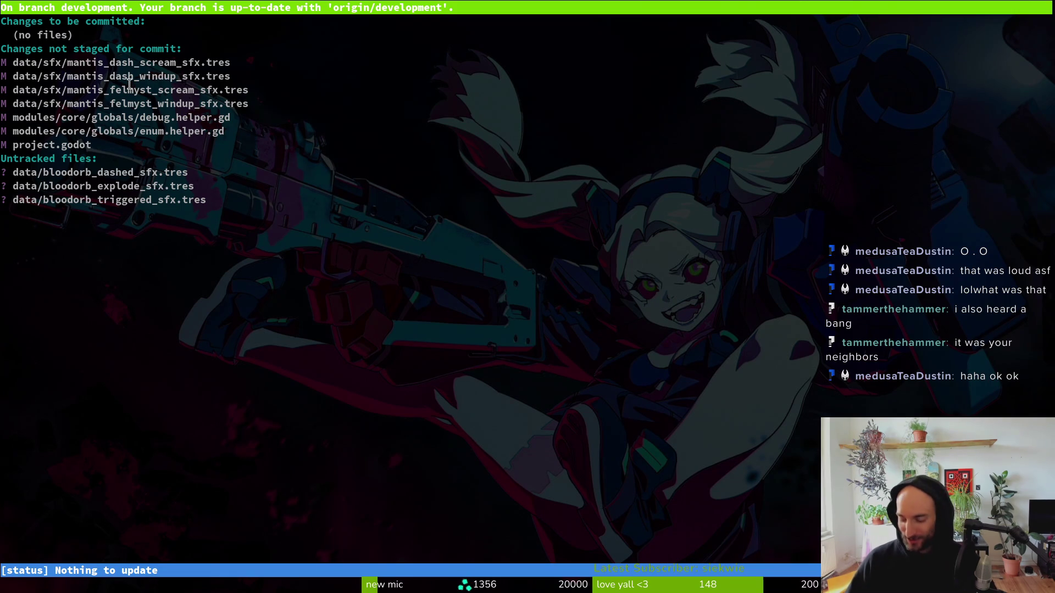
{"action": "key", "text": "Down"}
{"action": "key", "text": "Down"}
{"action": "key", "text": "Down"}
{"action": "key", "text": "Down"}
{"action": "key", "text": "Up"}
{"action": "key", "text": "Up"}
{"action": "key", "text": "Up"}
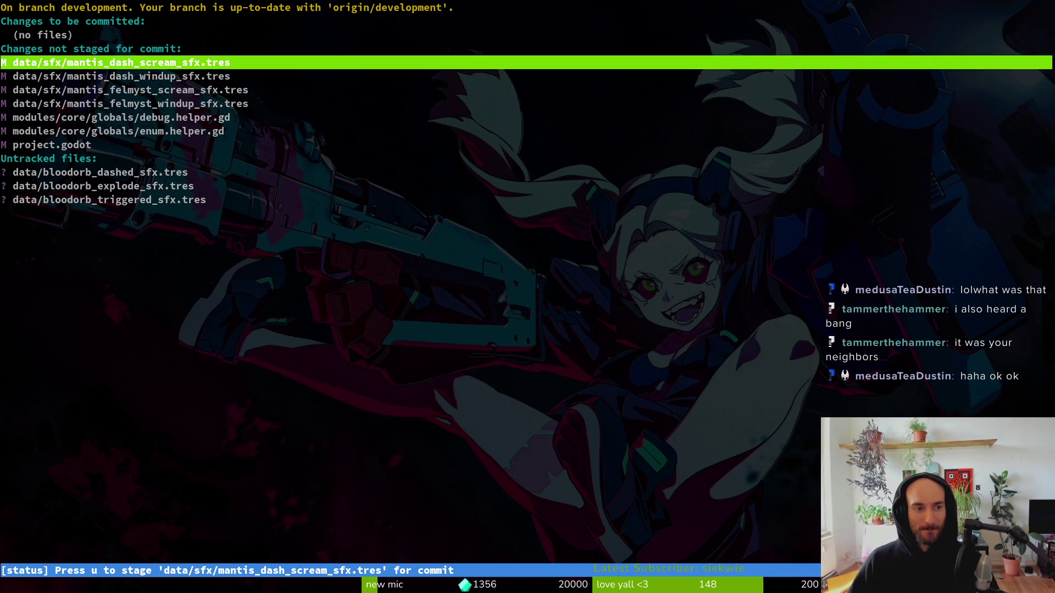
{"action": "key", "text": "Down"}
{"action": "key", "text": "Down"}
{"action": "key", "text": "Up"}
{"action": "key", "text": "Down"}
{"action": "key", "text": "Down"}
{"action": "key", "text": "Down"}
{"action": "key", "text": "Down"}
{"action": "key", "text": "Down"}
{"action": "key", "text": "Down"}
{"action": "key", "text": "Down"}
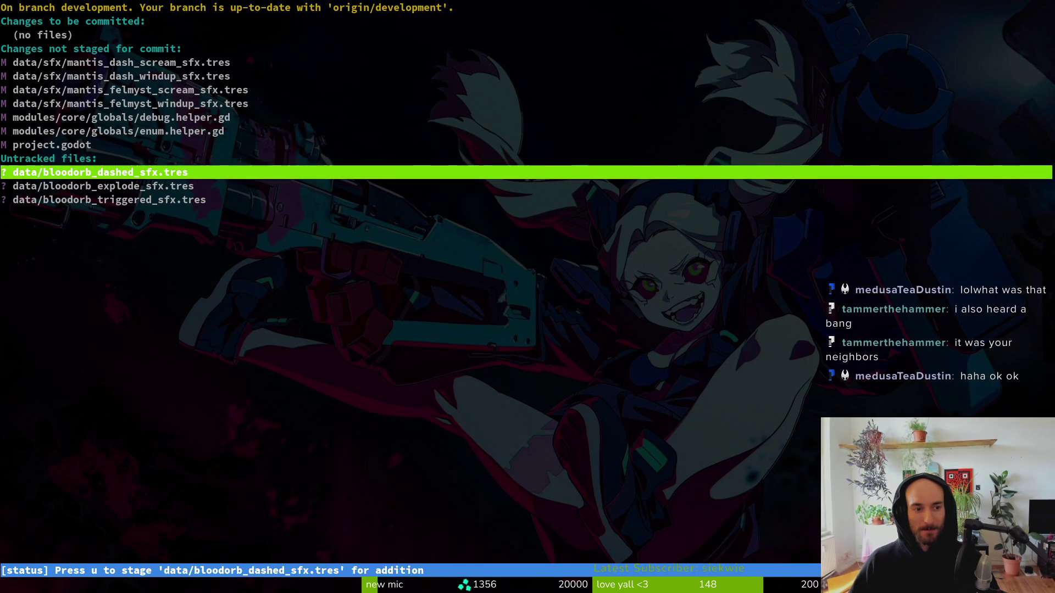
{"action": "key", "text": "Down"}
{"action": "key", "text": "Down"}
{"action": "key", "text": "Up"}
{"action": "key", "text": "Up"}
{"action": "key", "text": "Up"}
{"action": "key", "text": "Up"}
{"action": "key", "text": "Up"}
{"action": "key", "text": "Down"}
{"action": "key", "text": "Down"}
{"action": "key", "text": "q"}
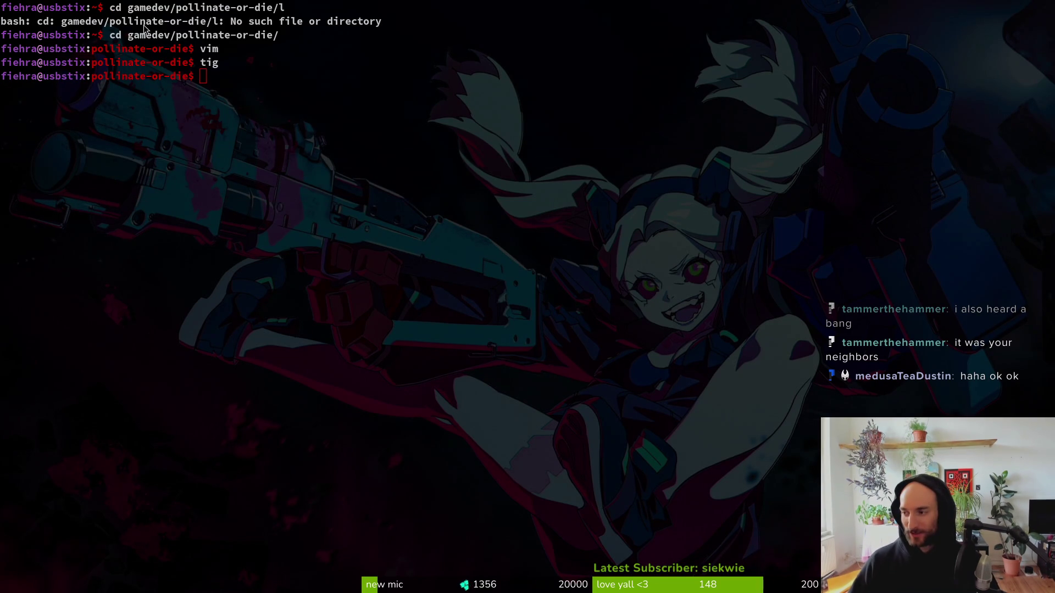
Close the Files audio folder window and open Godot's sound effect type list.
{"action": "key", "text": "alt+Tab"}
{"action": "key", "text": "ctrl+w"}
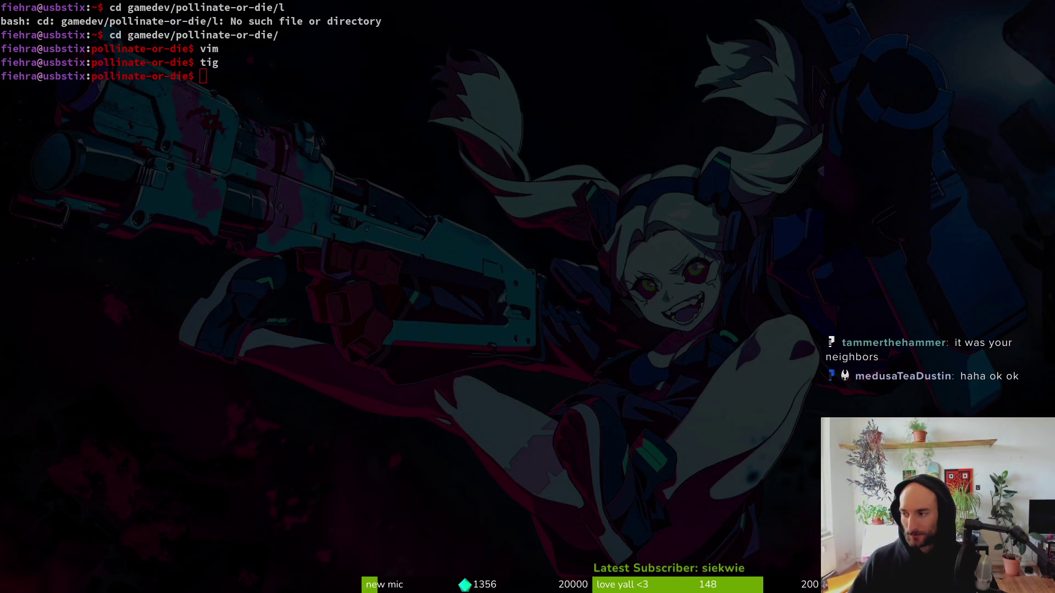
{"action": "key", "text": "alt+Tab"}
{"action": "left_click", "coordinate": [994, 169]}
Dismiss the type list and reload the current Godot project.
{"action": "scroll", "coordinate": [1033, 273], "scroll_direction": "down", "scroll_amount": 5}
{"action": "key", "text": "Escape"}
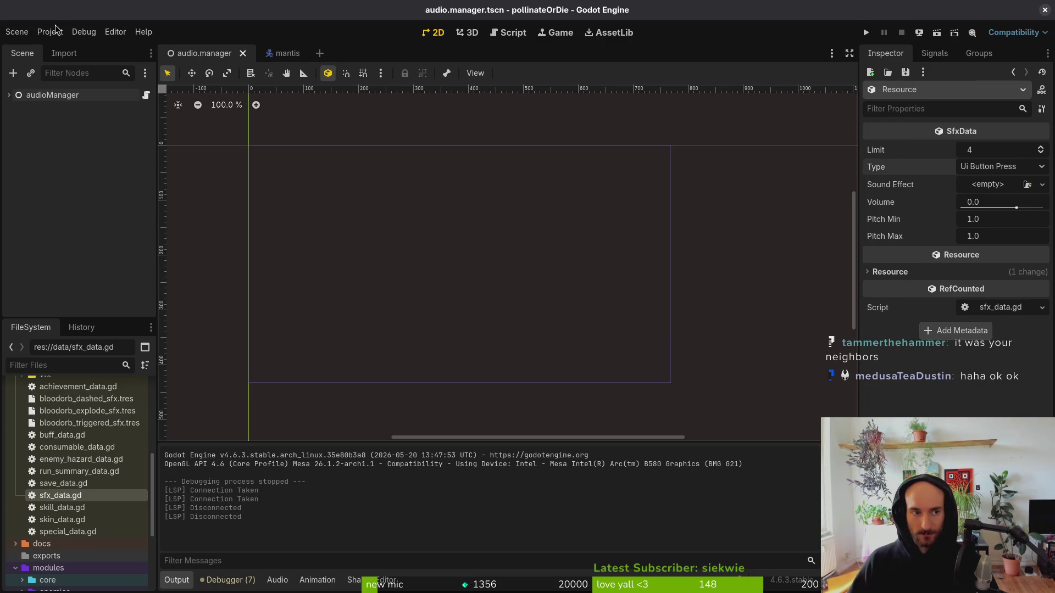
{"action": "left_click", "coordinate": [55, 33]}
{"action": "left_click", "coordinate": [97, 170]}
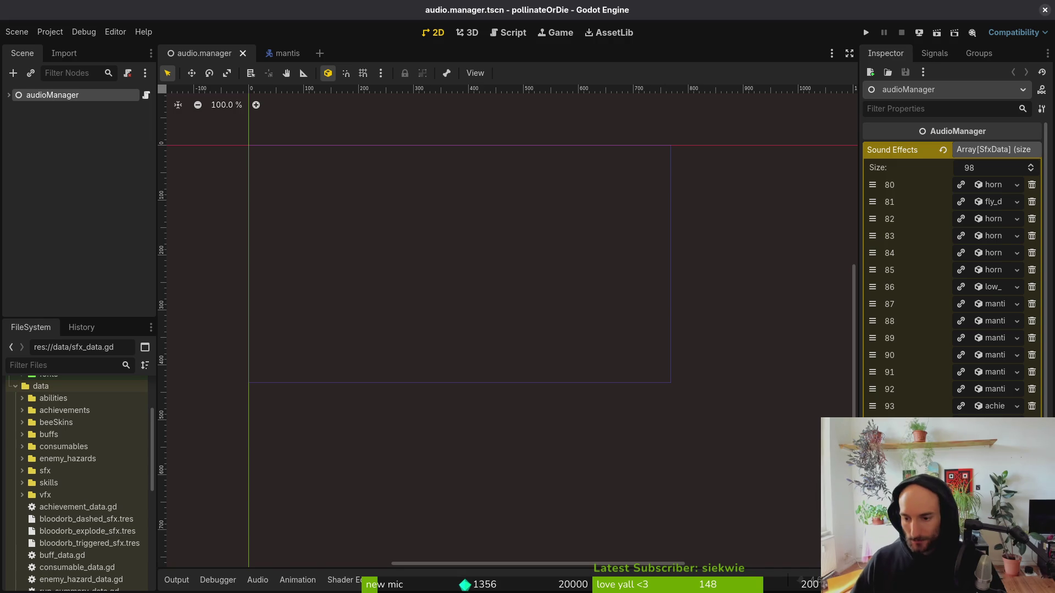
Open bloodorb_dashed_sfx.tres and set its Type to Bloodorb Dashed.
{"action": "left_click_drag", "start_coordinate": [99, 519], "coordinate": [101, 544]}
{"action": "left_click", "coordinate": [101, 544], "text": "shift"}
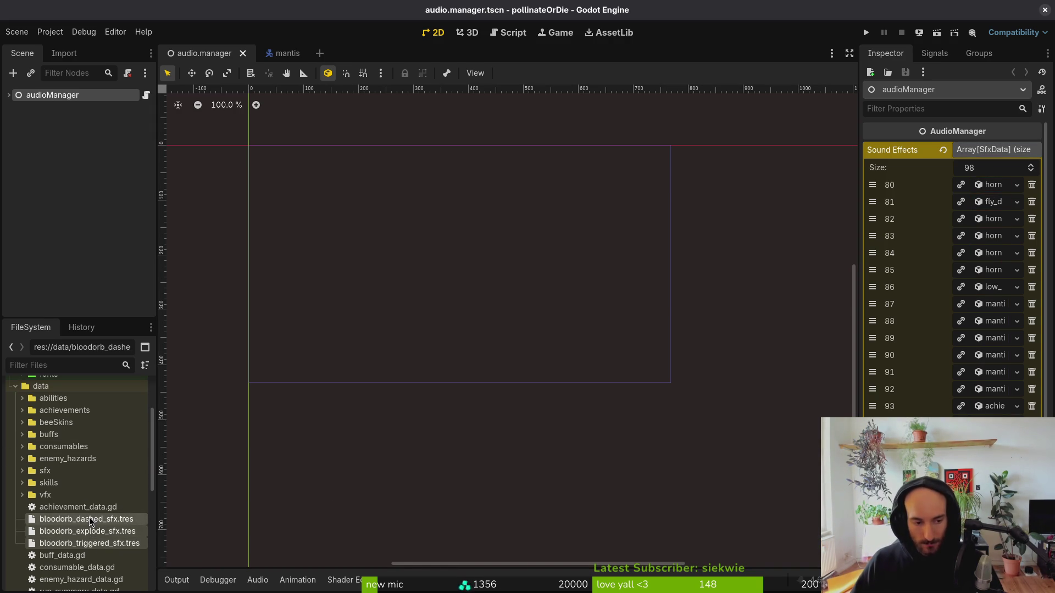
{"action": "left_click", "coordinate": [92, 520]}
{"action": "left_click", "coordinate": [1024, 172]}
{"action": "scroll", "coordinate": [992, 331], "scroll_direction": "down", "scroll_amount": 10}
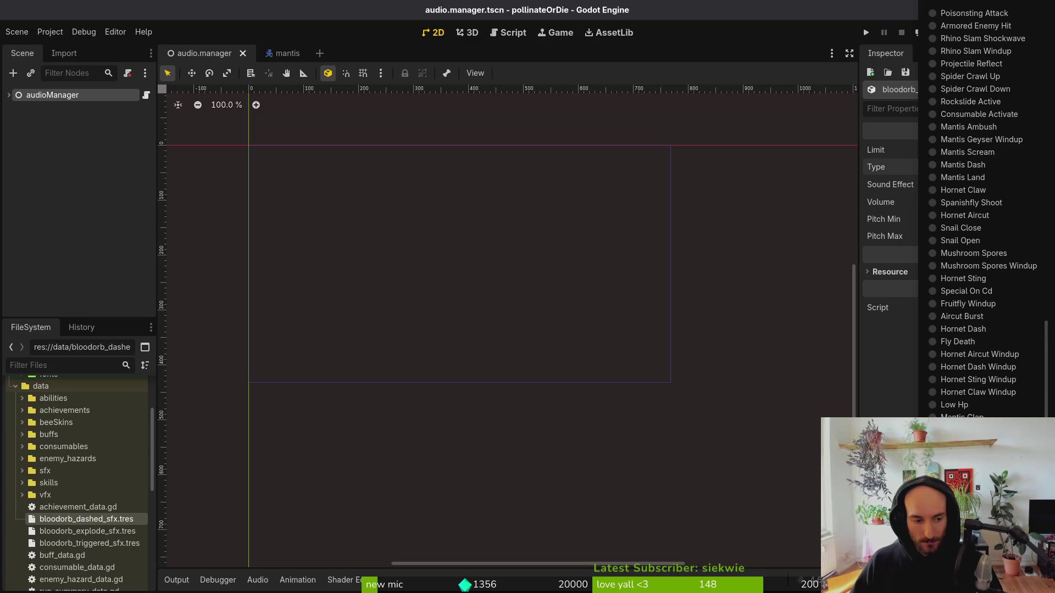
{"action": "left_click", "coordinate": [978, 407]}
{"action": "left_click", "coordinate": [987, 187]}
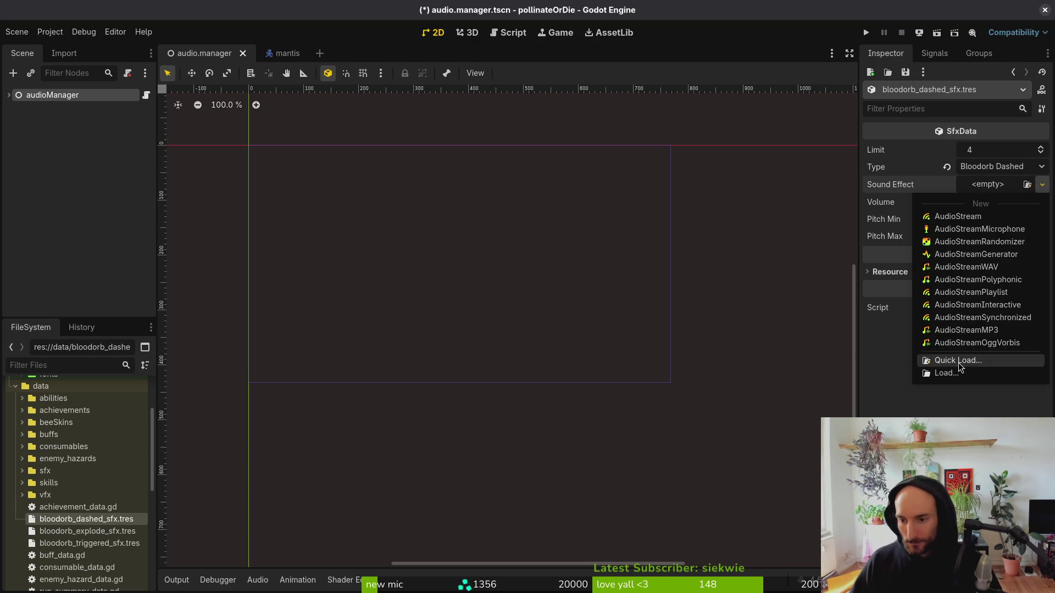
Cancel the Sound Effect Quick Load picker and raise the Files window.
{"action": "left_click", "coordinate": [959, 361]}
{"action": "key", "text": "Escape"}
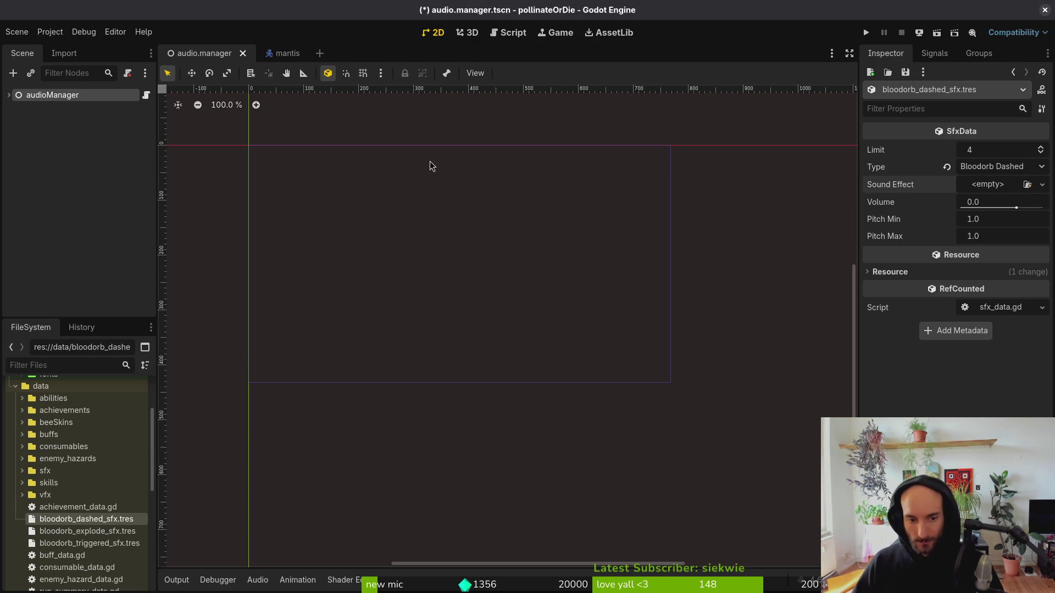
{"action": "key", "text": "super"}
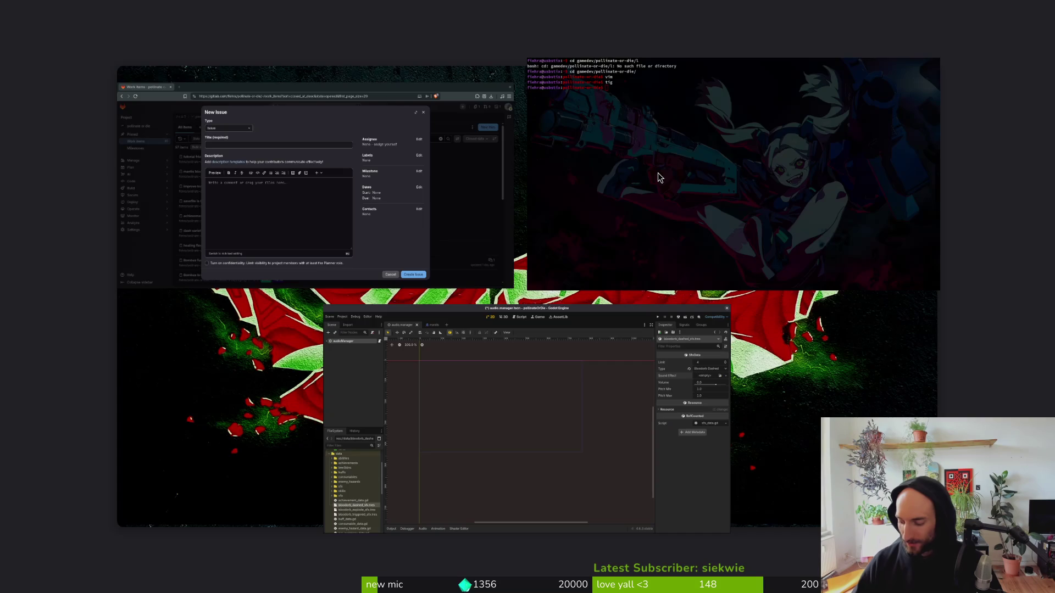
{"action": "key", "text": "super"}
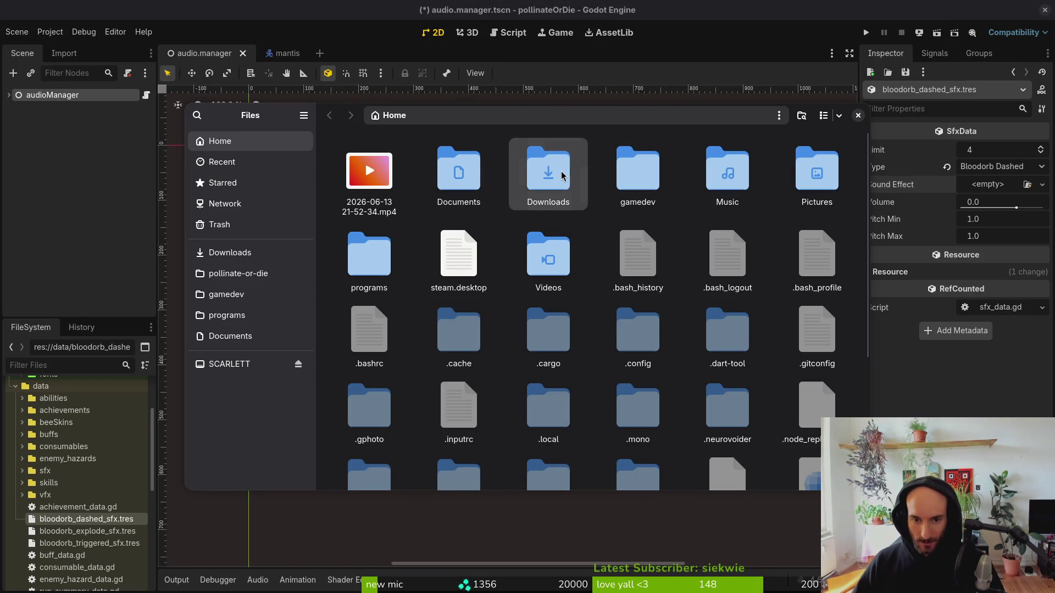
Open pollinate-or-die/assets/audio and play balloon.wav and balloon_3.wav.
{"action": "left_click", "coordinate": [566, 170]}
{"action": "left_click", "coordinate": [238, 274]}
{"action": "double_click", "coordinate": [464, 173]}
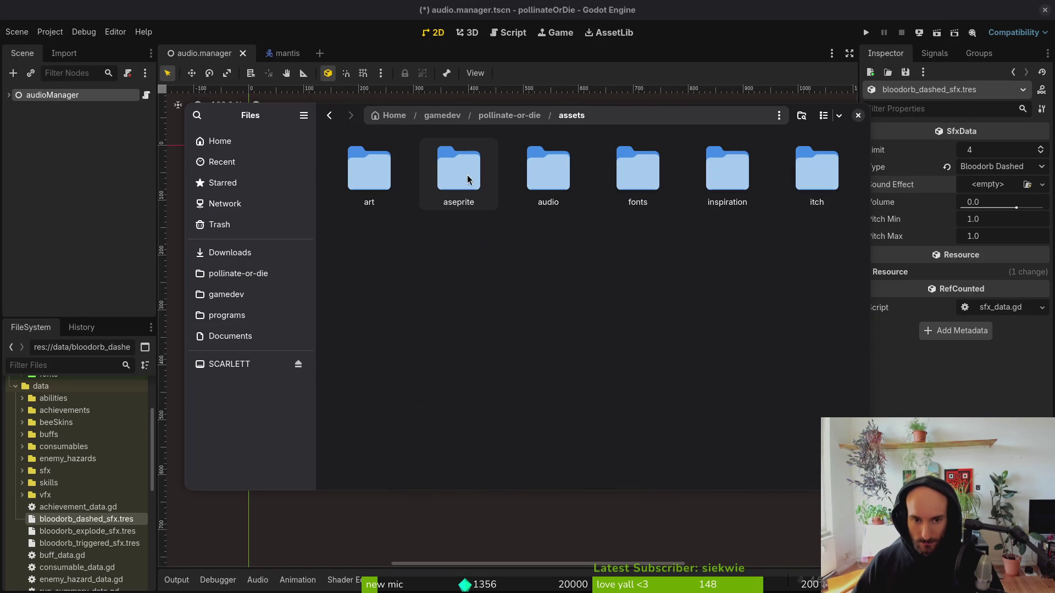
{"action": "double_click", "coordinate": [544, 170]}
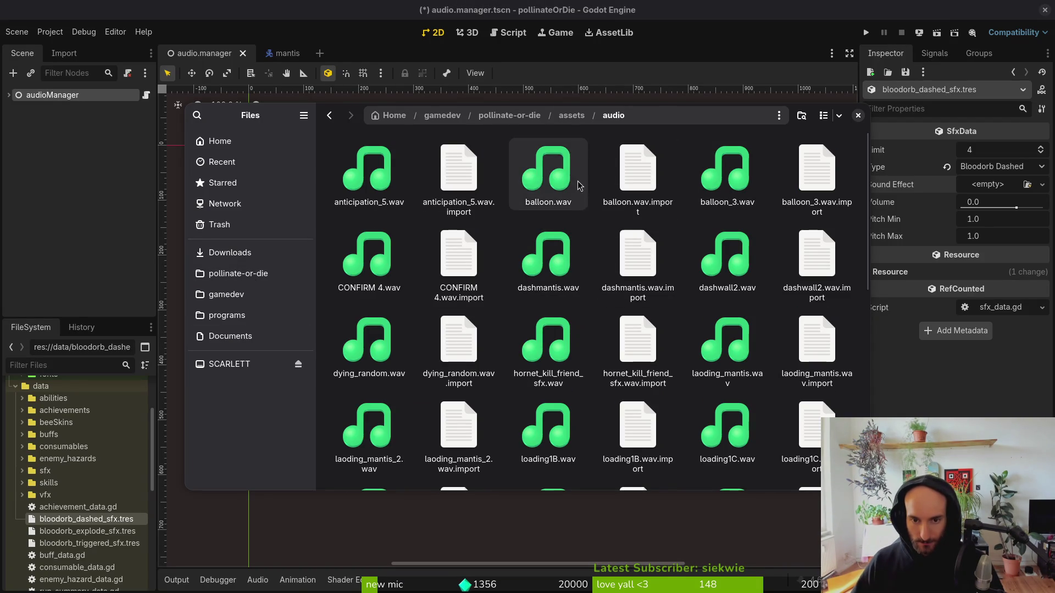
{"action": "double_click", "coordinate": [578, 186]}
{"action": "double_click", "coordinate": [734, 186]}
Replay balloon.wav and balloon_3.wav, then open Godot's Sound Effect slot options.
{"action": "key", "text": "space"}
{"action": "key", "text": "Left"}
{"action": "key", "text": "Left"}
{"action": "key", "text": "space"}
{"action": "key", "text": "space"}
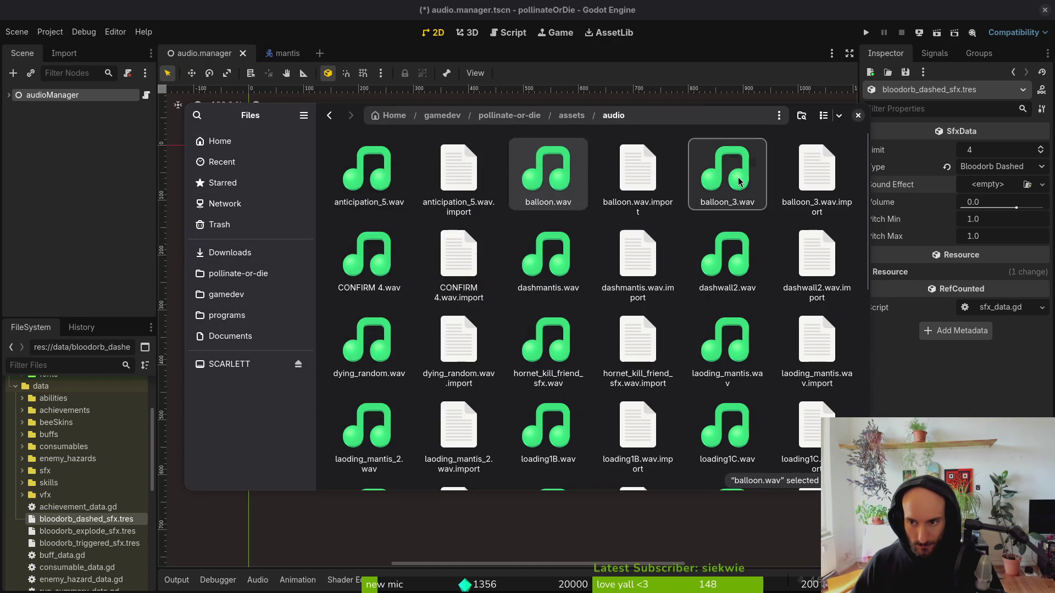
{"action": "double_click", "coordinate": [739, 181]}
{"action": "key", "text": "space"}
{"action": "left_click", "coordinate": [552, 188]}
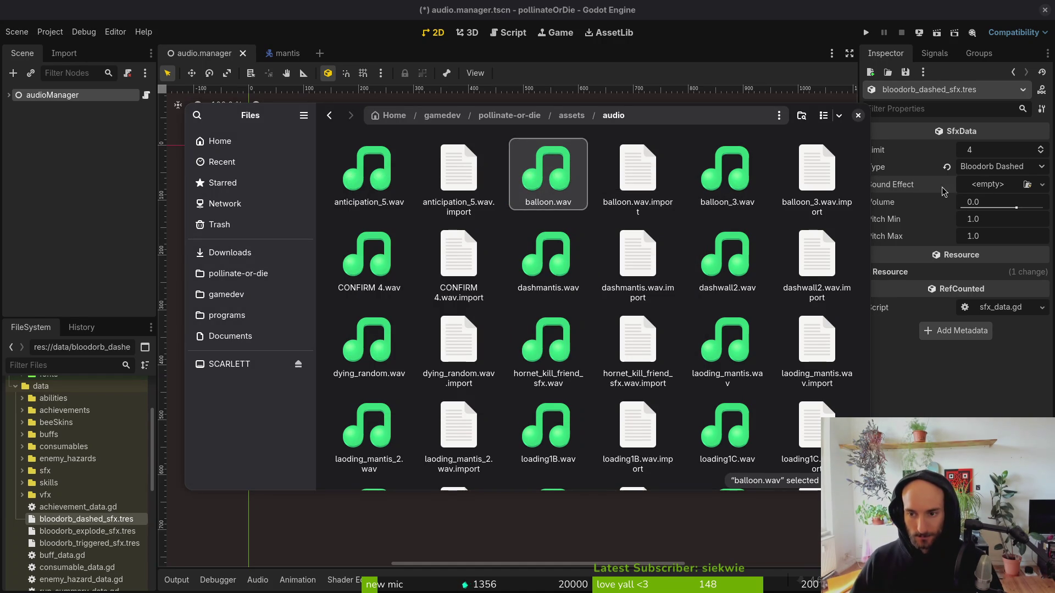
{"action": "left_click", "coordinate": [999, 187]}
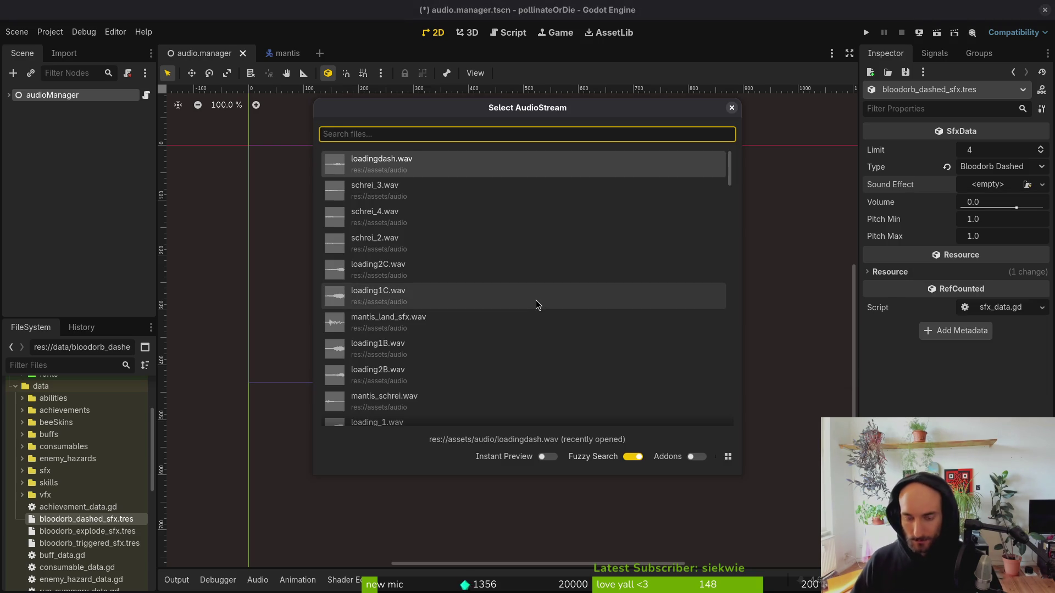
Quick-load balloon.wav as the Bloodorb Dashed sound effect and preview it several times.
{"action": "type", "text": "bloo"}
{"action": "key", "text": "Down"}
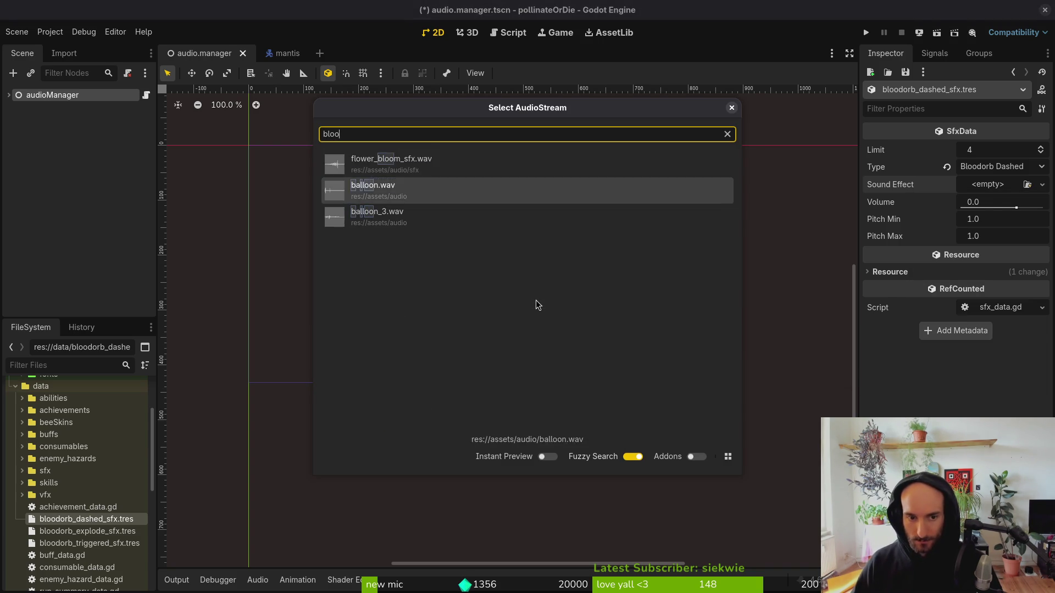
{"action": "key", "text": "Return"}
{"action": "left_click", "coordinate": [1014, 206]}
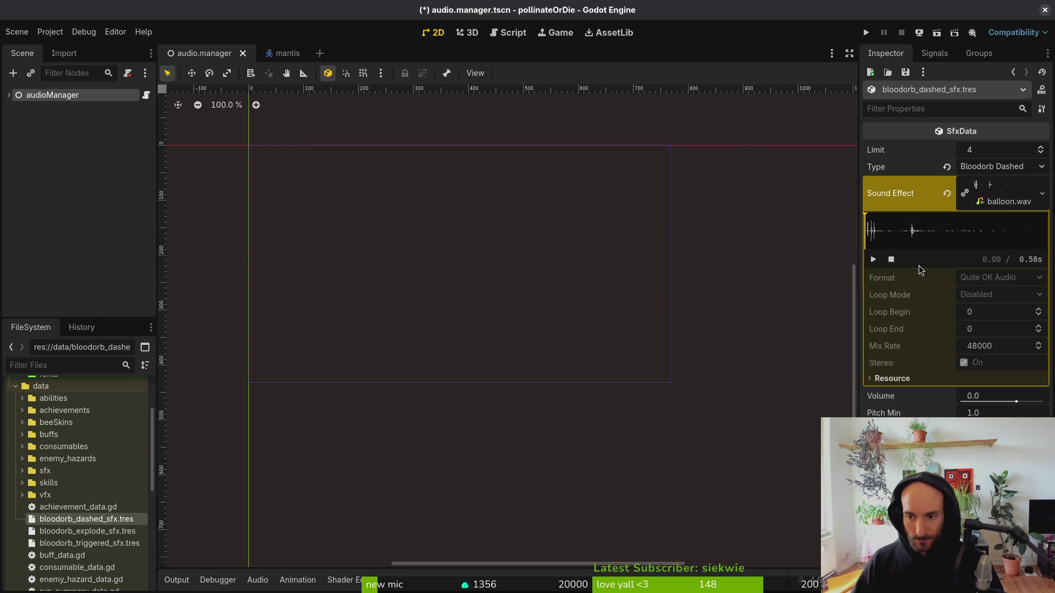
{"action": "left_click", "coordinate": [874, 261]}
{"action": "left_click", "coordinate": [873, 262]}
{"action": "left_click", "coordinate": [874, 262]}
{"action": "left_click", "coordinate": [997, 181]}
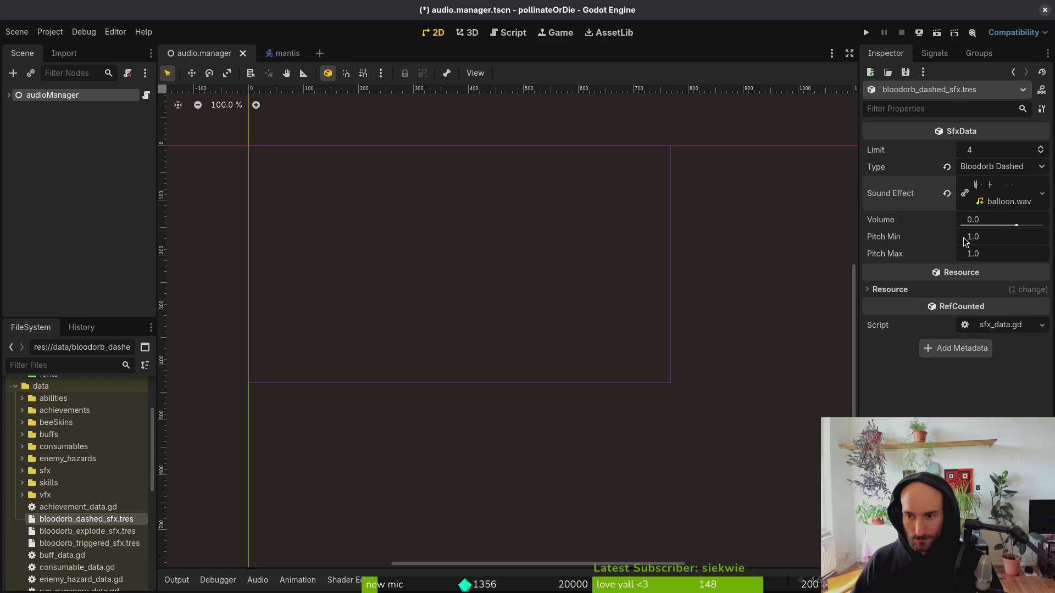
Set Pitch Min to 0.9 and Pitch Max to 1.1, then save.
{"action": "left_click", "coordinate": [993, 240]}
{"action": "key", "text": "Tab"}
{"action": "type", "text": ".1"}
{"action": "key", "text": "Return"}
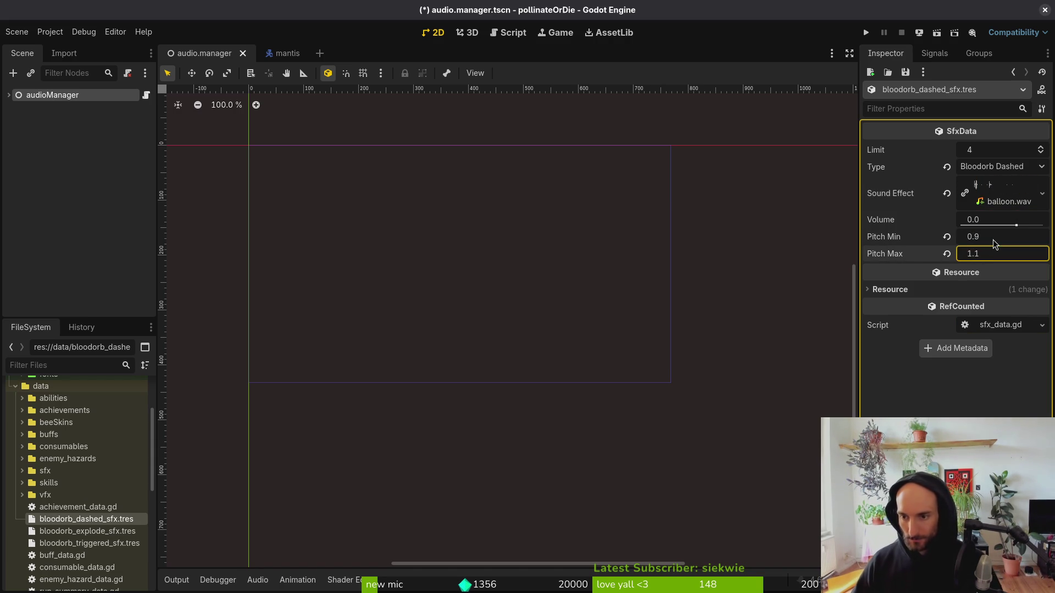
{"action": "key", "text": "ctrl+s"}
Make the balloon.wav stream a unique embedded copy in bloodorb_dashed_sfx.tres.
{"action": "left_click", "coordinate": [88, 531]}
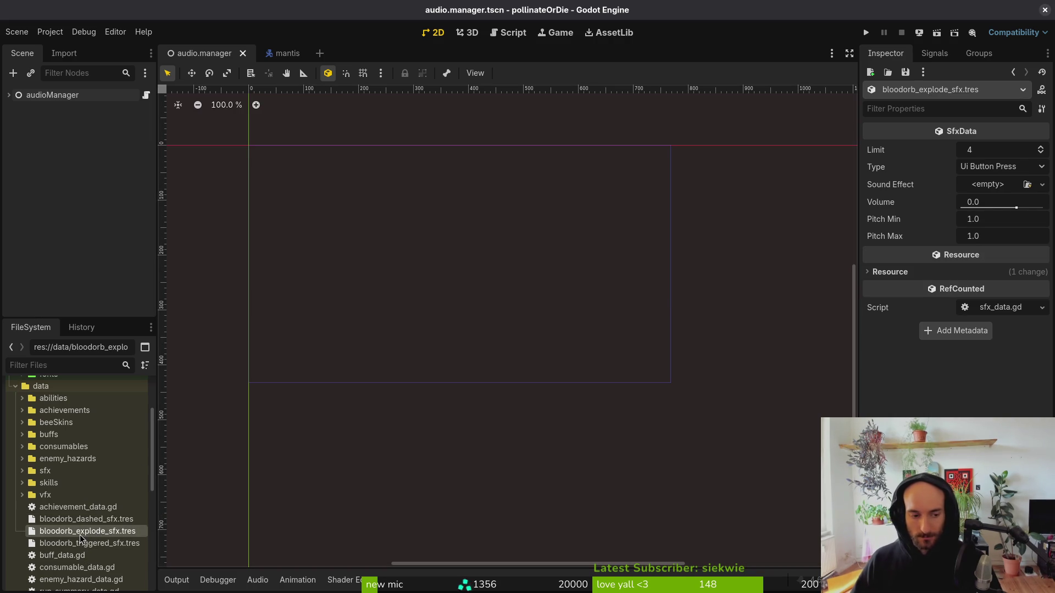
{"action": "left_click", "coordinate": [86, 519]}
{"action": "left_click", "coordinate": [947, 194]}
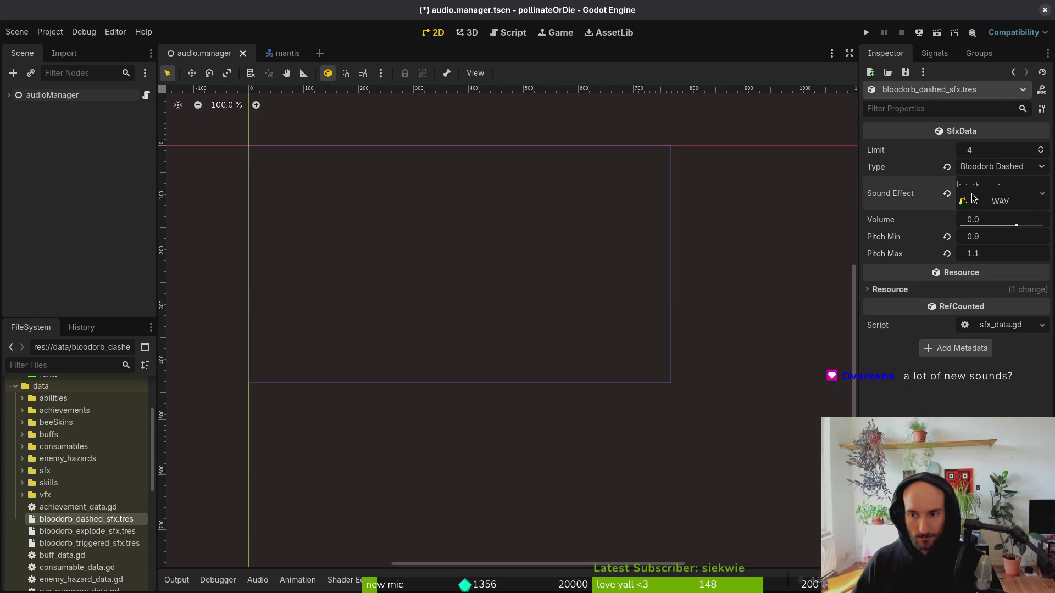
{"action": "left_click", "coordinate": [995, 200]}
{"action": "left_click", "coordinate": [972, 193]}
{"action": "left_click", "coordinate": [973, 195]}
{"action": "left_click", "coordinate": [963, 203]}
{"action": "left_click", "coordinate": [973, 203]}
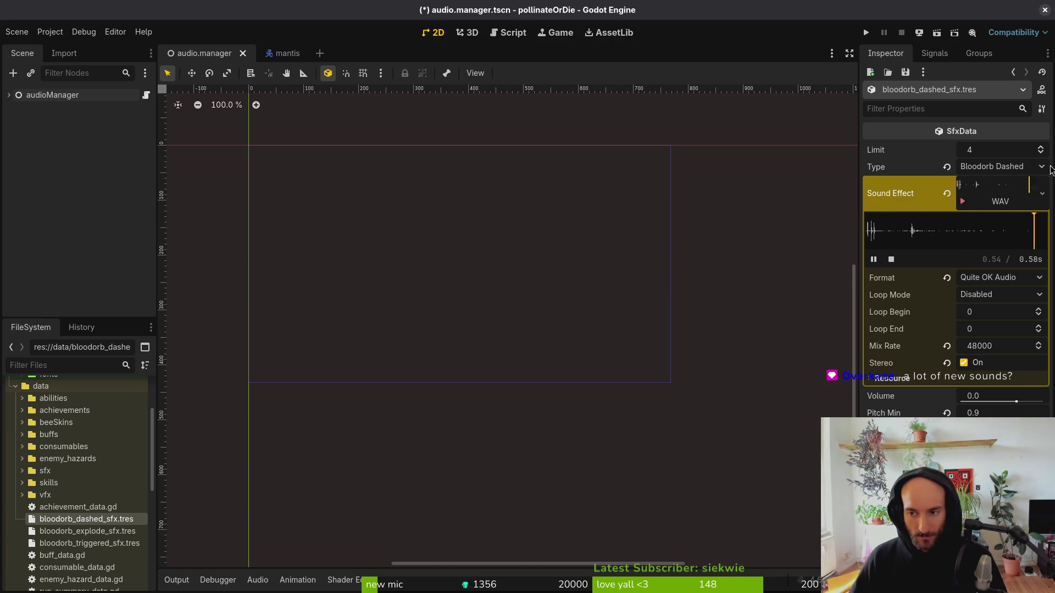
Set the sound Limit to 5 and open bloodorb_explode_sfx.tres.
{"action": "left_click", "coordinate": [990, 190]}
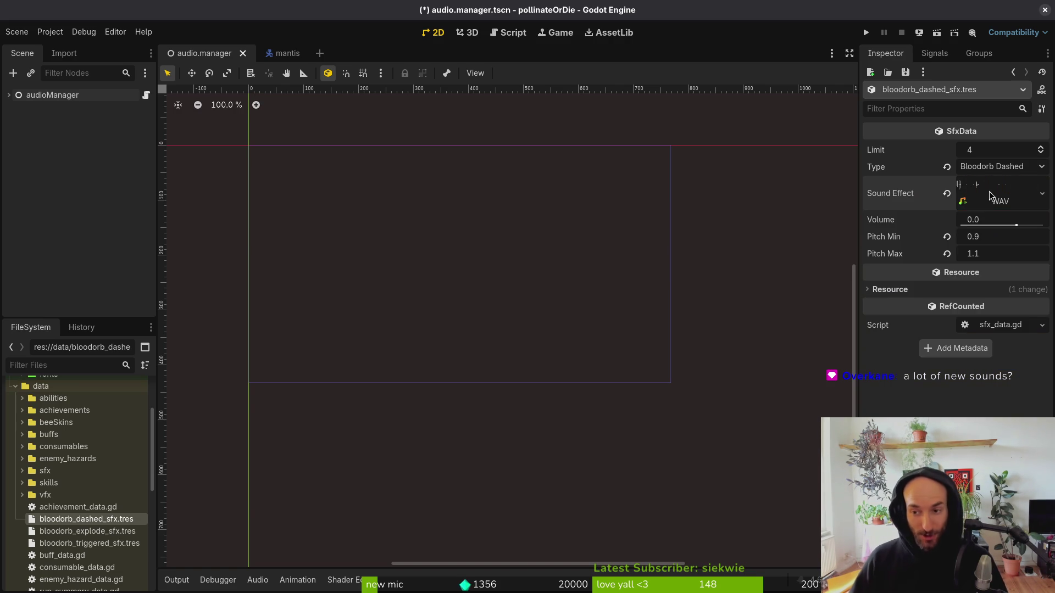
{"action": "left_click", "coordinate": [993, 153]}
{"action": "type", "text": "5"}
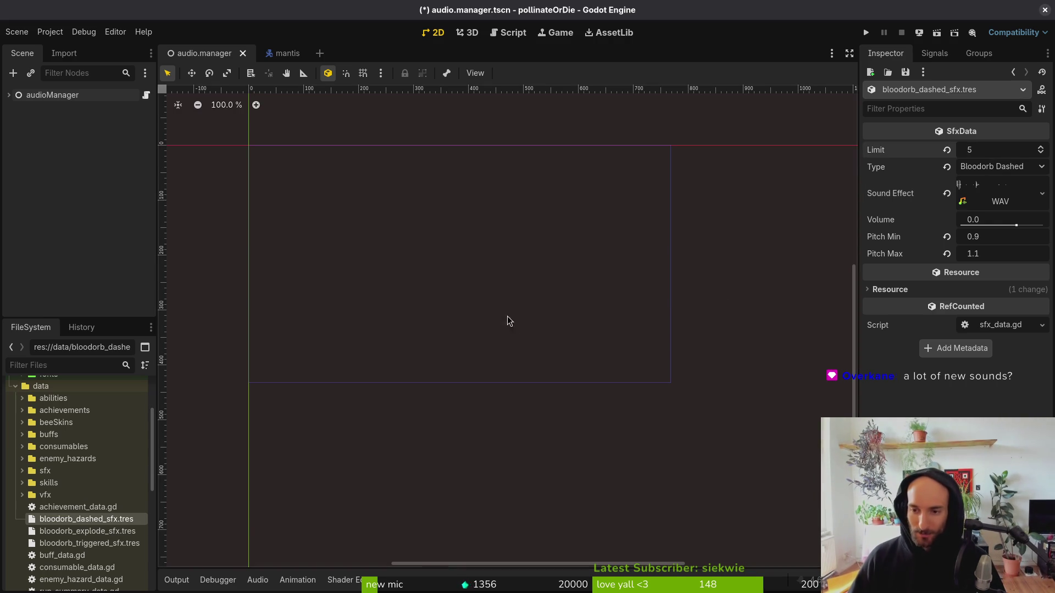
{"action": "left_click", "coordinate": [82, 532]}
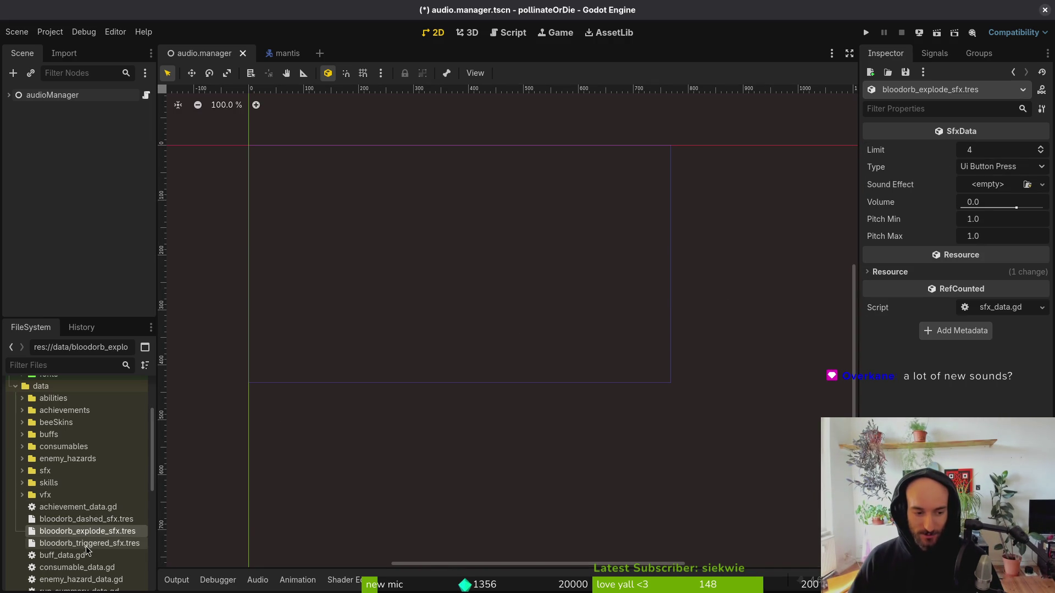
Open bloodorb_triggered_sfx.tres and set its type to Bloodorb Triggered.
{"action": "left_click", "coordinate": [91, 544]}
{"action": "left_click", "coordinate": [1000, 167]}
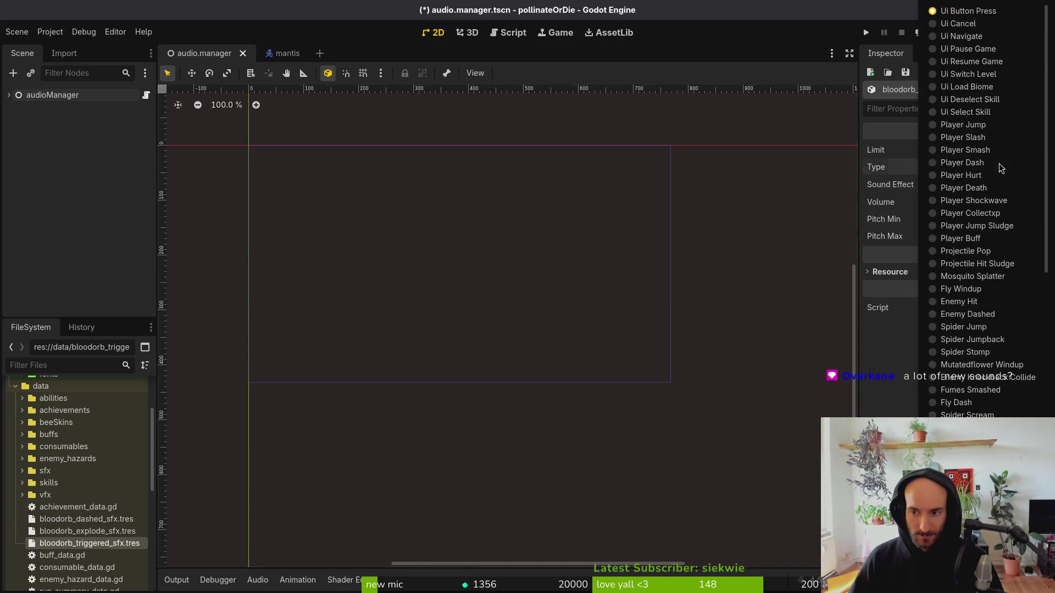
{"action": "scroll", "coordinate": [984, 220], "scroll_direction": "down", "scroll_amount": 5}
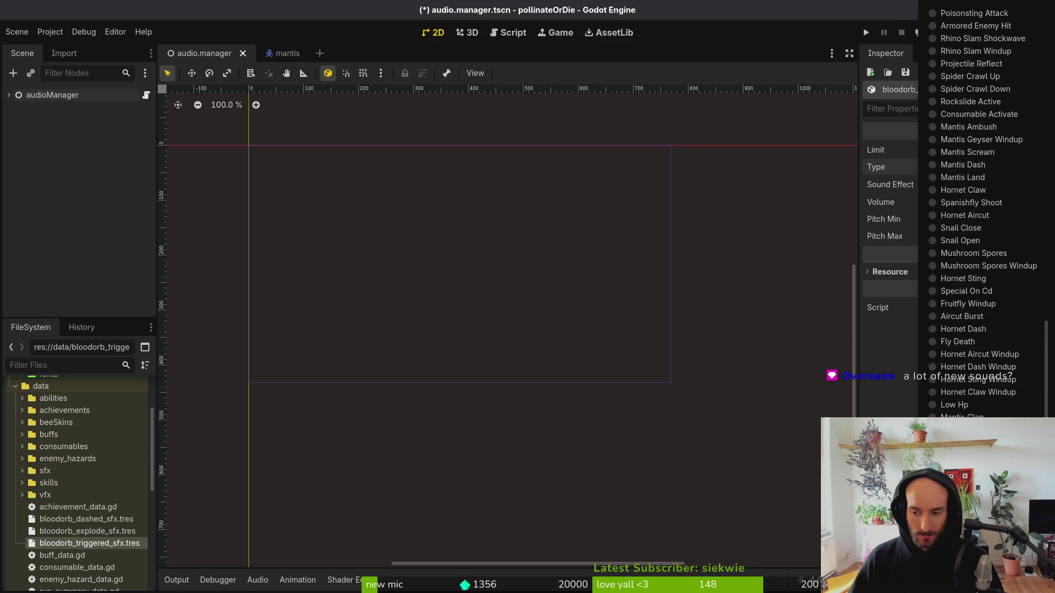
{"action": "left_click", "coordinate": [1043, 185]}
Quick-load balloon_3.wav as the sound effect, preview it, and save.
{"action": "left_click", "coordinate": [962, 362]}
{"action": "type", "text": "ba"}
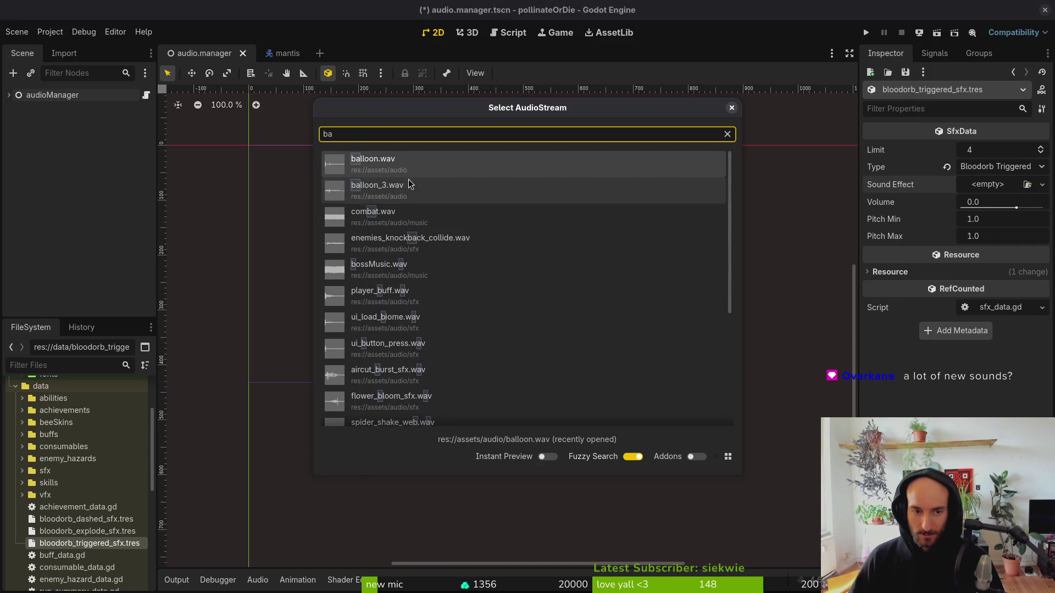
{"action": "double_click", "coordinate": [406, 187]}
{"action": "left_click", "coordinate": [1000, 204]}
{"action": "left_click", "coordinate": [873, 260]}
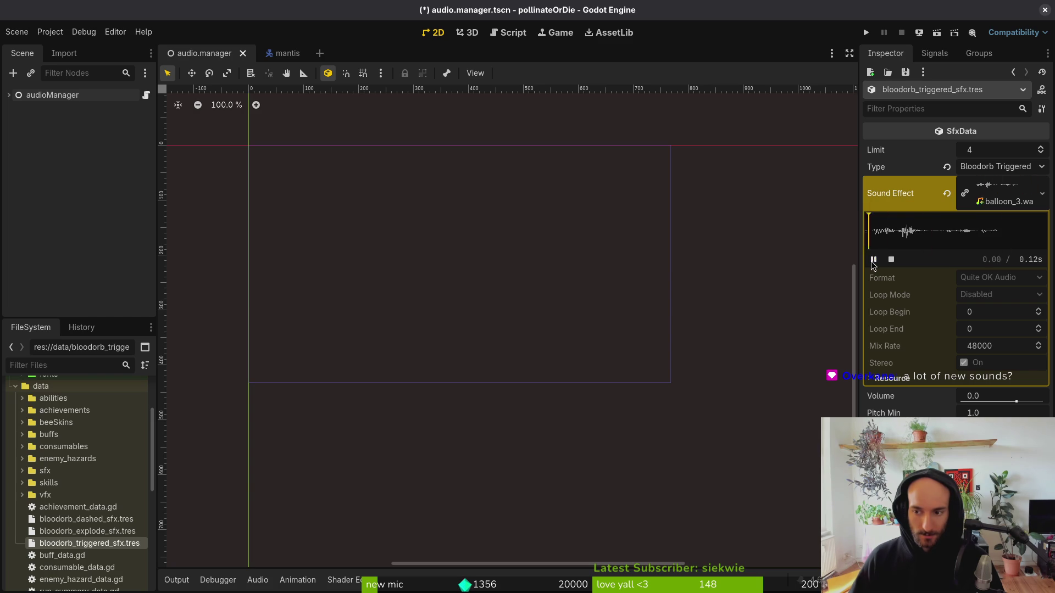
{"action": "left_click", "coordinate": [1009, 184]}
{"action": "key", "text": "ctrl+s"}
Set pitch range 0.9 to 1.1, save, then open bloodorb_explode_sfx.tres.
{"action": "left_click", "coordinate": [988, 243]}
{"action": "key", "text": "Tab"}
{"action": "type", "text": "1"}
{"action": "key", "text": "Return"}
{"action": "key", "text": "ctrl+s"}
{"action": "left_click", "coordinate": [1001, 167]}
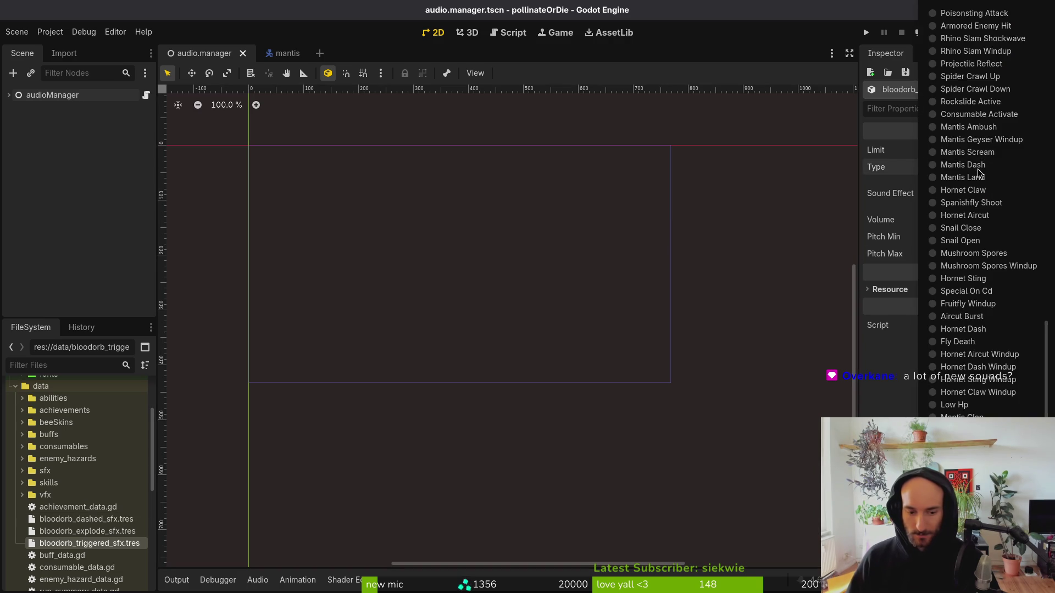
{"action": "left_click", "coordinate": [94, 538]}
{"action": "left_click", "coordinate": [94, 533]}
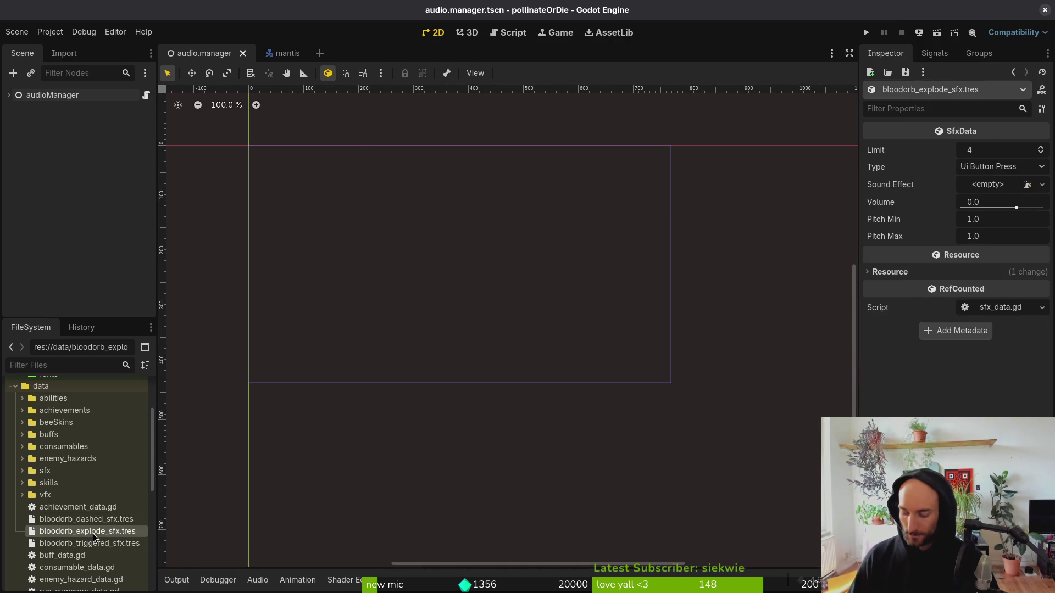
In Files, audition dying_random.wav, loading1C.wav and loadingdash.wav.
{"action": "key", "text": "alt+Tab"}
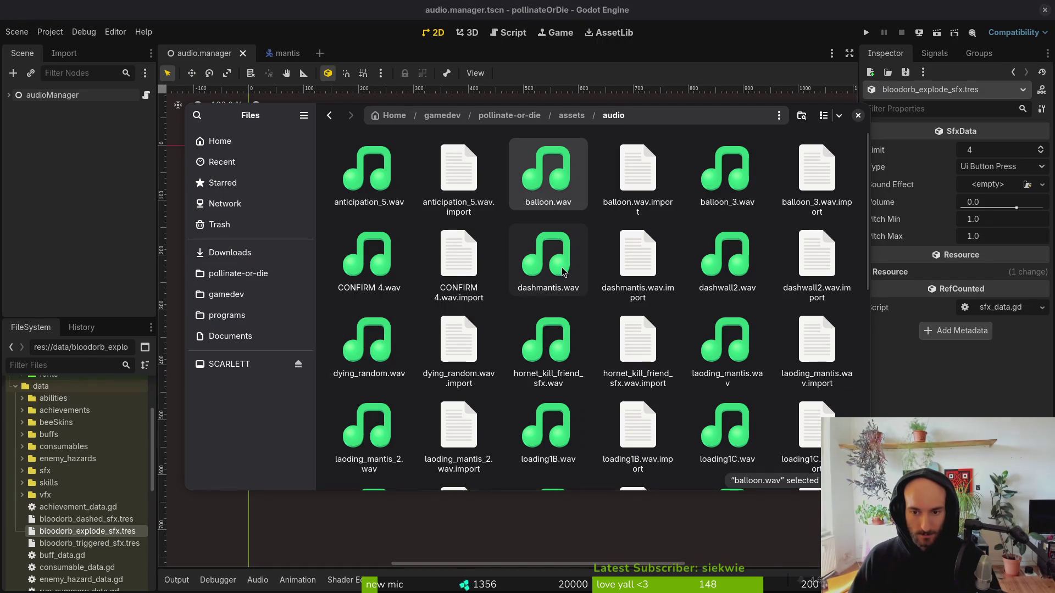
{"action": "scroll", "coordinate": [549, 275], "scroll_direction": "down", "scroll_amount": 2}
{"action": "scroll", "coordinate": [373, 330], "scroll_direction": "up", "scroll_amount": 2}
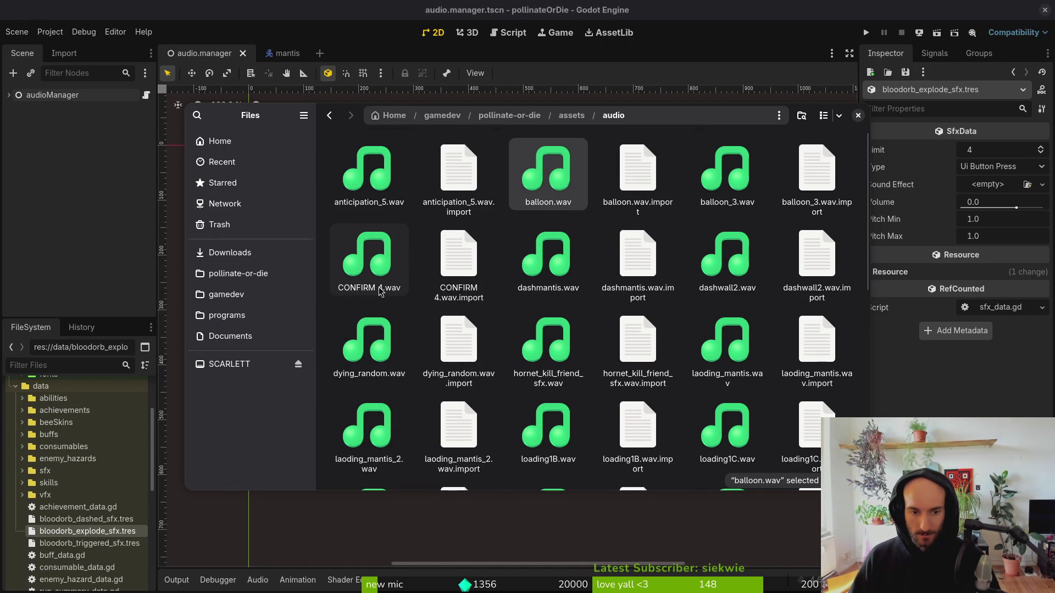
{"action": "double_click", "coordinate": [395, 332]}
{"action": "key", "text": "Escape"}
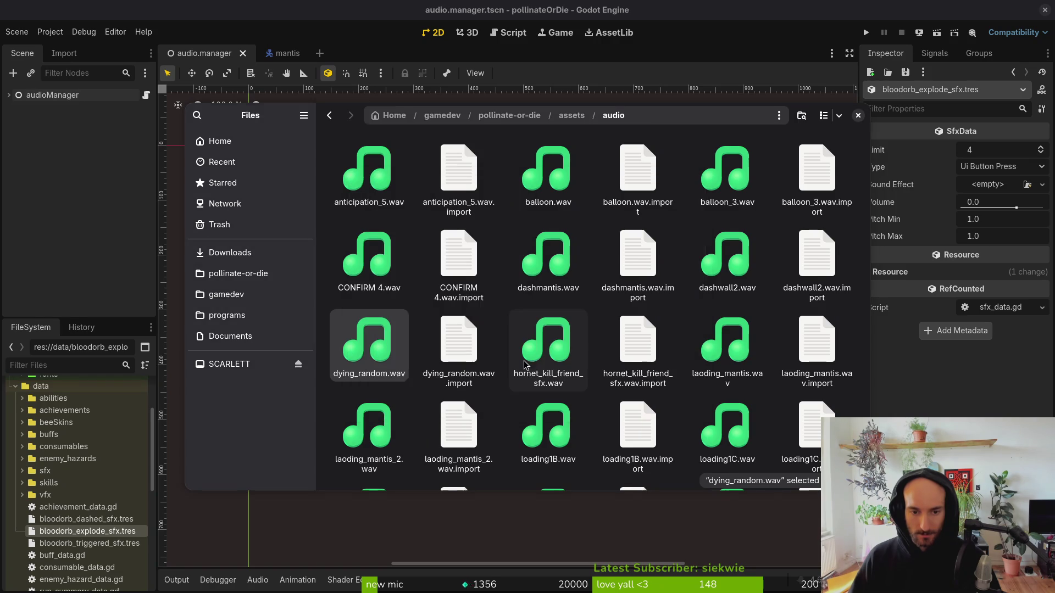
{"action": "scroll", "coordinate": [735, 380], "scroll_direction": "down", "scroll_amount": 1}
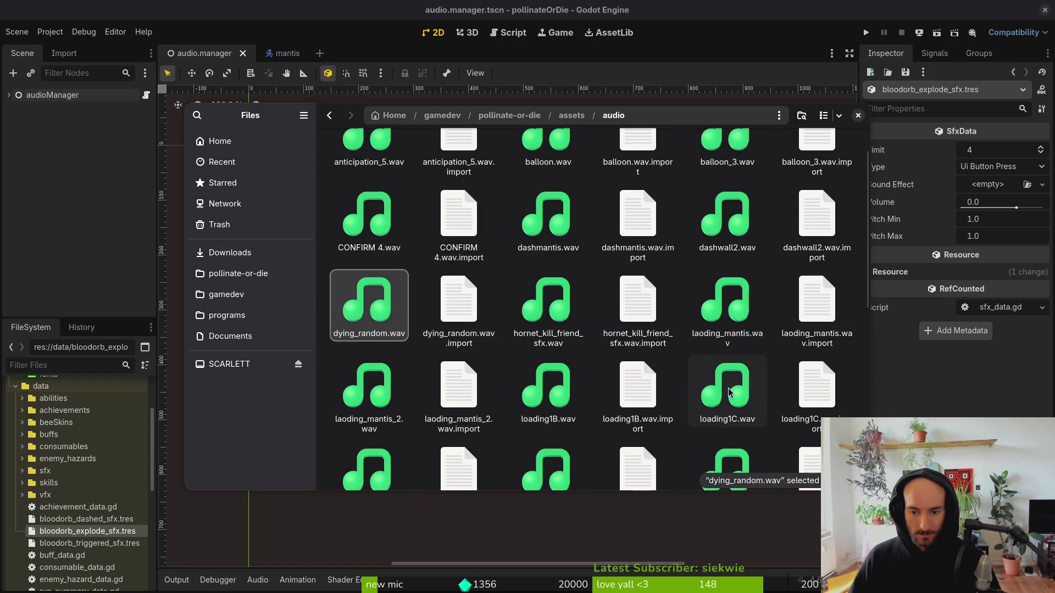
{"action": "double_click", "coordinate": [727, 388]}
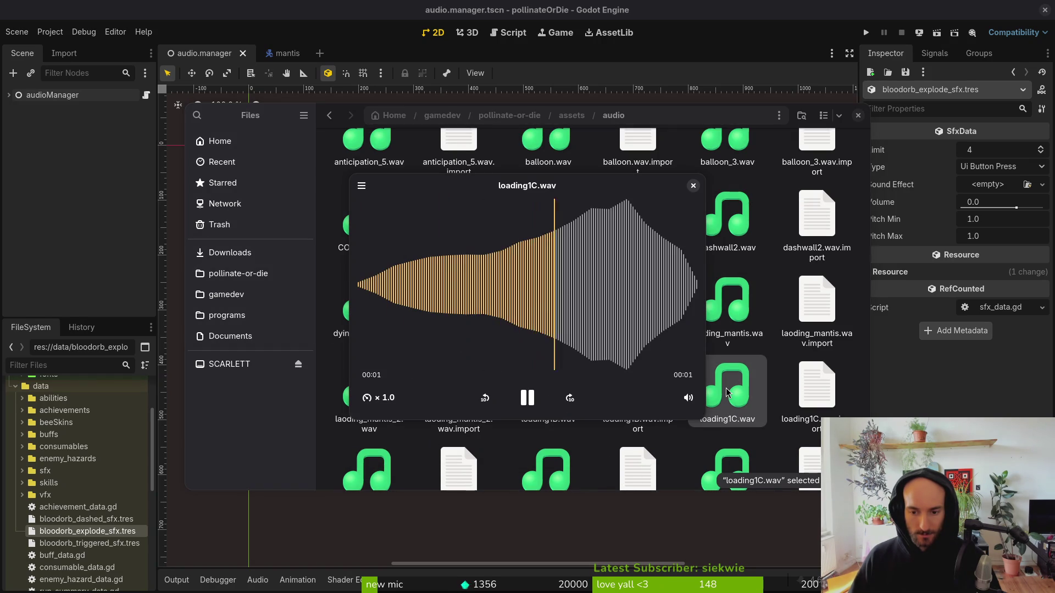
{"action": "key", "text": "Escape"}
{"action": "scroll", "coordinate": [554, 391], "scroll_direction": "down", "scroll_amount": 4}
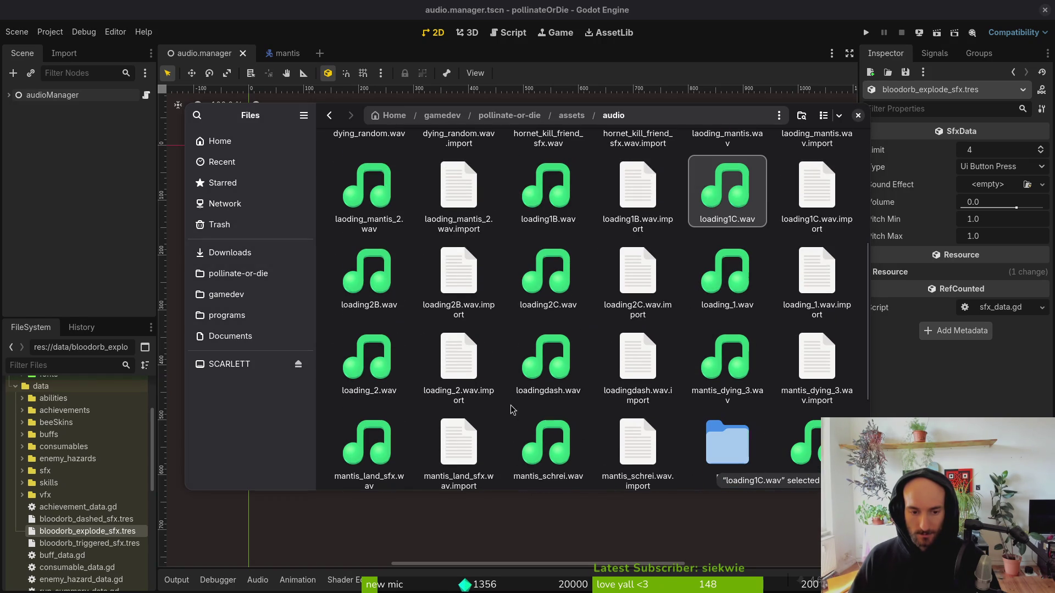
{"action": "double_click", "coordinate": [549, 379]}
{"action": "key", "text": "Escape"}
{"action": "scroll", "coordinate": [551, 363], "scroll_direction": "down", "scroll_amount": 3}
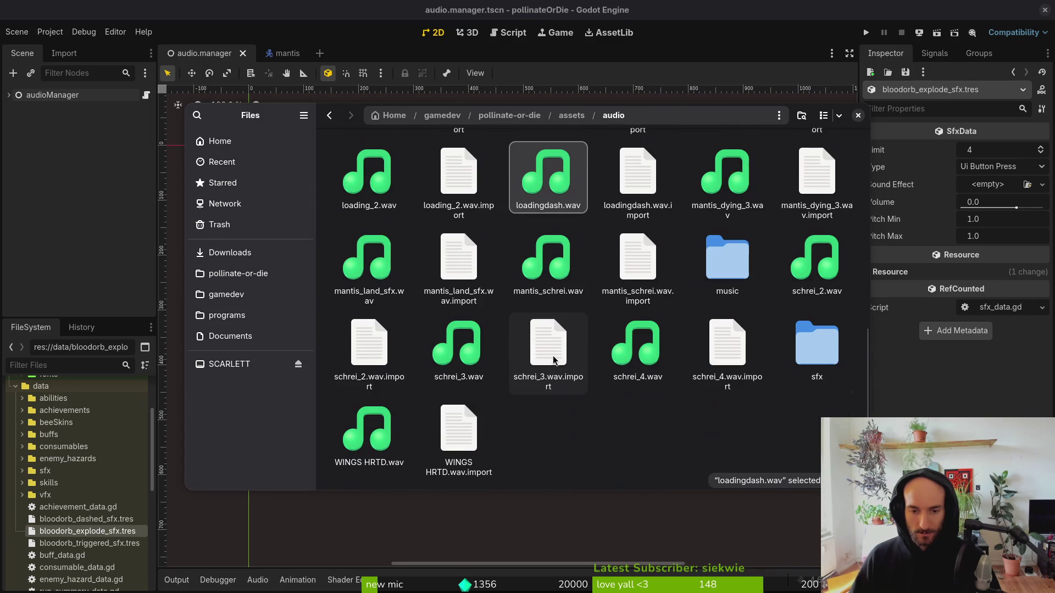
Browse from the assets folder to Downloads/sfx/oldSfxpollinate.
{"action": "key", "text": "alt+Left"}
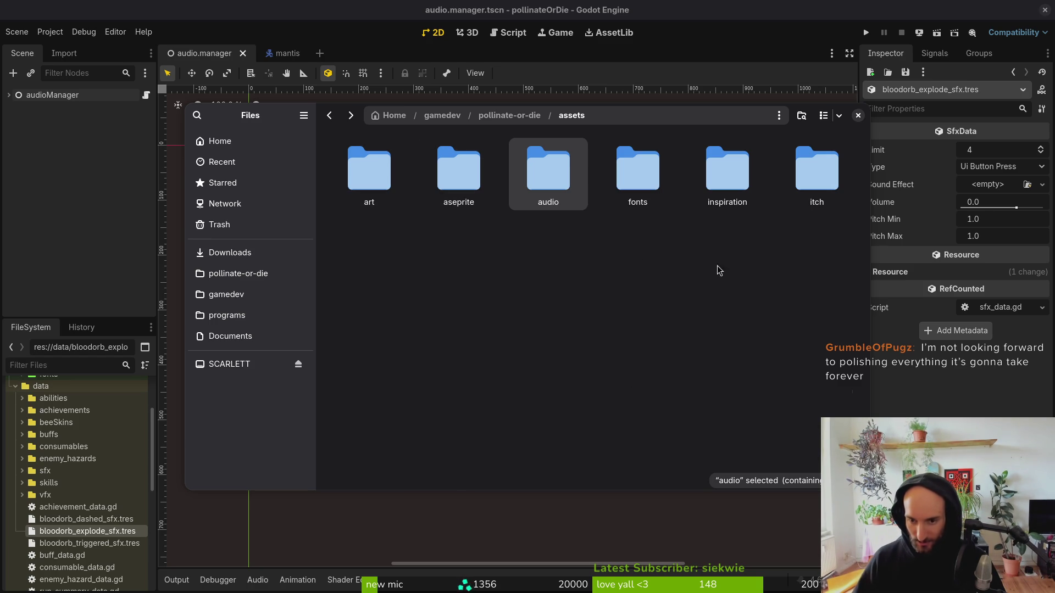
{"action": "double_click", "coordinate": [363, 183]}
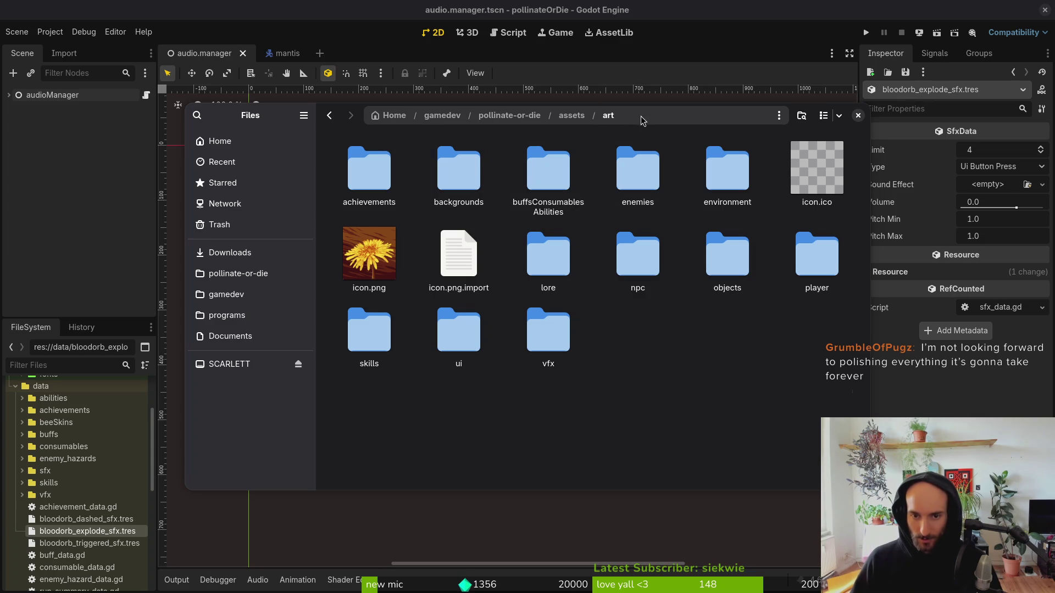
{"action": "key", "text": "alt+Left"}
{"action": "left_click", "coordinate": [278, 252]}
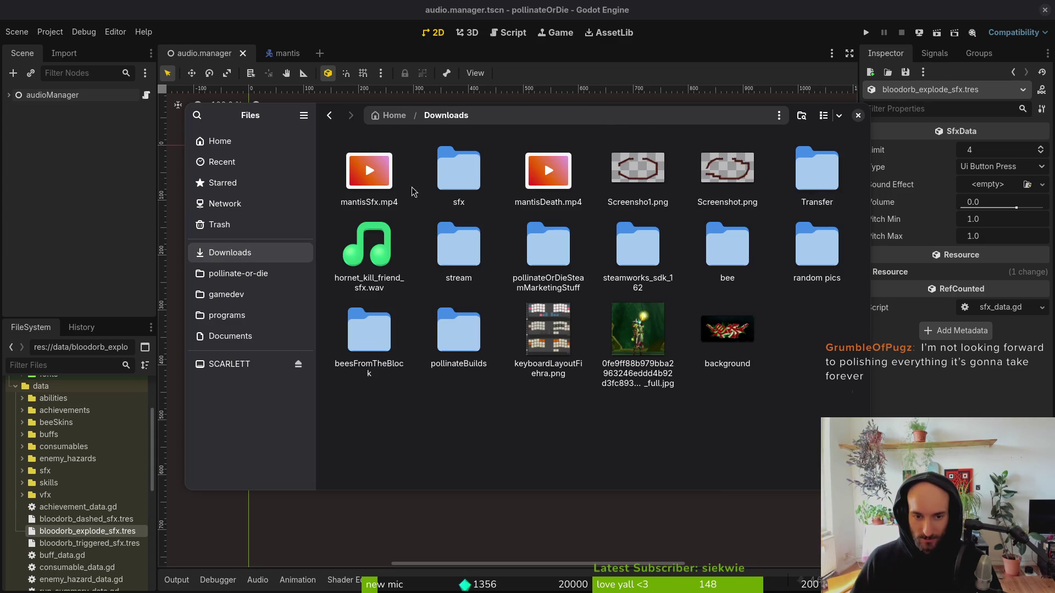
{"action": "double_click", "coordinate": [434, 176]}
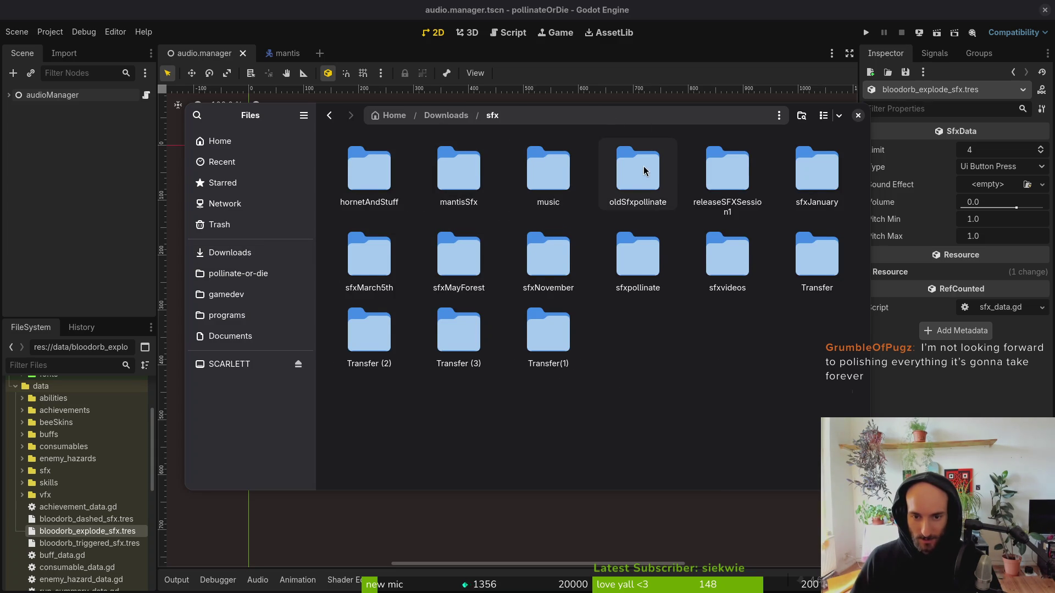
{"action": "double_click", "coordinate": [644, 171]}
Preview explosion.ogg repeatedly.
{"action": "double_click", "coordinate": [555, 250]}
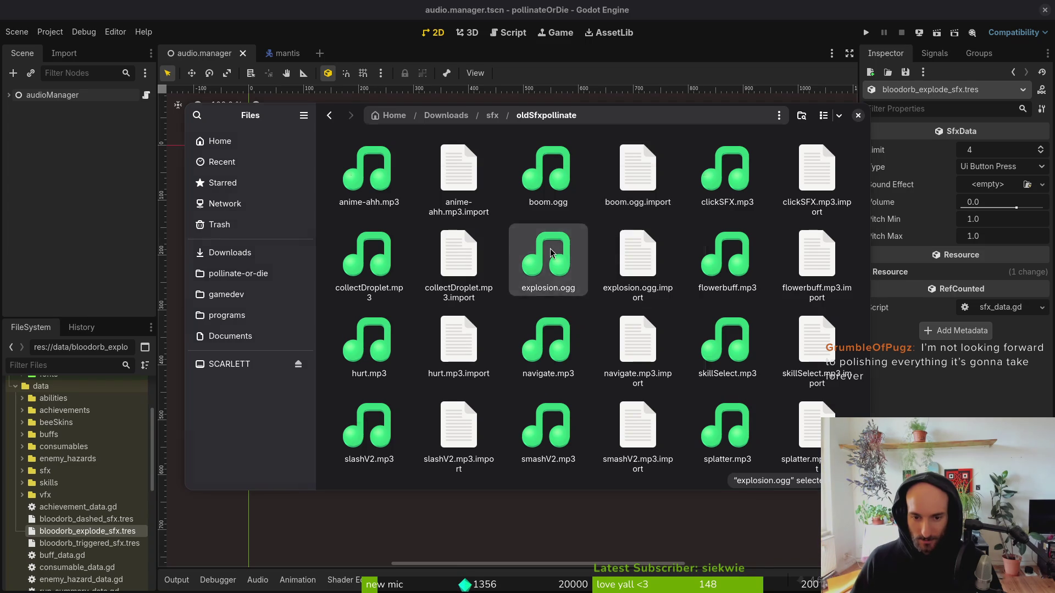
{"action": "key", "text": "ctrl+w"}
{"action": "double_click", "coordinate": [549, 252]}
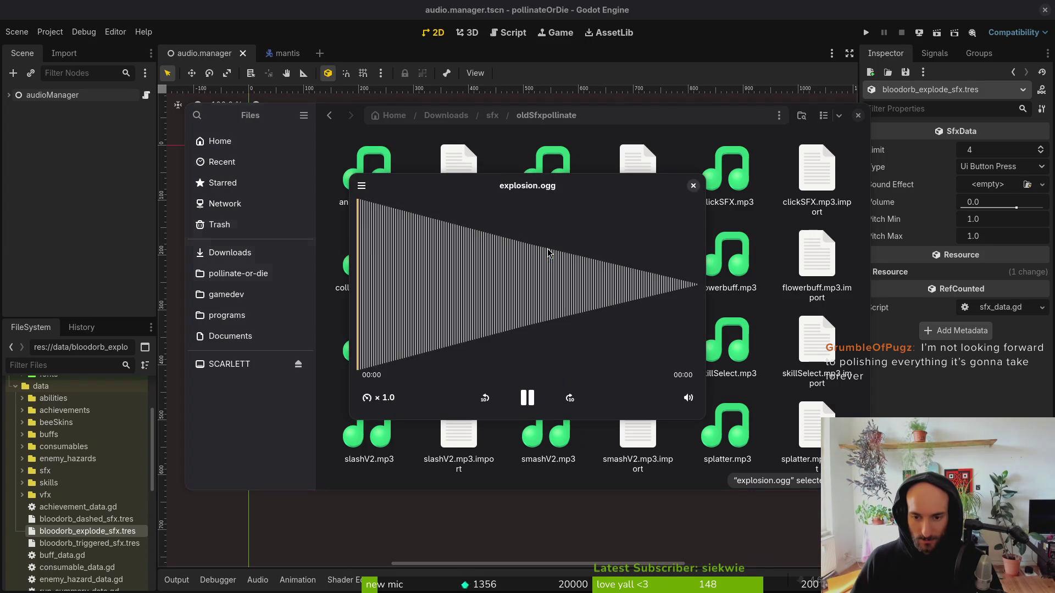
{"action": "key", "text": "ctrl+w"}
{"action": "double_click", "coordinate": [551, 254]}
{"action": "key", "text": "ctrl+w"}
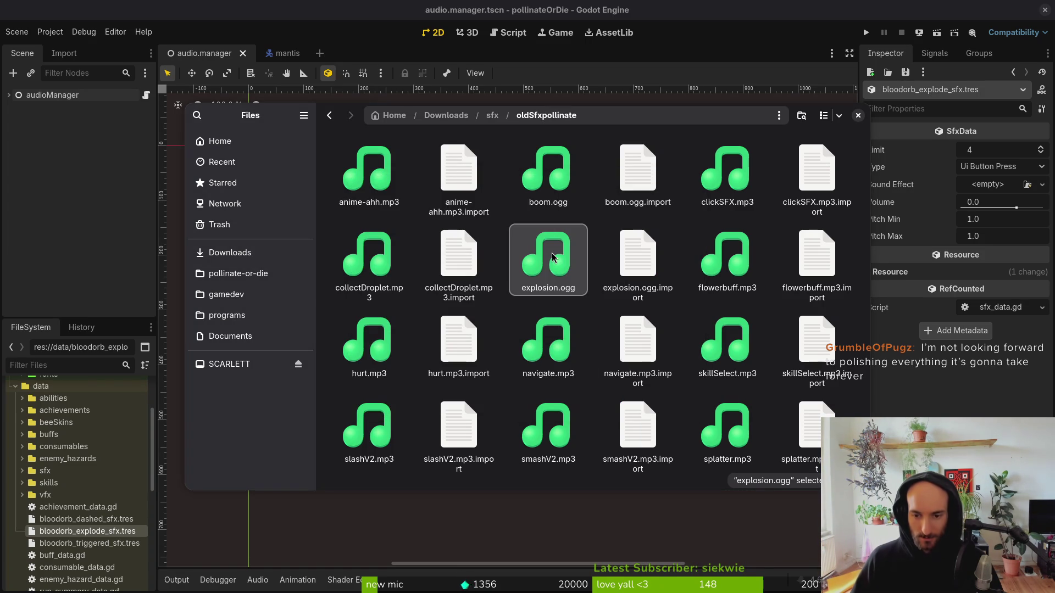
{"action": "double_click", "coordinate": [552, 256]}
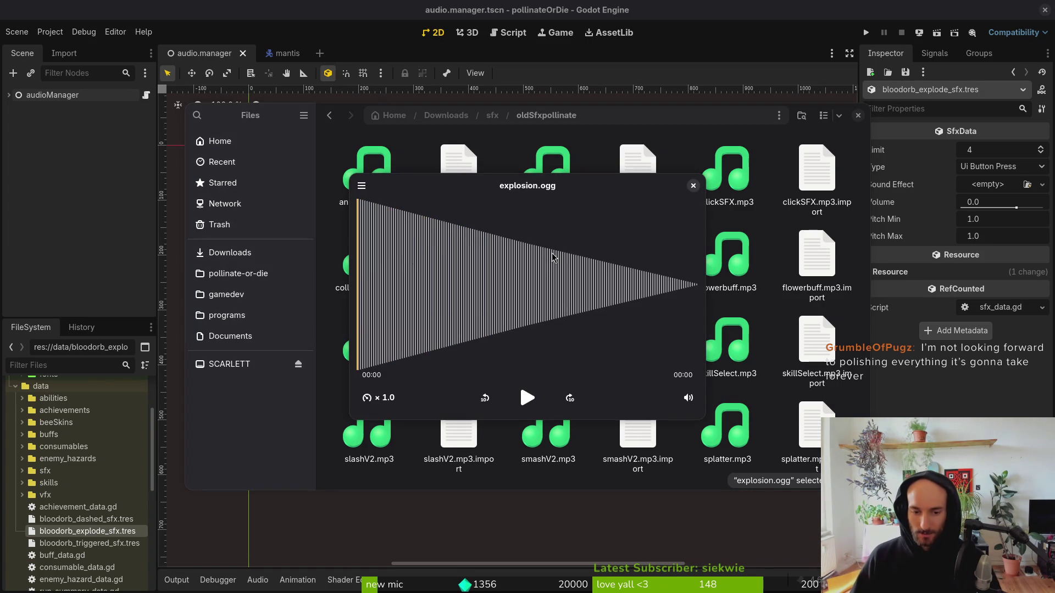
{"action": "left_click", "coordinate": [525, 403]}
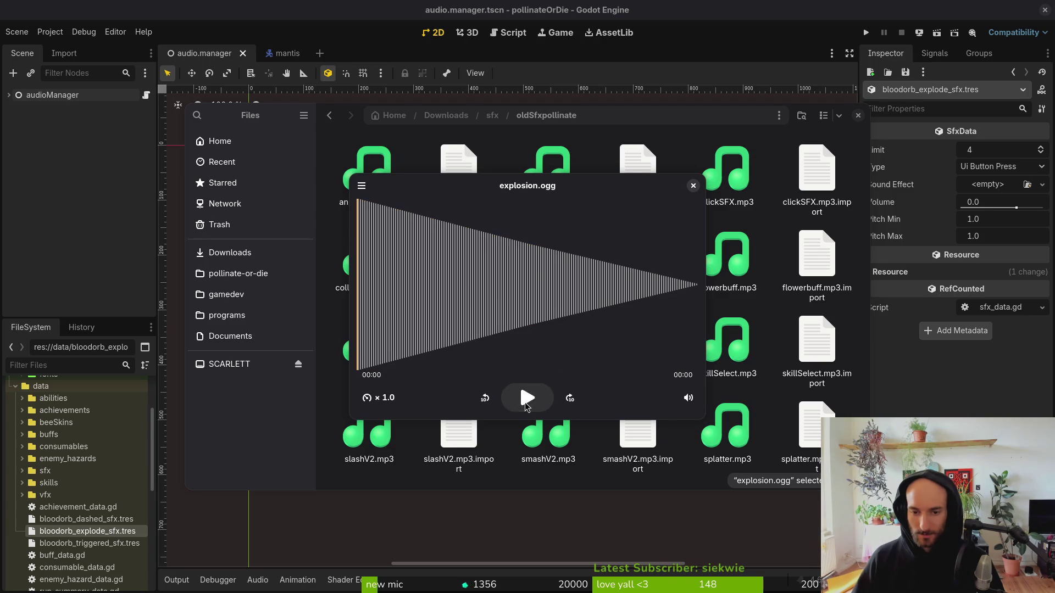
{"action": "key", "text": "ctrl+w"}
{"action": "double_click", "coordinate": [541, 273]}
{"action": "key", "text": "ctrl+w"}
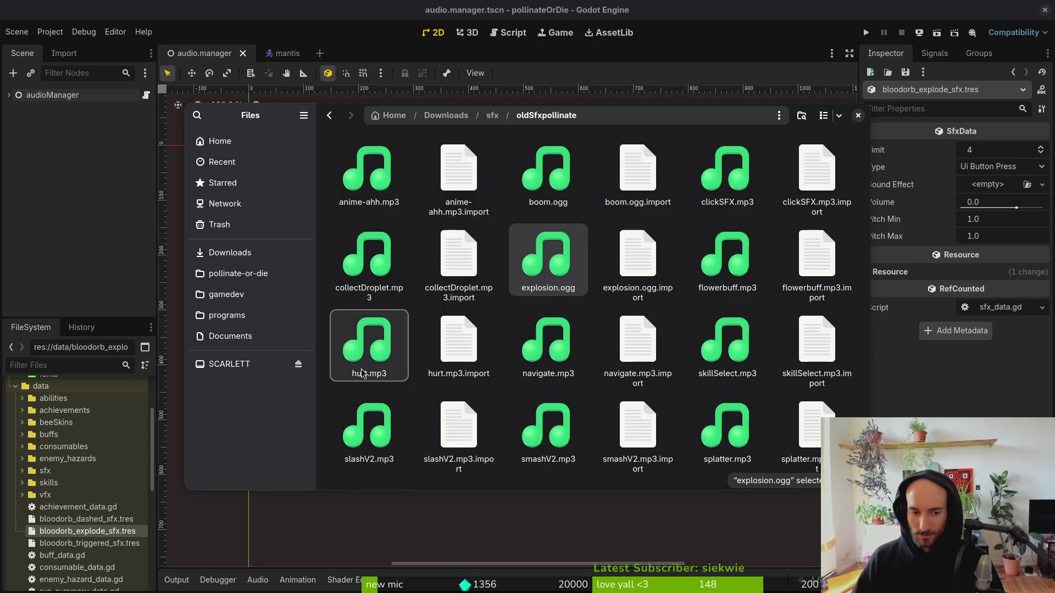
Audition hurt.mp3, then play smashV2.mp3 several times.
{"action": "double_click", "coordinate": [363, 373]}
{"action": "key", "text": "space"}
{"action": "key", "text": "space"}
{"action": "key", "text": "space"}
{"action": "left_click", "coordinate": [563, 426]}
{"action": "key", "text": "space"}
{"action": "key", "text": "space"}
{"action": "key", "text": "space"}
{"action": "left_click", "coordinate": [525, 396]}
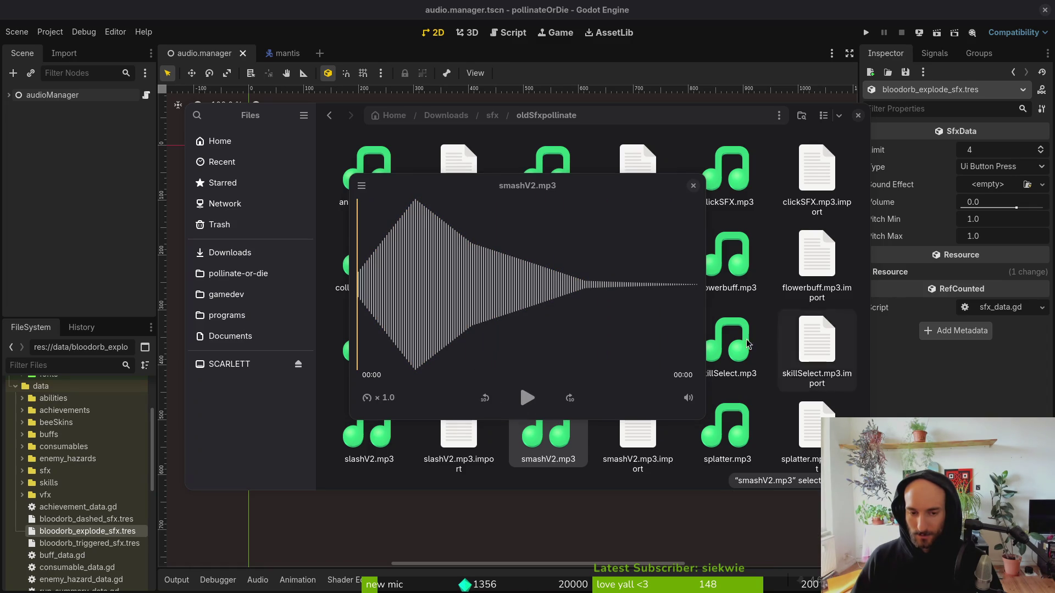
{"action": "left_click", "coordinate": [528, 398]}
{"action": "left_click", "coordinate": [528, 398]}
{"action": "left_click", "coordinate": [528, 398]}
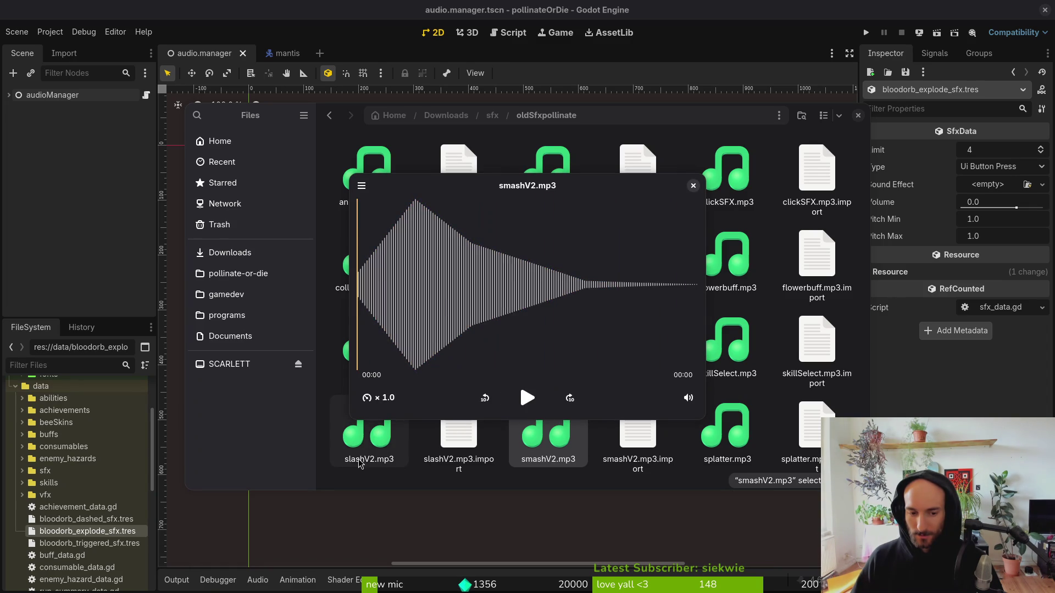
Compare slashV2.mp3 against smashV2.mp3.
{"action": "left_click", "coordinate": [360, 463]}
{"action": "left_click", "coordinate": [563, 431]}
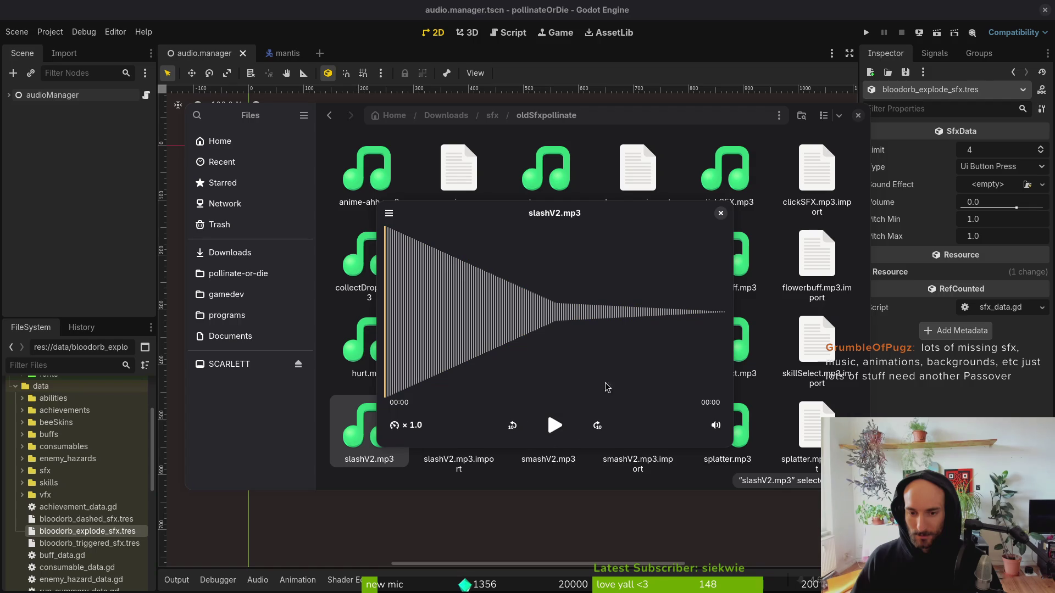
{"action": "left_click", "coordinate": [721, 213]}
{"action": "left_click", "coordinate": [534, 445]}
{"action": "key", "text": "space"}
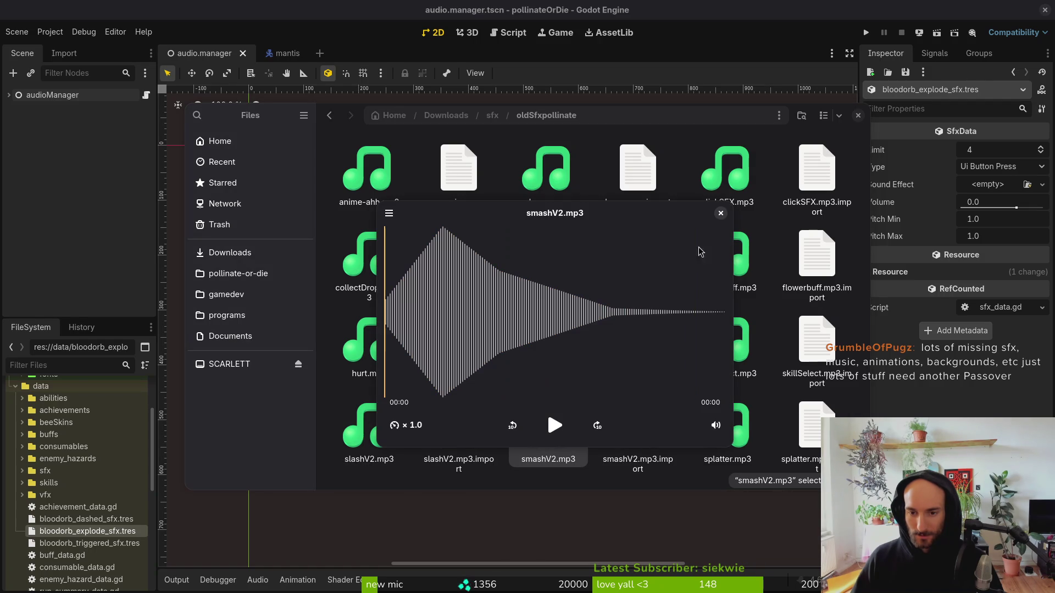
{"action": "left_click", "coordinate": [721, 213]}
{"action": "key", "text": "space"}
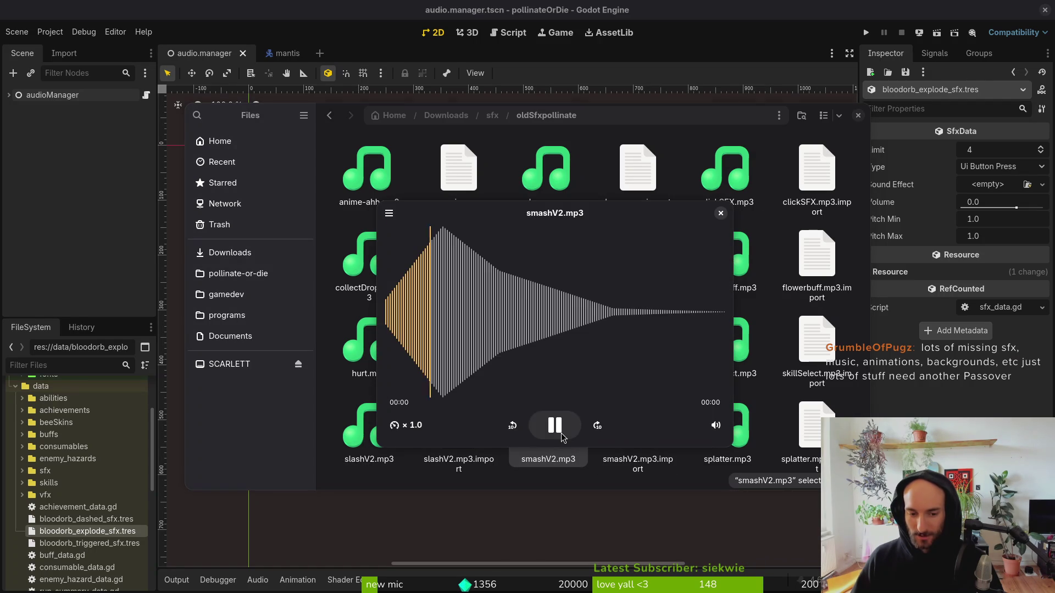
Close Files after replaying smashV2.mp3, then relaunch Files from the app overview.
{"action": "key", "text": "ctrl+w"}
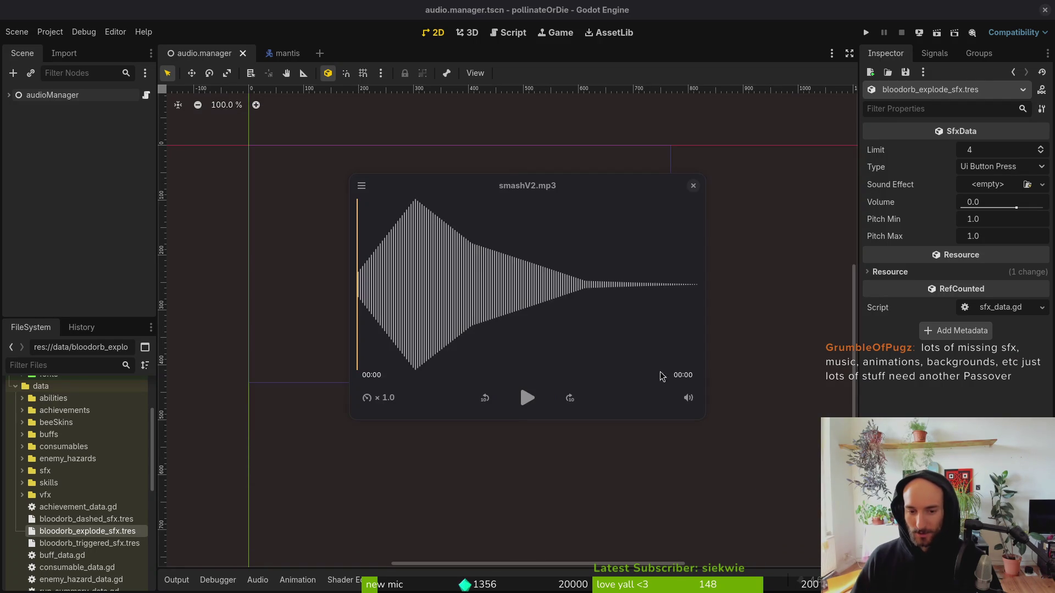
{"action": "key", "text": "space"}
{"action": "left_click", "coordinate": [526, 398]}
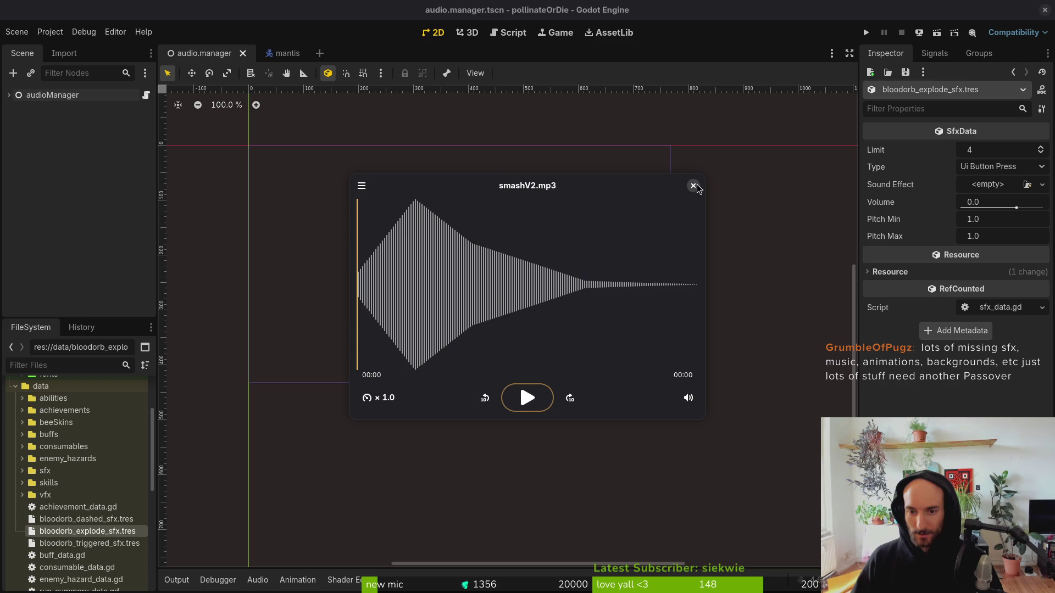
{"action": "left_click", "coordinate": [525, 399]}
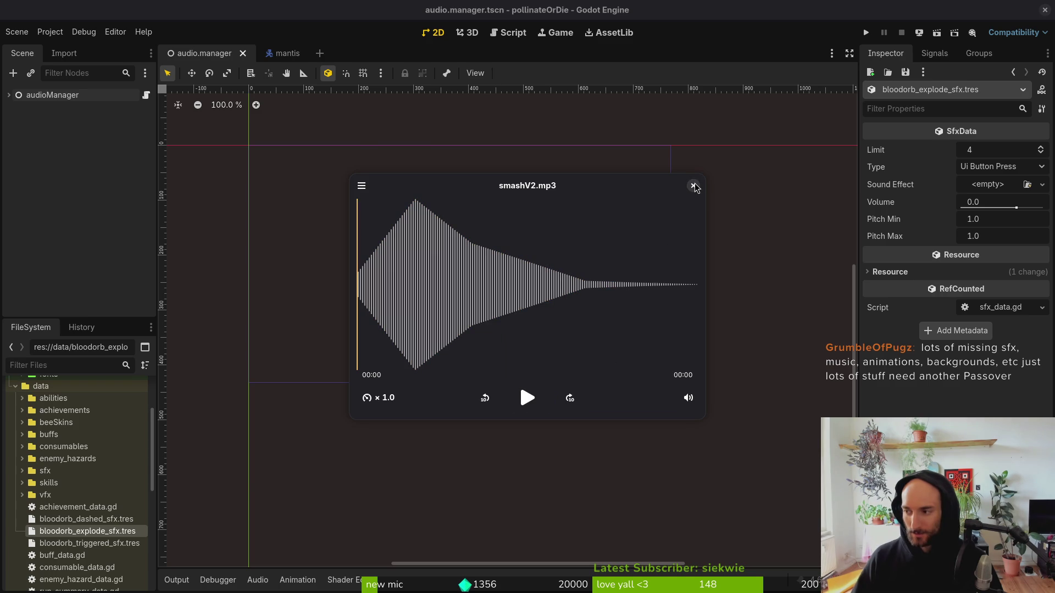
{"action": "key", "text": "super"}
{"action": "type", "text": "files"}
{"action": "key", "text": "Return"}
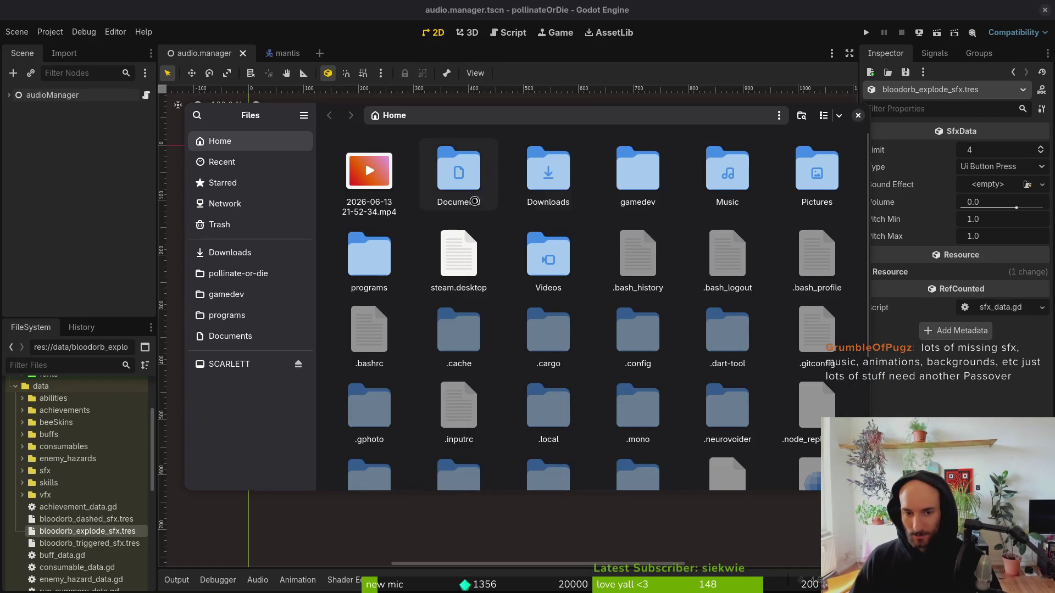
Check pollinate-or-die/assets/audio, then browse to Downloads/sfx/oldSfxpollinate.
{"action": "left_click", "coordinate": [252, 294]}
{"action": "left_click", "coordinate": [260, 274]}
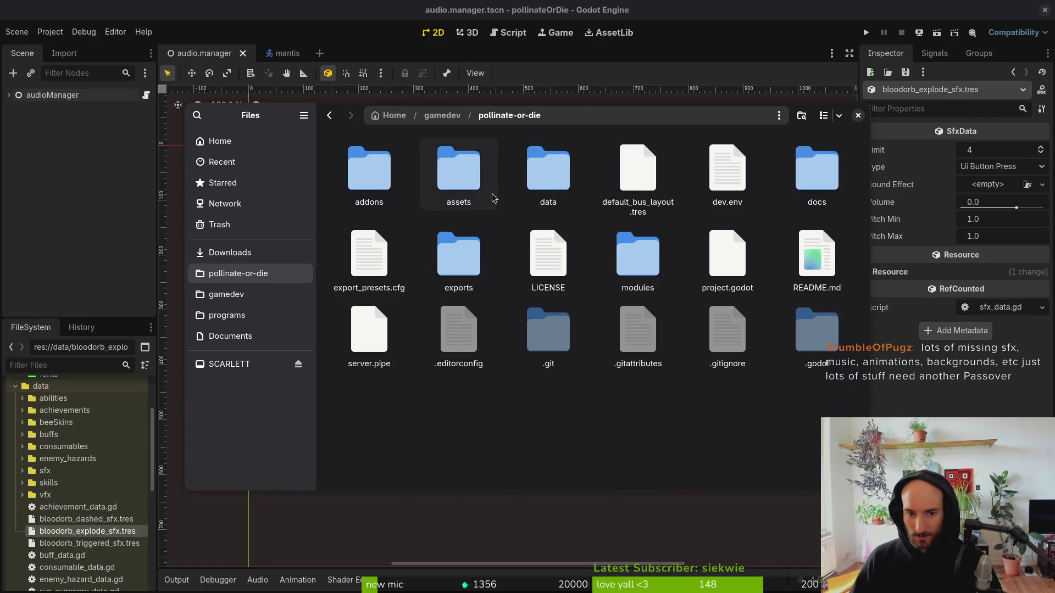
{"action": "double_click", "coordinate": [457, 163]}
{"action": "double_click", "coordinate": [526, 177]}
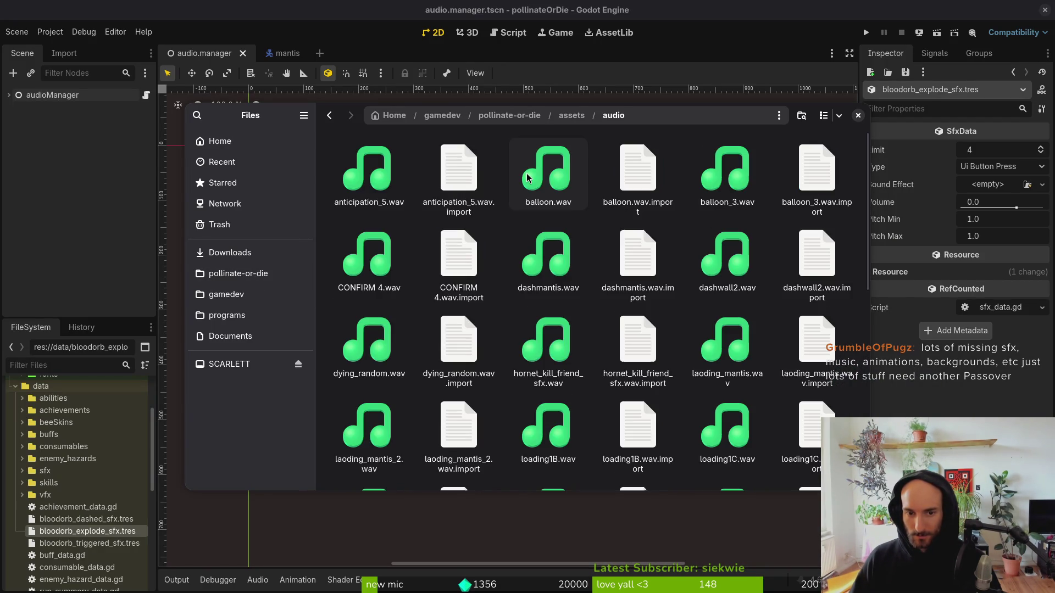
{"action": "key", "text": "BackSpace"}
{"action": "left_click", "coordinate": [229, 252]}
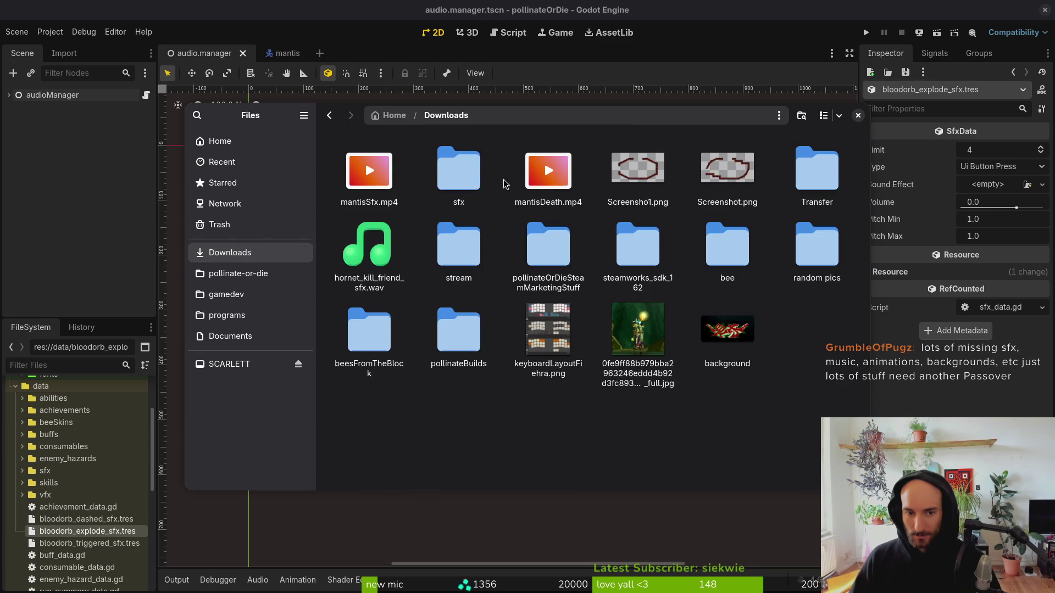
{"action": "double_click", "coordinate": [454, 163]}
{"action": "double_click", "coordinate": [648, 256]}
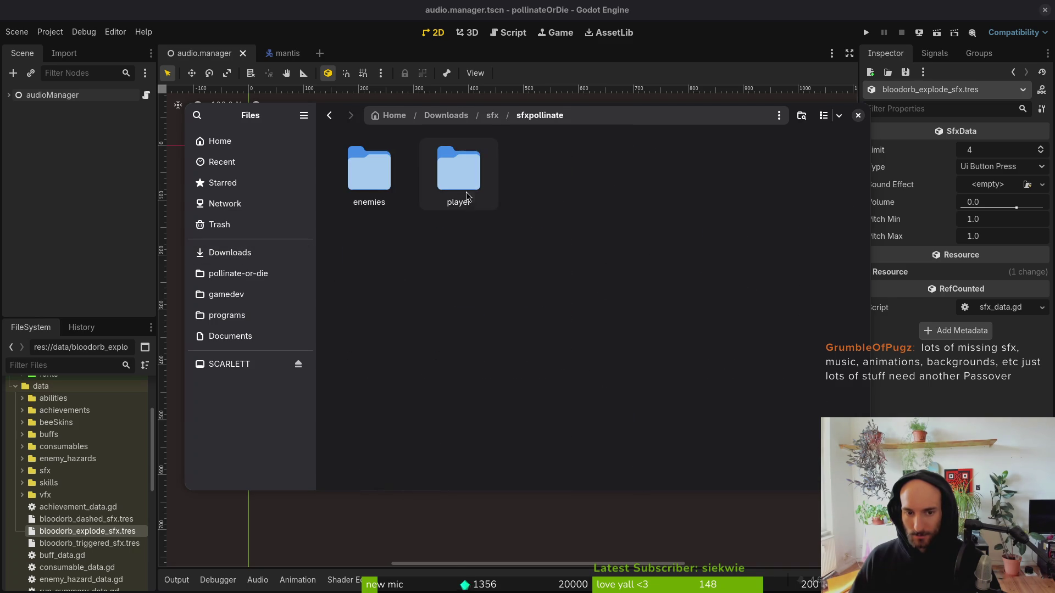
{"action": "key", "text": "BackSpace"}
{"action": "double_click", "coordinate": [637, 170]}
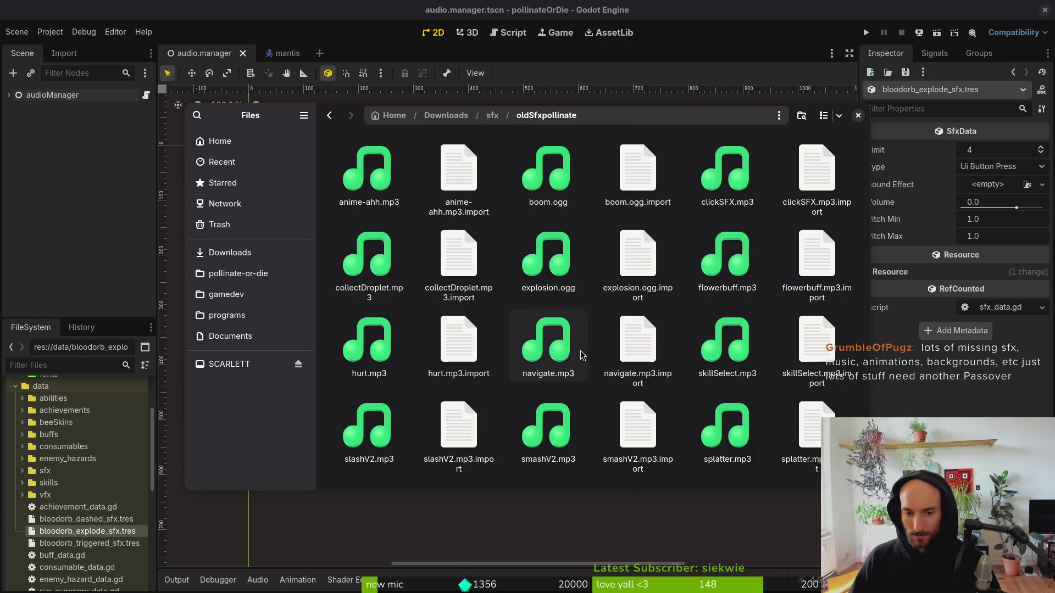
Preview splatter.mp3, then select smashV2.mp3.
{"action": "left_click", "coordinate": [557, 413]}
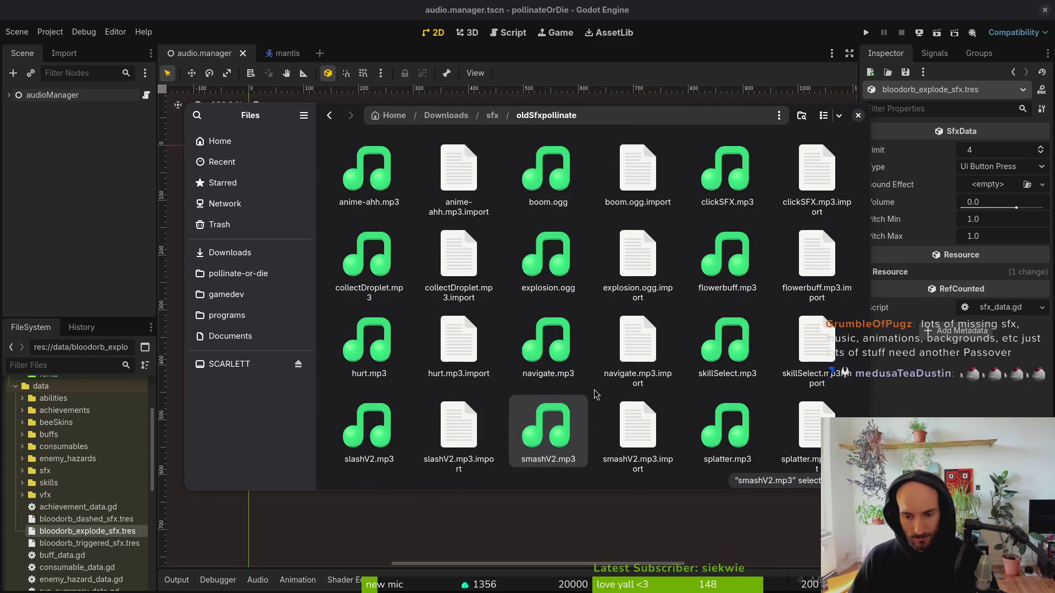
{"action": "double_click", "coordinate": [707, 423]}
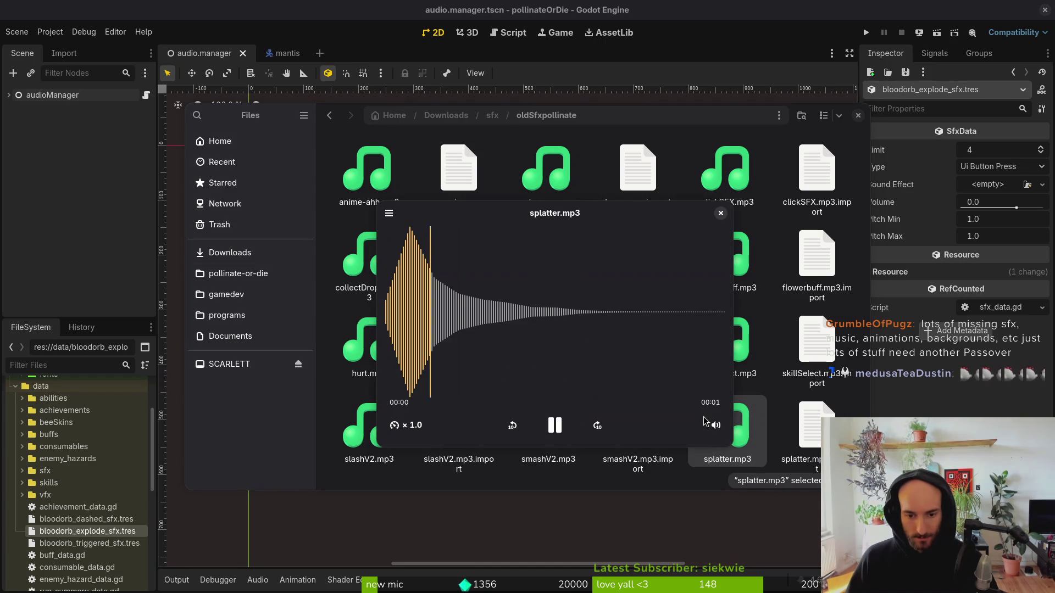
{"action": "double_click", "coordinate": [737, 433]}
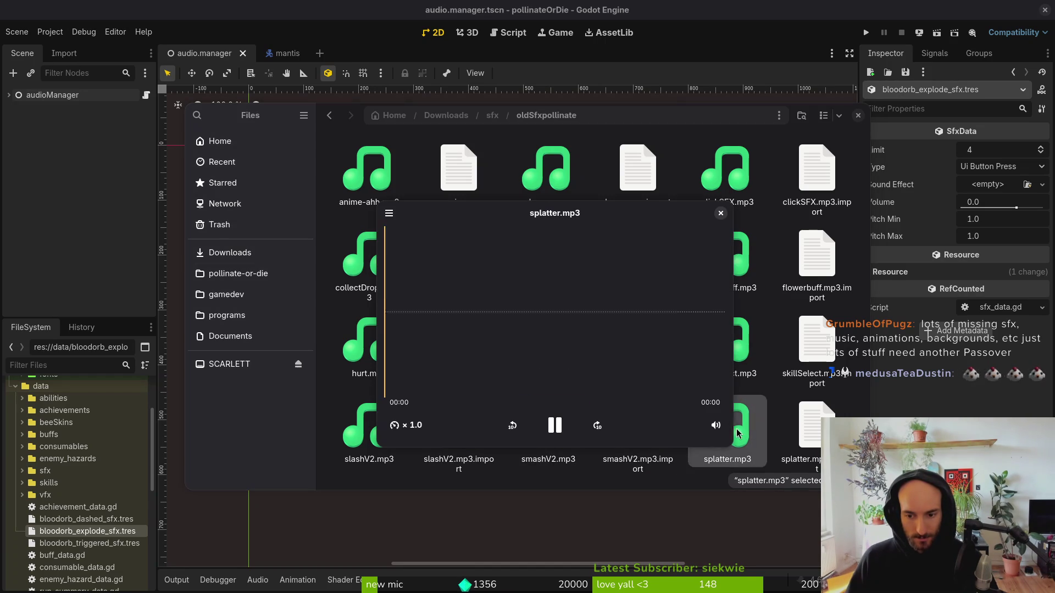
{"action": "left_click", "coordinate": [738, 433]}
{"action": "left_click", "coordinate": [558, 460]}
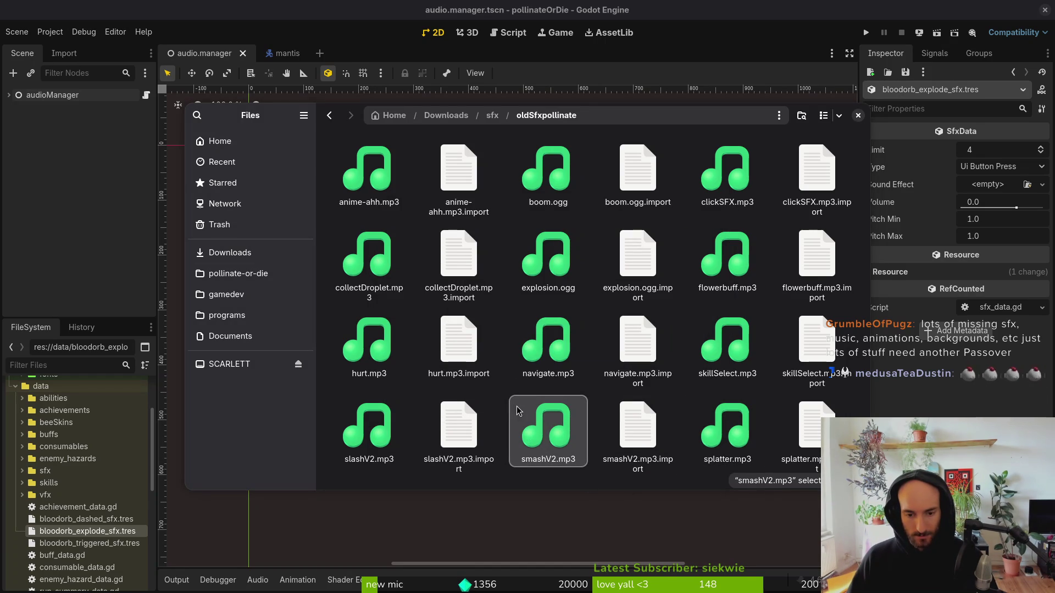
{"action": "left_click", "coordinate": [540, 424]}
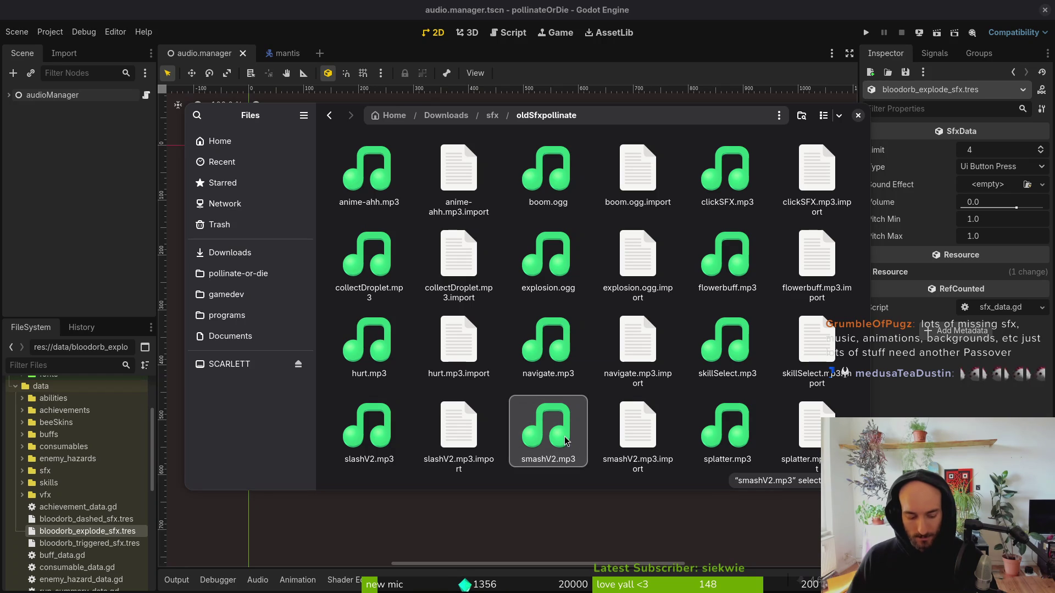
Cut smashV2.mp3 into Downloads, undoing and redoing the move.
{"action": "key", "text": "ctrl+x"}
{"action": "left_click", "coordinate": [230, 253]}
{"action": "key", "text": "ctrl+v"}
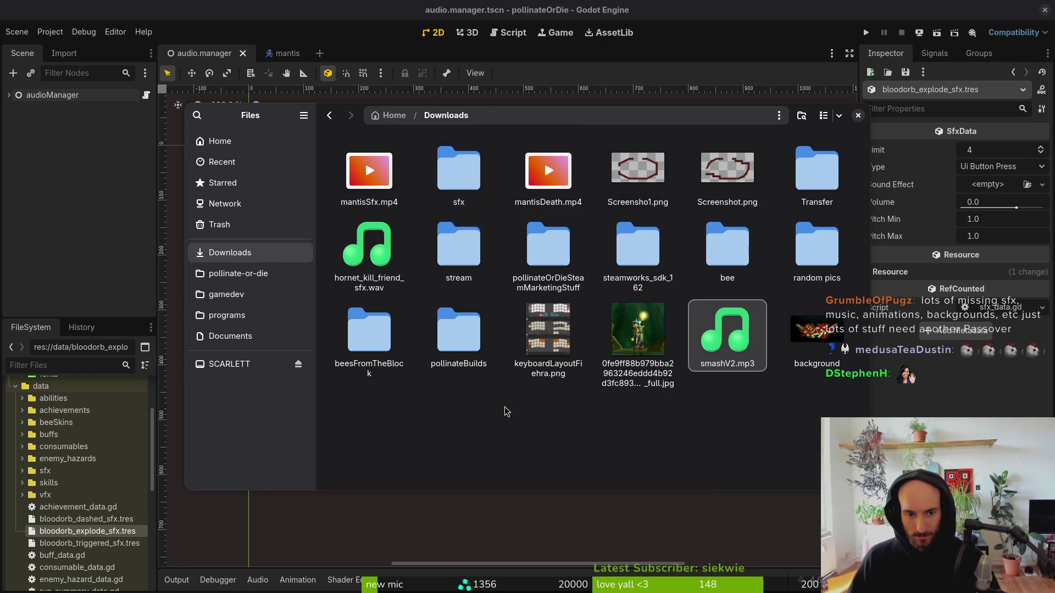
{"action": "key", "text": "alt+Left"}
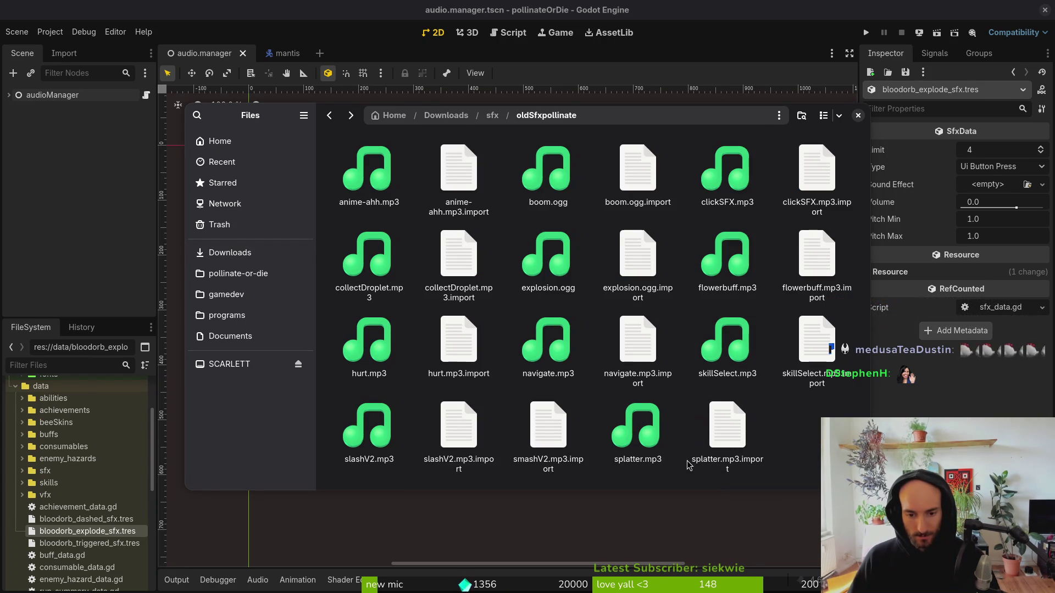
{"action": "key", "text": "ctrl+z"}
{"action": "key", "text": "alt+Right"}
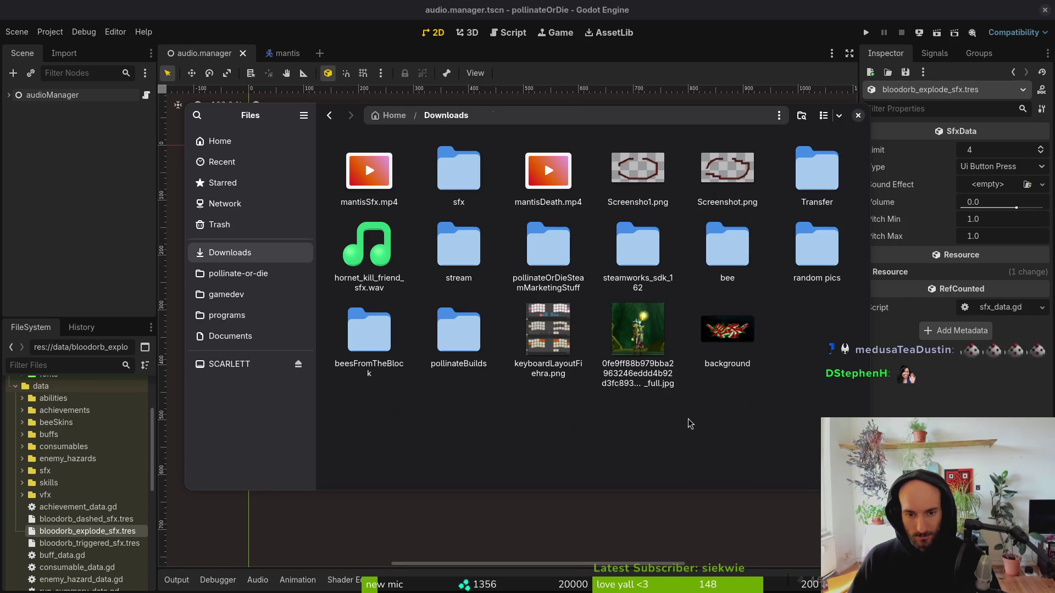
{"action": "key", "text": "alt+Left"}
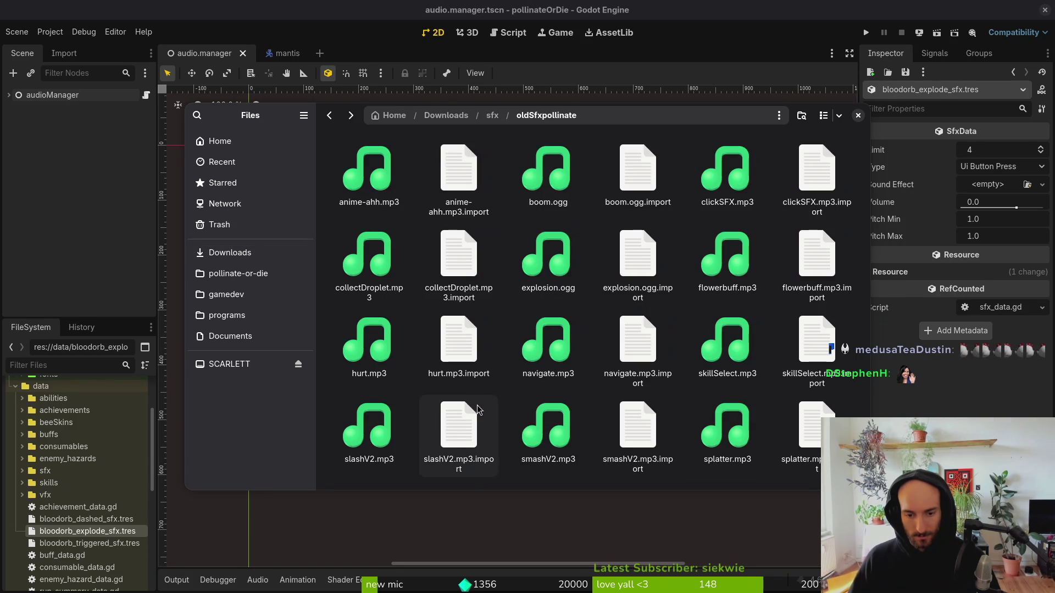
{"action": "key", "text": "alt+Left"}
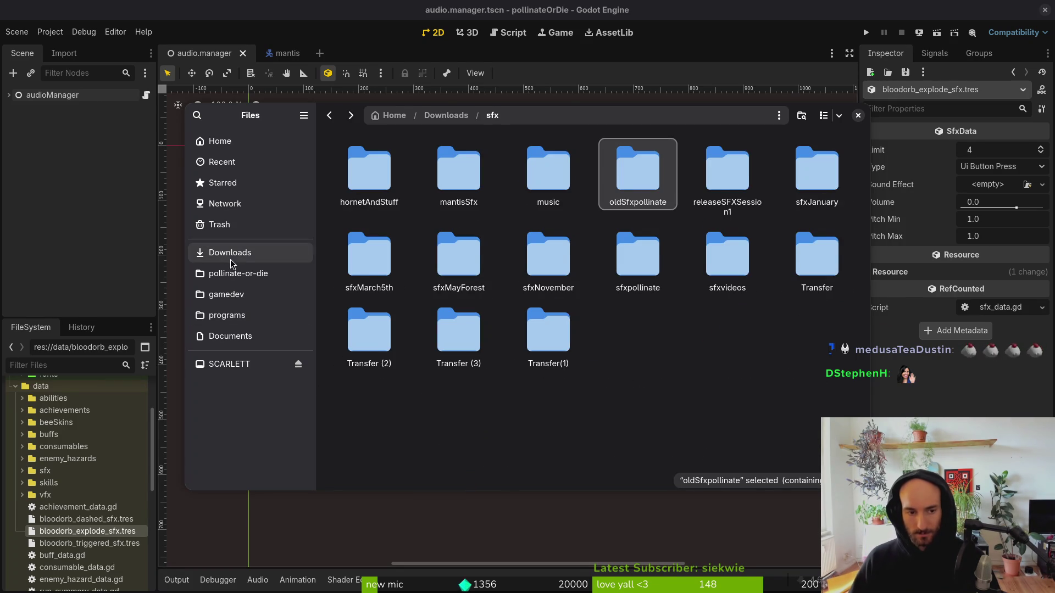
{"action": "key", "text": "alt+Up"}
{"action": "key", "text": "ctrl+shift+z"}
Move smashV2.mp3 into the pollinate-or-die project's assets/audio folder.
{"action": "left_click_drag", "start_coordinate": [737, 338], "coordinate": [242, 273]}
{"action": "left_click", "coordinate": [238, 273]}
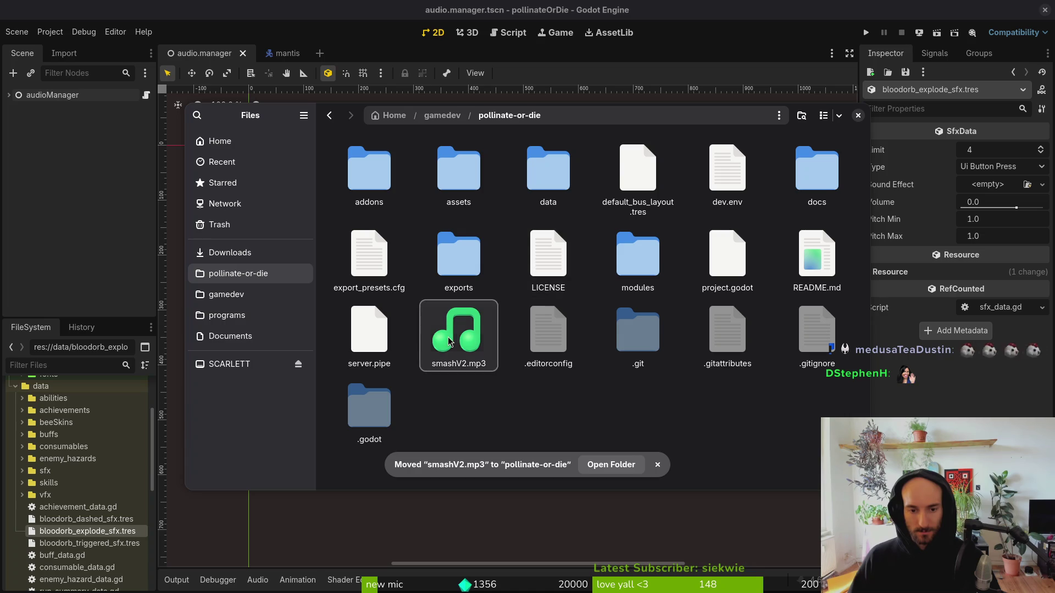
{"action": "double_click", "coordinate": [448, 175]}
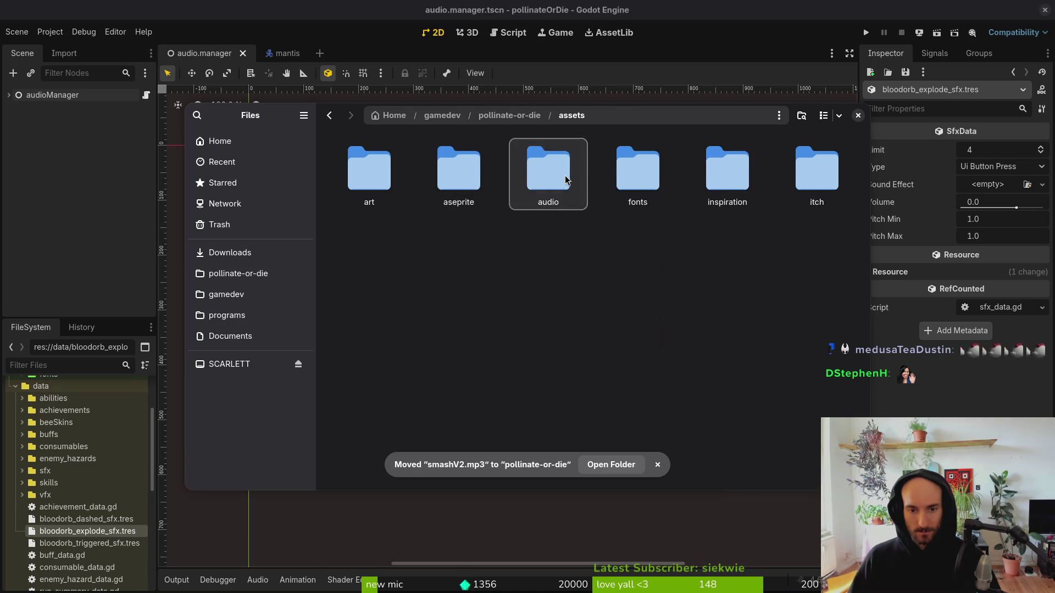
{"action": "double_click", "coordinate": [566, 179]}
{"action": "key", "text": "ctrl+v"}
Play smashV2.mp3 twice from its new assets/audio location.
{"action": "left_click", "coordinate": [680, 496]}
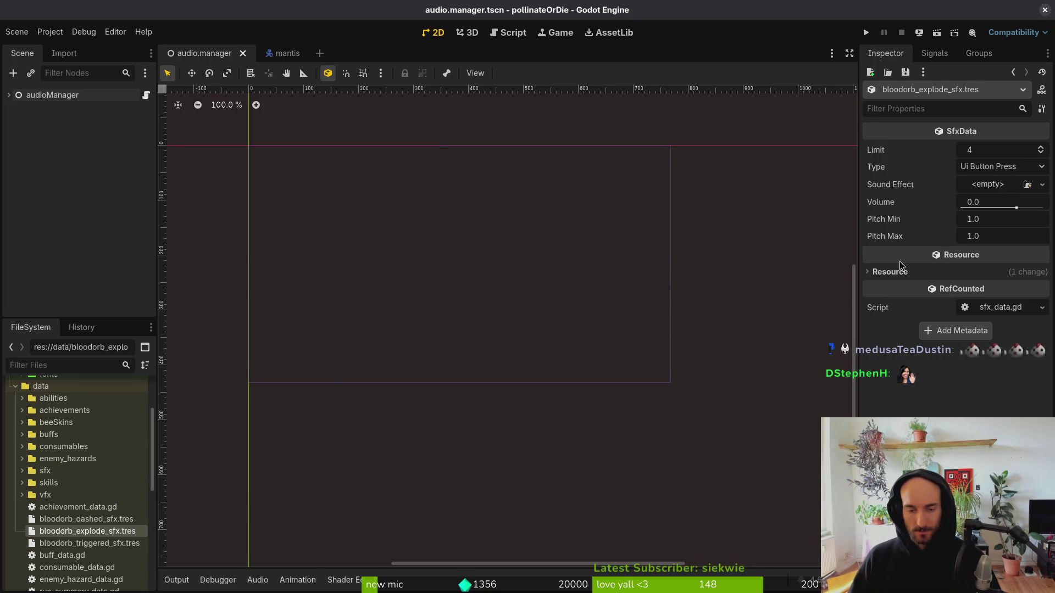
{"action": "key", "text": "alt+Tab"}
{"action": "double_click", "coordinate": [385, 434]}
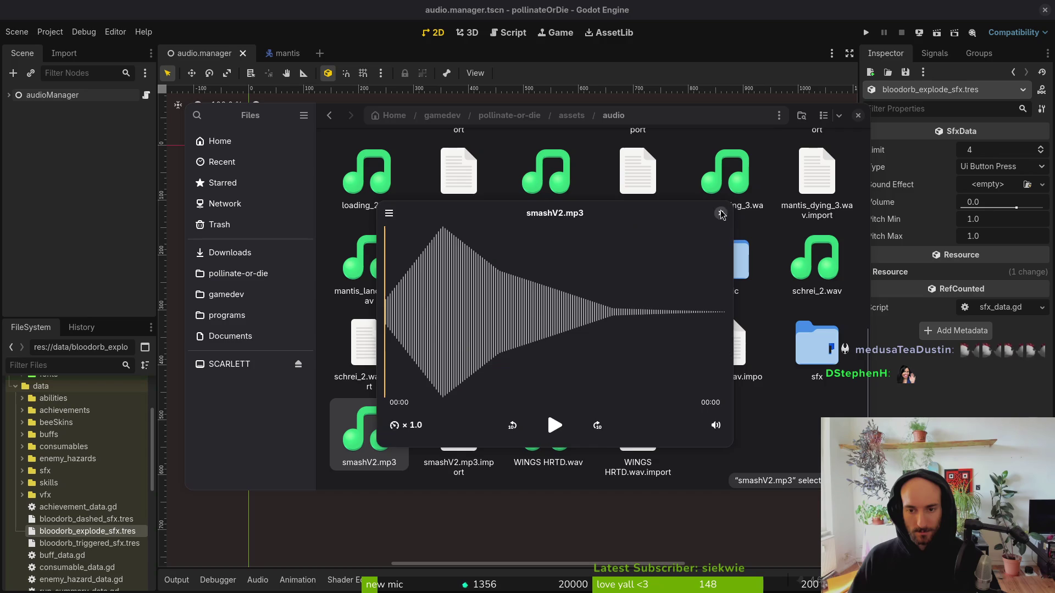
{"action": "left_click", "coordinate": [720, 213]}
{"action": "double_click", "coordinate": [390, 418]}
{"action": "left_click", "coordinate": [721, 213]}
Return to Godot and expand the sfx data folder in the FileSystem dock.
{"action": "key", "text": "alt+Tab"}
{"action": "scroll", "coordinate": [33, 495], "scroll_direction": "down", "scroll_amount": 5}
{"action": "scroll", "coordinate": [26, 506], "scroll_direction": "up", "scroll_amount": 5}
{"action": "left_click", "coordinate": [22, 471]}
{"action": "scroll", "coordinate": [49, 478], "scroll_direction": "down", "scroll_amount": 5}
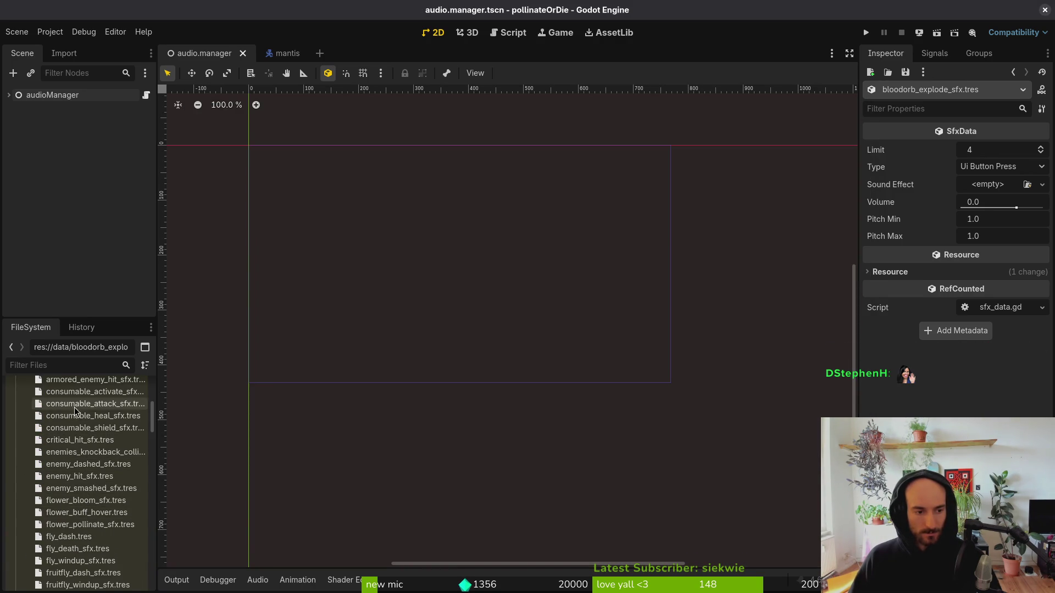
Open player_smash_sfx.tres and Quick Load smashV2.mp3 as its Sound Effect.
{"action": "scroll", "coordinate": [74, 408], "scroll_direction": "down", "scroll_amount": 10}
{"action": "scroll", "coordinate": [141, 512], "scroll_direction": "down", "scroll_amount": 10}
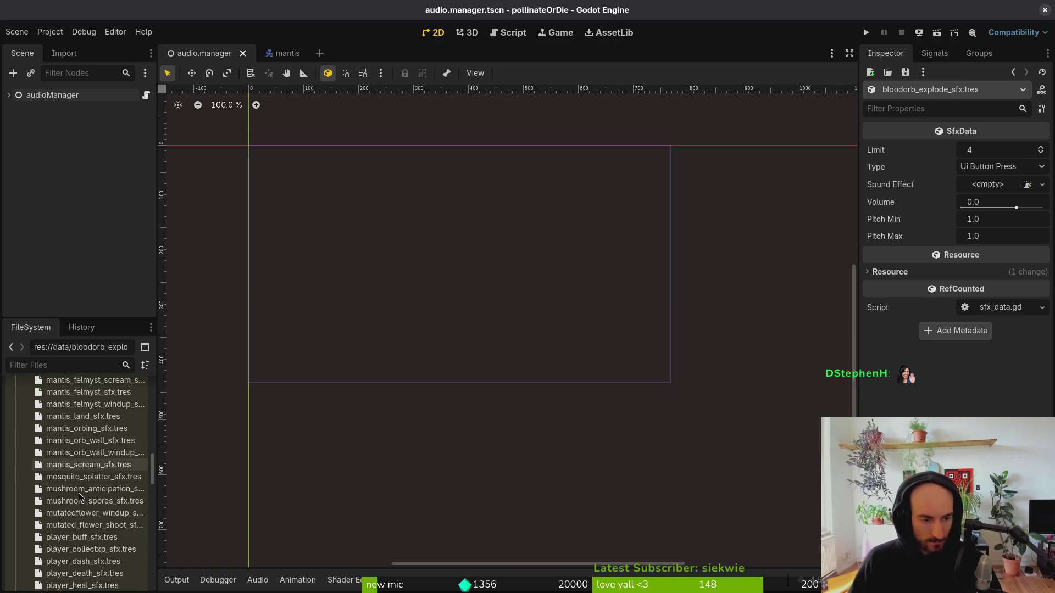
{"action": "scroll", "coordinate": [92, 418], "scroll_direction": "up", "scroll_amount": 1}
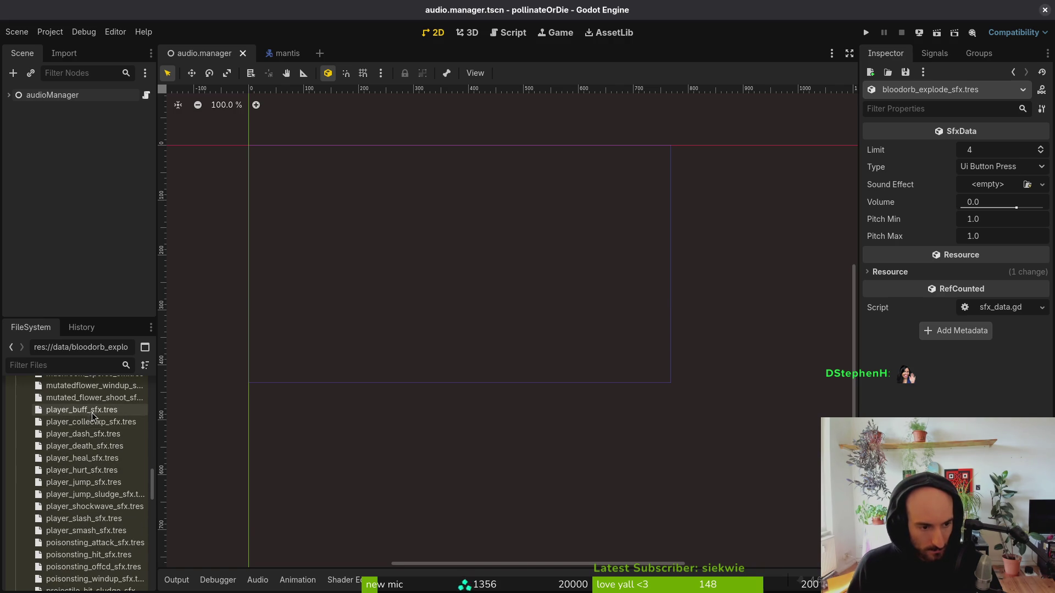
{"action": "left_click", "coordinate": [107, 530]}
{"action": "left_click", "coordinate": [1001, 196]}
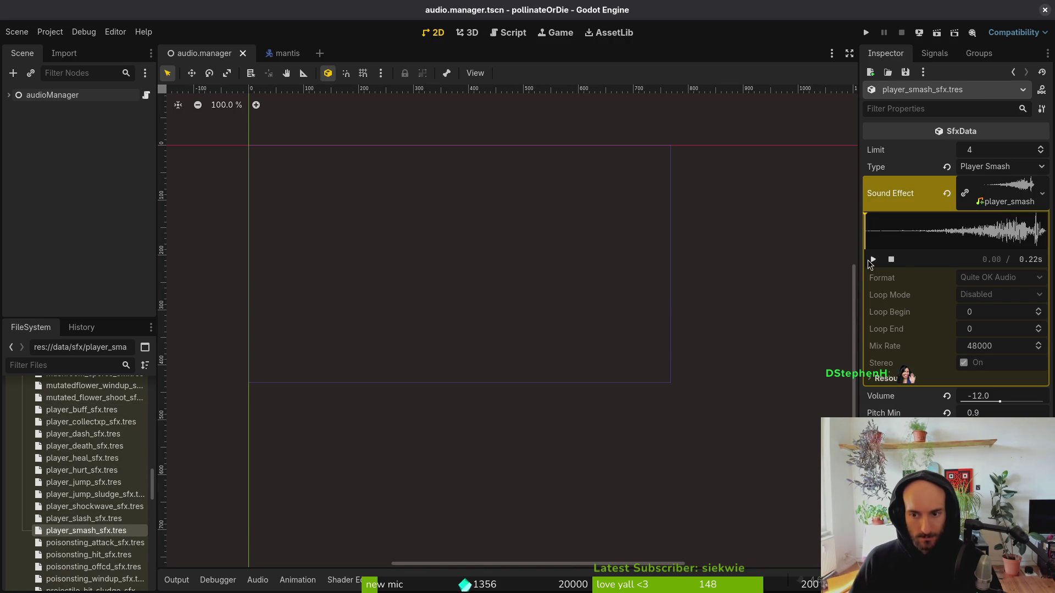
{"action": "left_click", "coordinate": [947, 193]}
{"action": "left_click", "coordinate": [982, 185]}
{"action": "left_click", "coordinate": [983, 364]}
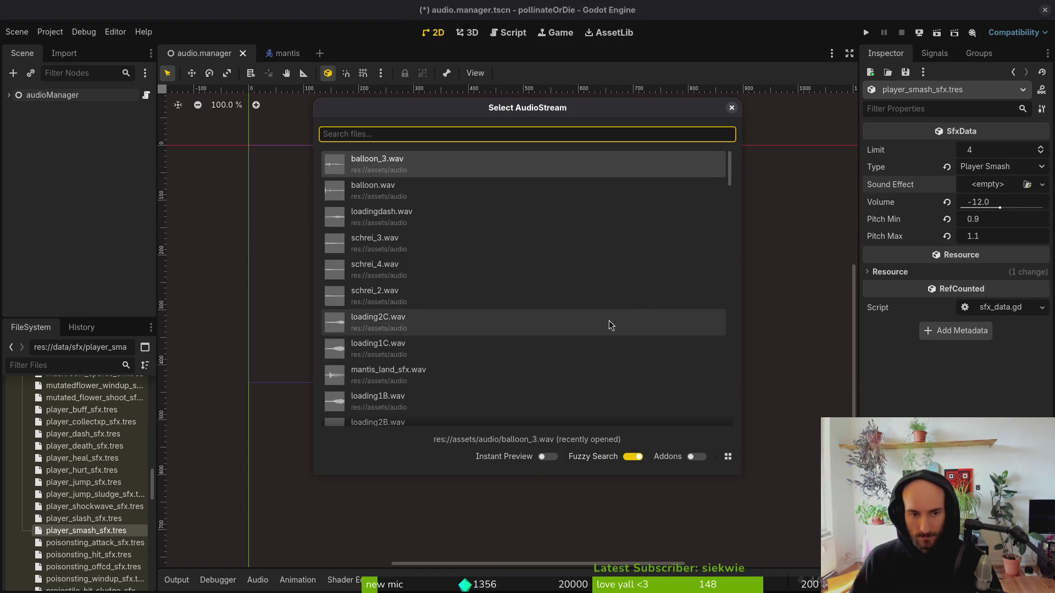
{"action": "type", "text": "s"}
{"action": "key", "text": "Return"}
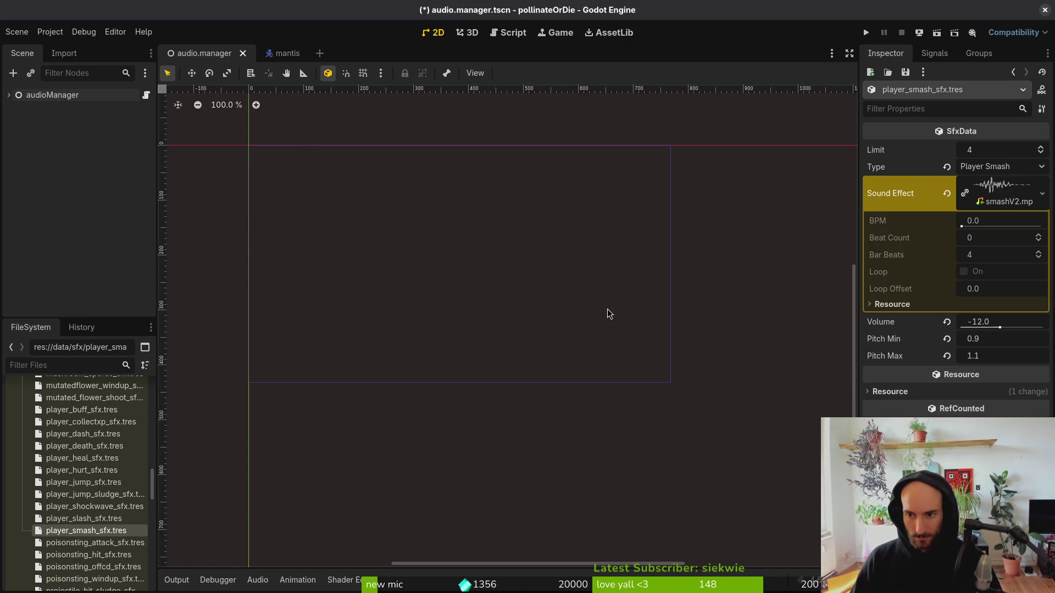
Collapse and re-expand the new smashV2.mp3 sound's properties to inspect them.
{"action": "left_click", "coordinate": [989, 193]}
{"action": "left_click", "coordinate": [978, 193]}
{"action": "left_click", "coordinate": [987, 195]}
{"action": "left_click", "coordinate": [987, 199]}
{"action": "left_click", "coordinate": [1003, 203]}
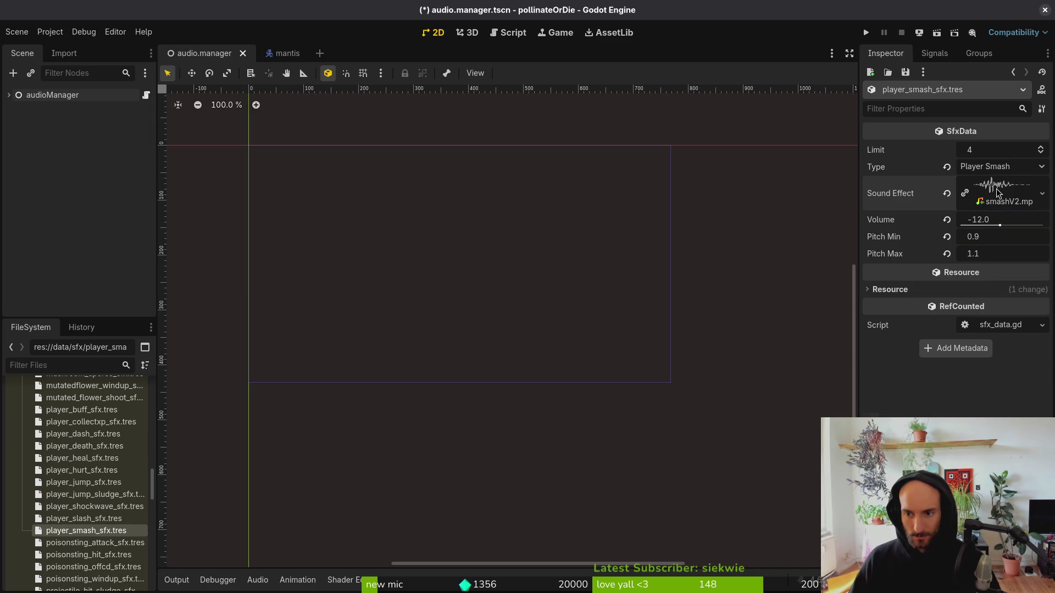
{"action": "left_click", "coordinate": [999, 193]}
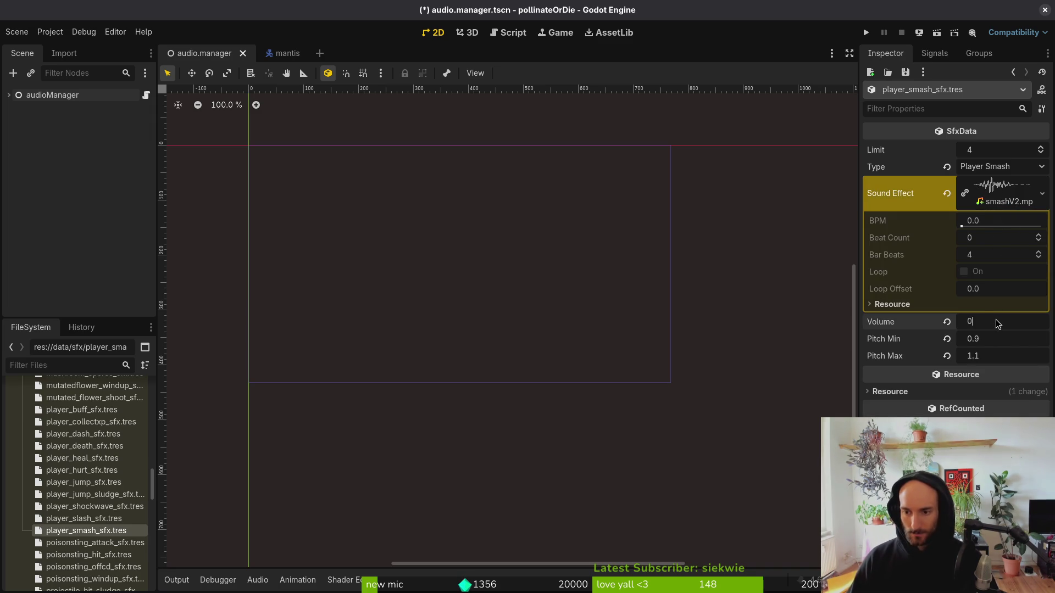
Launch the game, continue into the hive level, and dash-smash with the bee.
{"action": "key", "text": "F5"}
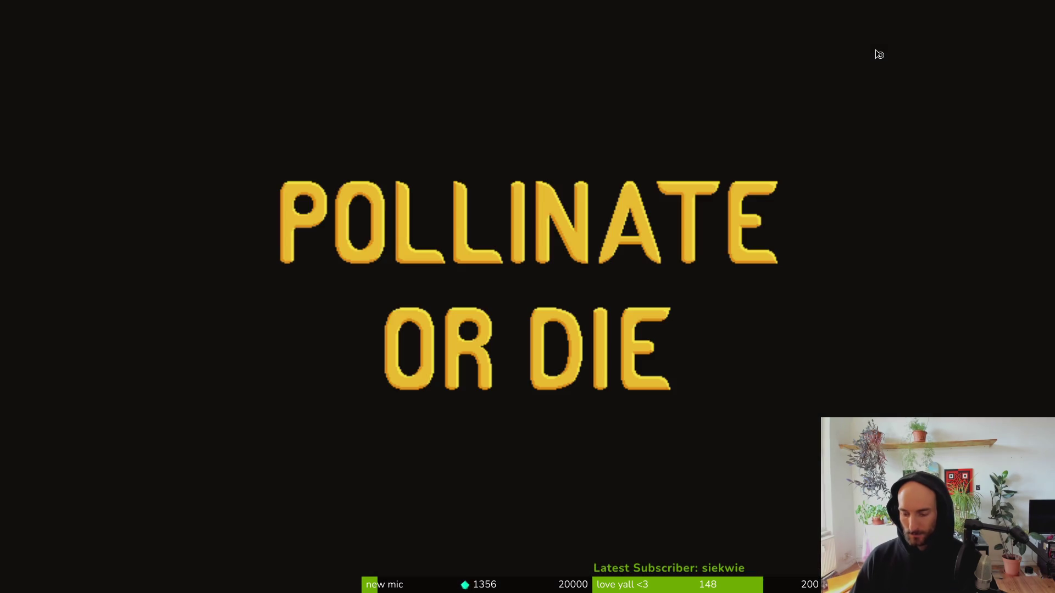
{"action": "key", "text": "Return"}
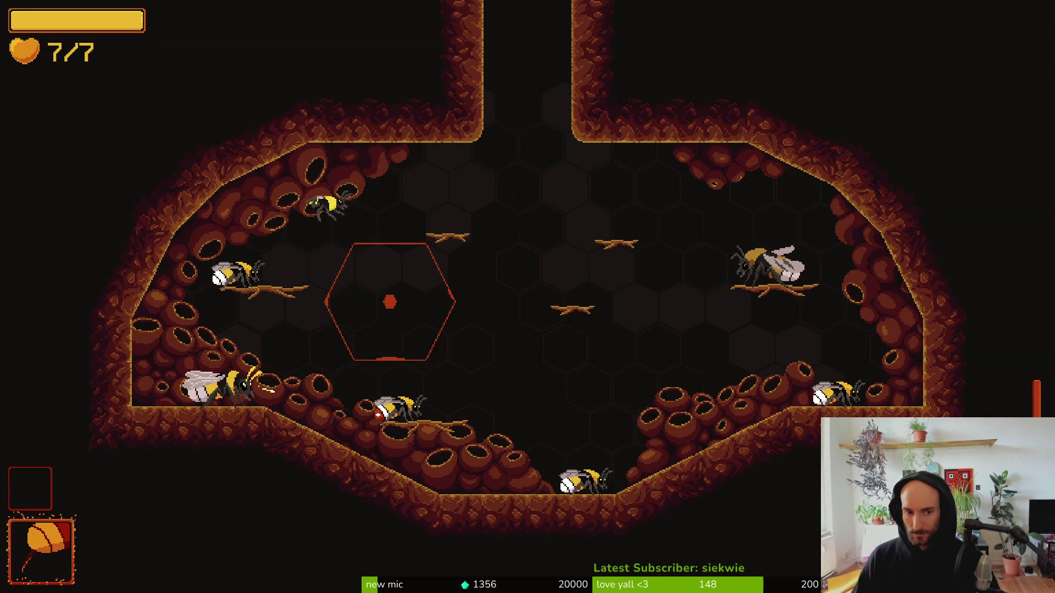
{"action": "key", "text": "d"}
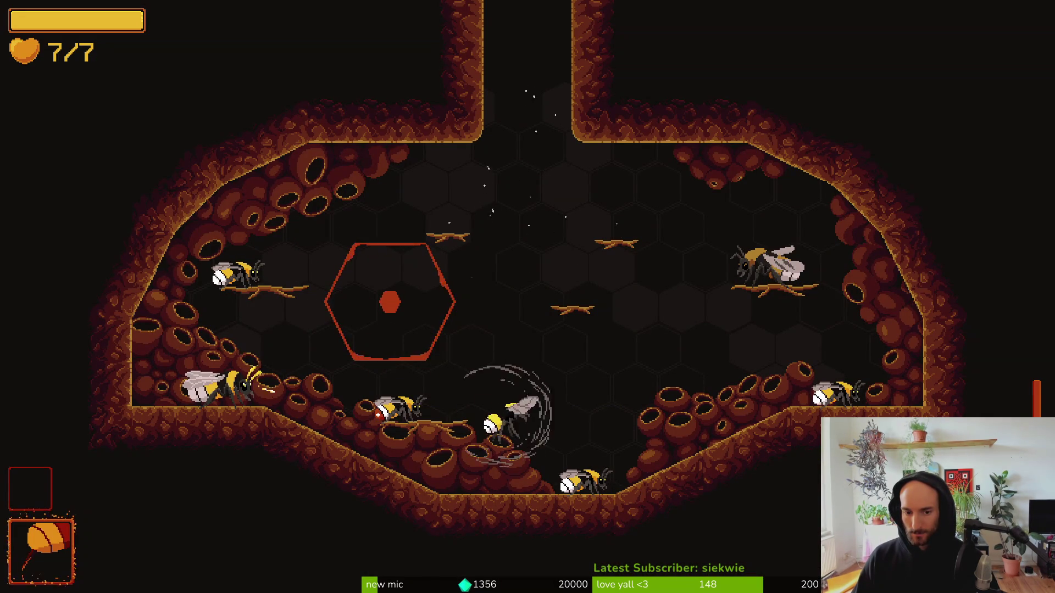
{"action": "key", "text": "space"}
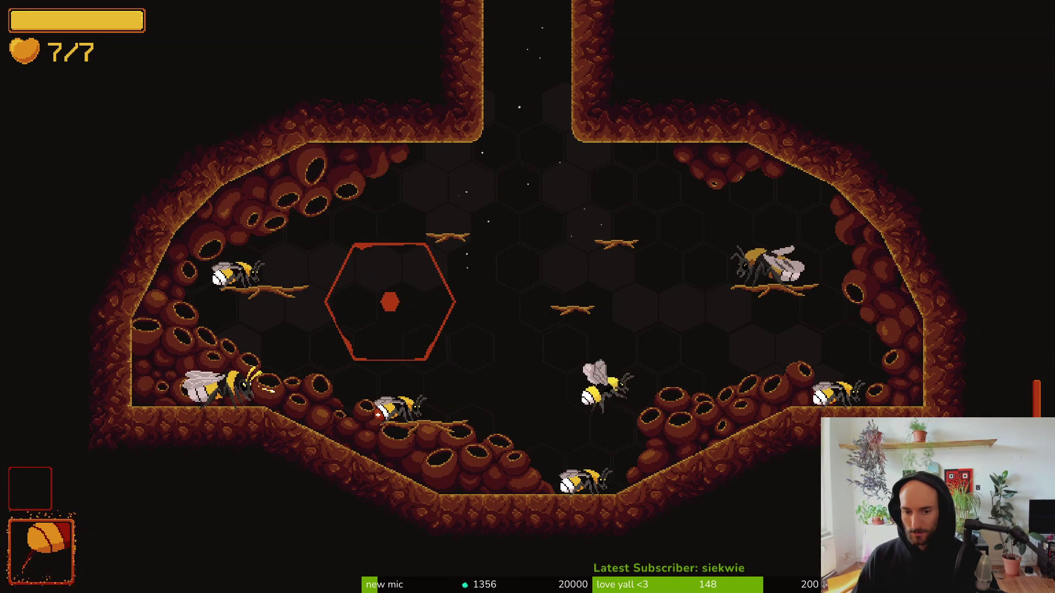
Back in the editor, set the smash sound's Volume to 5.0.
{"action": "key", "text": "alt+Tab"}
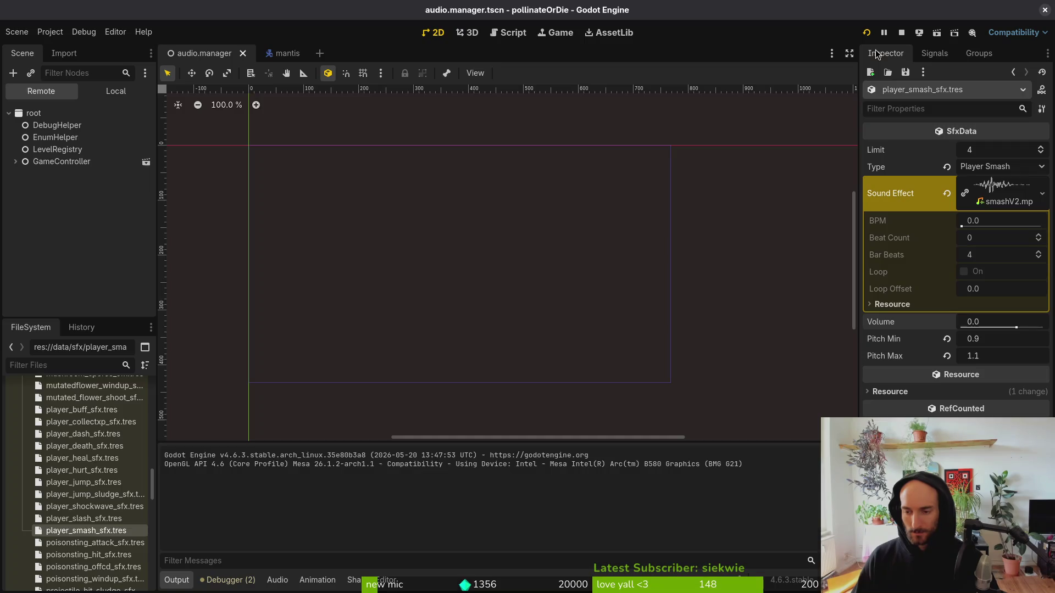
{"action": "left_click", "coordinate": [998, 324]}
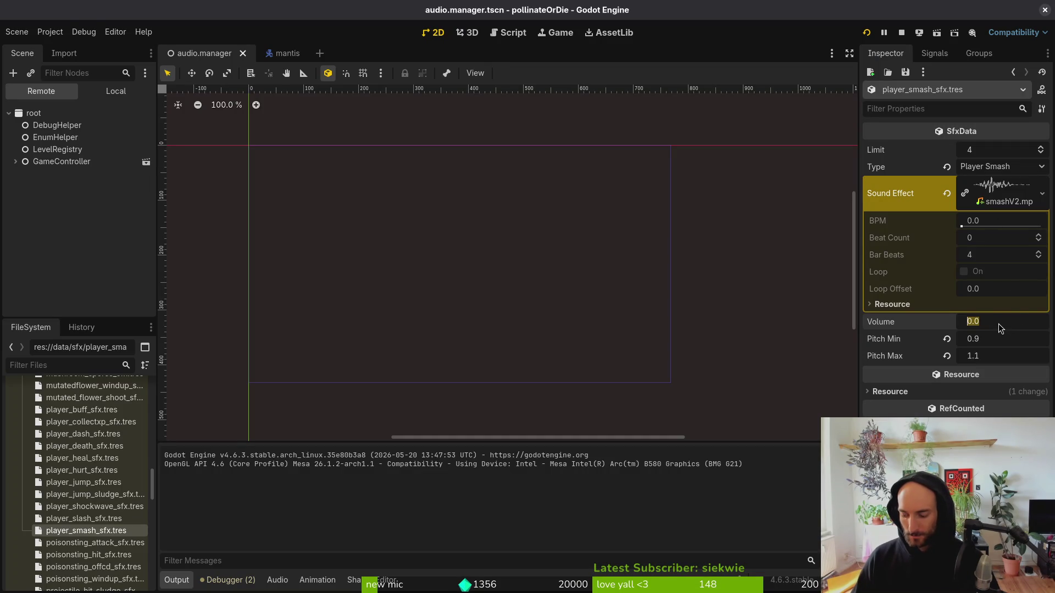
{"action": "type", "text": "5"}
{"action": "key", "text": "Return"}
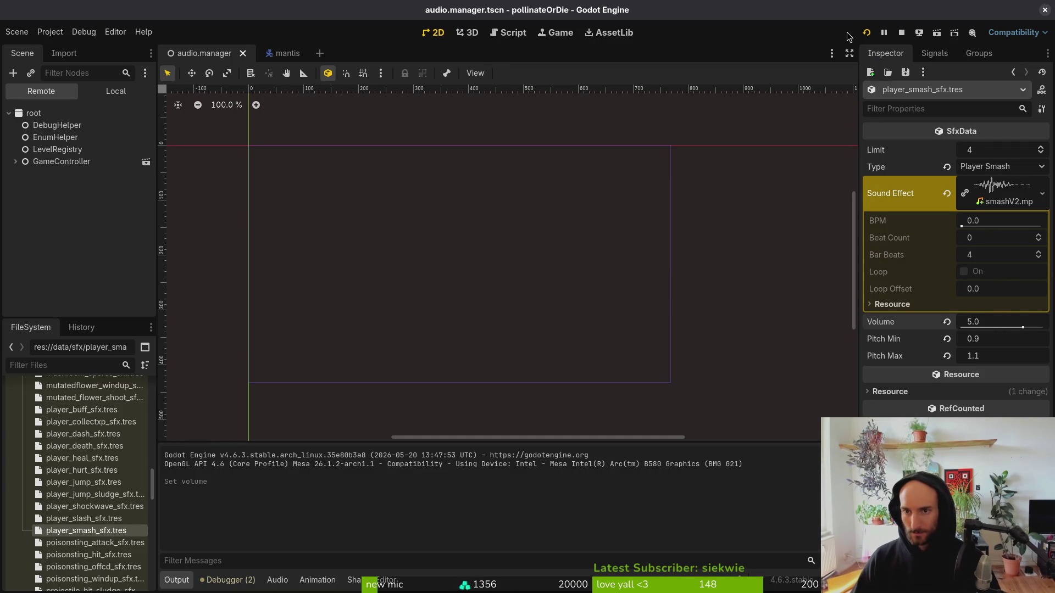
Restart the game into the hive level and spin-slash at the bees.
{"action": "left_click", "coordinate": [901, 33]}
{"action": "key", "text": "F5"}
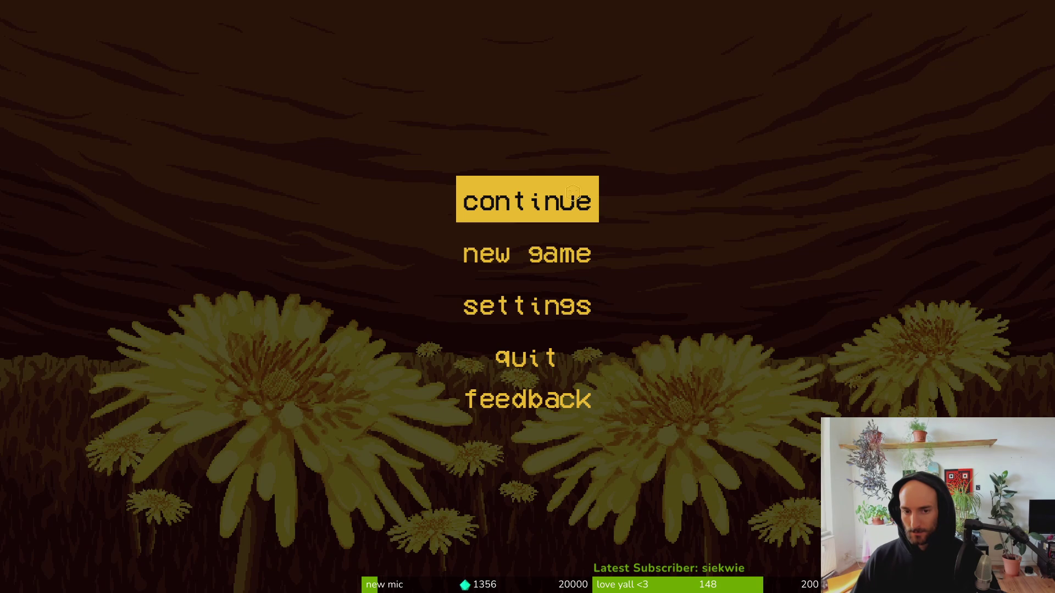
{"action": "left_click", "coordinate": [573, 191]}
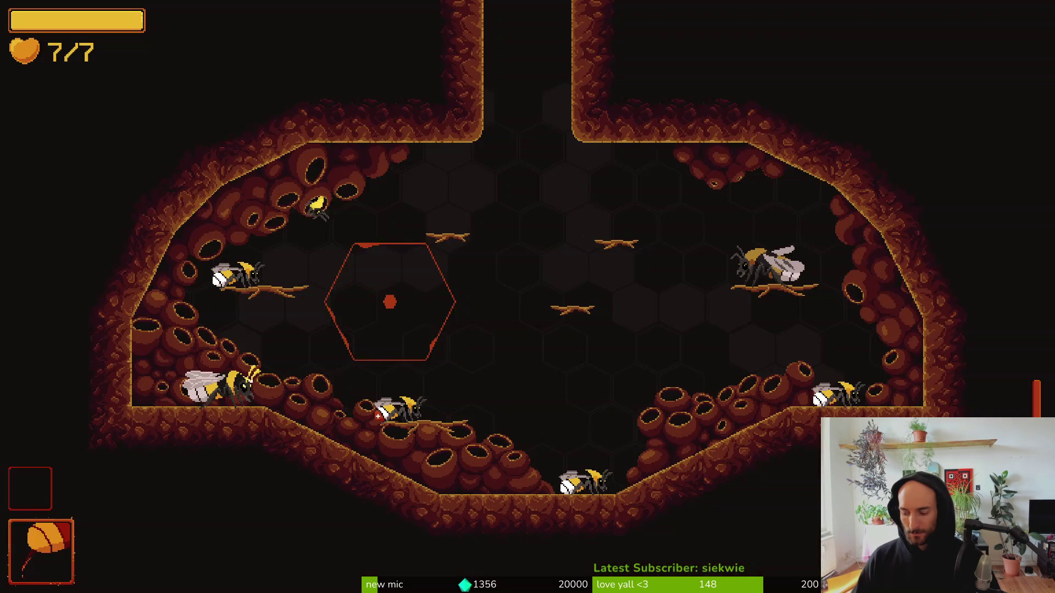
{"action": "key", "text": "d"}
{"action": "key", "text": "space"}
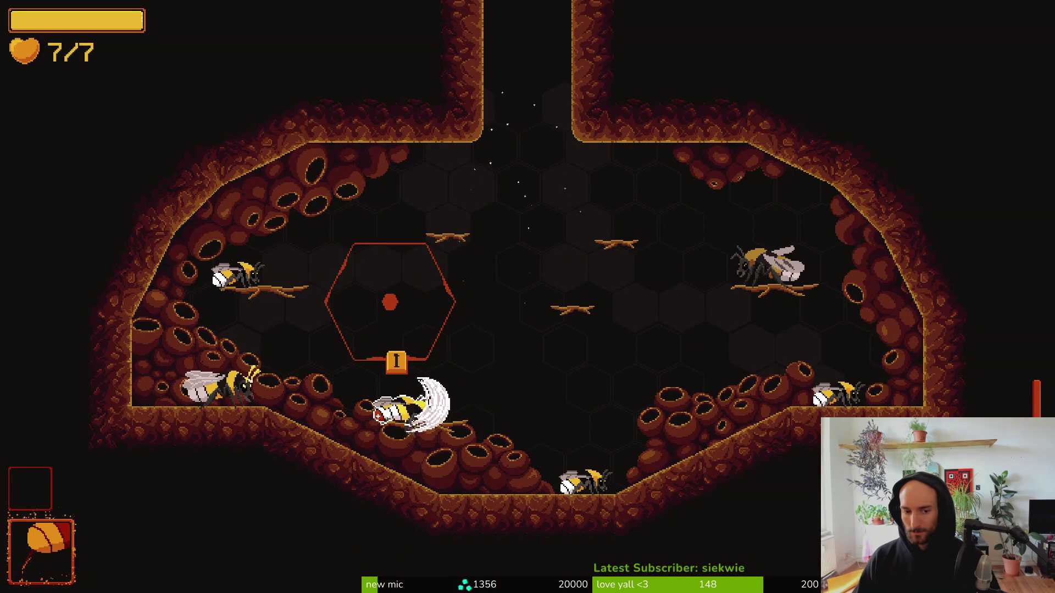
{"action": "key", "text": "d"}
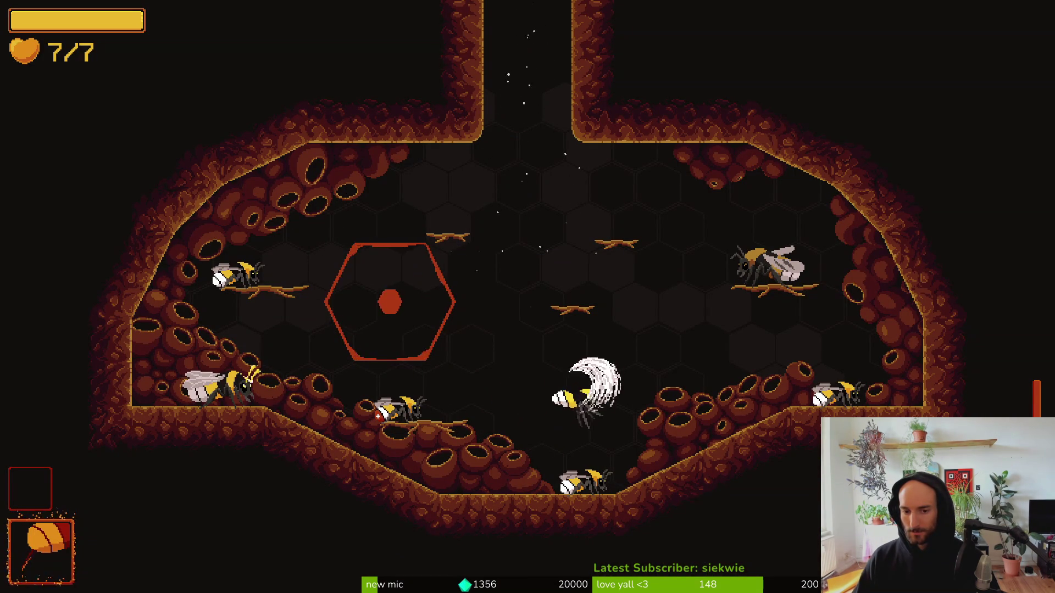
{"action": "key", "text": "space"}
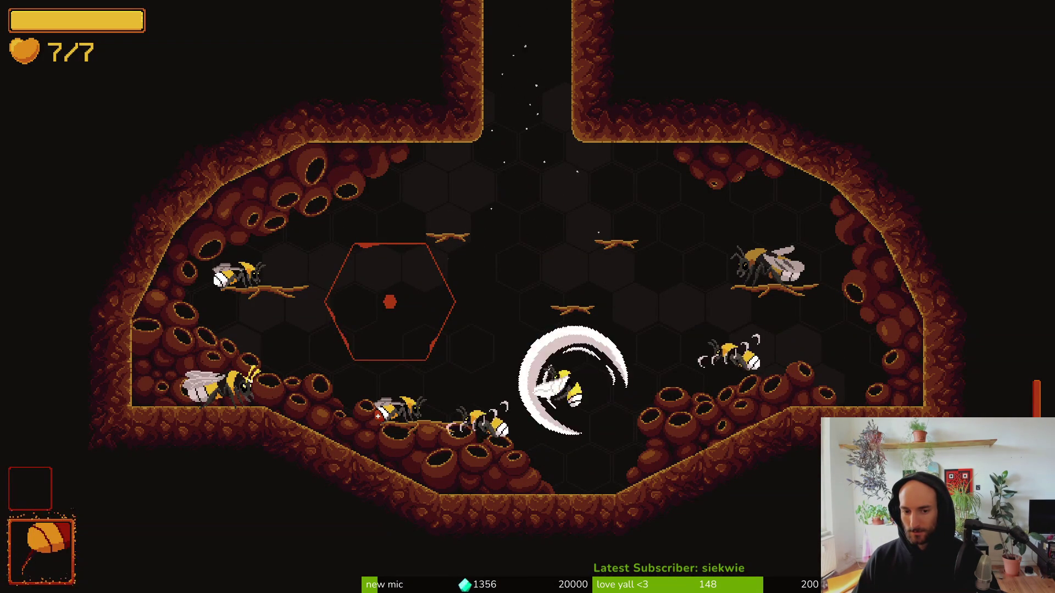
Fly around the chamber with a down-left smash attack, then return to the editor.
{"action": "key", "text": "d"}
{"action": "key", "text": "w"}
{"action": "key", "text": "s"}
{"action": "key", "text": "space"}
{"action": "key", "text": "d"}
{"action": "key", "text": "w"}
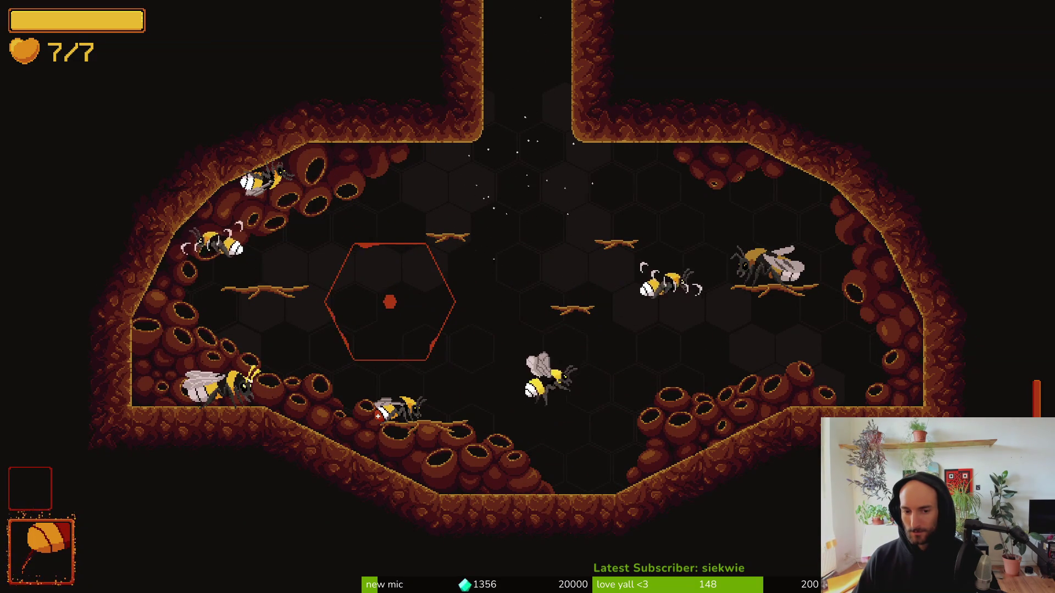
{"action": "key", "text": "w"}
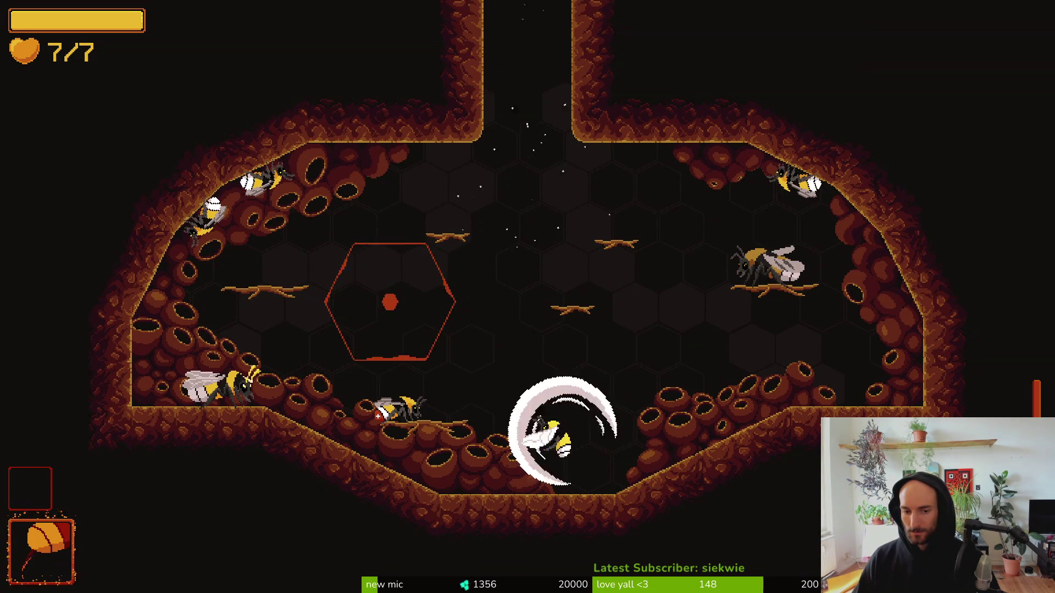
{"action": "key", "text": "a"}
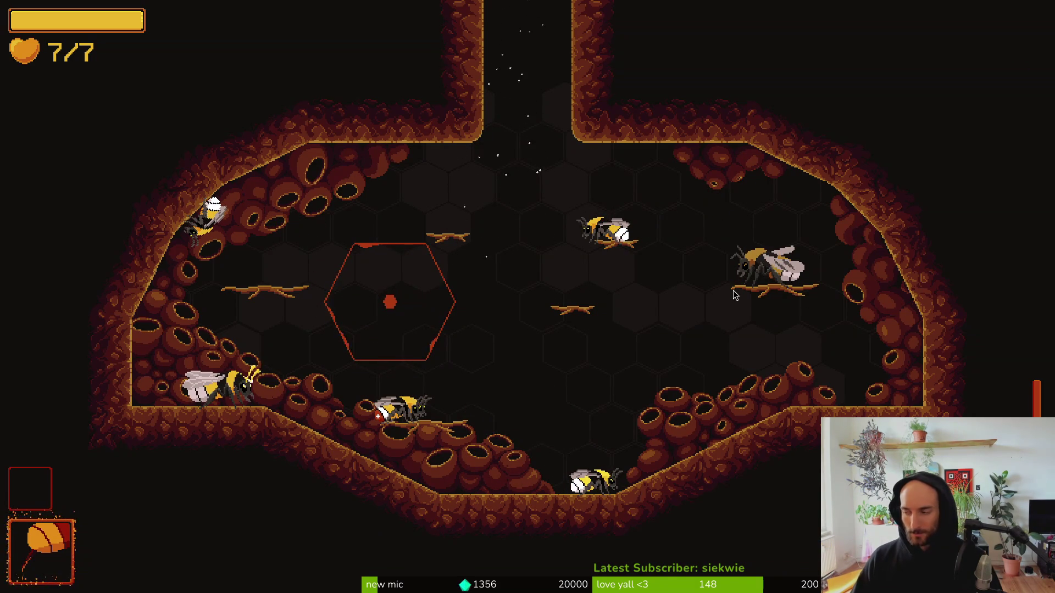
{"action": "key", "text": "alt+Tab"}
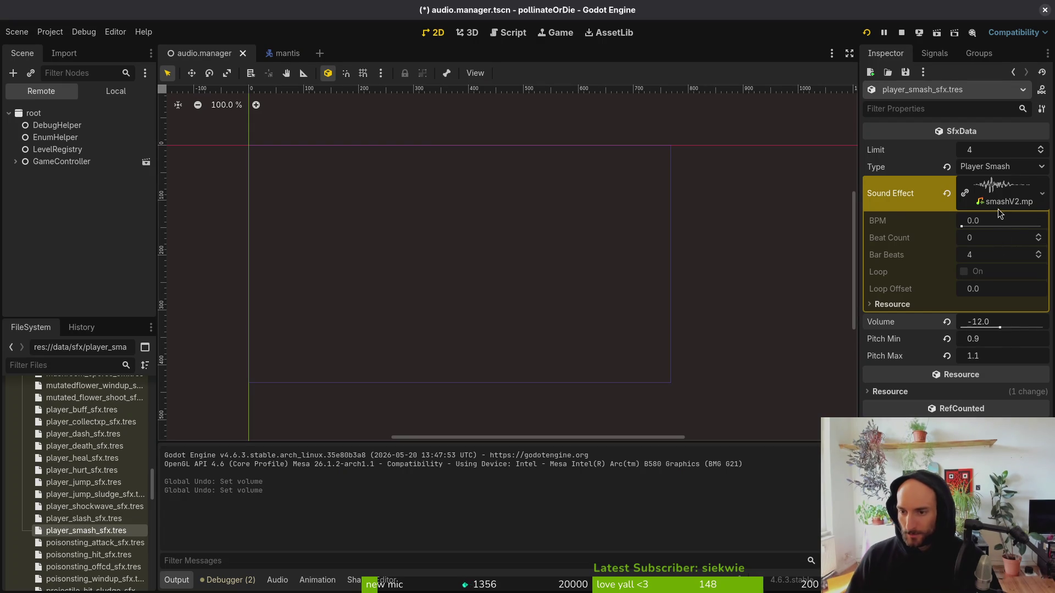
Undo the smash sound change and give player_shockwave_sfx.tres the smashV2.mp3 sound.
{"action": "key", "text": "ctrl+z"}
{"action": "key", "text": "ctrl+z"}
{"action": "key", "text": "ctrl+z"}
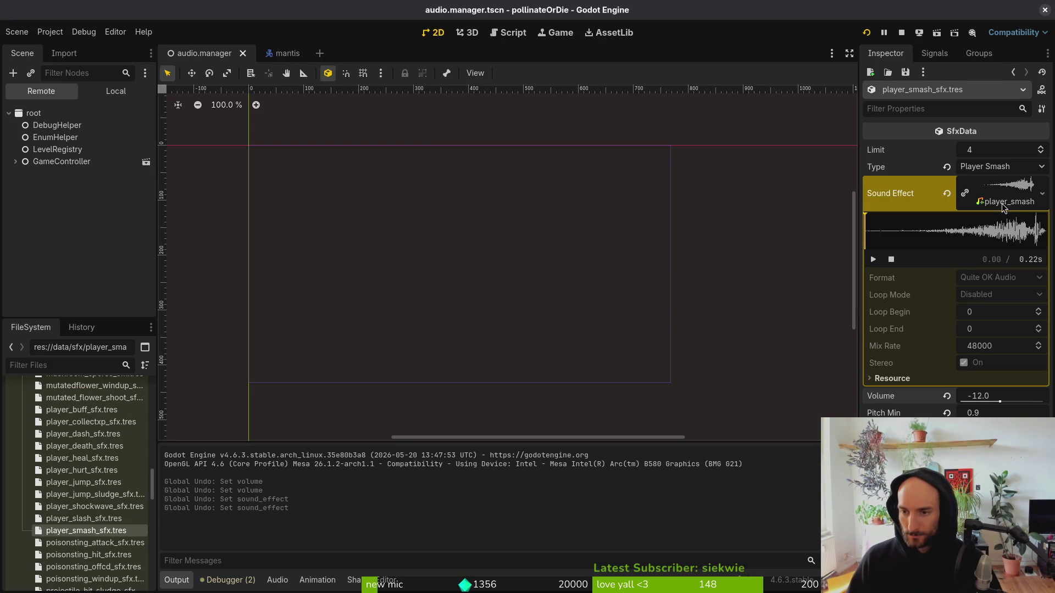
{"action": "left_click", "coordinate": [975, 194]}
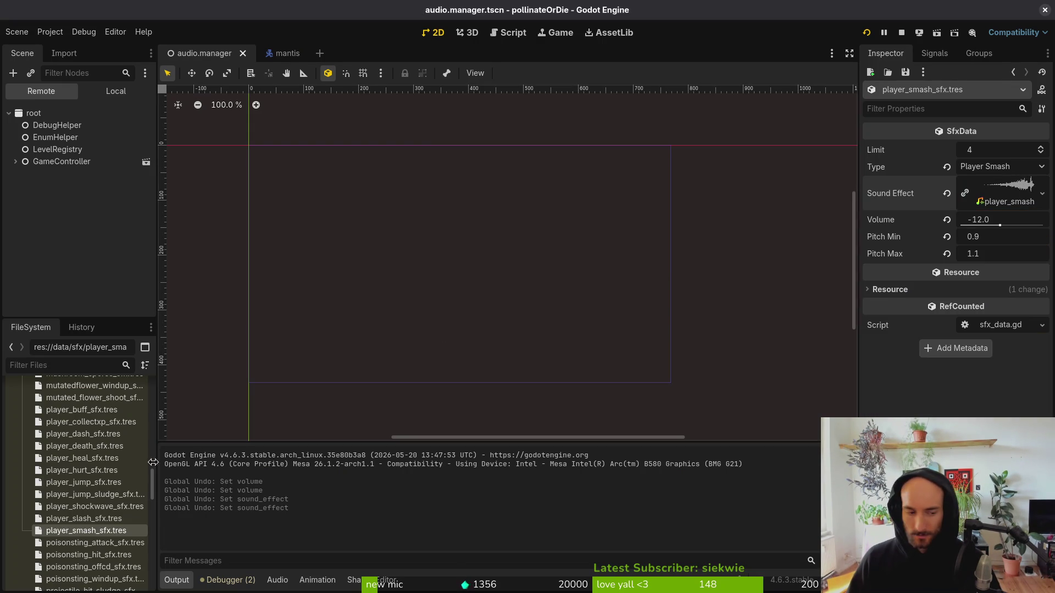
{"action": "left_click", "coordinate": [80, 506]}
{"action": "left_click", "coordinate": [1012, 183]}
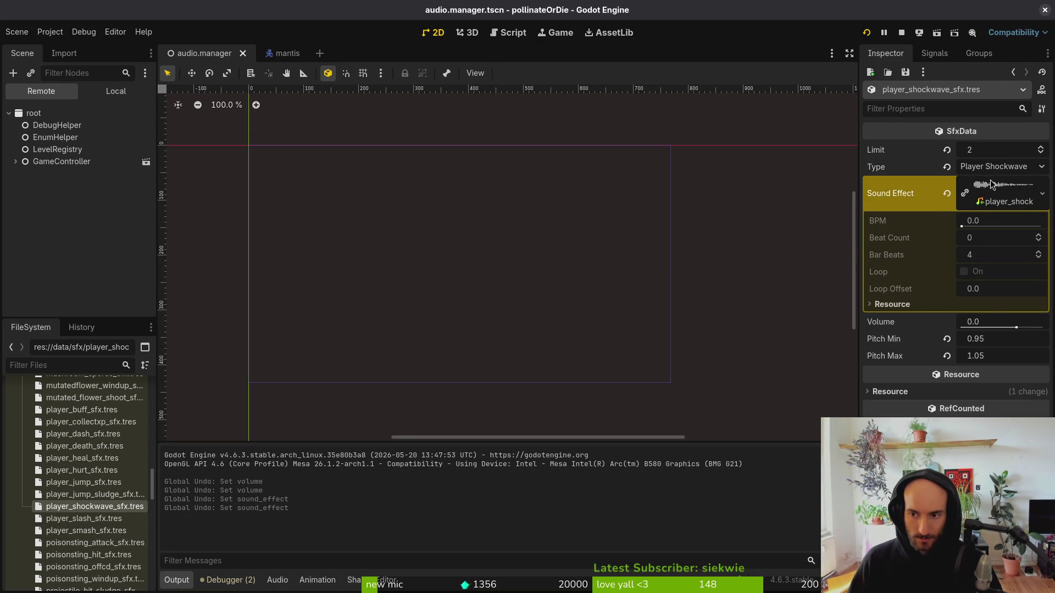
{"action": "left_click", "coordinate": [946, 194]}
{"action": "left_click", "coordinate": [985, 187]}
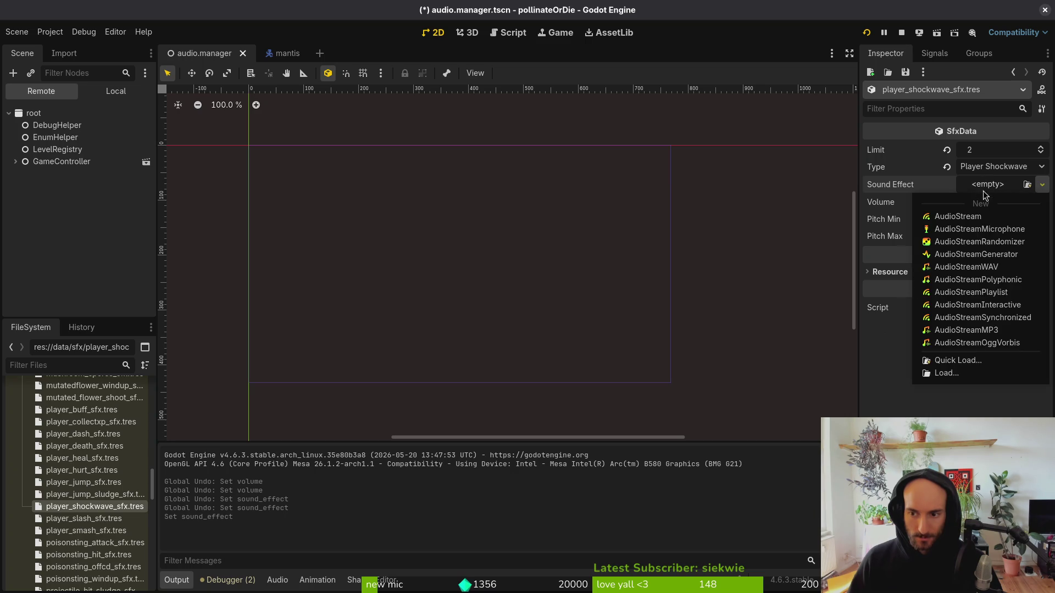
{"action": "left_click", "coordinate": [982, 369]}
{"action": "type", "text": "smash"}
{"action": "key", "text": "Return"}
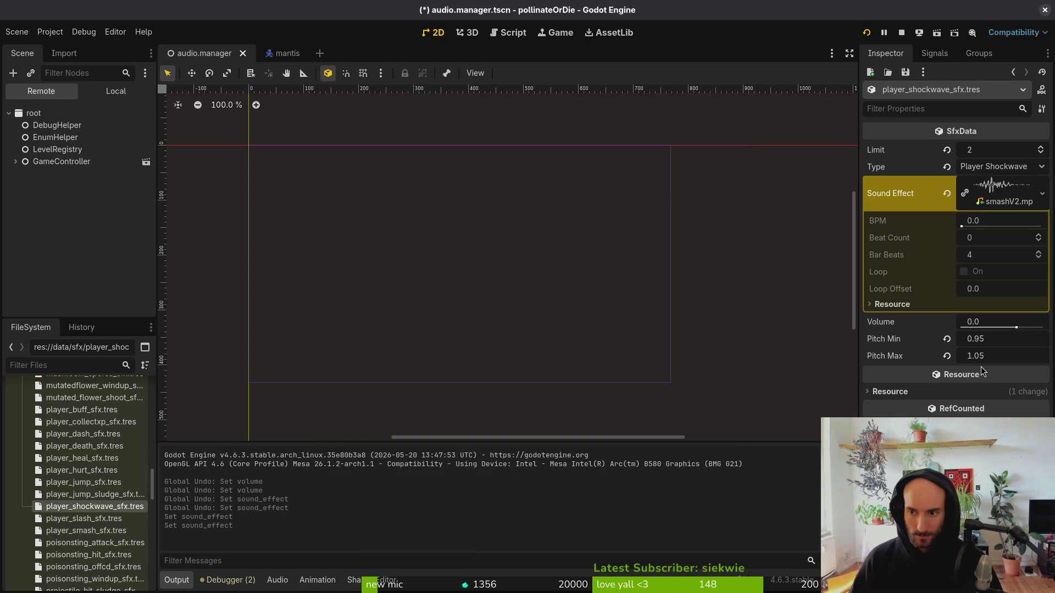
Restart the game, continue the saved game into the level, then close it with F8.
{"action": "left_click", "coordinate": [899, 34]}
{"action": "left_click", "coordinate": [865, 32]}
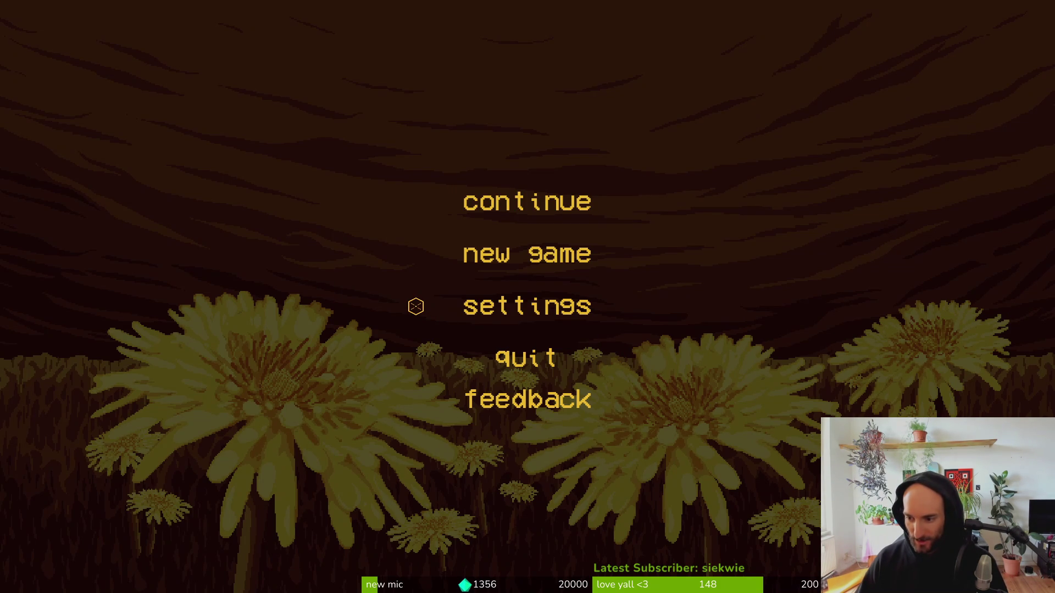
{"action": "left_click", "coordinate": [487, 199]}
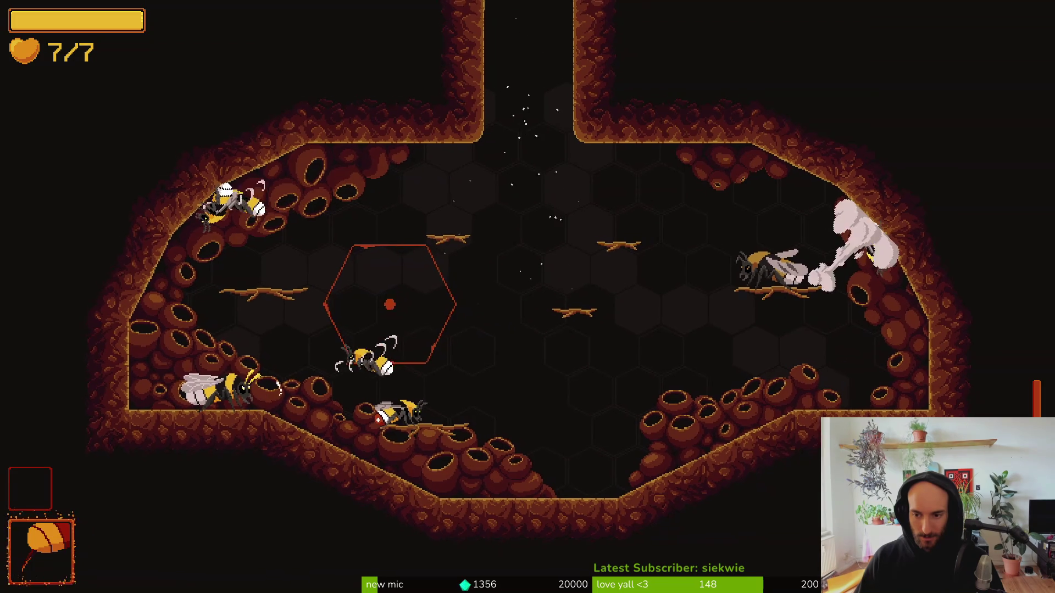
{"action": "key", "text": "F8"}
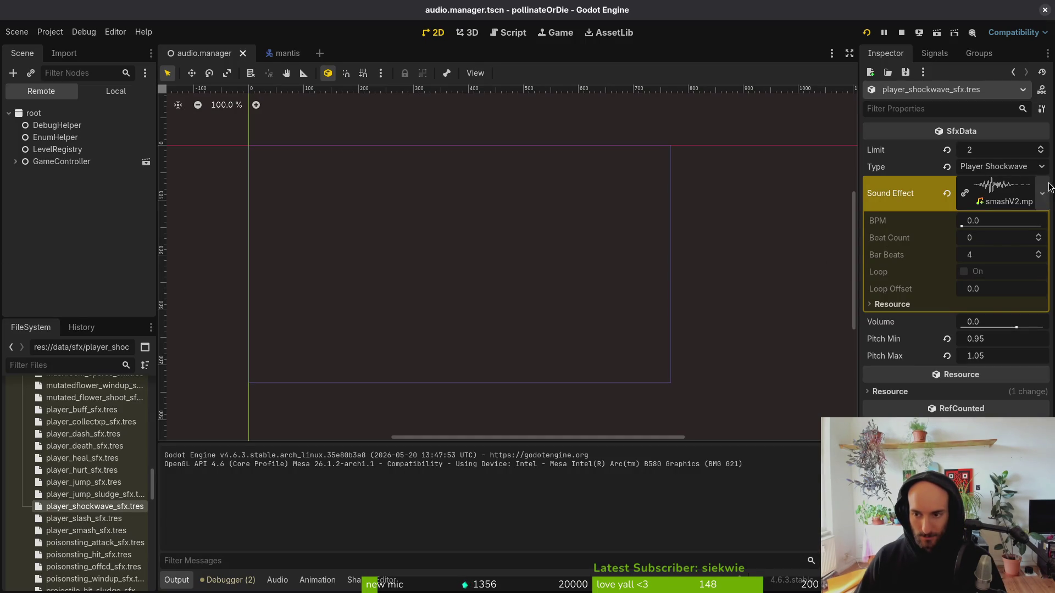
Set the shockwave sound's Volume to 5 and playtest it in the hive level.
{"action": "left_click", "coordinate": [1009, 322]}
{"action": "type", "text": "5"}
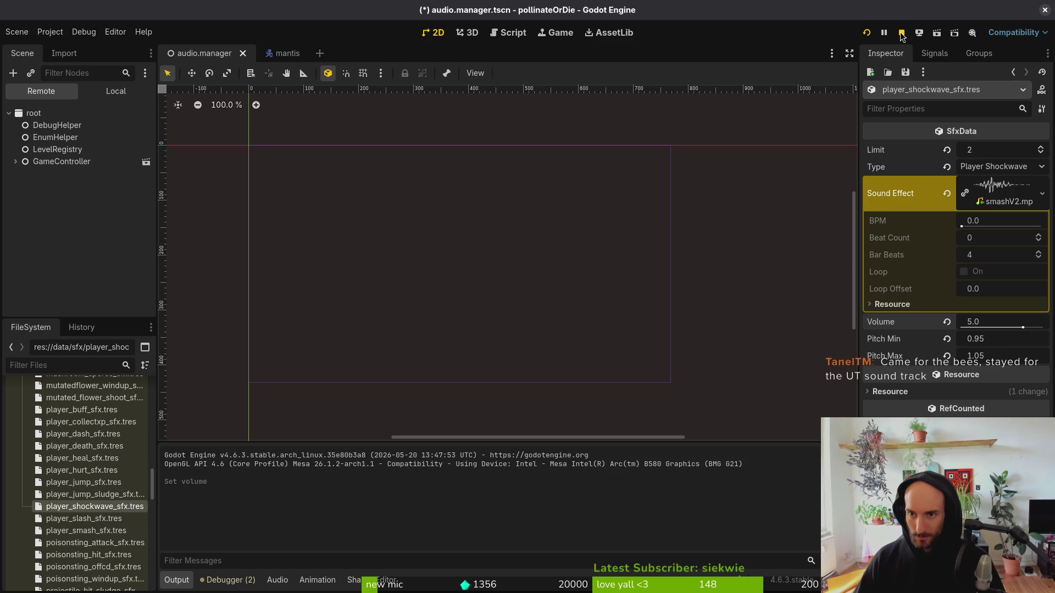
{"action": "left_click", "coordinate": [867, 36]}
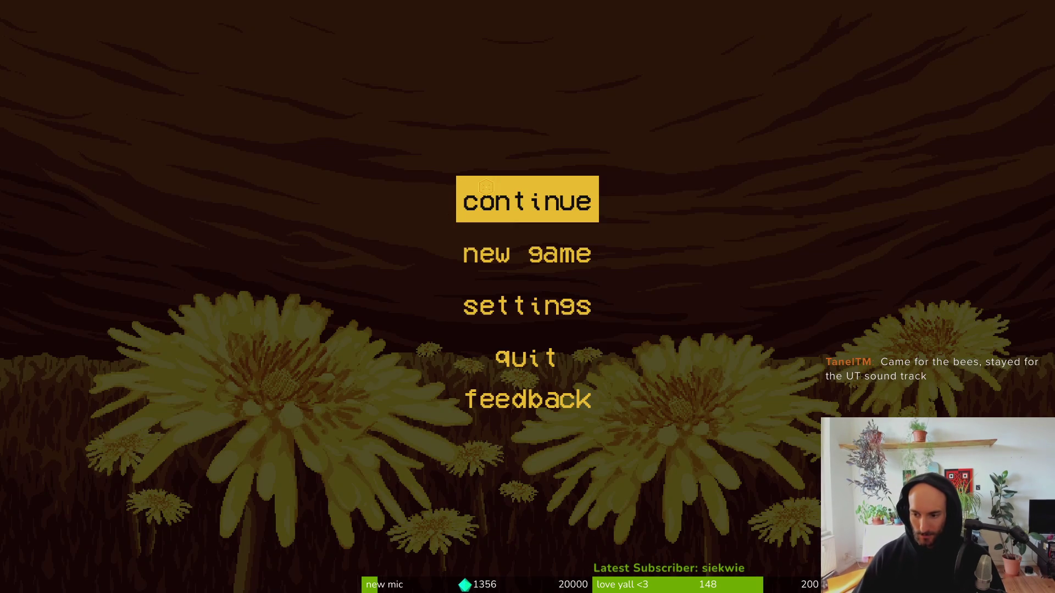
{"action": "key", "text": "Return"}
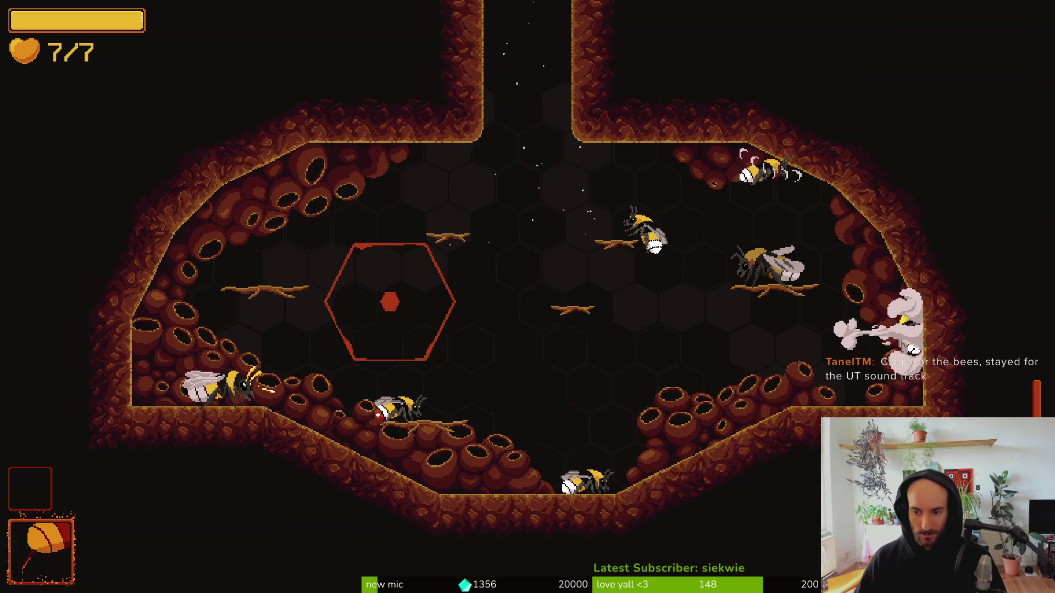
{"action": "key", "text": "alt+Tab"}
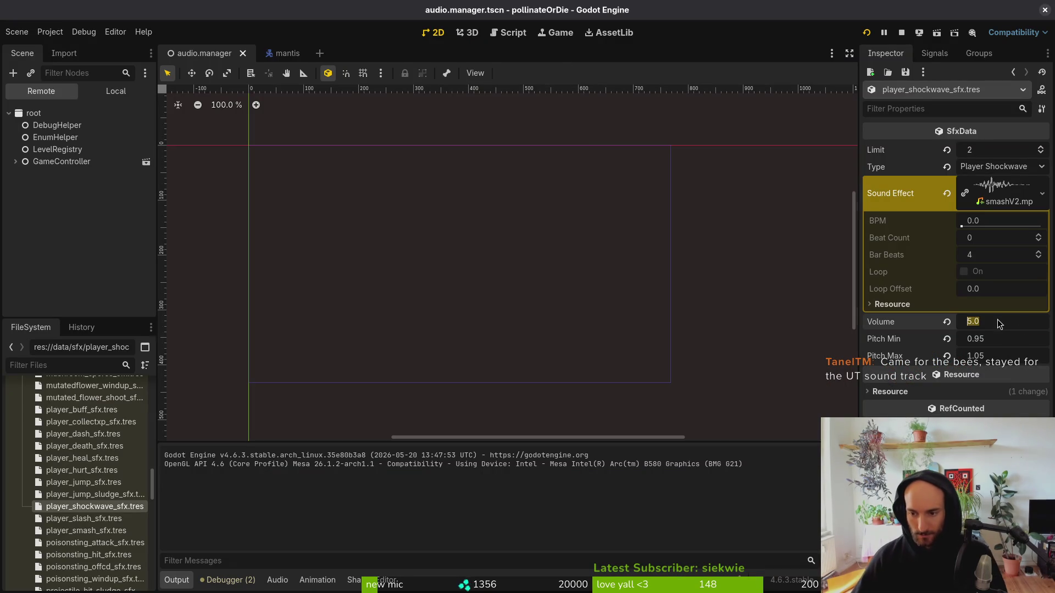
Raise the shockwave Volume to 12.0, save, and close the stray browser window.
{"action": "type", "text": "12"}
{"action": "key", "text": "Return"}
{"action": "key", "text": "ctrl+s"}
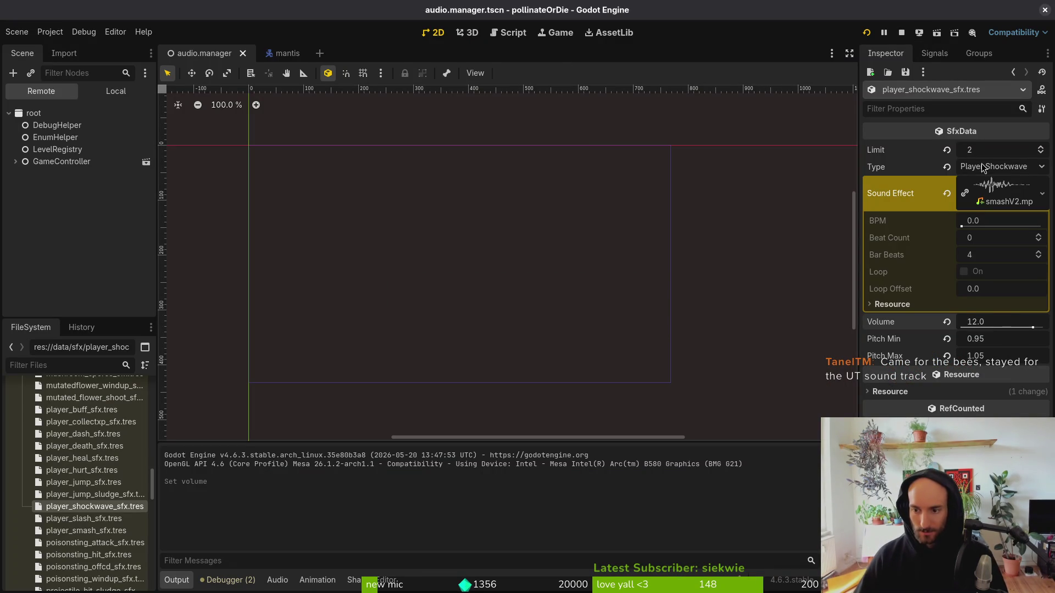
{"action": "key", "text": "super+b"}
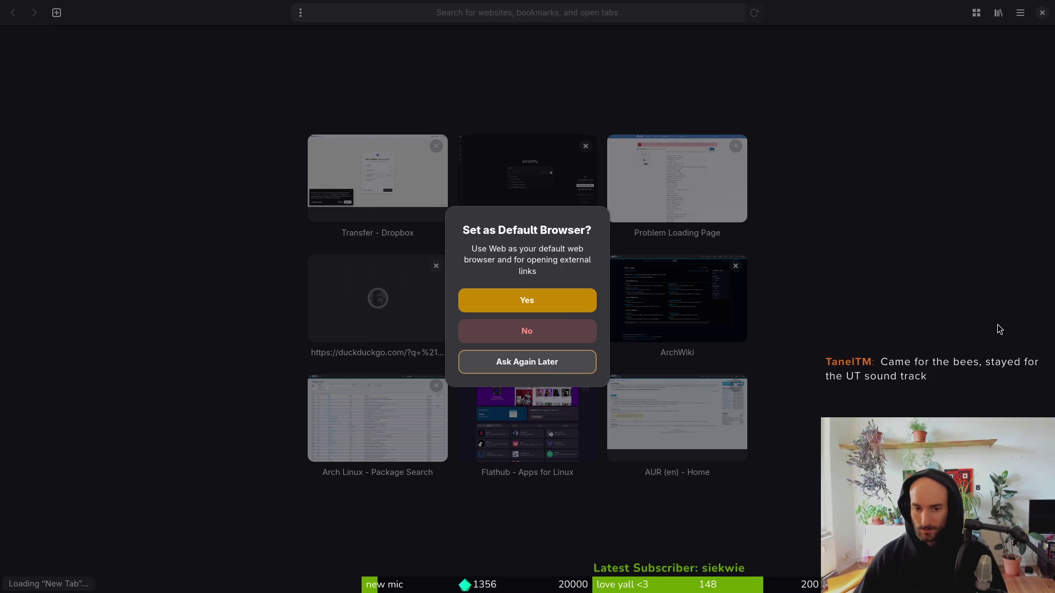
{"action": "key", "text": "Escape"}
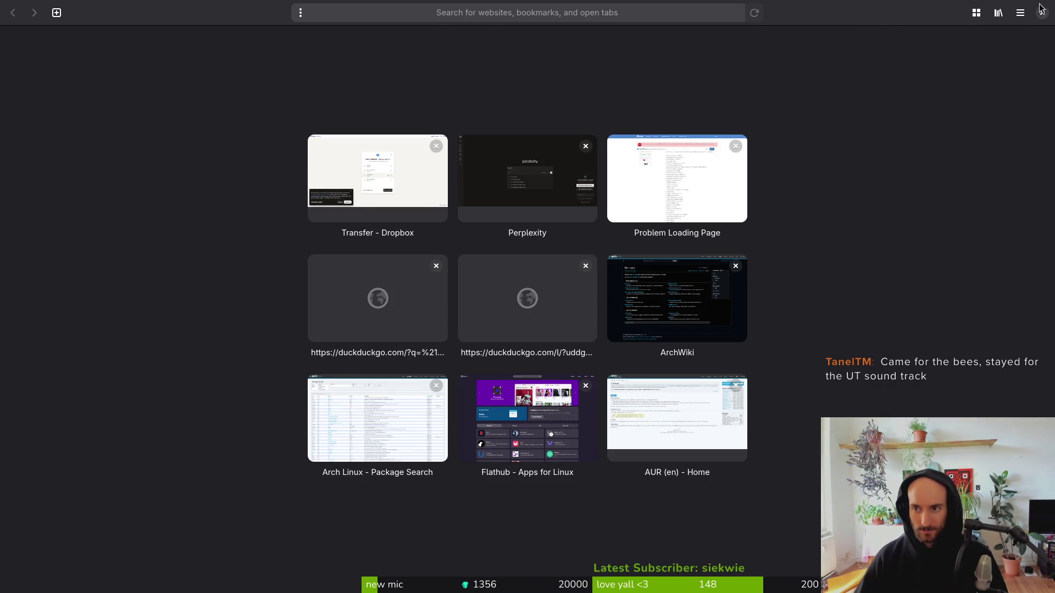
{"action": "left_click", "coordinate": [1042, 13]}
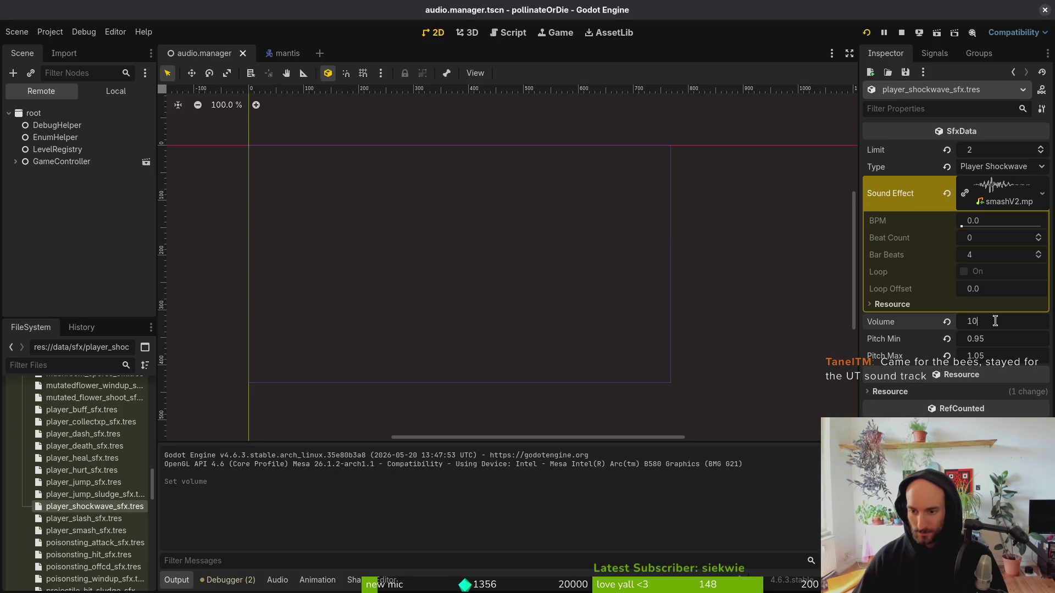
Playtest the 12.0 shockwave volume by dashing and slashing at hive bees, then stop with F8.
{"action": "left_click", "coordinate": [866, 33]}
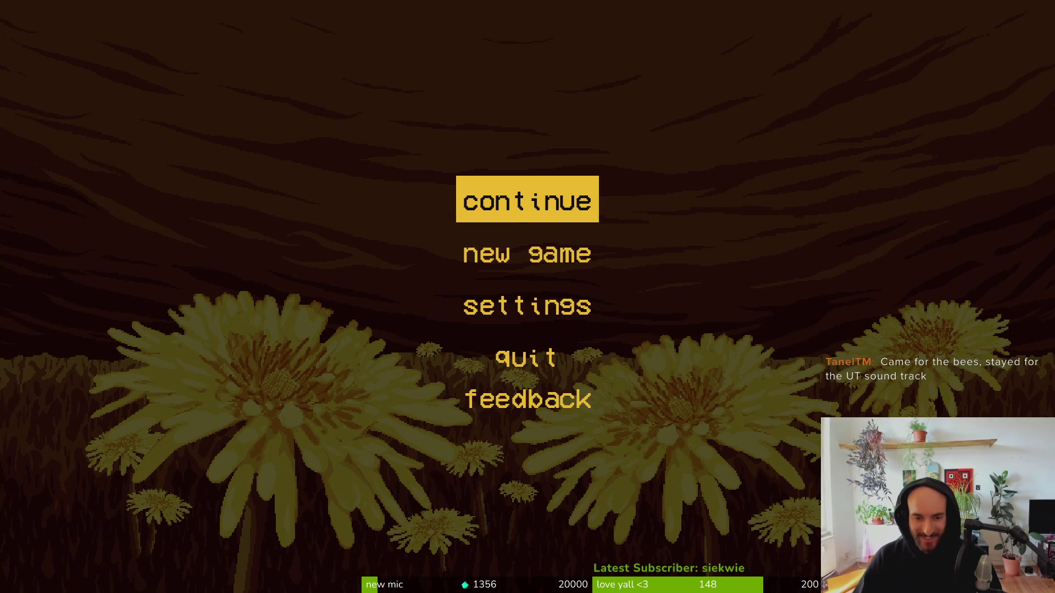
{"action": "key", "text": "Return"}
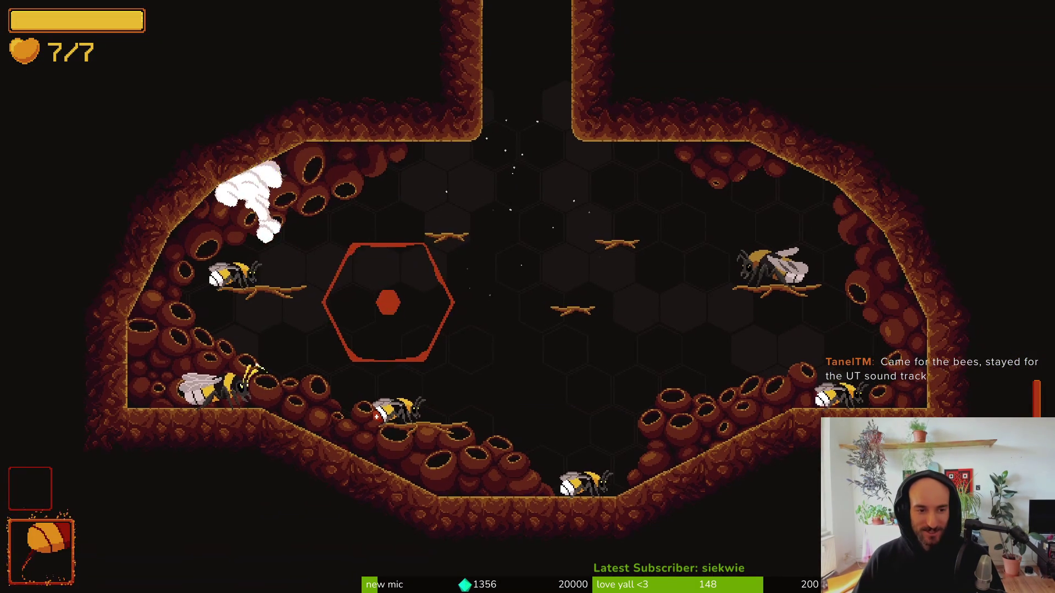
{"action": "key", "text": "space"}
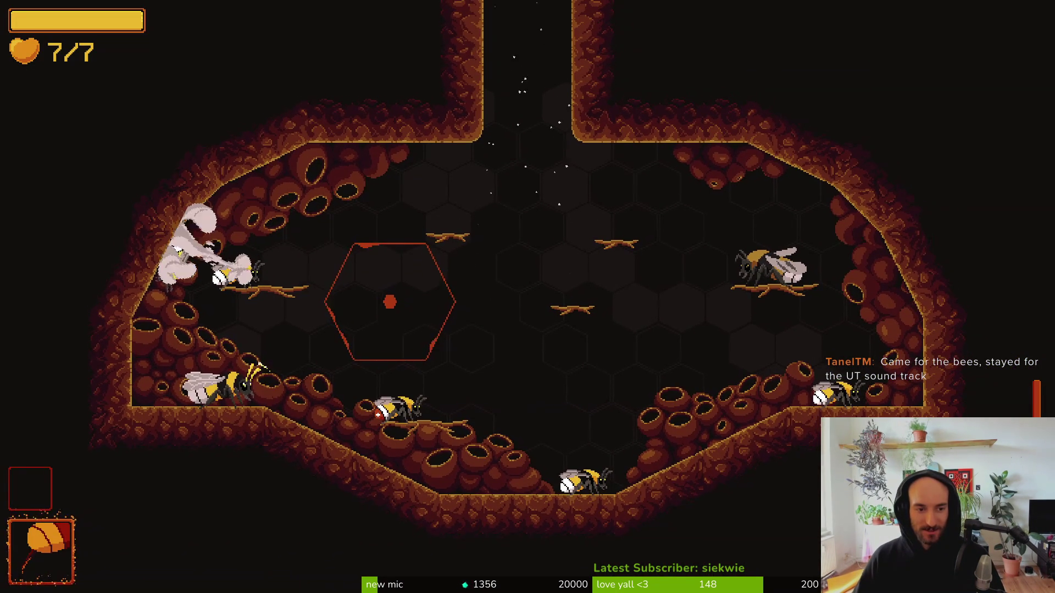
{"action": "key", "text": "Right"}
{"action": "key", "text": "space"}
{"action": "key", "text": "Right"}
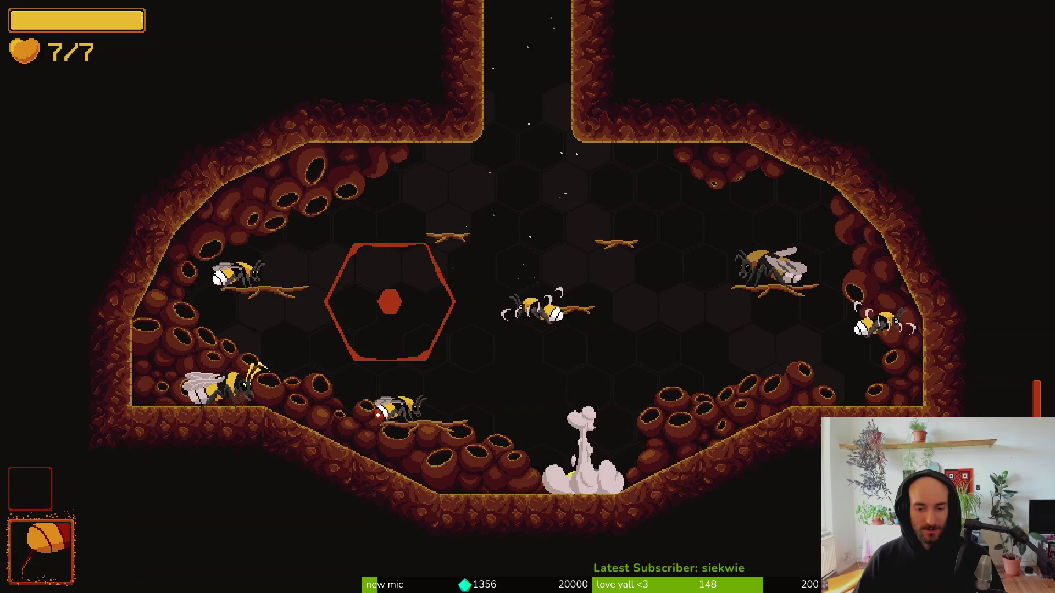
{"action": "key", "text": "space"}
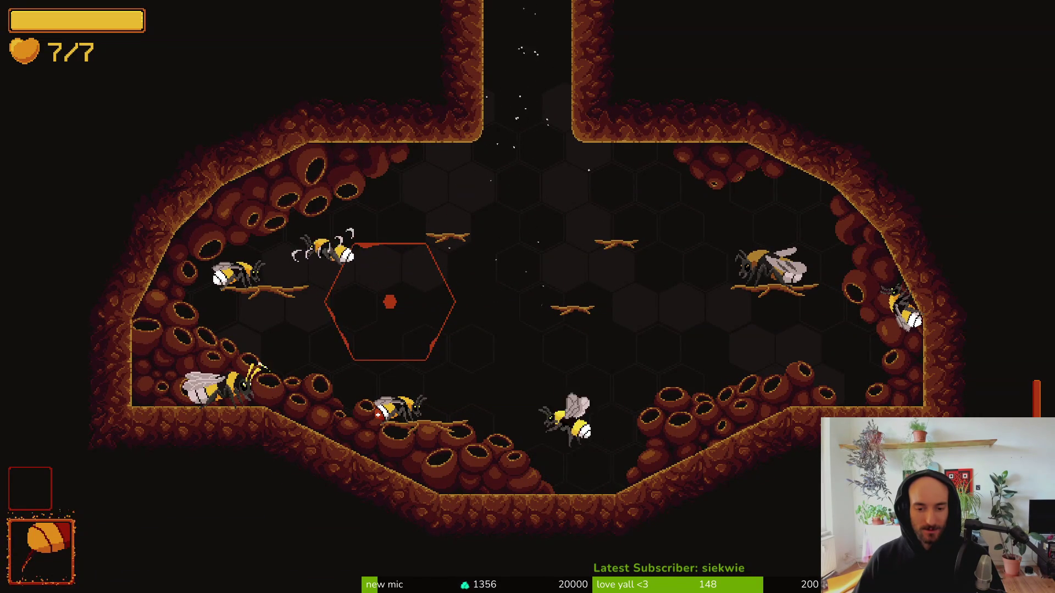
{"action": "key", "text": "x"}
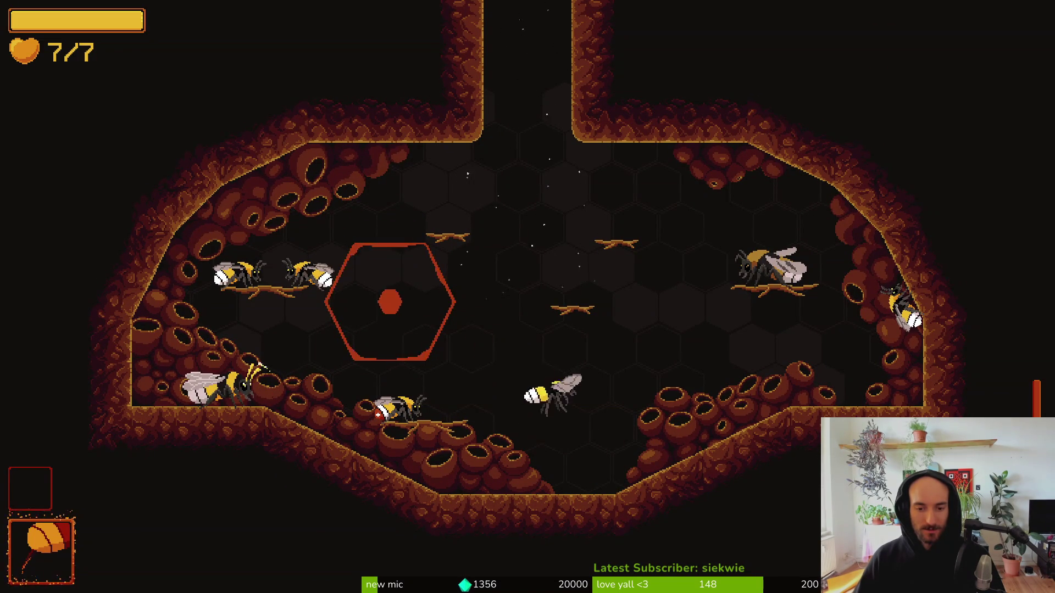
{"action": "key", "text": "x"}
{"action": "key", "text": "x"}
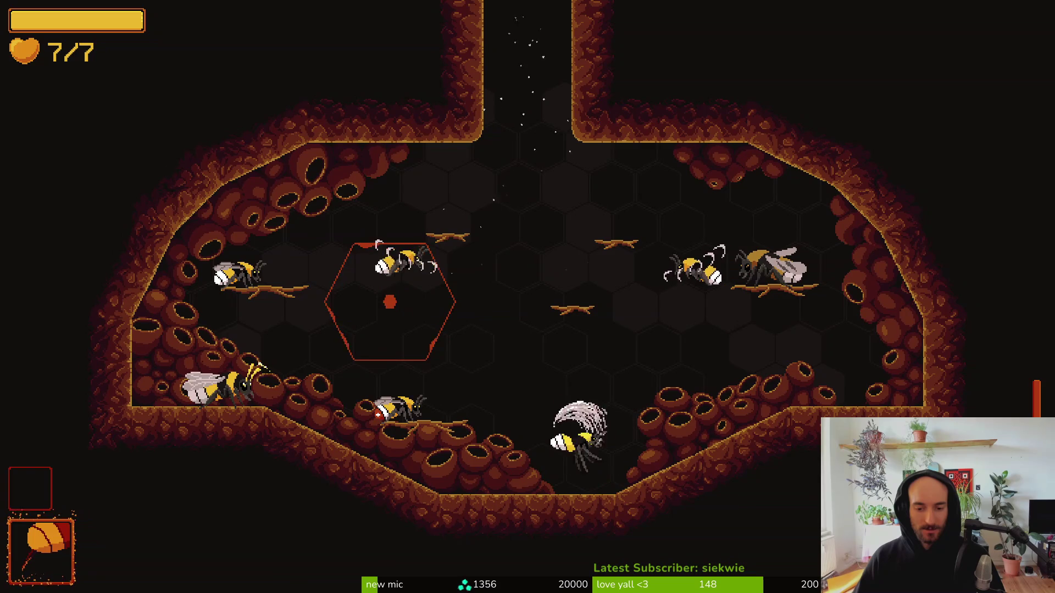
{"action": "key", "text": "x"}
{"action": "key", "text": "x"}
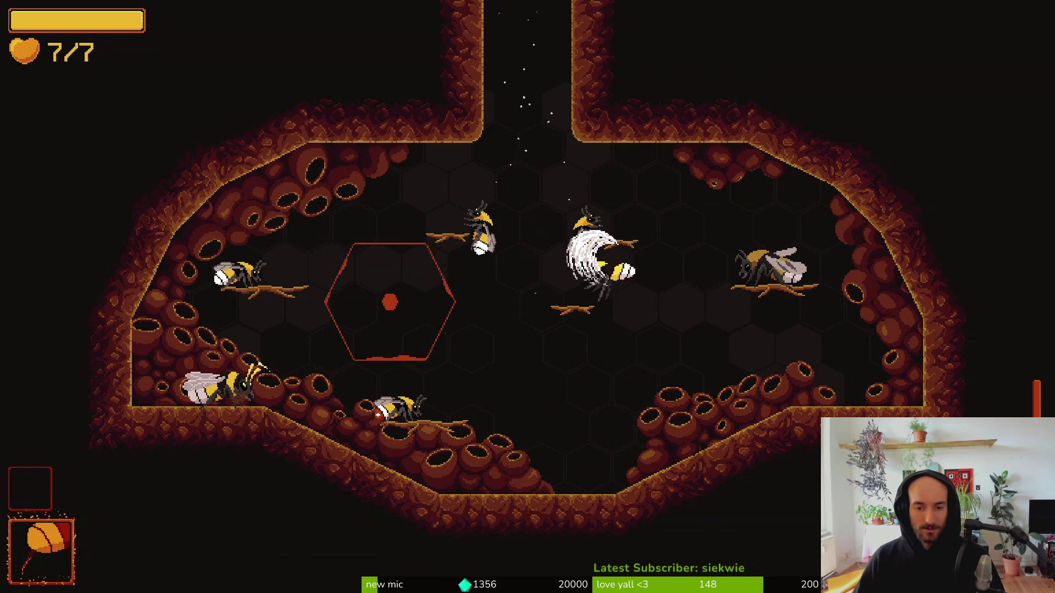
{"action": "key", "text": "x"}
{"action": "key", "text": "x"}
{"action": "key", "text": "x"}
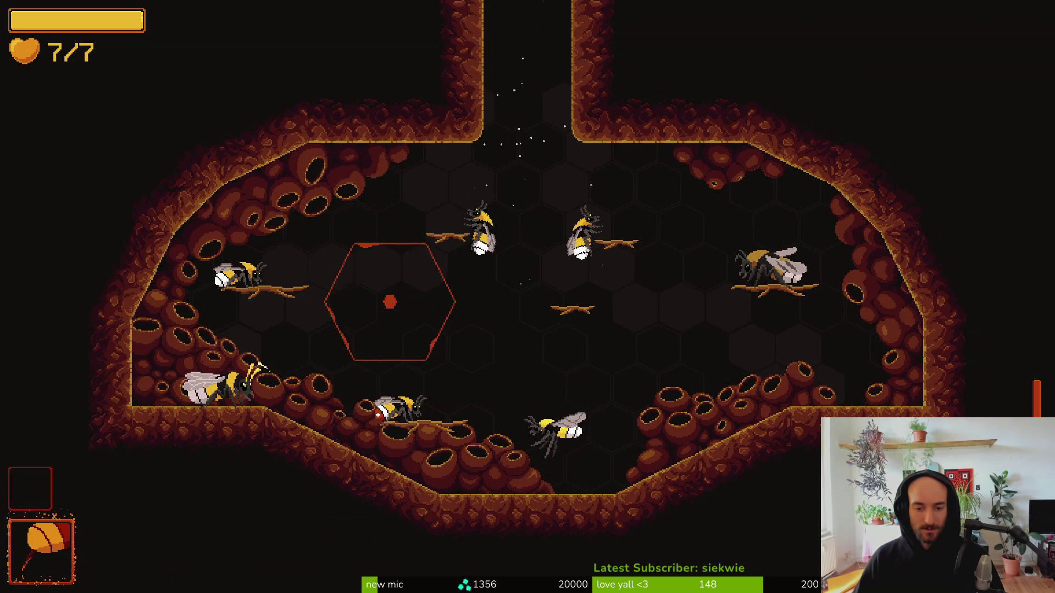
{"action": "key", "text": "F8"}
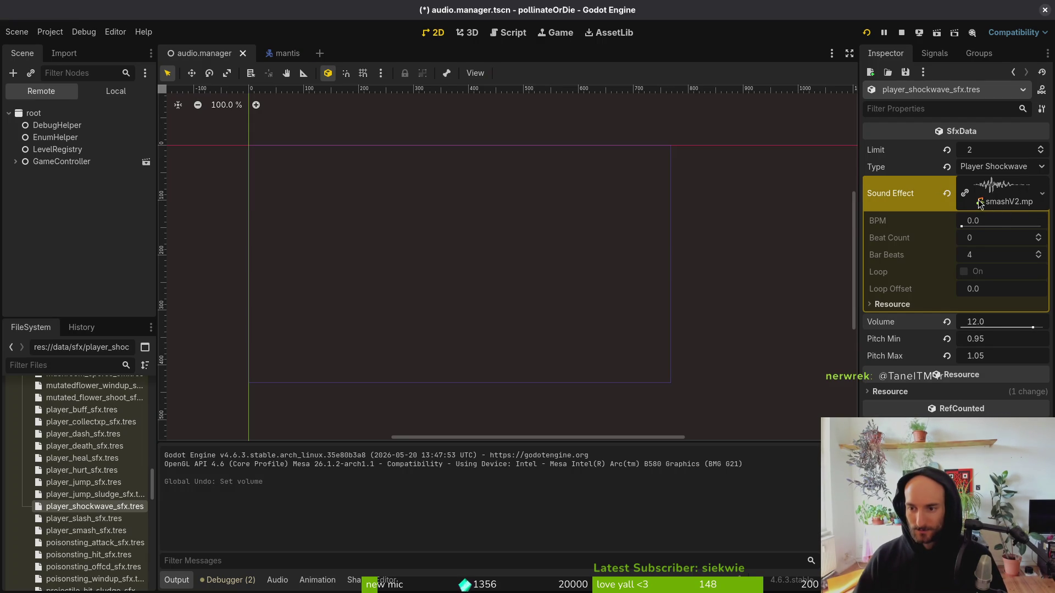
Revert the shockwave sound to player_shock and Quick Load smashV2.mp3 into player_smash_sfx.tres.
{"action": "key", "text": "ctrl+z"}
{"action": "key", "text": "ctrl+z"}
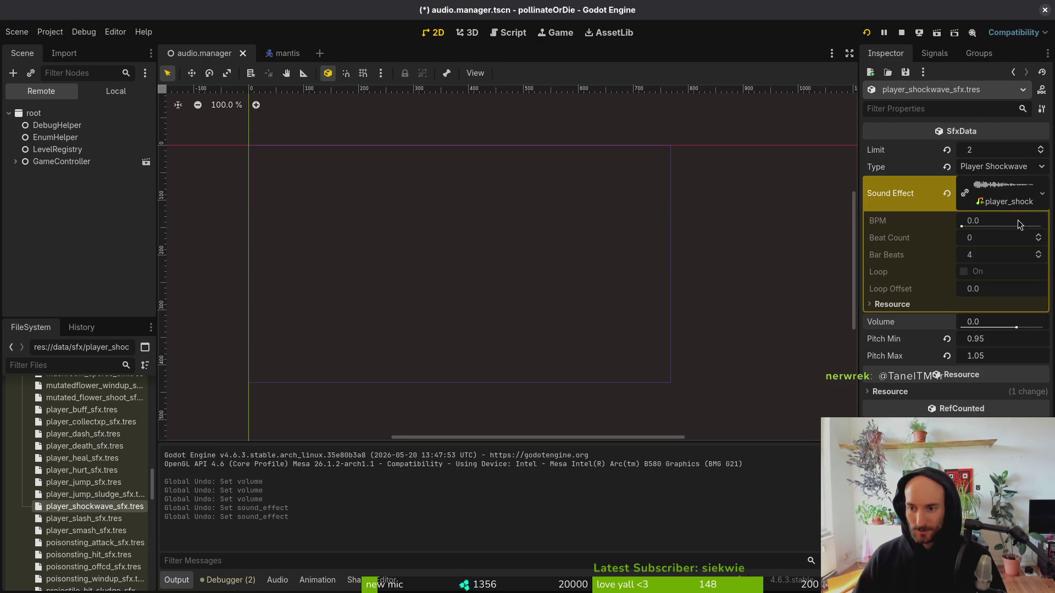
{"action": "left_click", "coordinate": [1024, 205]}
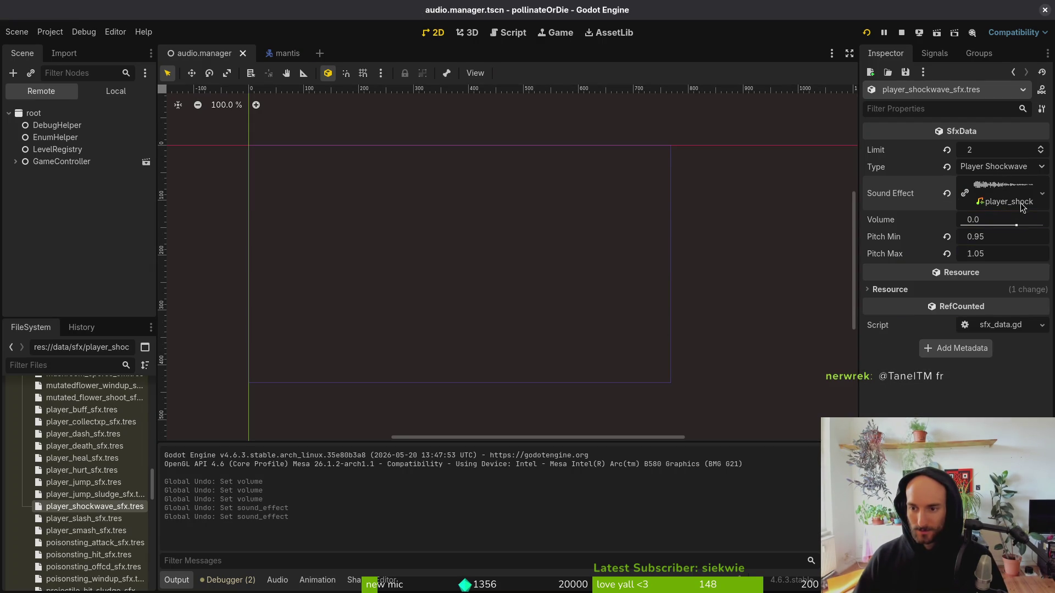
{"action": "left_click", "coordinate": [94, 531]}
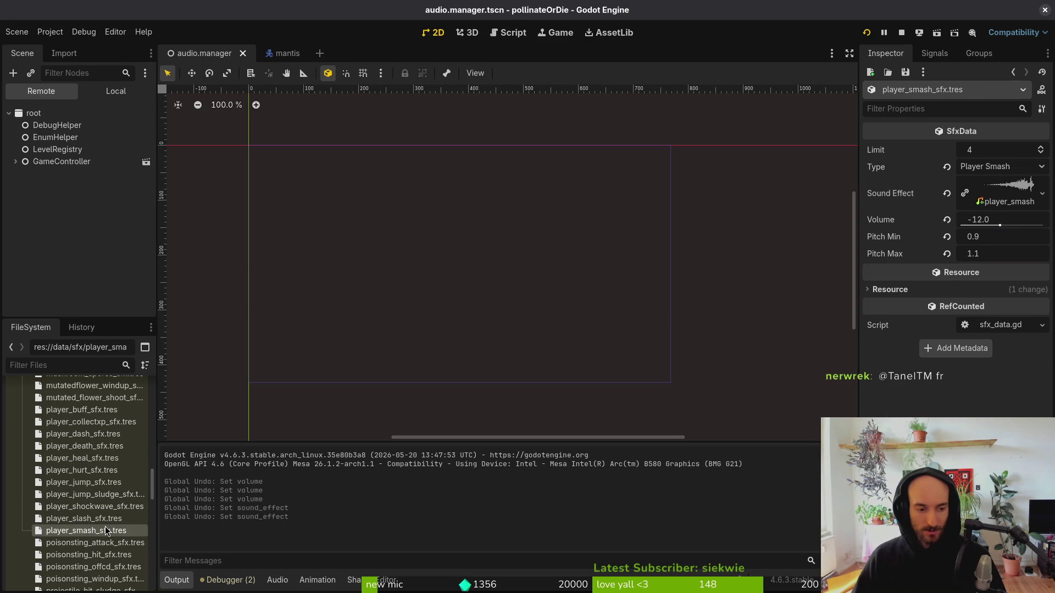
{"action": "left_click", "coordinate": [951, 206]}
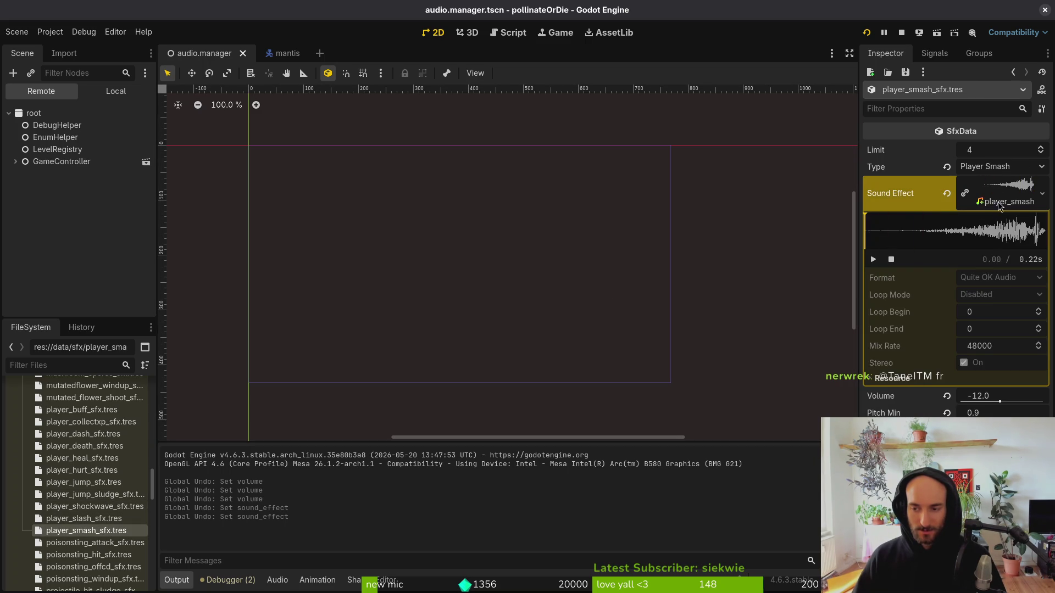
{"action": "left_click", "coordinate": [946, 195]}
{"action": "left_click", "coordinate": [1042, 185]}
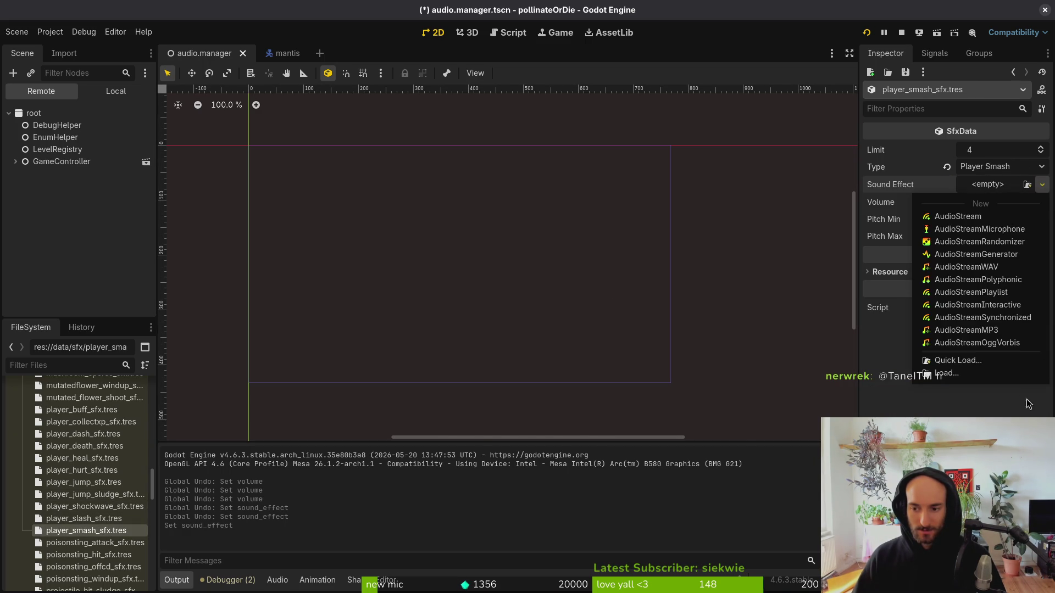
{"action": "left_click", "coordinate": [1000, 362]}
{"action": "type", "text": "sm"}
{"action": "key", "text": "Return"}
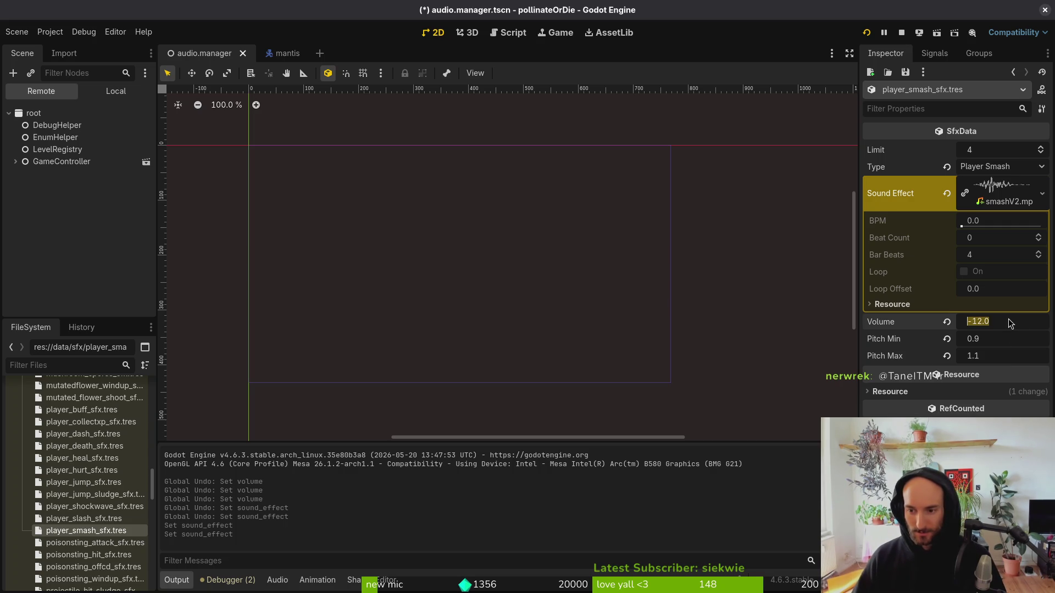
Set the smash sound's Volume to 0.0 and save.
{"action": "type", "text": "0"}
{"action": "key", "text": "Return"}
{"action": "key", "text": "ctrl+s"}
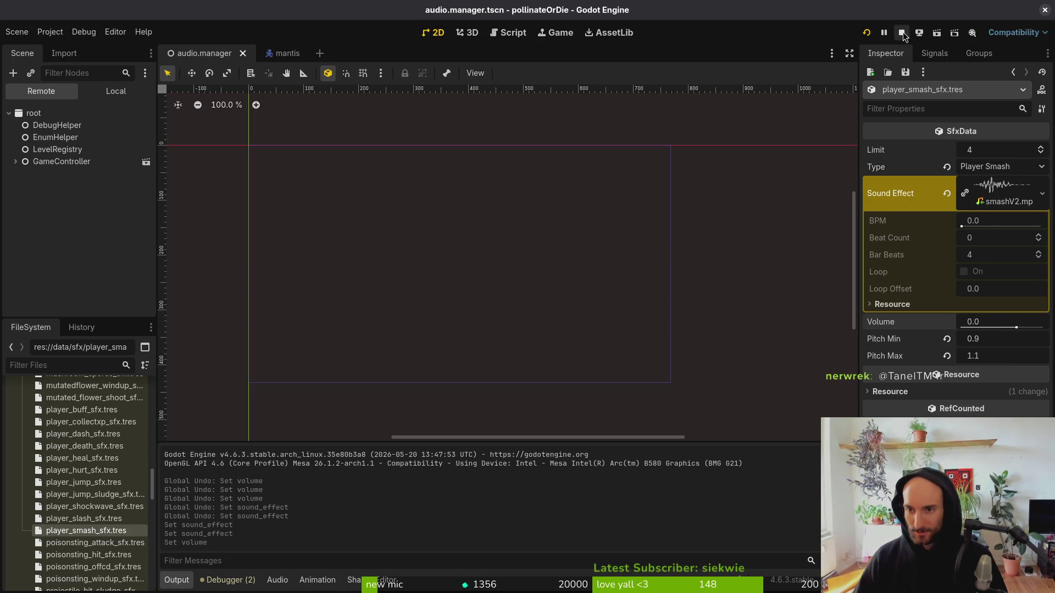
Run the game, steer the bee across the hive floor, pause and resume, then stop with F8.
{"action": "left_click", "coordinate": [902, 32]}
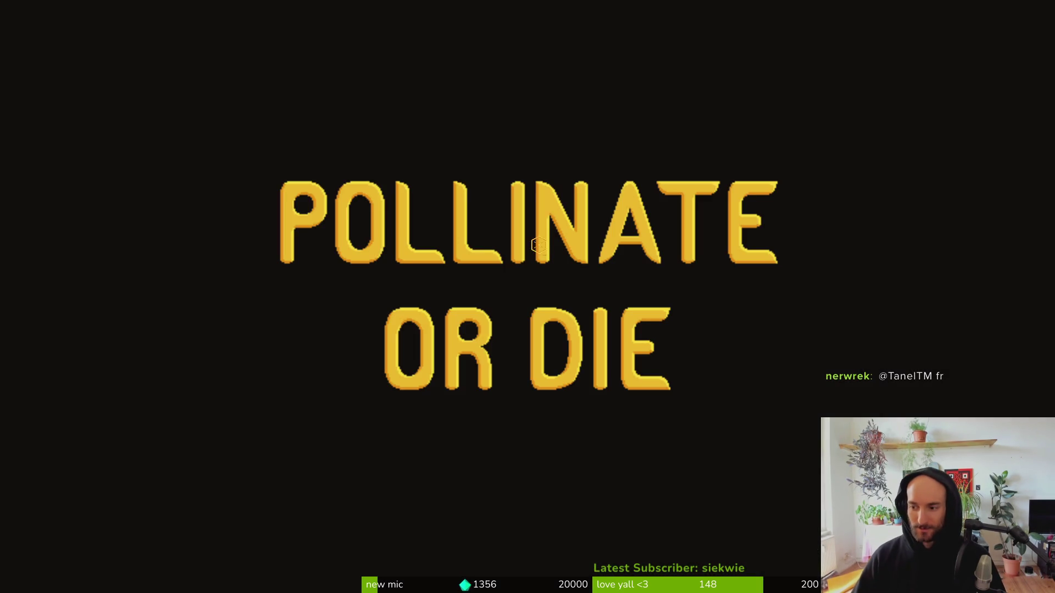
{"action": "key", "text": "Return"}
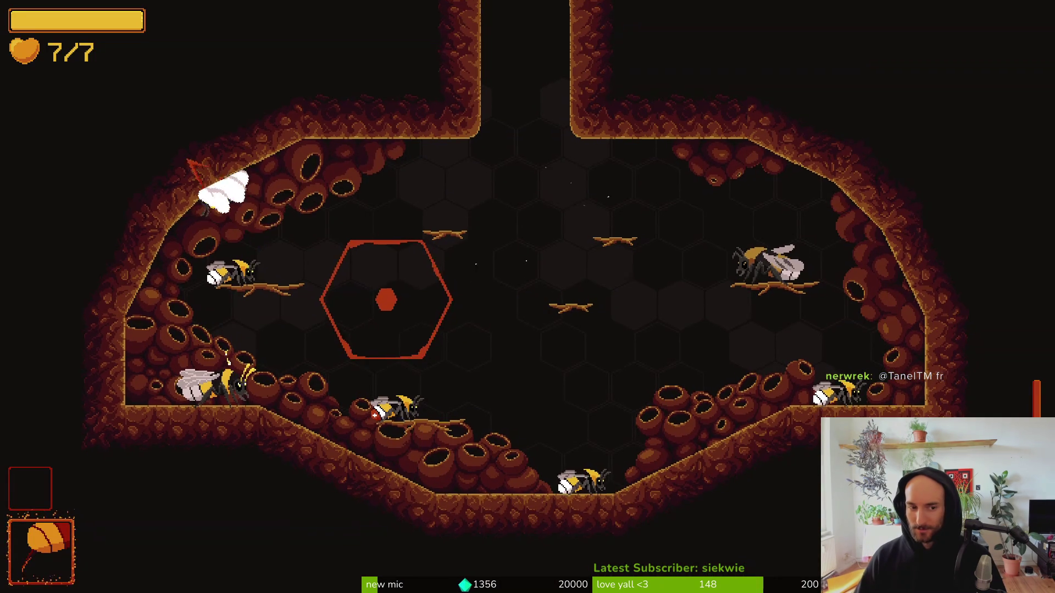
{"action": "key", "text": "d"}
{"action": "key", "text": "d"}
{"action": "key", "text": "a"}
{"action": "key", "text": "s"}
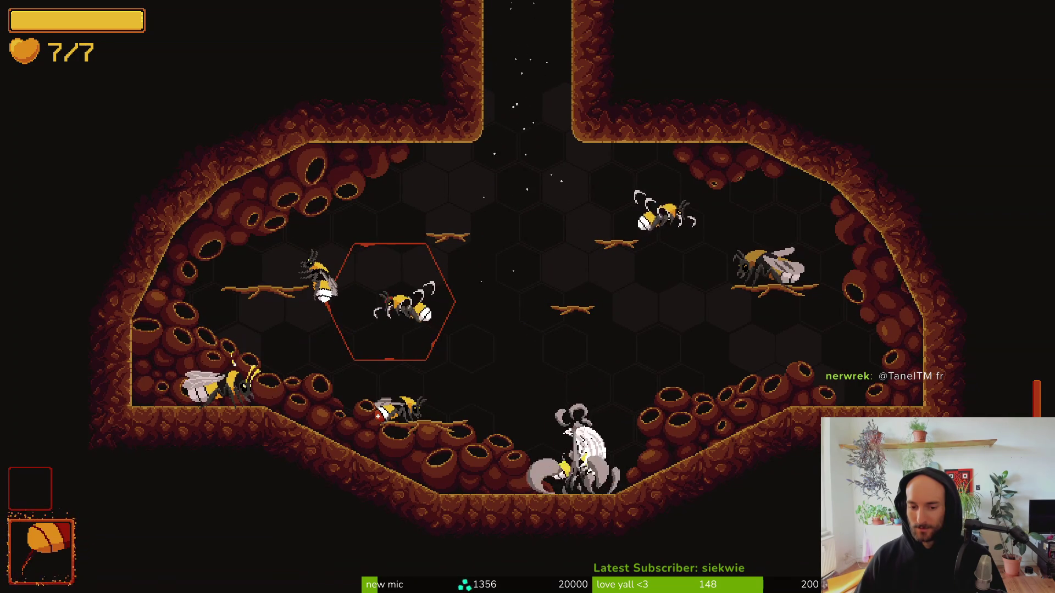
{"action": "key", "text": "d"}
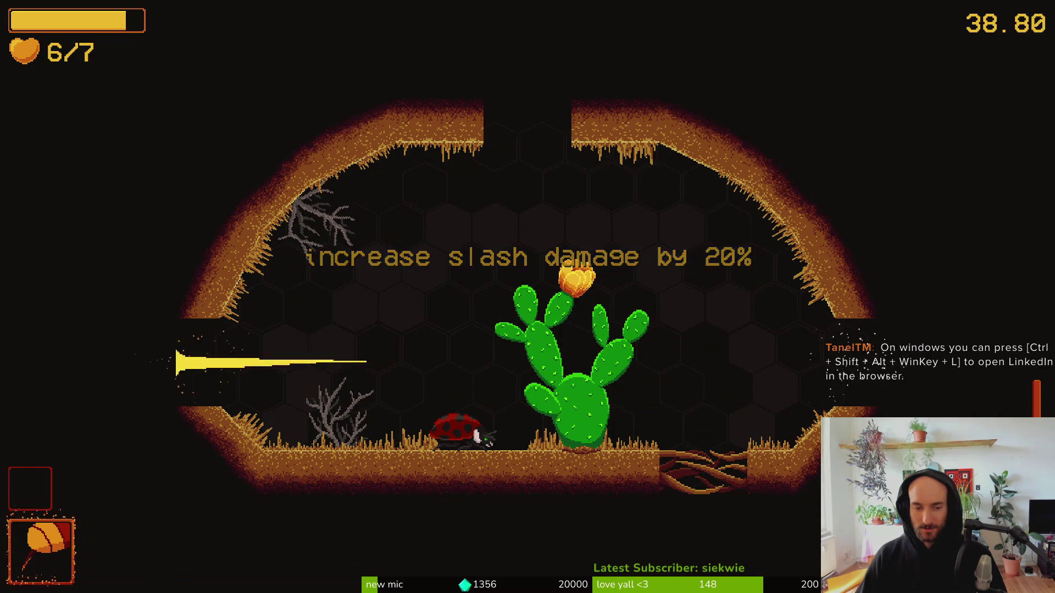
{"action": "key", "text": "Escape"}
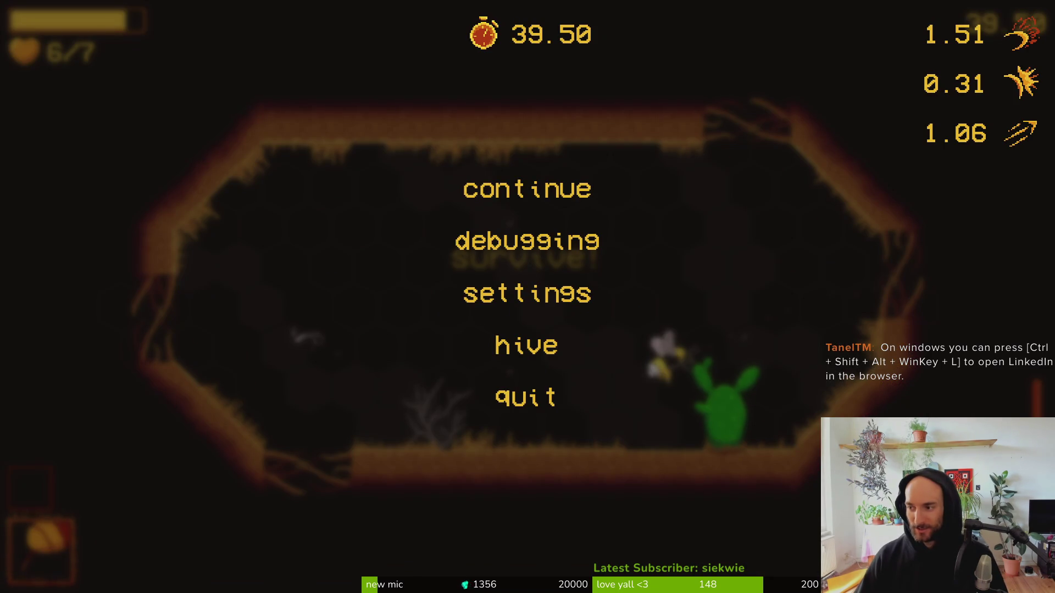
{"action": "key", "text": "Escape"}
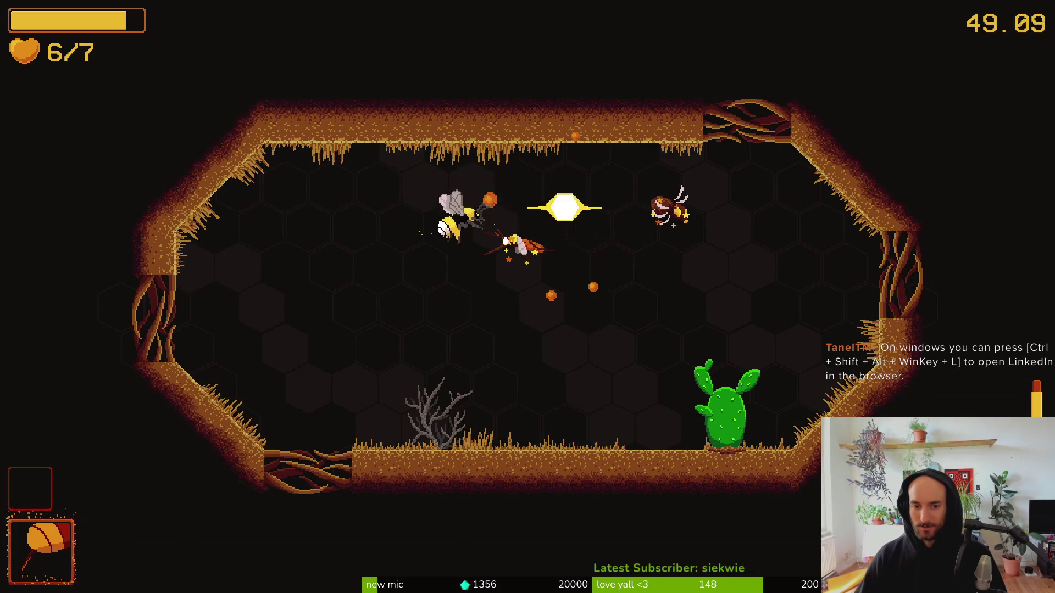
{"action": "key", "text": "F8"}
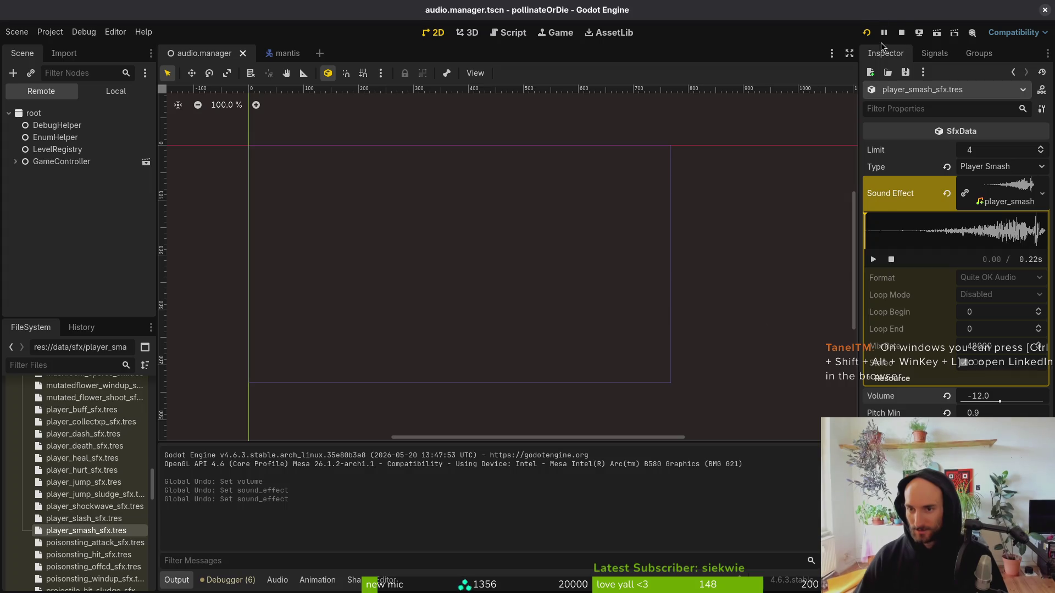
Relaunch the game and slash and smash through the enemies in the first room.
{"action": "left_click", "coordinate": [866, 34]}
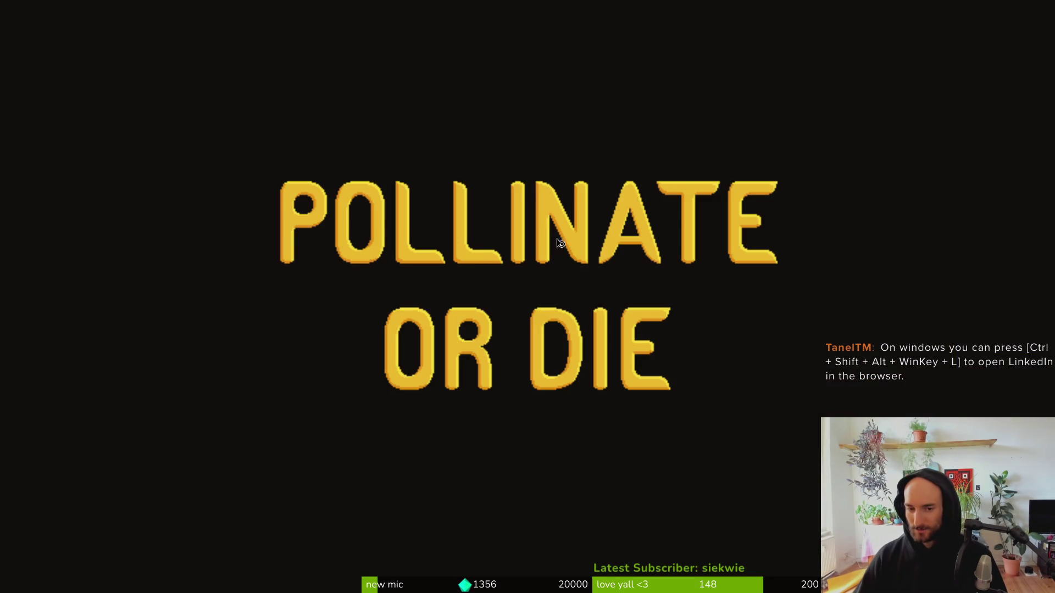
{"action": "key", "text": "Return"}
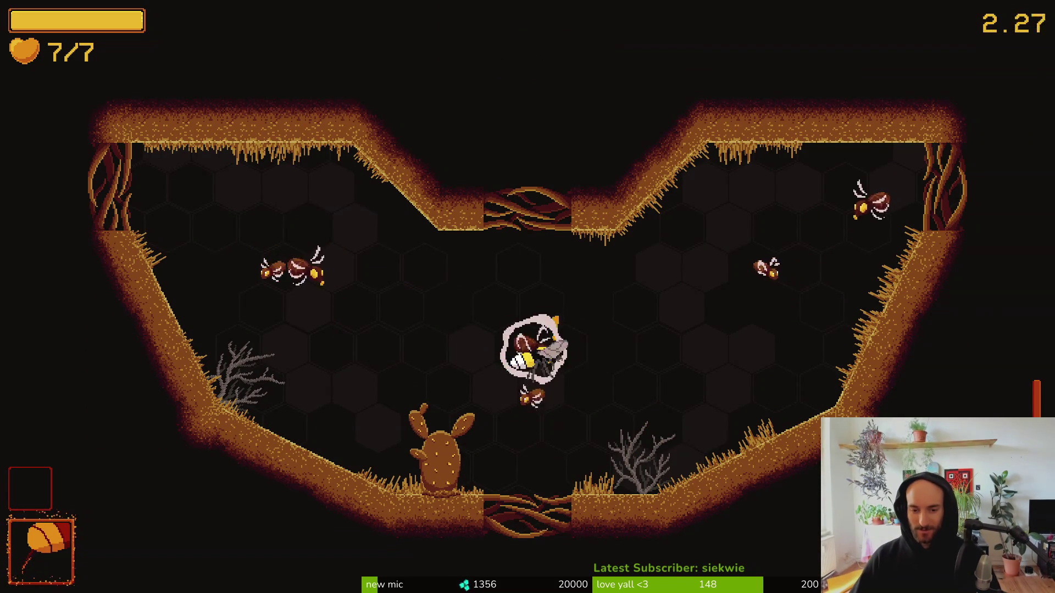
{"action": "key", "text": "d"}
{"action": "key", "text": "w"}
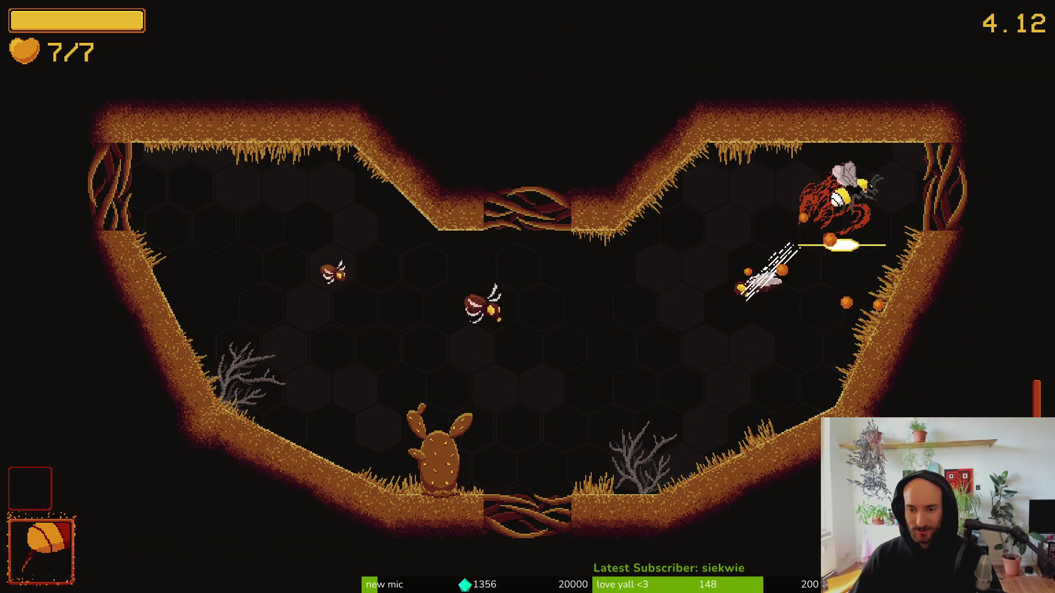
{"action": "key", "text": "s"}
{"action": "key", "text": "a"}
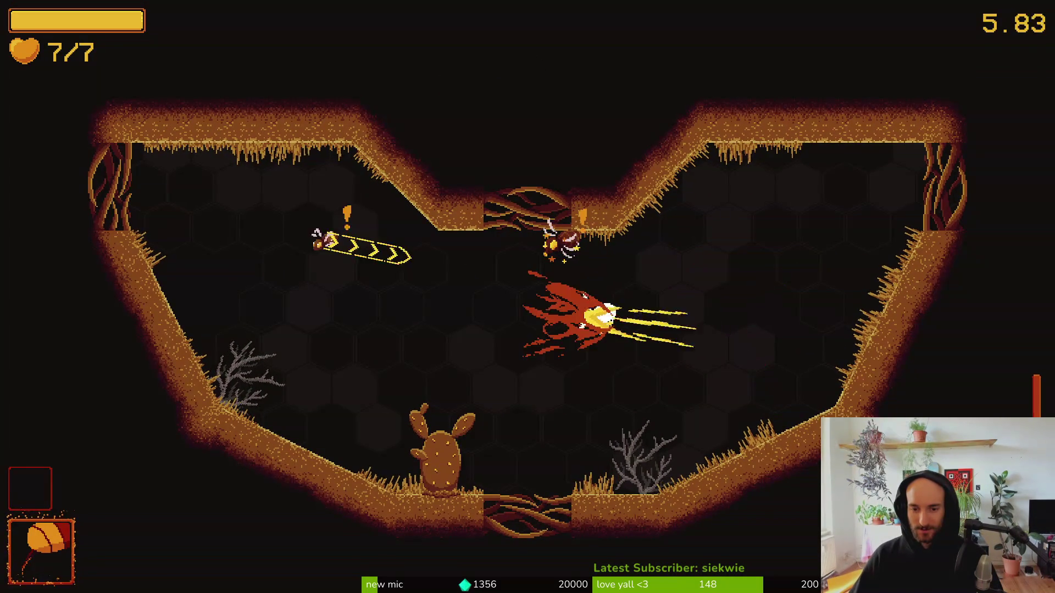
{"action": "key", "text": "w"}
{"action": "key", "text": "d"}
{"action": "key", "text": "d"}
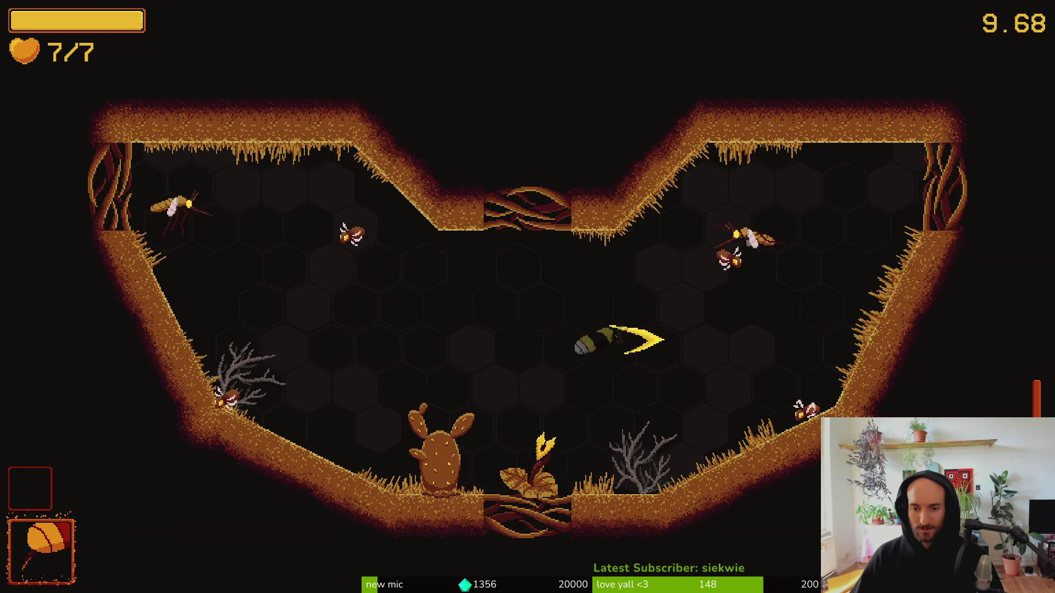
{"action": "key", "text": "w"}
{"action": "key", "text": "s"}
{"action": "key", "text": "a"}
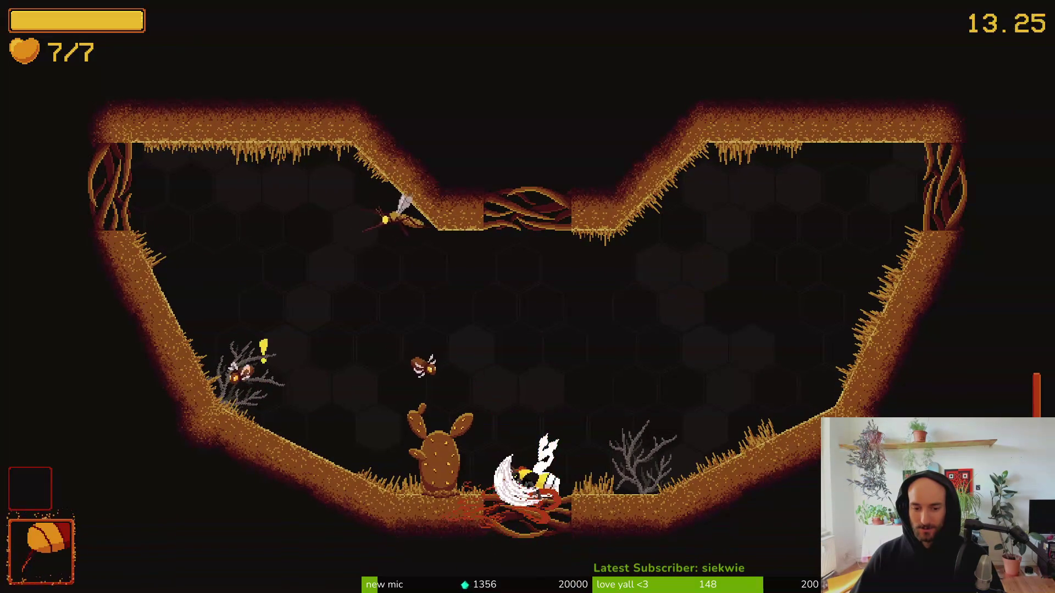
Crescent-slash in the centre, then move into the next arena and fight upward.
{"action": "key", "text": "w"}
{"action": "key", "text": "a"}
{"action": "key", "text": "d"}
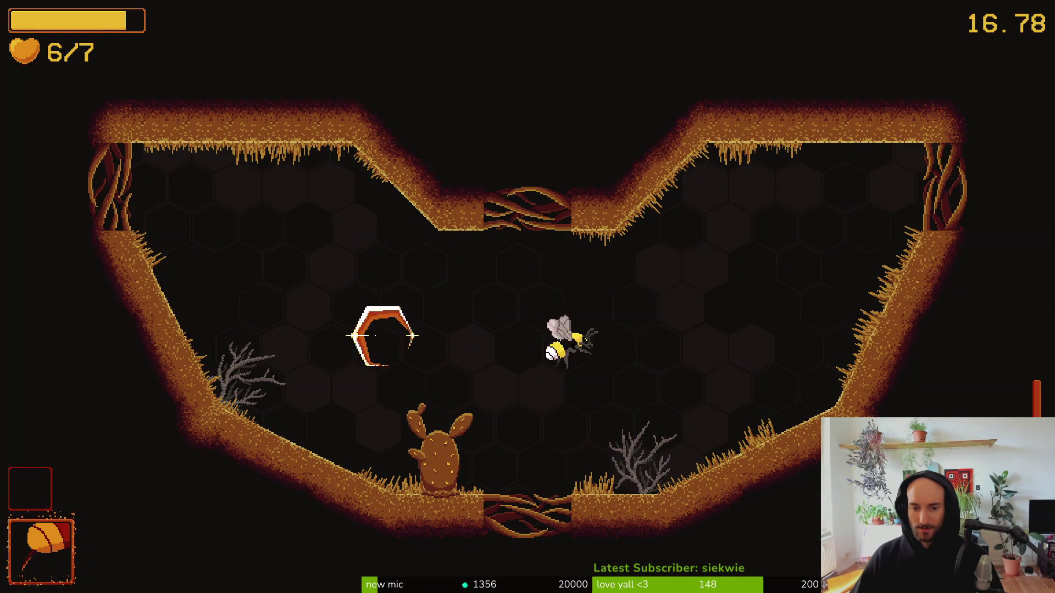
{"action": "key", "text": "a"}
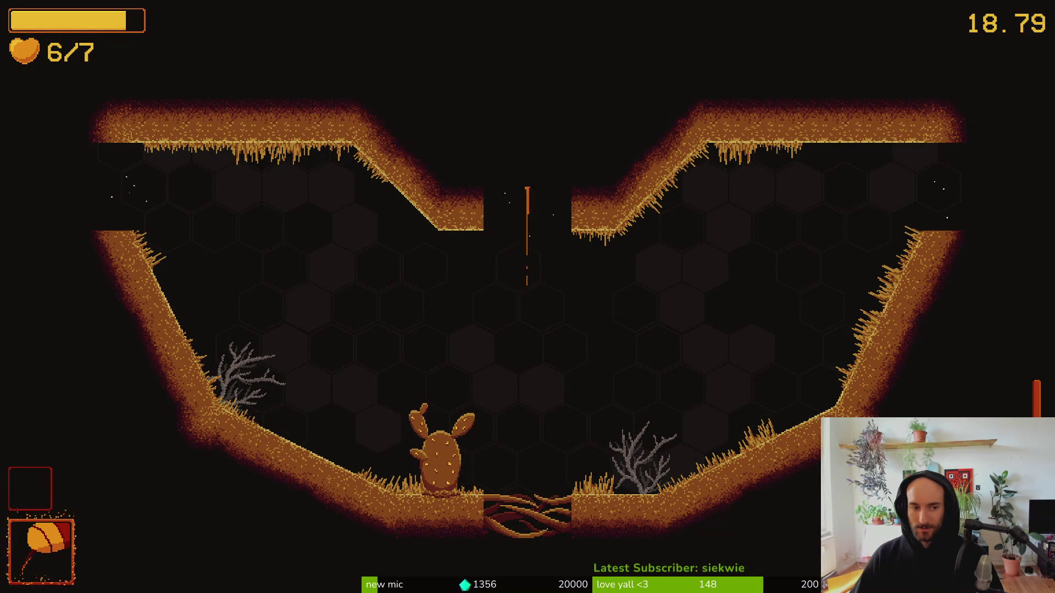
{"action": "key", "text": "w"}
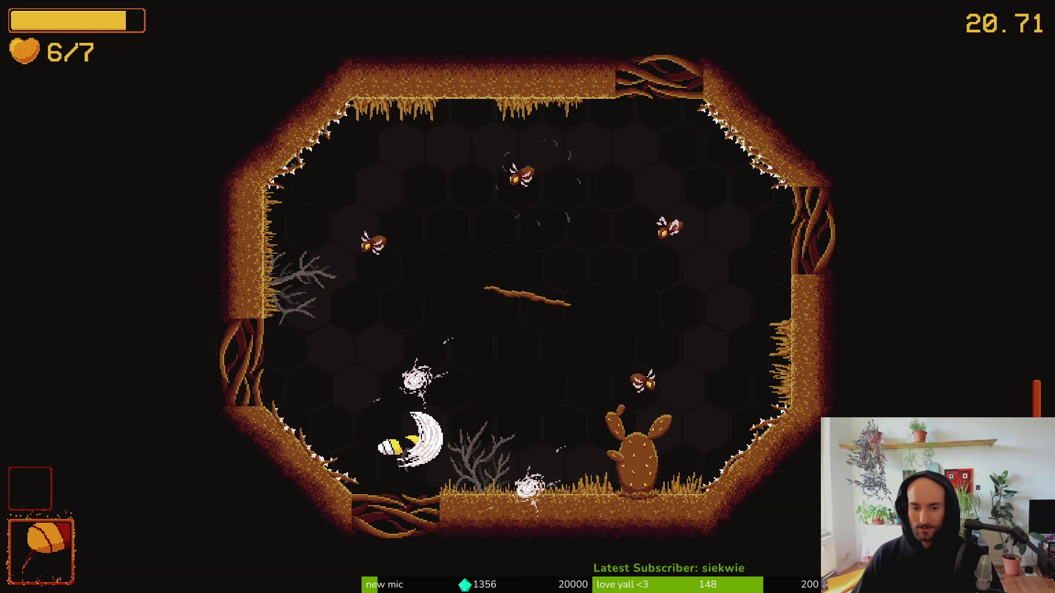
{"action": "key", "text": "w"}
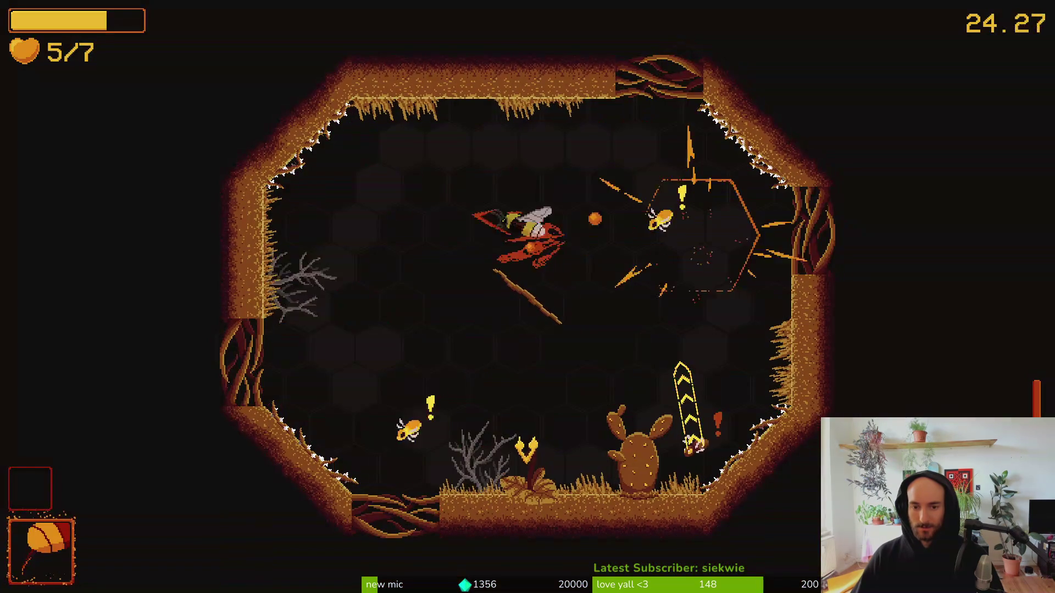
{"action": "key", "text": "w"}
{"action": "key", "text": "w"}
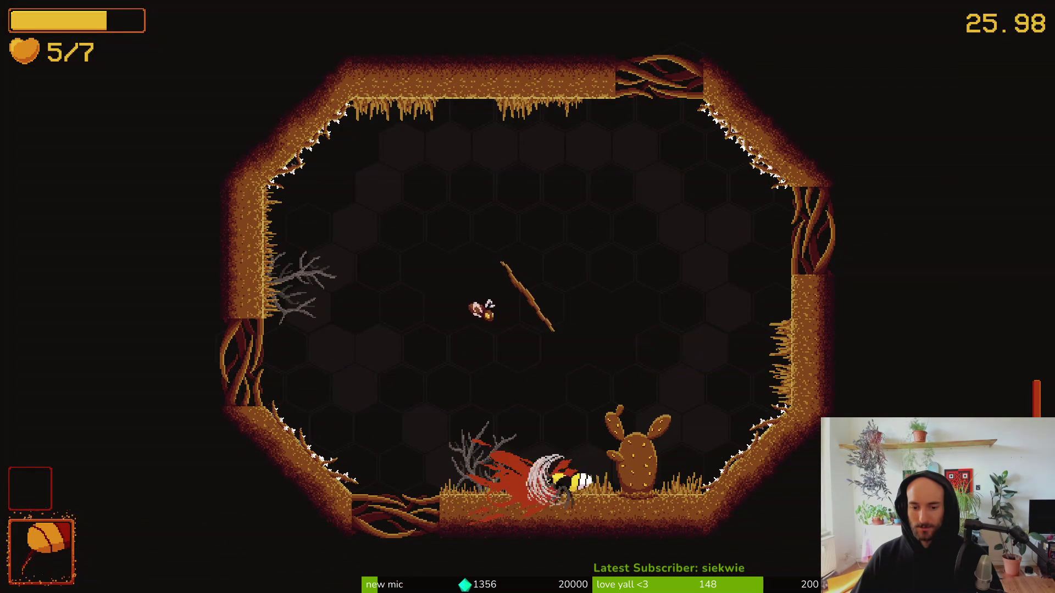
{"action": "key", "text": "w"}
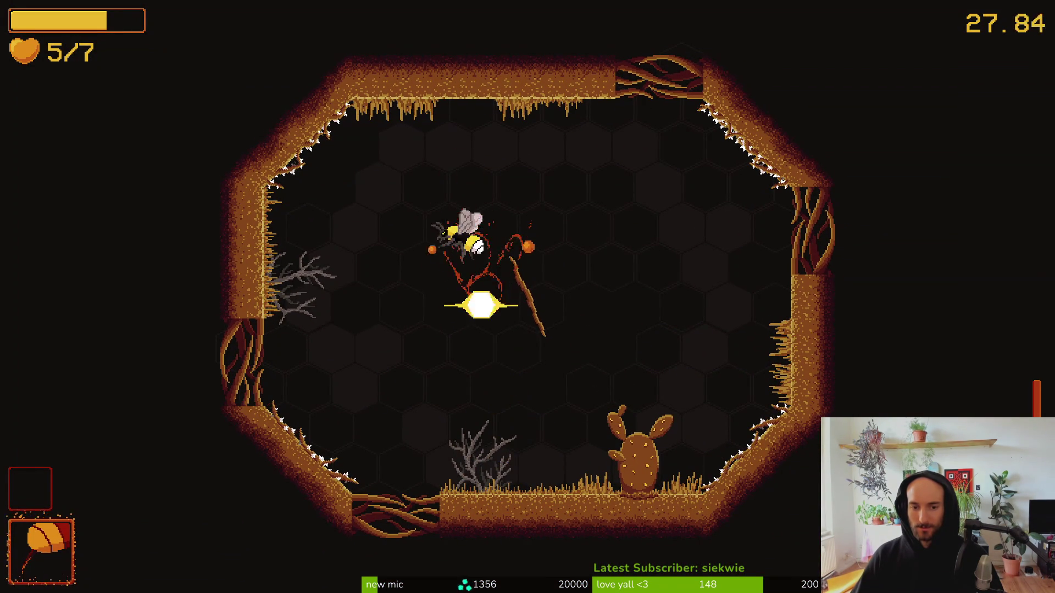
{"action": "key", "text": "w"}
Dash through the right wall opening, land beside the ladybug, and leave the game.
{"action": "key", "text": "a"}
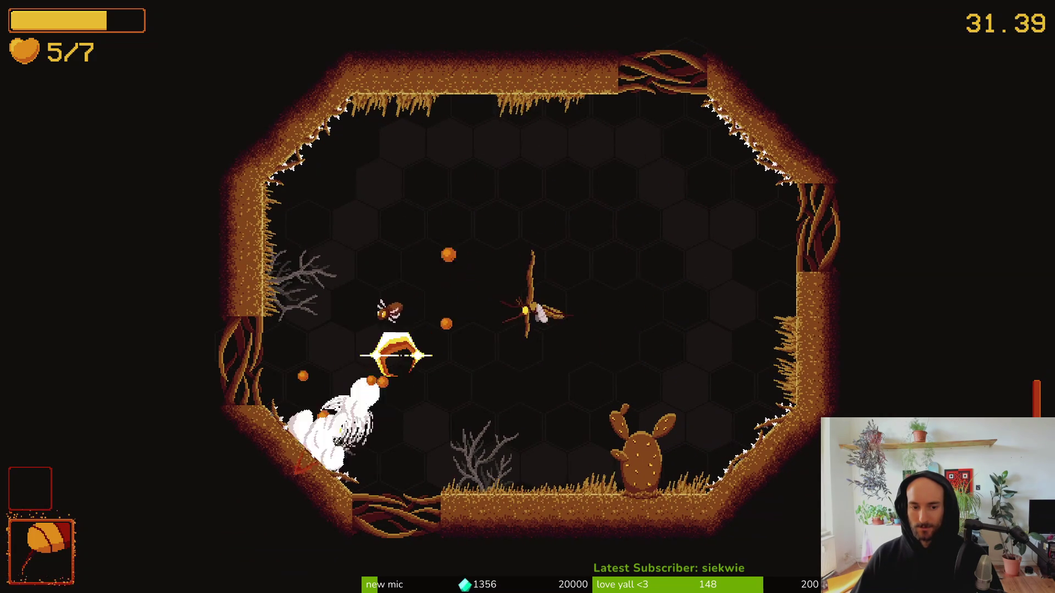
{"action": "key", "text": "w"}
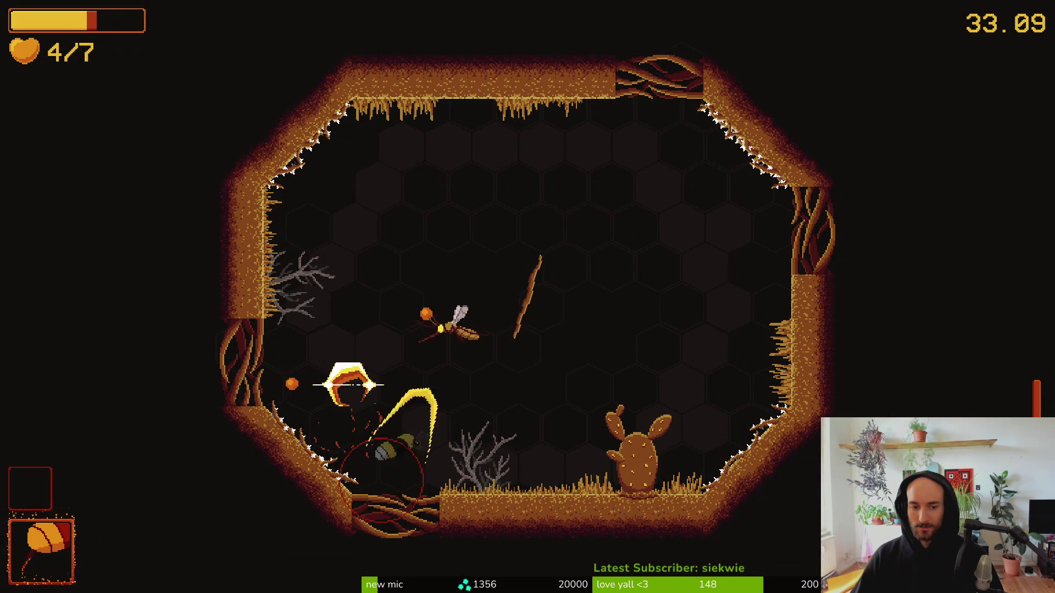
{"action": "key", "text": "w"}
{"action": "key", "text": "d"}
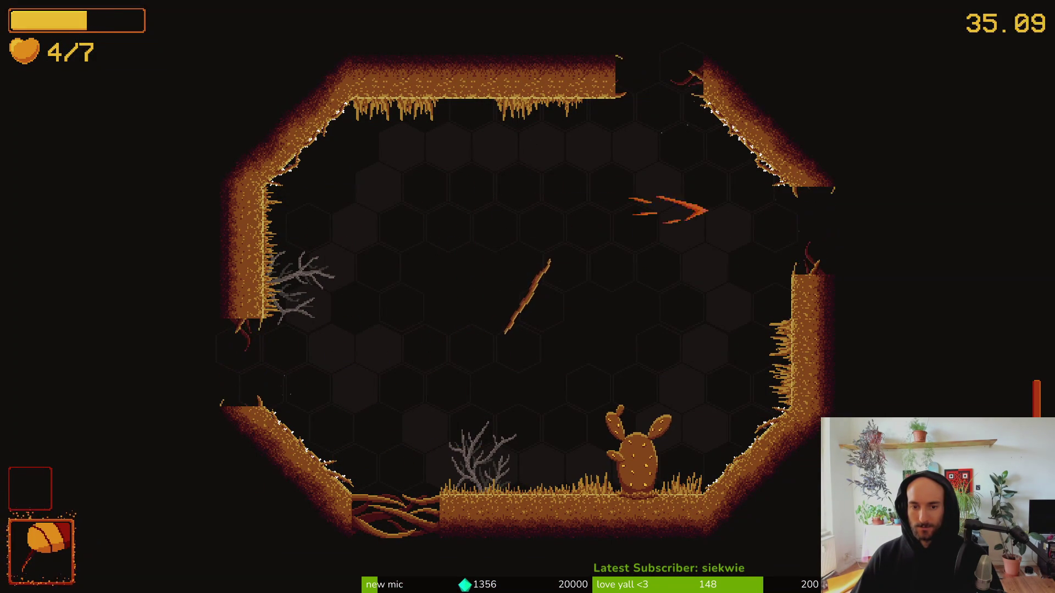
{"action": "key", "text": "d"}
{"action": "key", "text": "w"}
{"action": "key", "text": "s"}
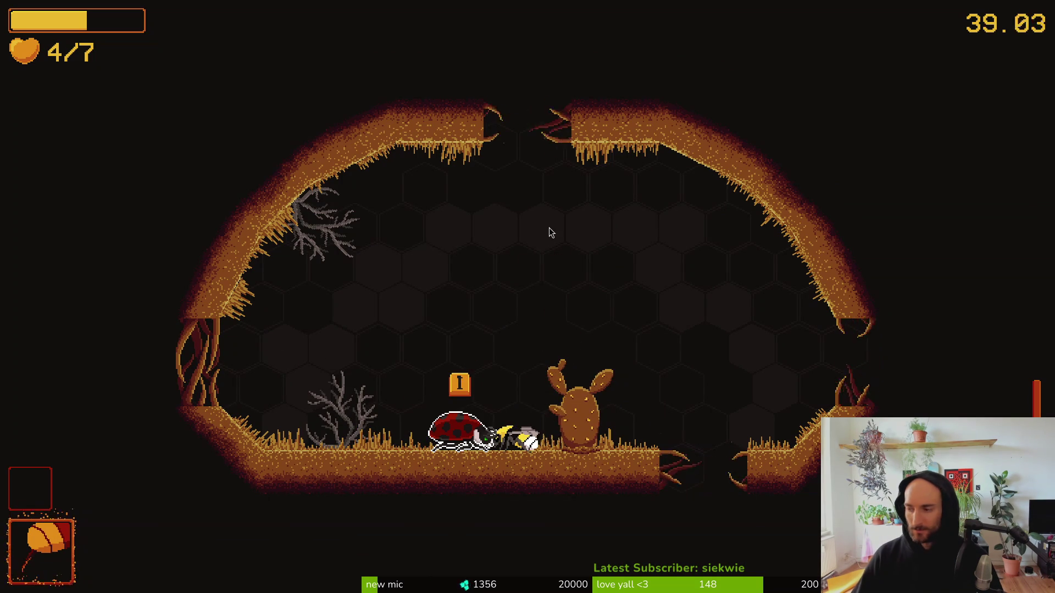
{"action": "key", "text": "Escape"}
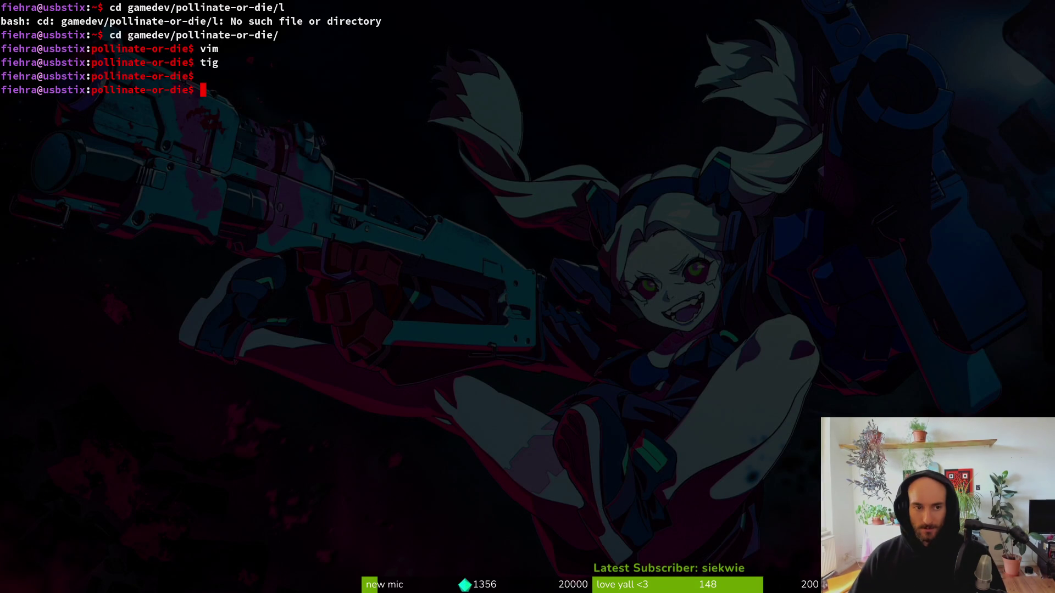
Start Neovim in the project folder, open dashing.gd via a 'dashgd' search, then return to the game.
{"action": "type", "text": "vim ."}
{"action": "key", "text": "Return"}
{"action": "type", "text": "da"}
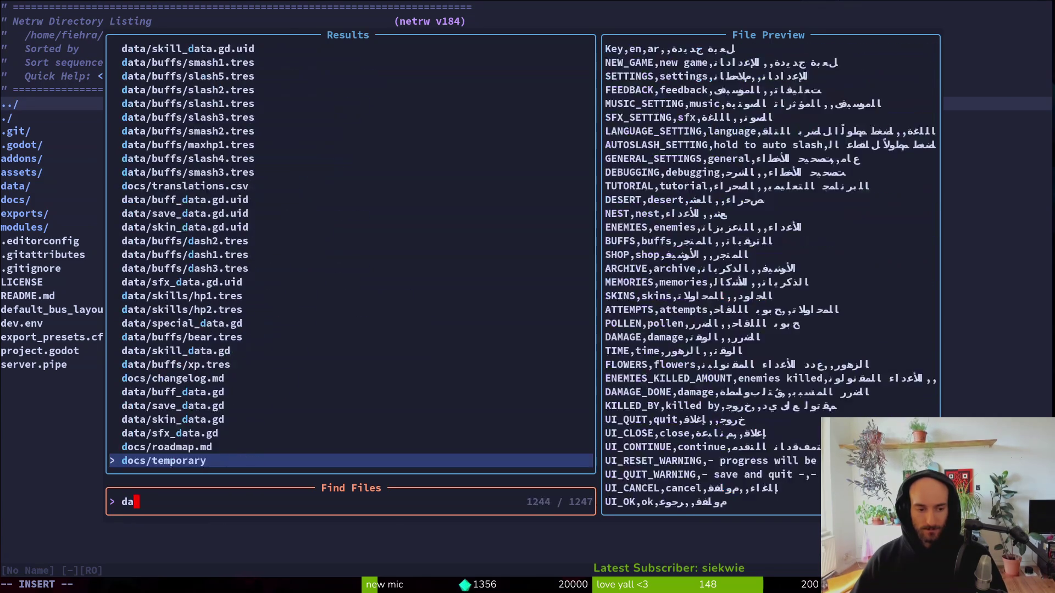
{"action": "type", "text": "shgd"}
{"action": "key", "text": "Return"}
{"action": "key", "text": "ctrl+p"}
{"action": "type", "text": "dashgd"}
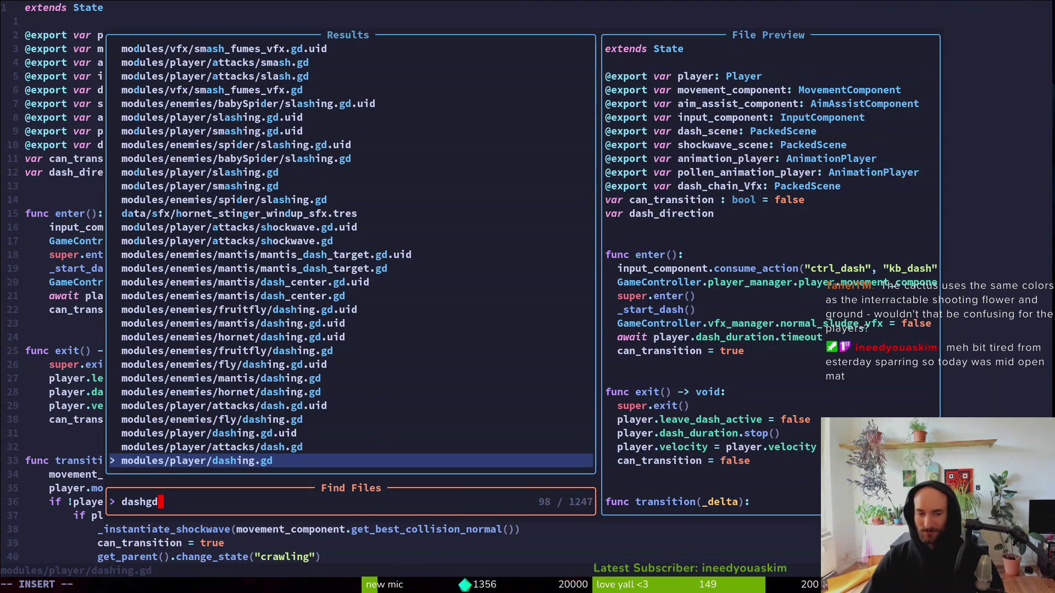
{"action": "key", "text": "alt+Tab"}
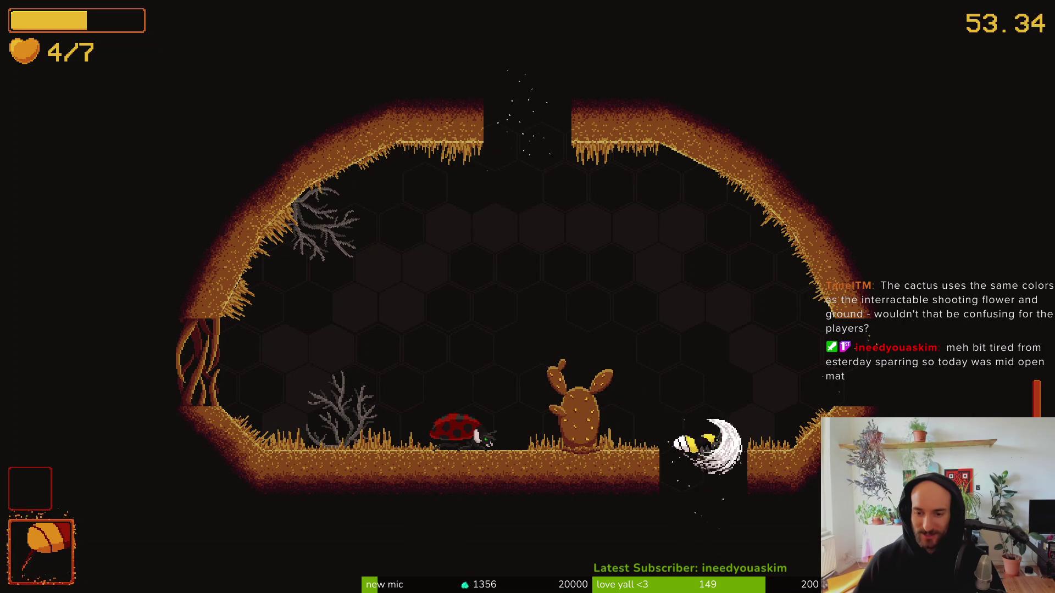
Playtest dash attacks on the cactus and insects near the dead tree until the bee dies.
{"action": "key", "text": "Left"}
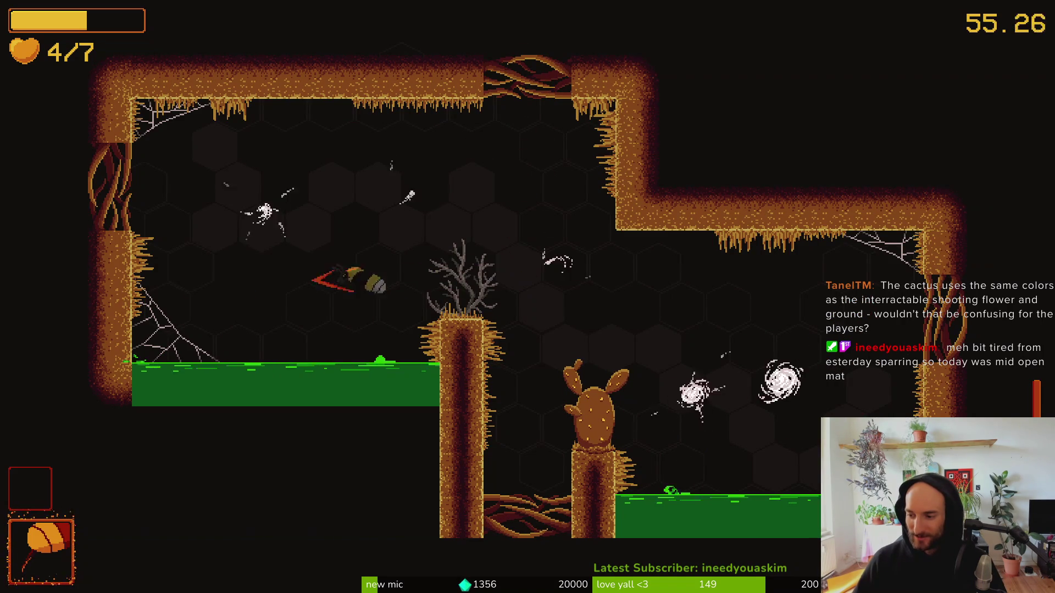
{"action": "key", "text": "Up"}
{"action": "key", "text": "Right"}
{"action": "key", "text": "Down"}
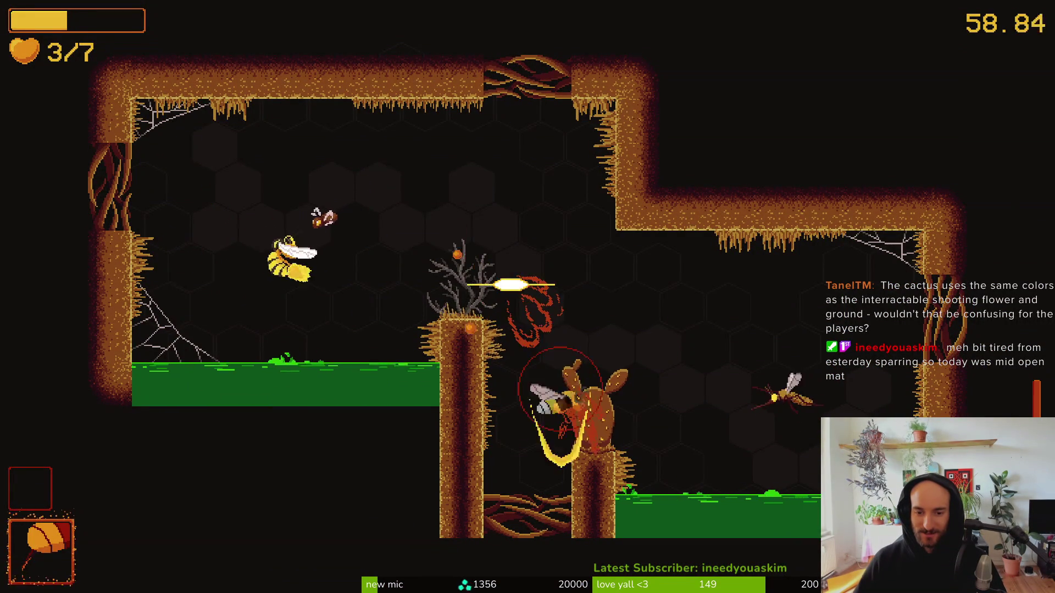
{"action": "key", "text": "Up"}
{"action": "key", "text": "Left"}
{"action": "key", "text": "Right"}
{"action": "key", "text": "Right"}
{"action": "key", "text": "Up"}
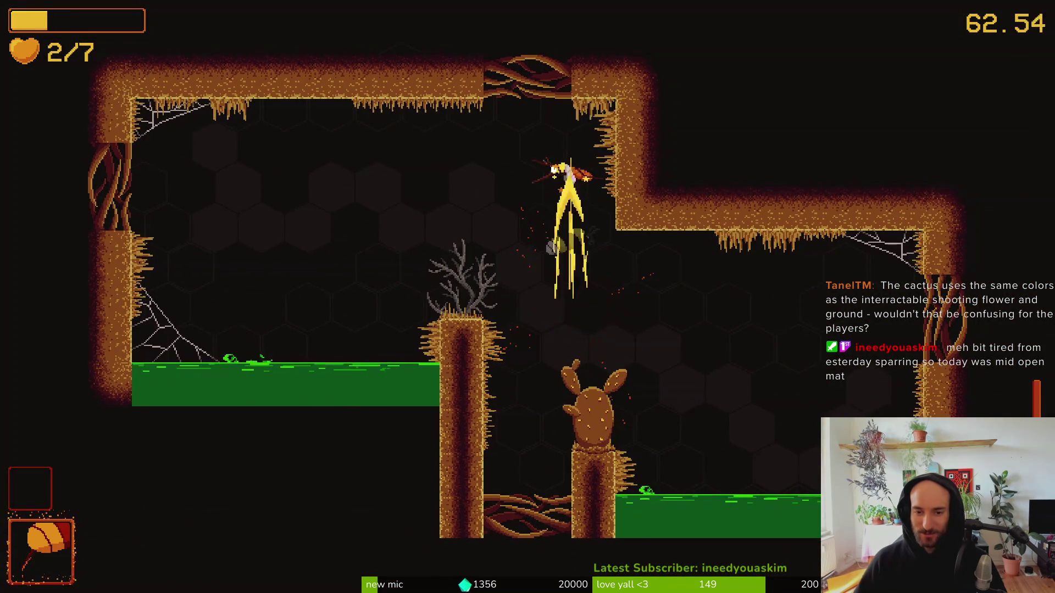
{"action": "key", "text": "Down"}
{"action": "key", "text": "Right"}
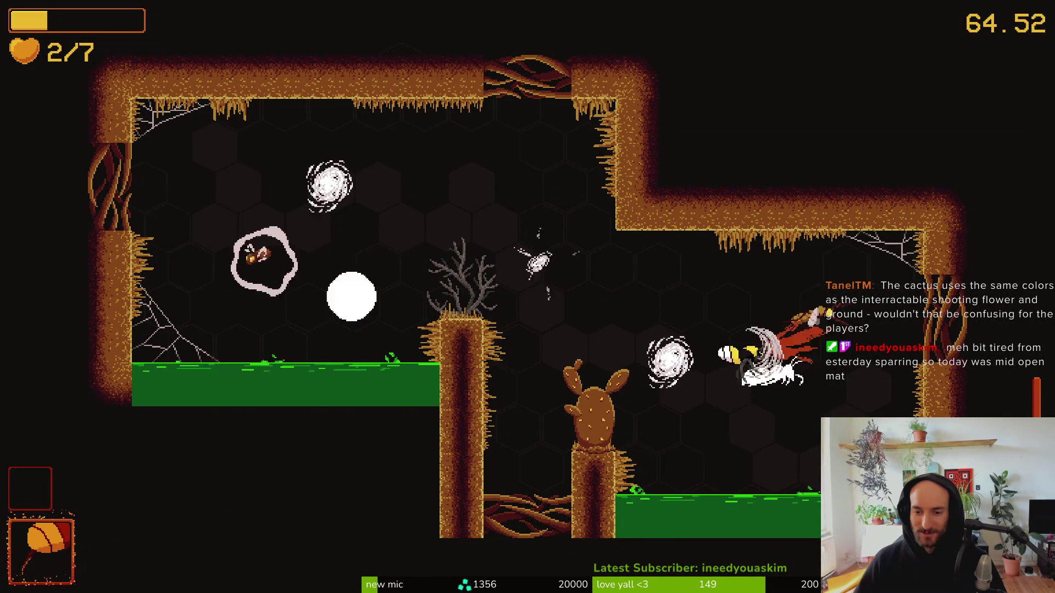
{"action": "key", "text": "Left"}
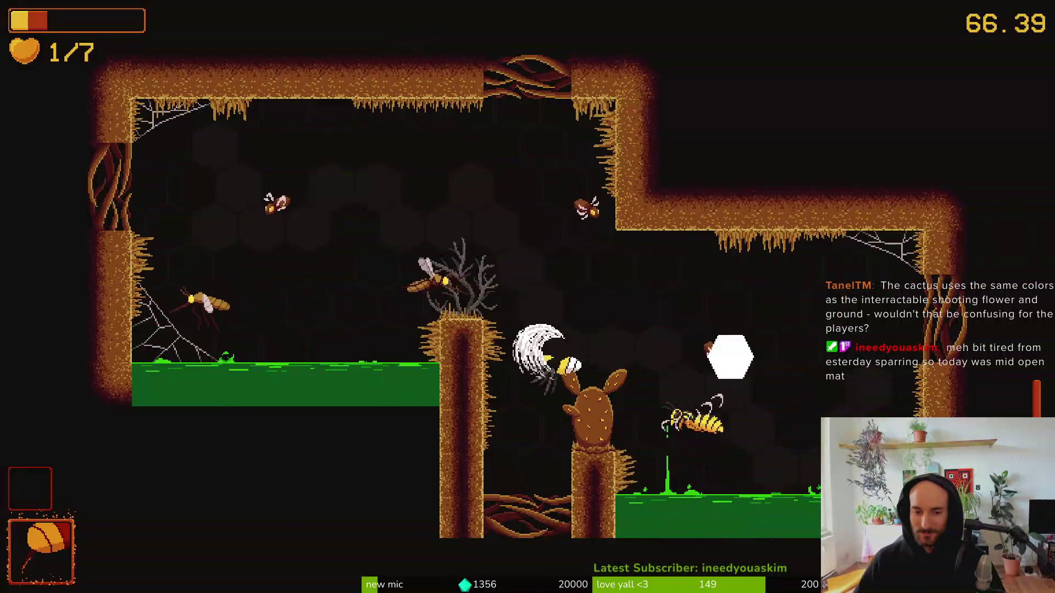
{"action": "key", "text": "Right"}
{"action": "key", "text": "Up"}
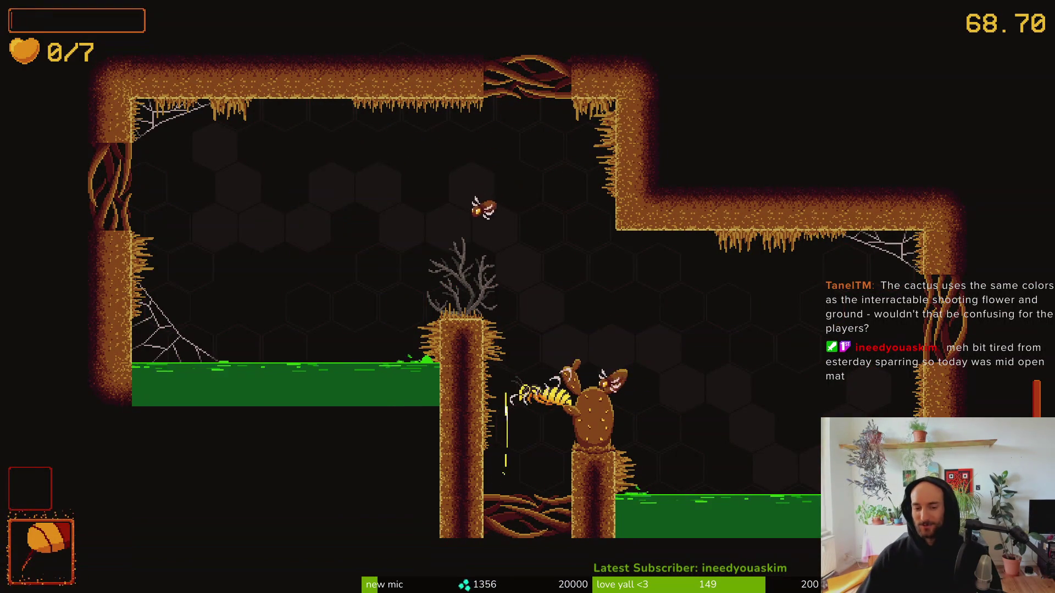
Start a new run, then quit through the pause menu and main menu back to Neovim.
{"action": "key", "text": "Return"}
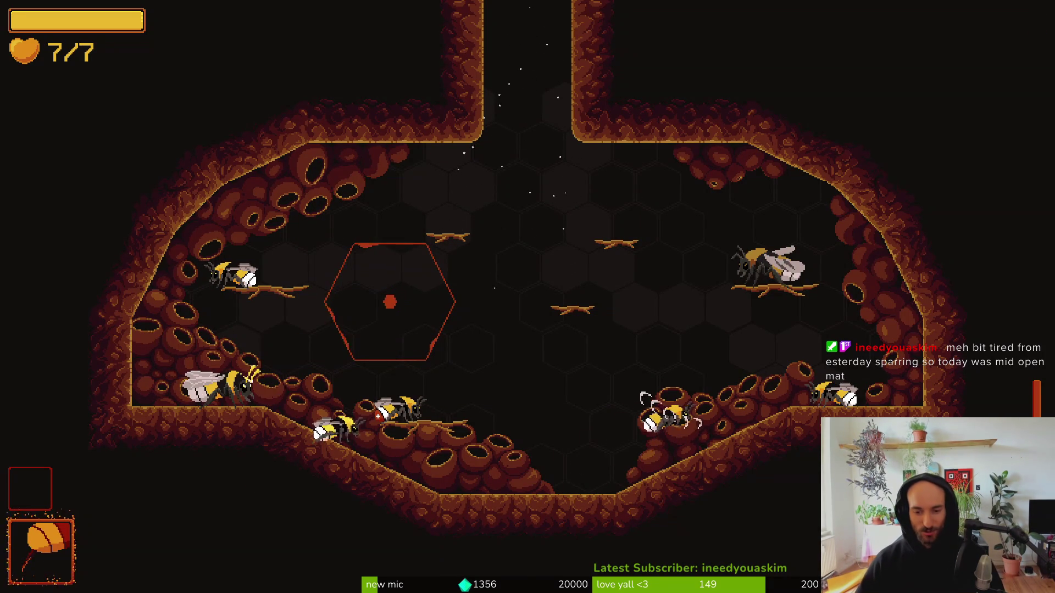
{"action": "key", "text": "Escape"}
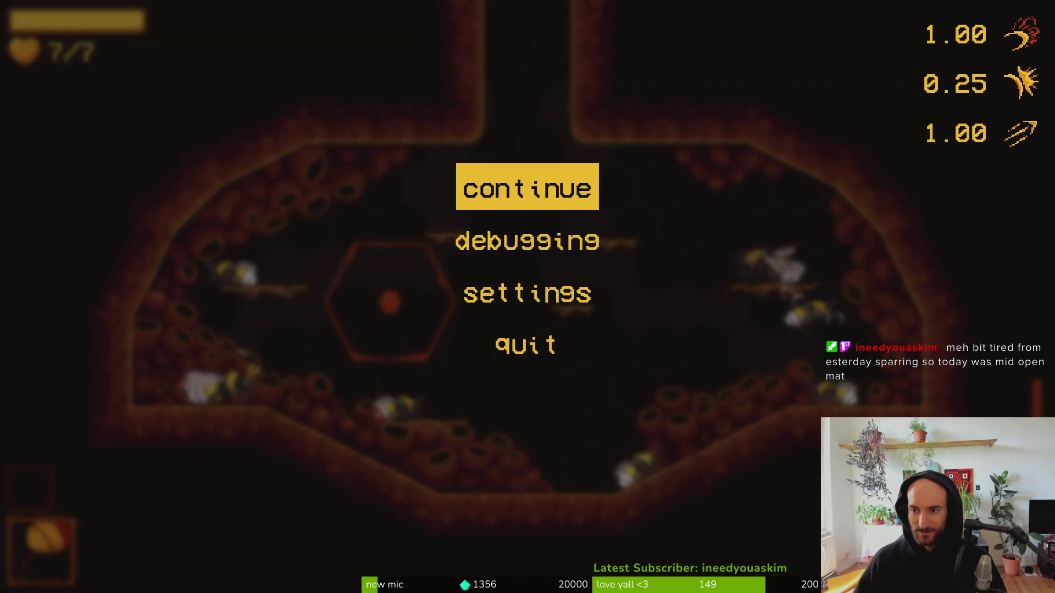
{"action": "key", "text": "Down"}
{"action": "key", "text": "Down"}
{"action": "key", "text": "Down"}
{"action": "key", "text": "Return"}
{"action": "key", "text": "Left"}
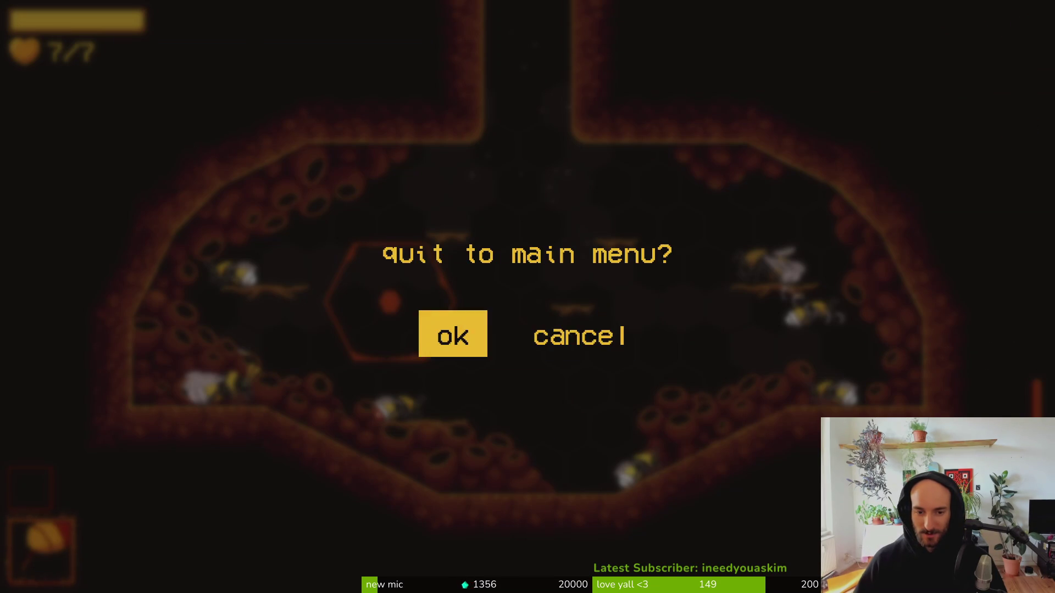
{"action": "key", "text": "Return"}
{"action": "key", "text": "Down"}
{"action": "key", "text": "Return"}
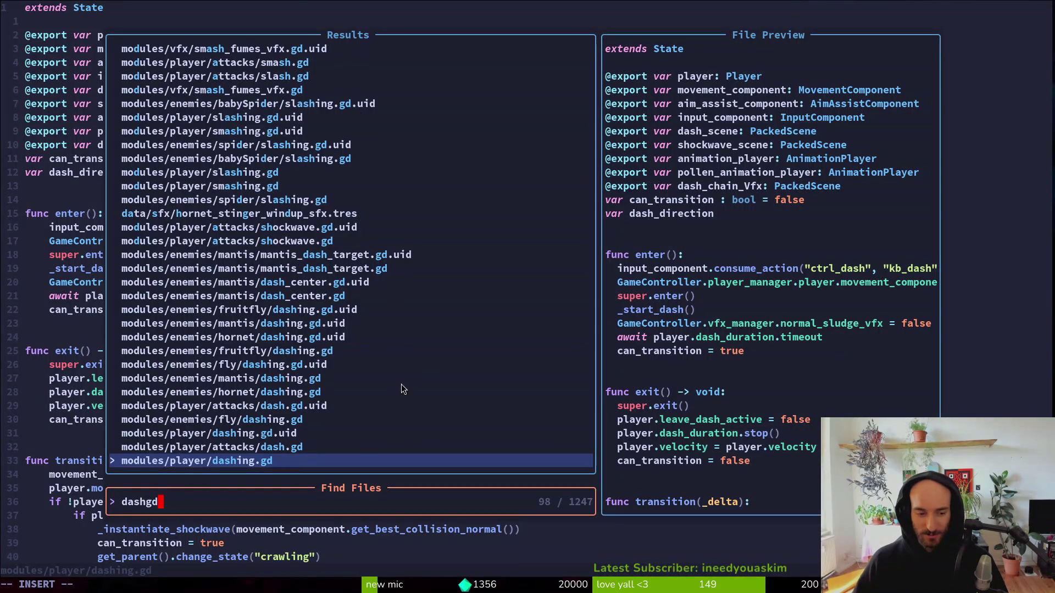
Open modules/player/attacks/dash.gd from the Telescope file finder.
{"action": "key", "text": "Escape"}
{"action": "key", "text": "k"}
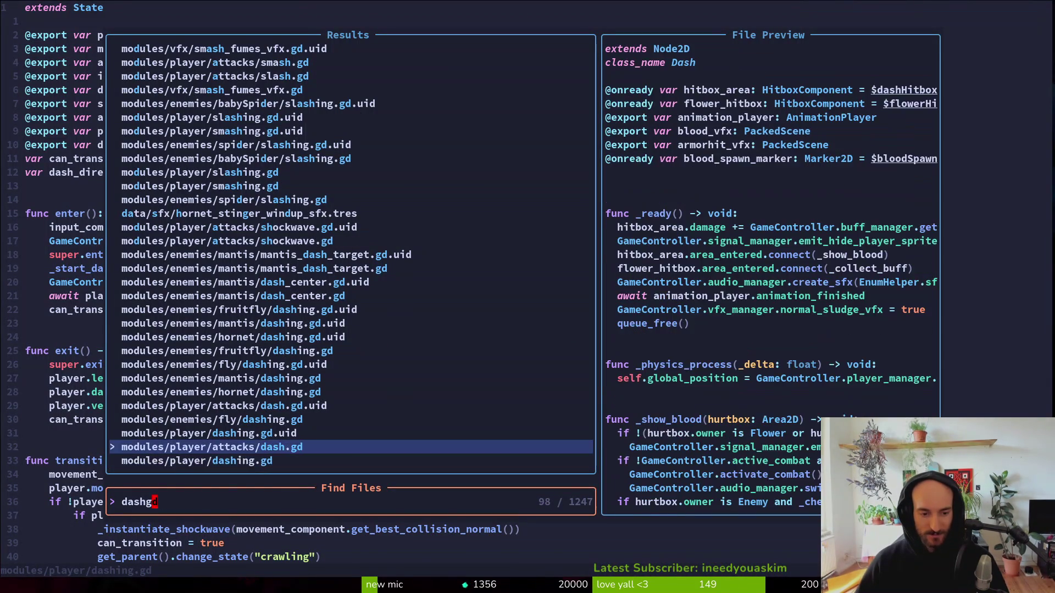
{"action": "key", "text": "Return"}
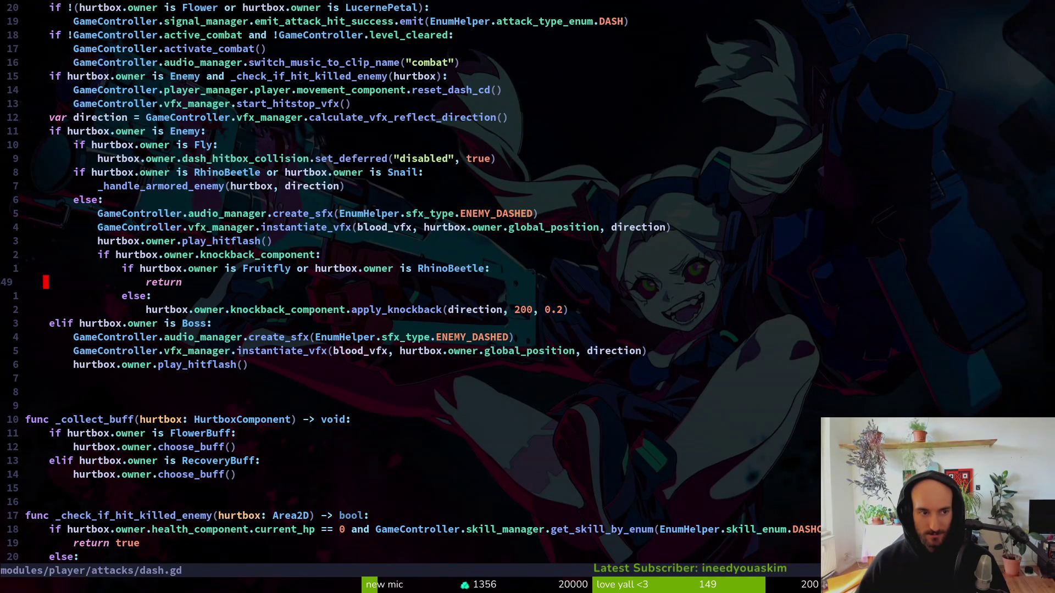
Delete the start_hitstop_vfx() line from dash.gd and save the file.
{"action": "key", "text": "1"}
{"action": "key", "text": "3"}
{"action": "key", "text": "k"}
{"action": "key", "text": "shift+v"}
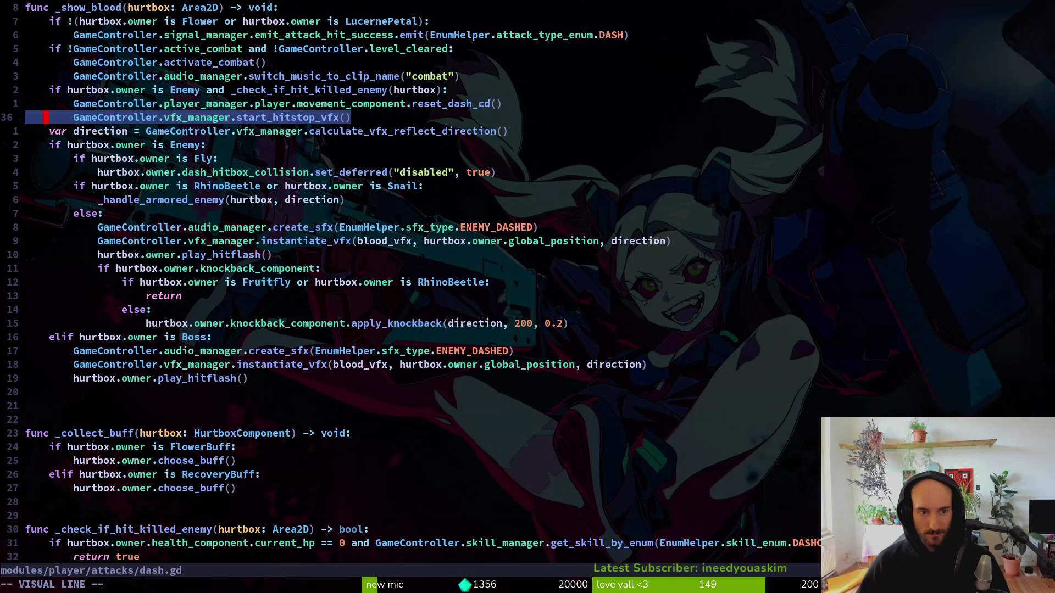
{"action": "type", "text": "d:w"}
{"action": "key", "text": "Return"}
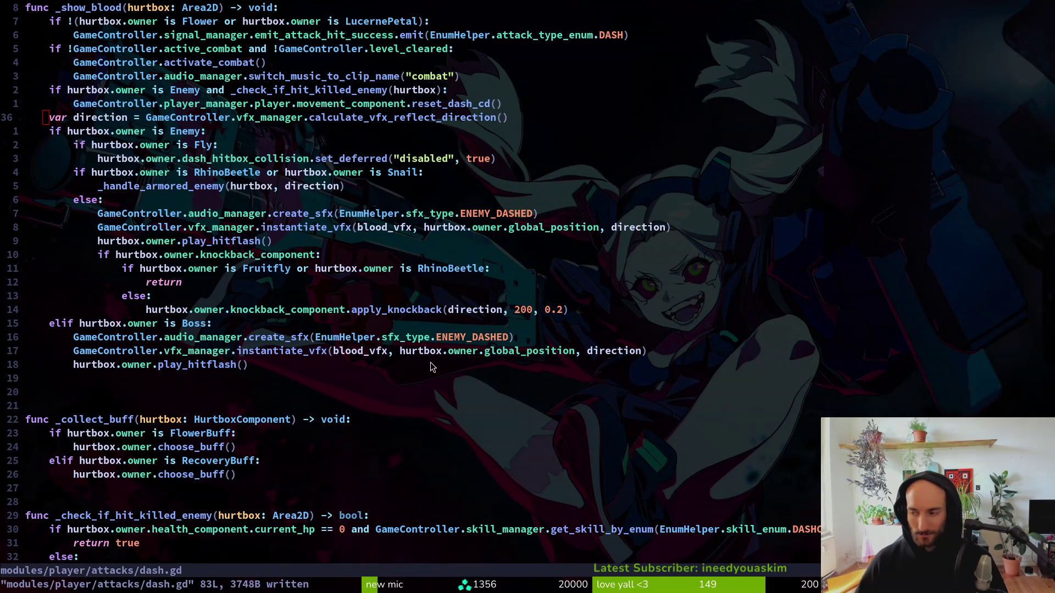
Run the game from the Godot editor with F5 and continue the saved game into the hive.
{"action": "key", "text": "alt+Tab"}
{"action": "key", "text": "F5"}
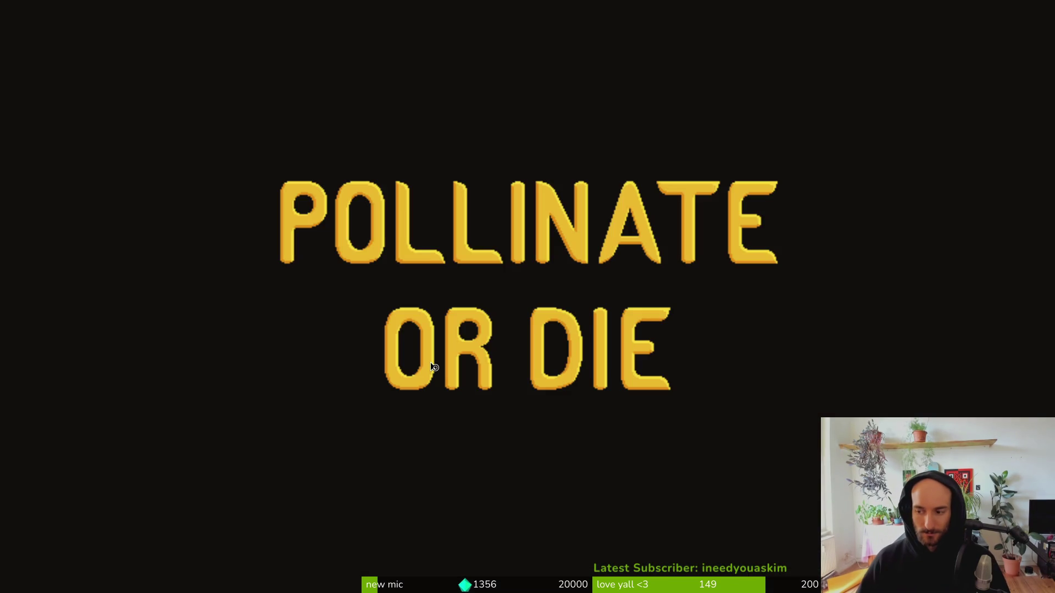
{"action": "key", "text": "Return"}
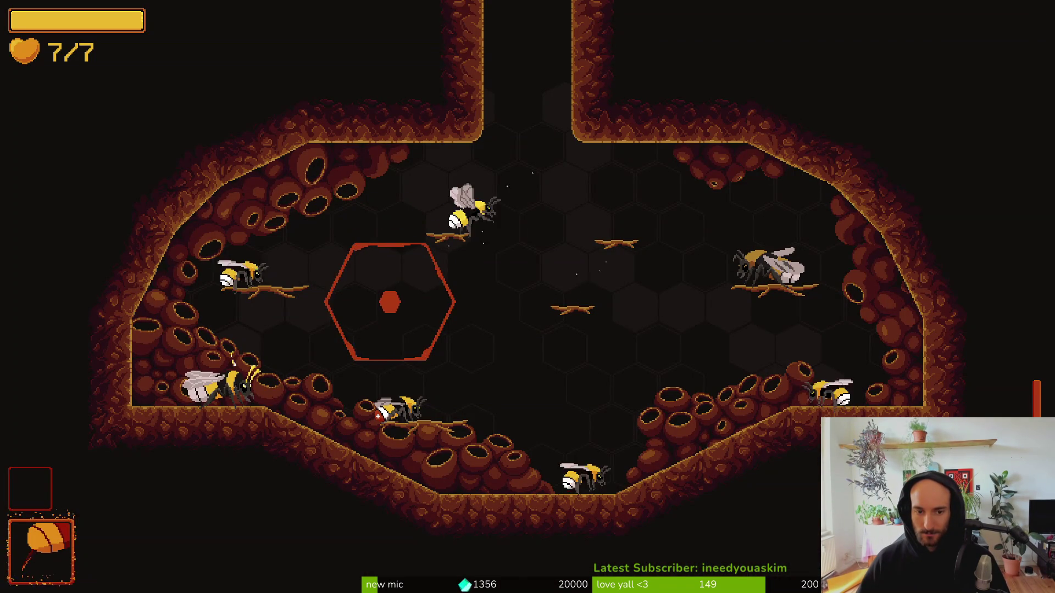
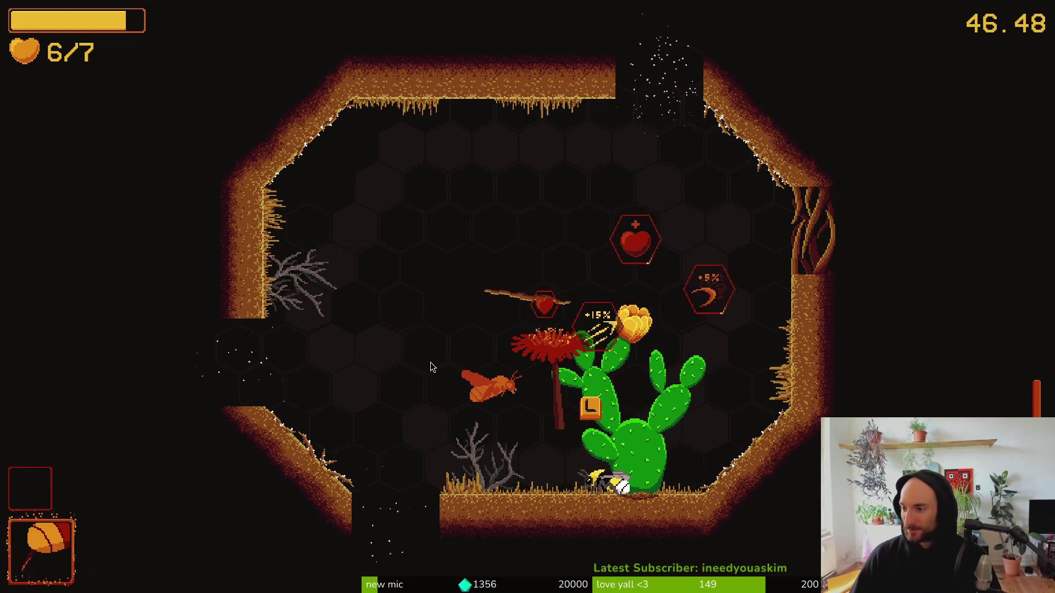
Switch to Neovim and open the attacks slash.gd script via the project file finder.
{"action": "key", "text": "alt+Tab"}
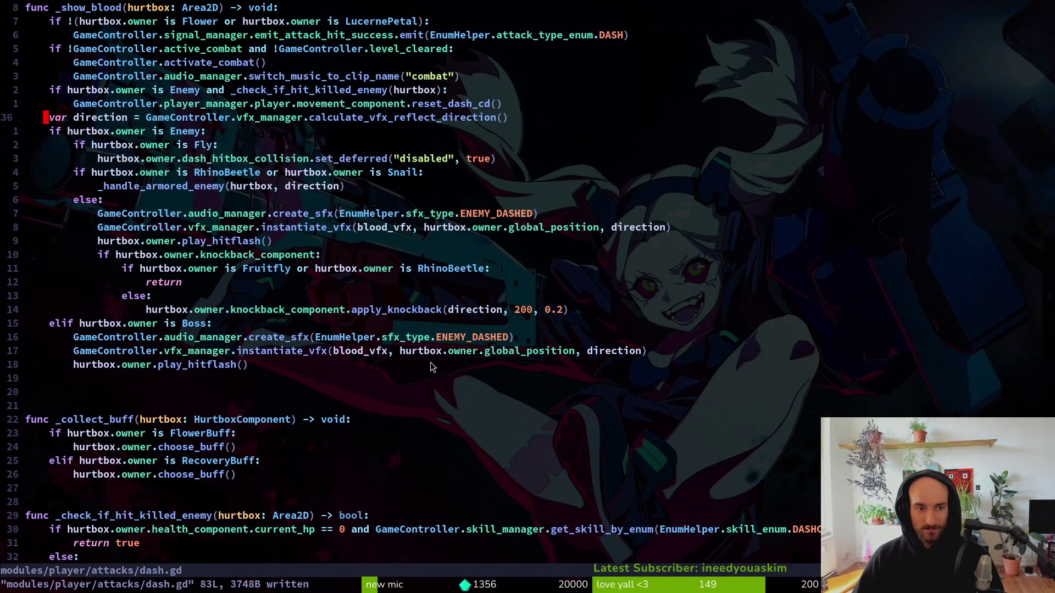
{"action": "key", "text": "P"}
{"action": "key", "text": "u"}
{"action": "key", "text": "ctrl+s"}
{"action": "key", "text": "space"}
{"action": "key", "text": "f"}
{"action": "key", "text": "f"}
{"action": "type", "text": "slashgd"}
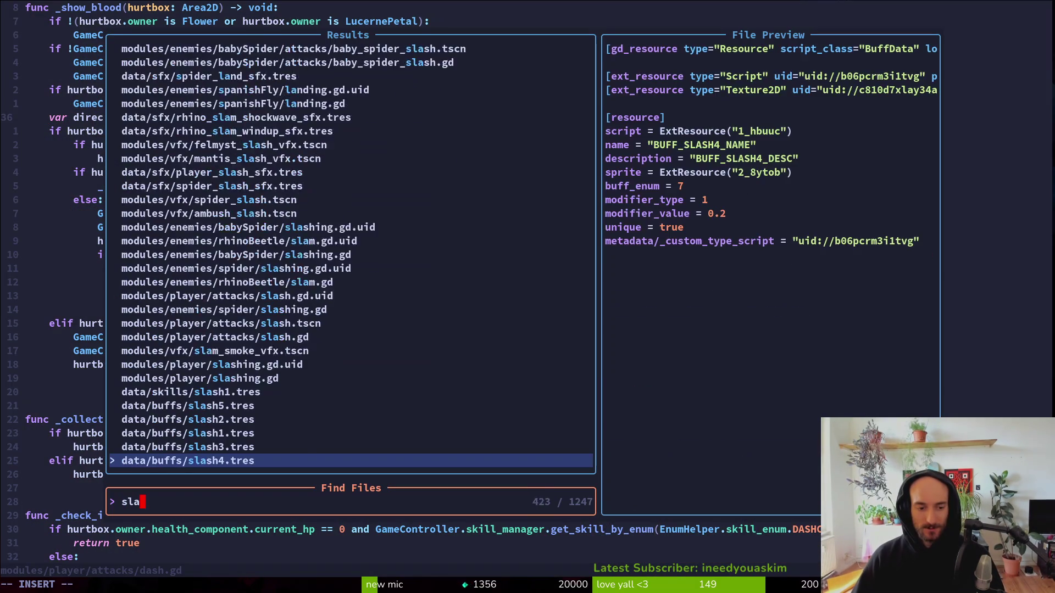
{"action": "key", "text": "Up"}
{"action": "key", "text": "Return"}
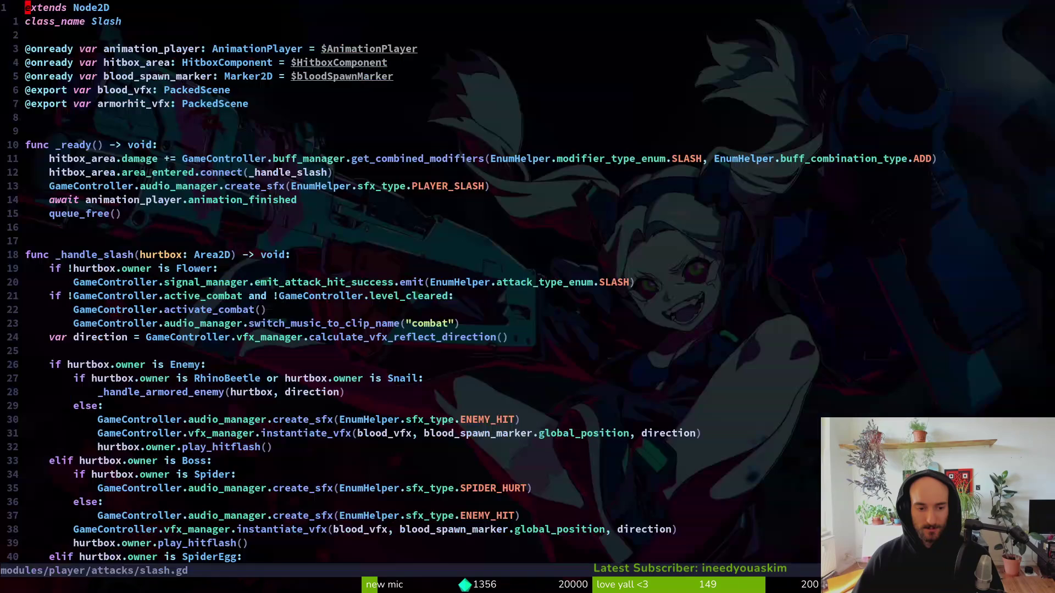
Add GameController.vfx_manager.start_hitstop_vfx() under play_hitflash() in the Enemy branch and save slash.gd.
{"action": "key", "text": "j"}
{"action": "key", "text": "j"}
{"action": "key", "text": "j"}
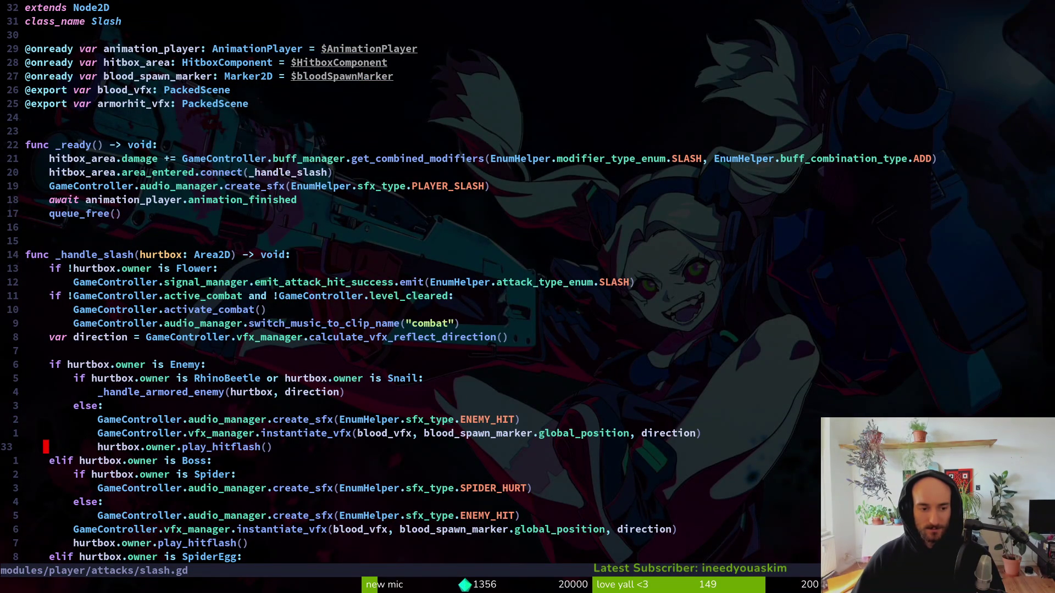
{"action": "key", "text": "p"}
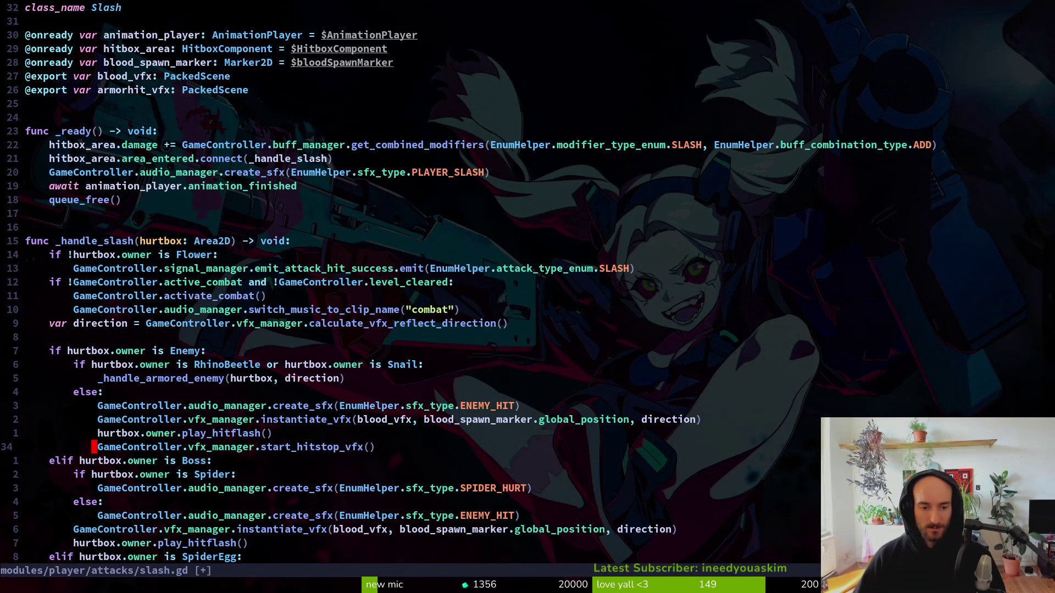
{"action": "type", "text": ":w"}
{"action": "key", "text": "Return"}
{"action": "key", "text": "space"}
Open vfx.manager.gd and move to the start_hitstop_vfx function.
{"action": "key", "text": "f"}
{"action": "key", "text": "f"}
{"action": "type", "text": "vfxmana"}
{"action": "key", "text": "Return"}
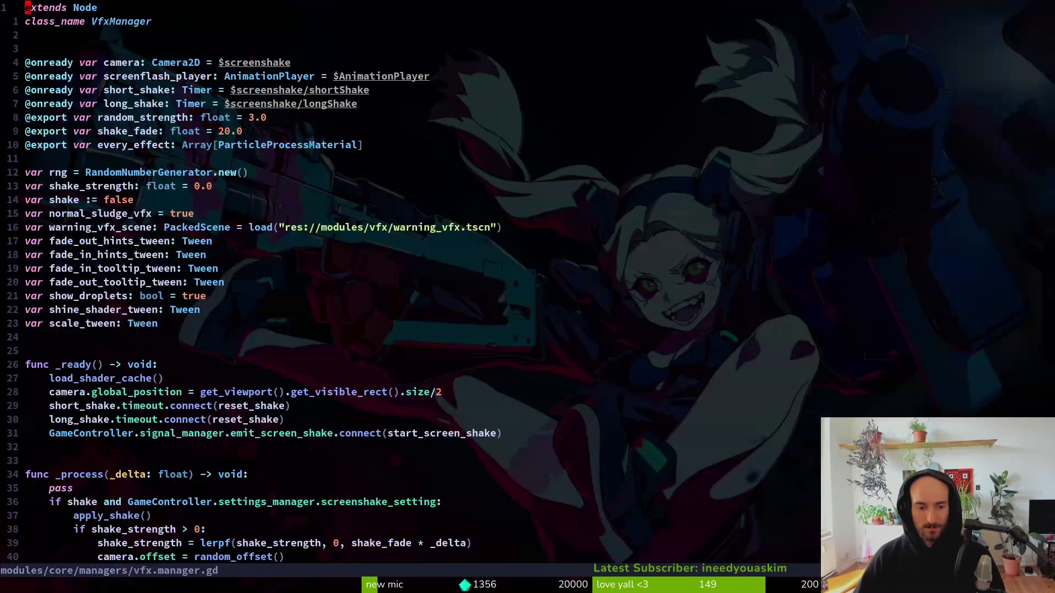
{"action": "key", "text": "G"}
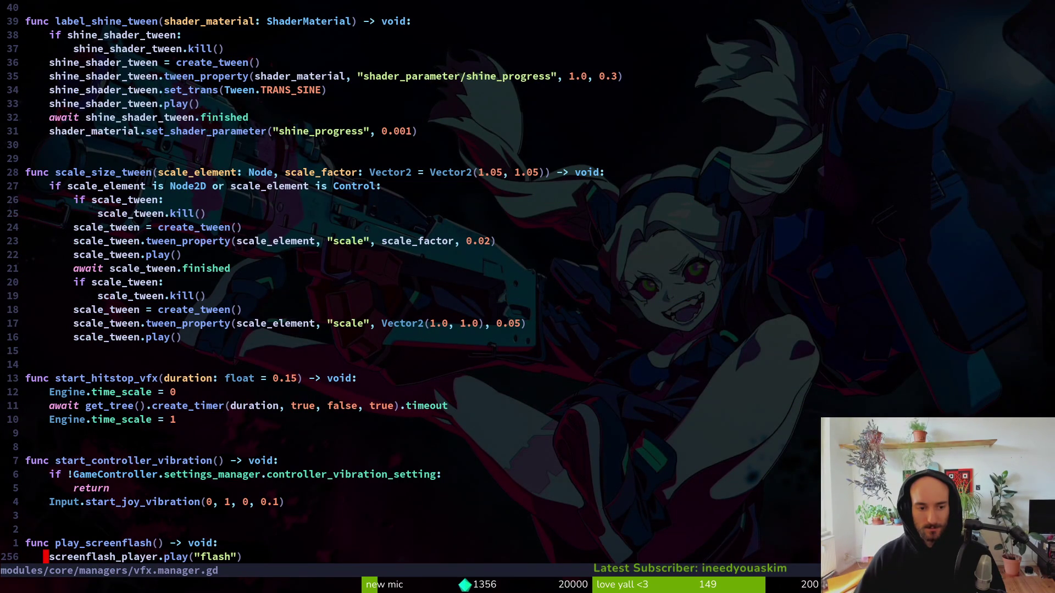
{"action": "key", "text": "1"}
{"action": "key", "text": "3"}
{"action": "key", "text": "k"}
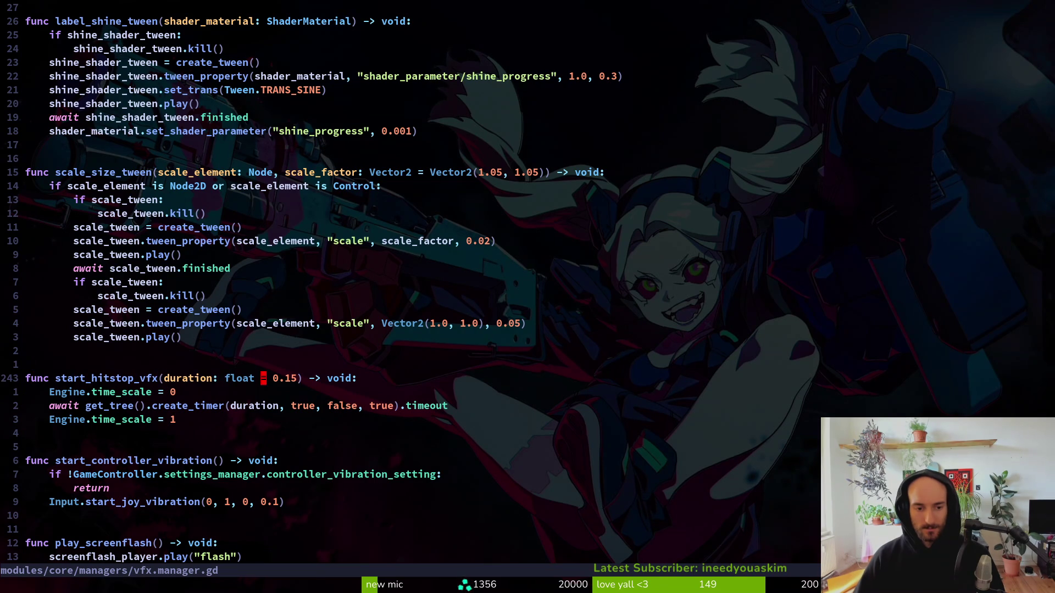
Change the default hitstop duration from 0.15 to 0.1 and save the file.
{"action": "key", "text": "s"}
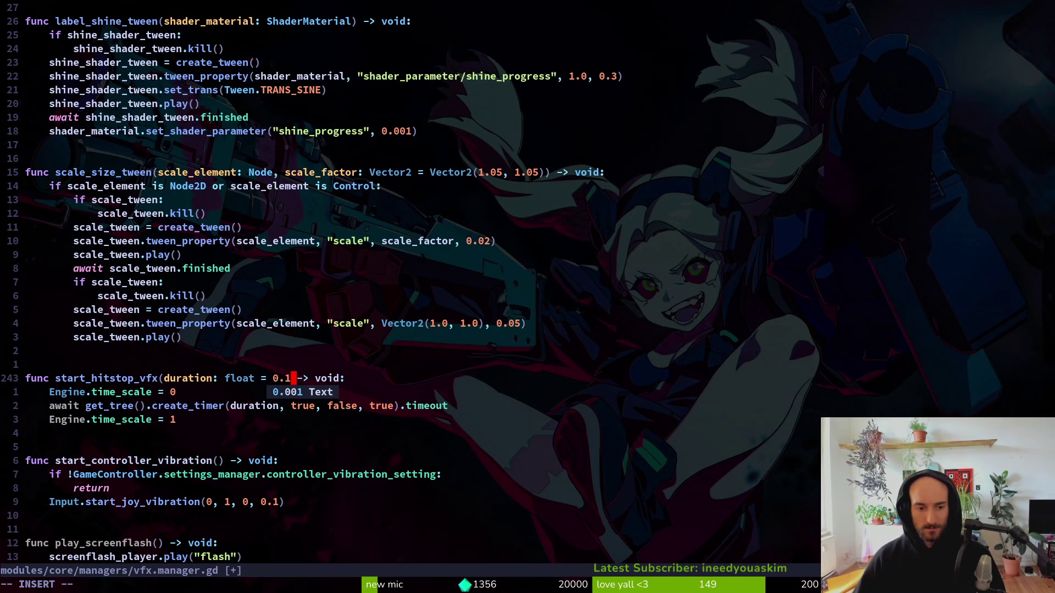
{"action": "type", "text": ")"}
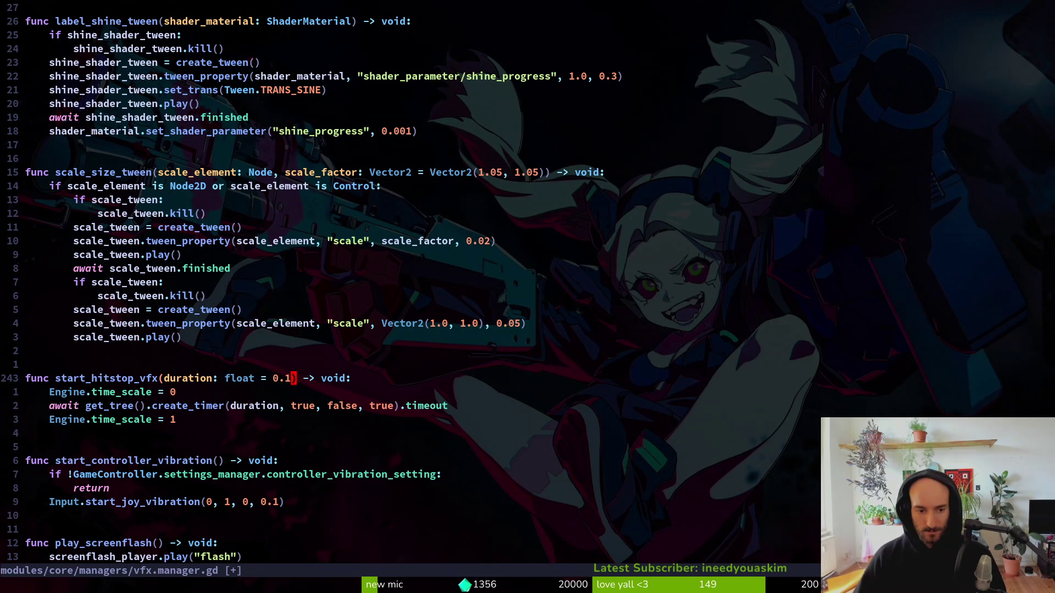
{"action": "type", "text": ":w"}
{"action": "key", "text": "Return"}
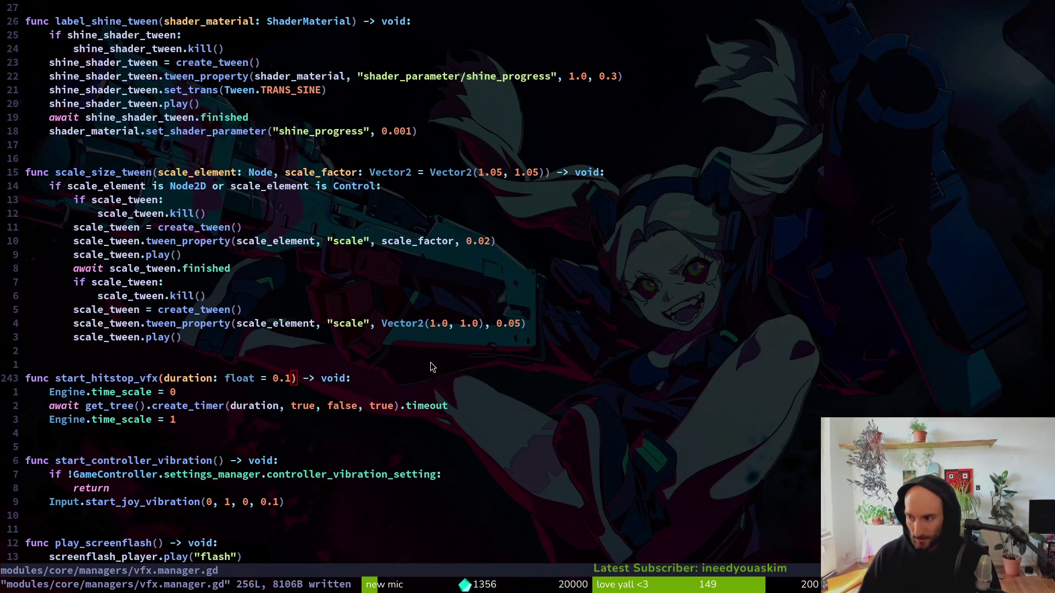
{"action": "key", "text": "alt+Tab"}
Run the game, continue into the hive and slash the cave enemies to test hitstop.
{"action": "key", "text": "F5"}
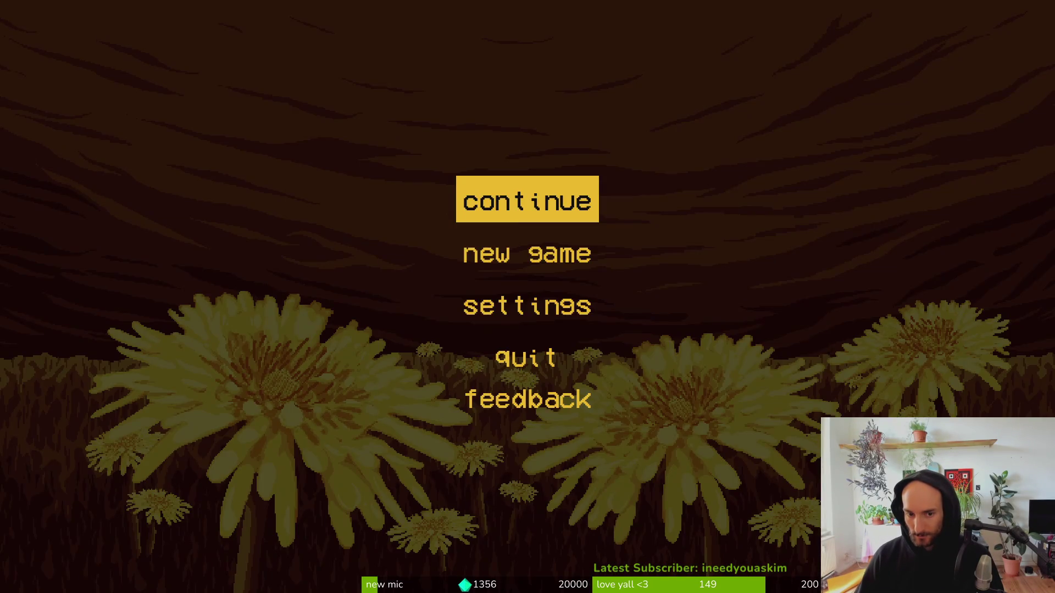
{"action": "key", "text": "Return"}
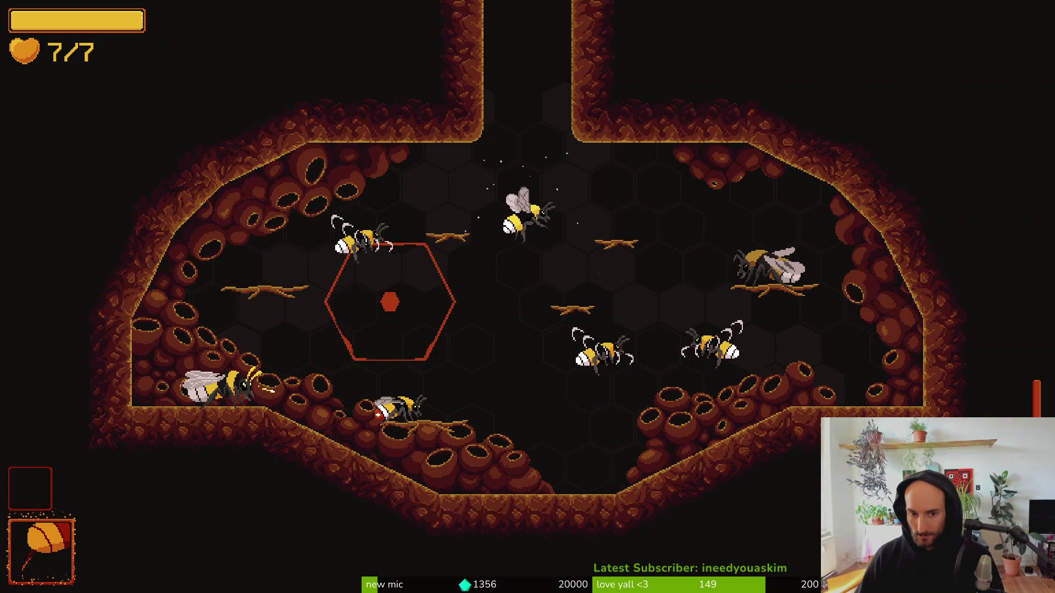
{"action": "key", "text": "w"}
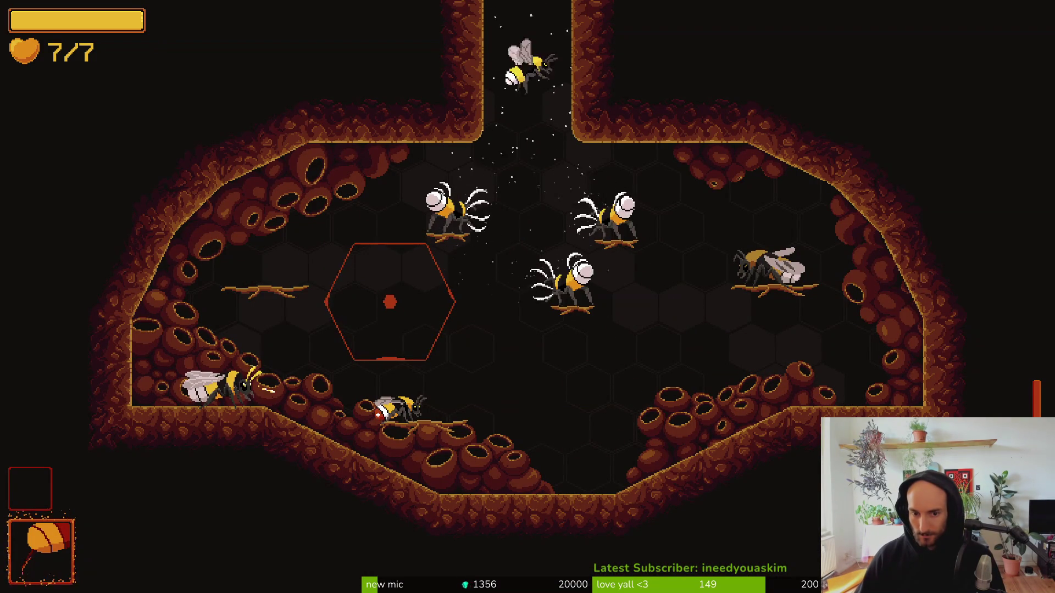
{"action": "key", "text": "d"}
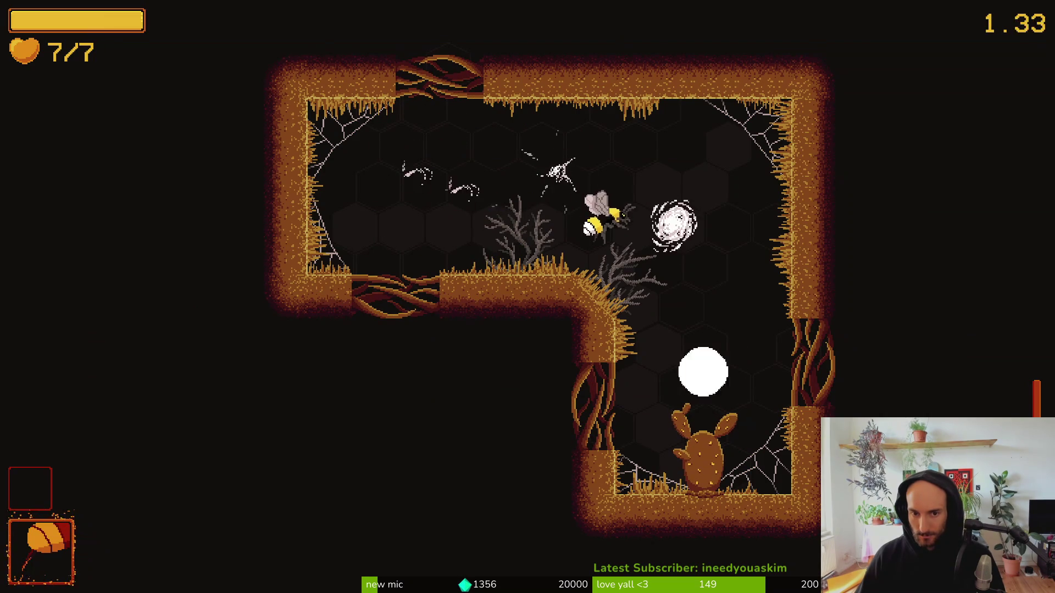
{"action": "key", "text": "a"}
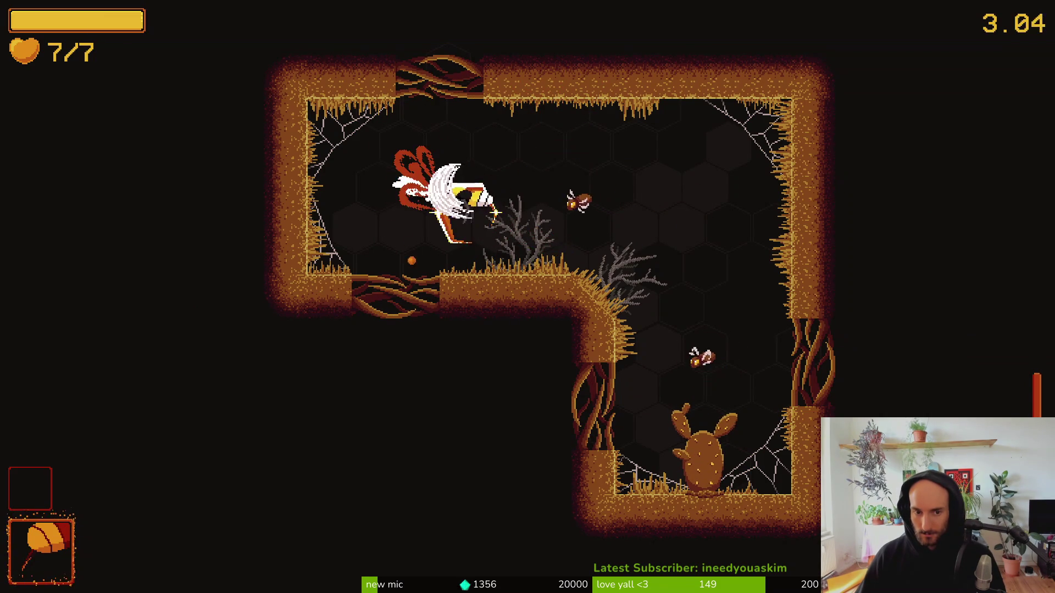
{"action": "key", "text": "d"}
{"action": "key", "text": "d"}
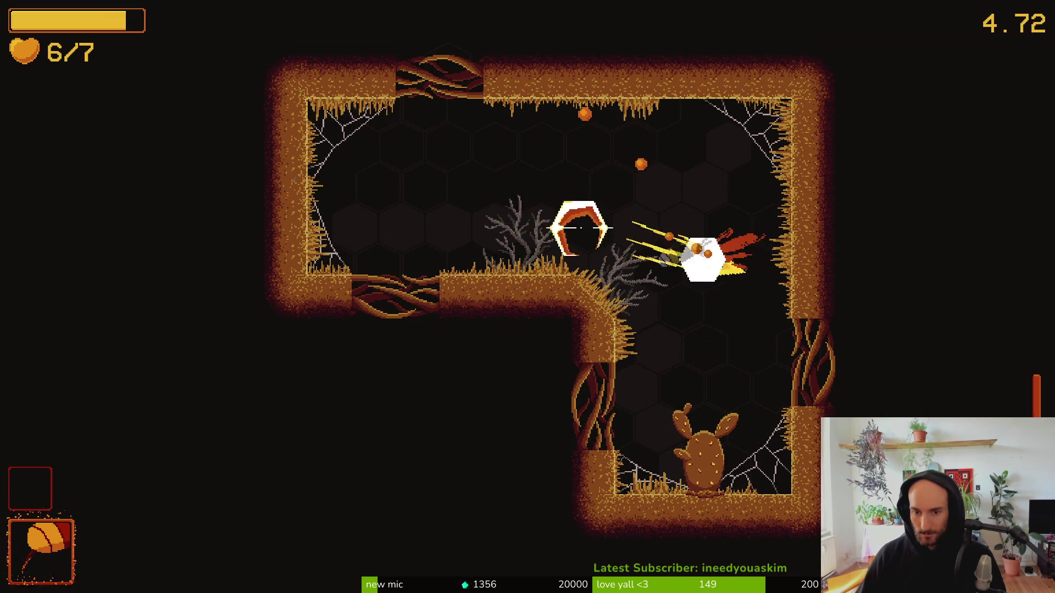
{"action": "key", "text": "s"}
{"action": "key", "text": "w"}
{"action": "key", "text": "w"}
{"action": "key", "text": "a"}
{"action": "key", "text": "d"}
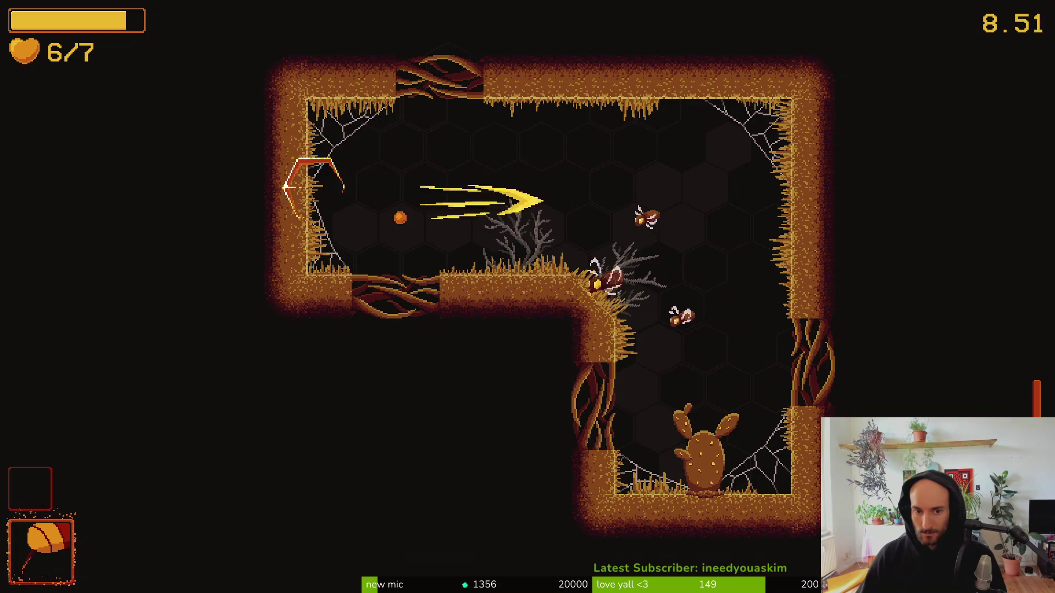
{"action": "key", "text": "w"}
{"action": "key", "text": "s"}
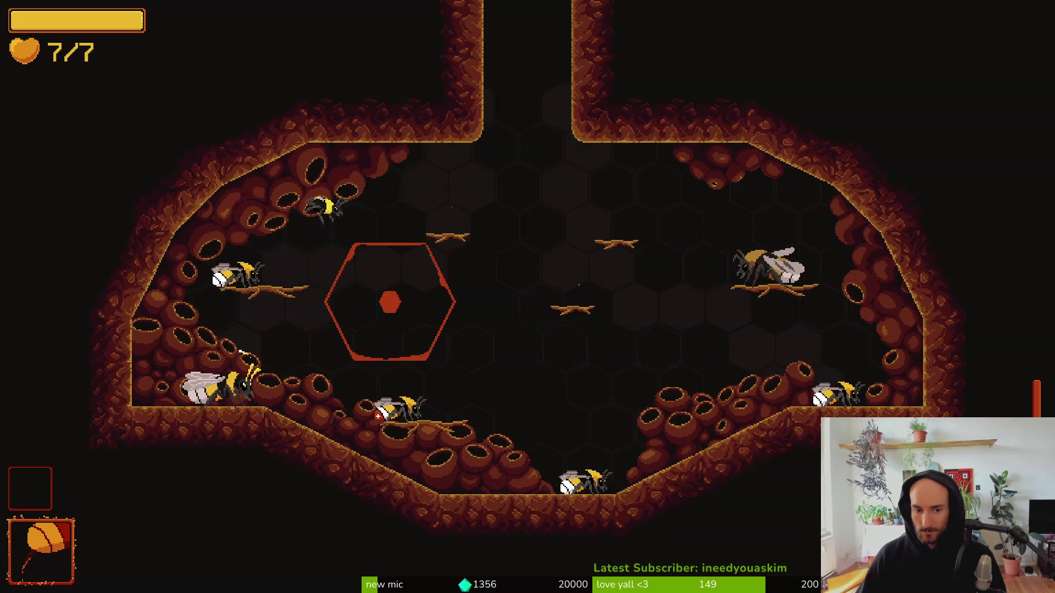
Load the spider boss level from the debug menu and test an attack.
{"action": "key", "text": "Escape"}
{"action": "key", "text": "w"}
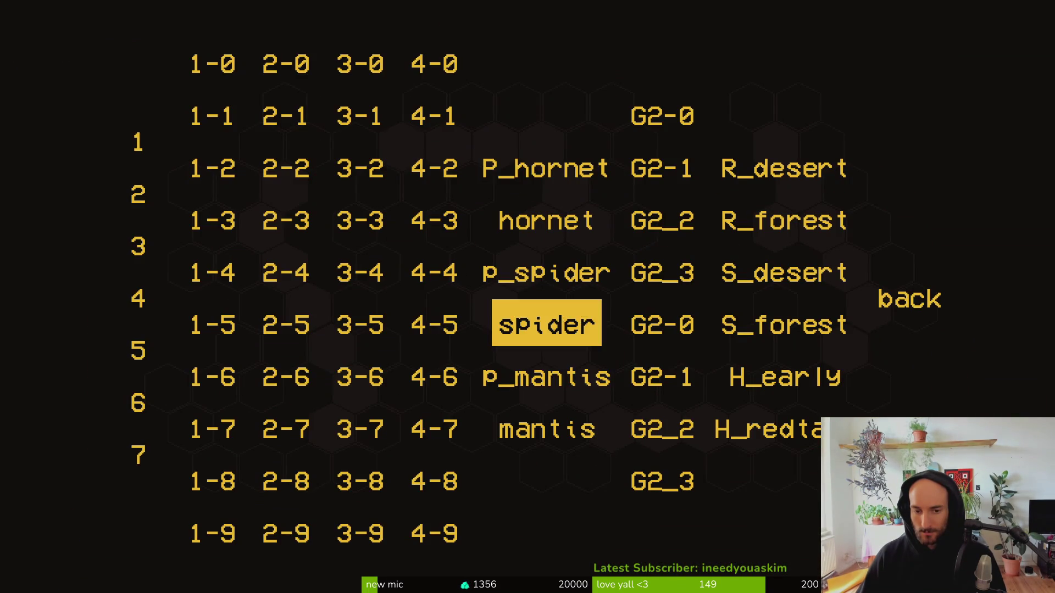
{"action": "key", "text": "Return"}
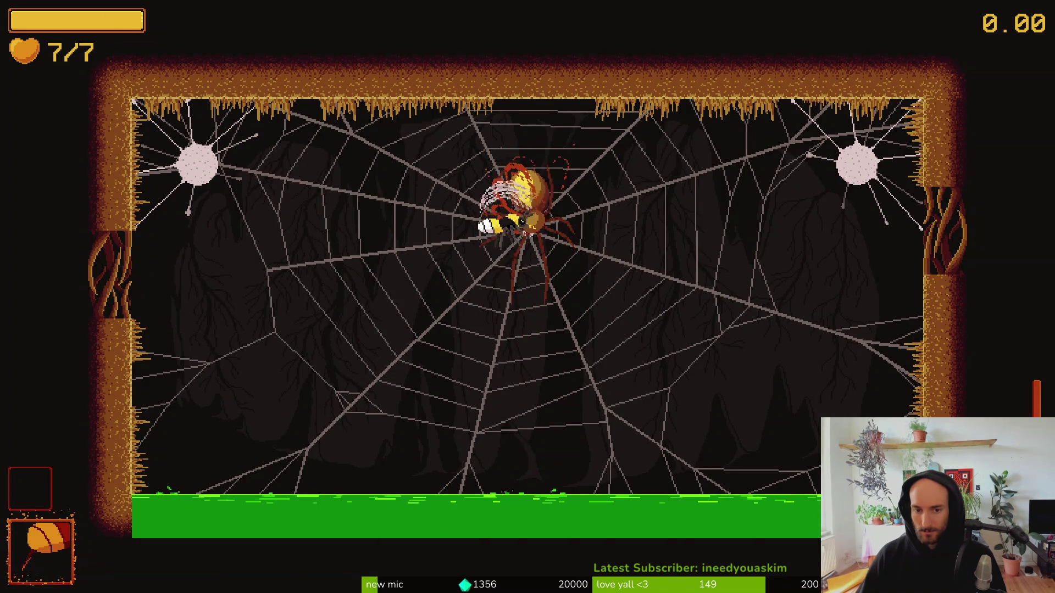
{"action": "key", "text": "a"}
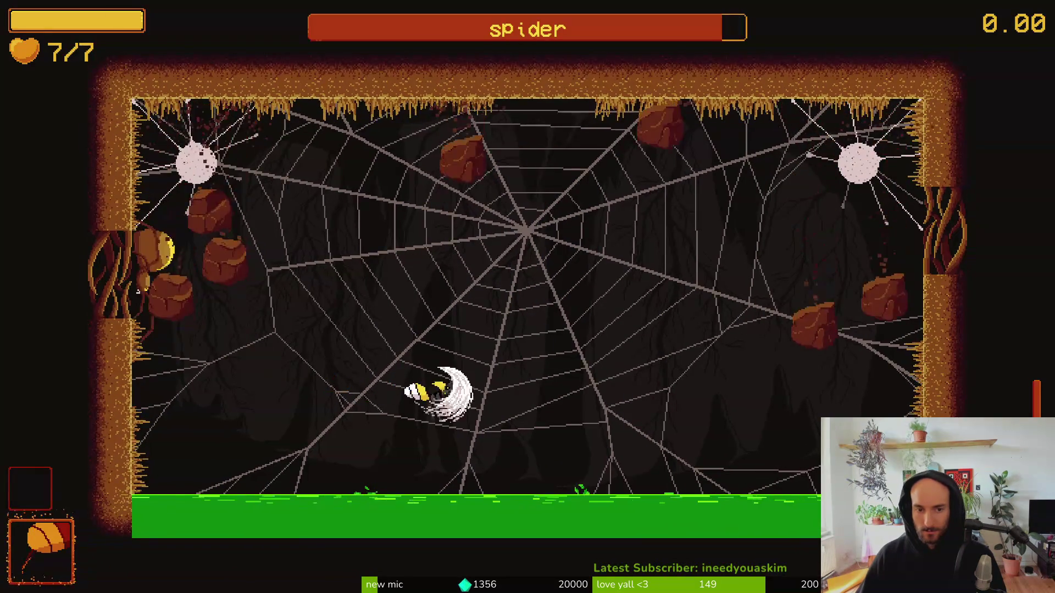
{"action": "key", "text": "Escape"}
{"action": "key", "text": "Return"}
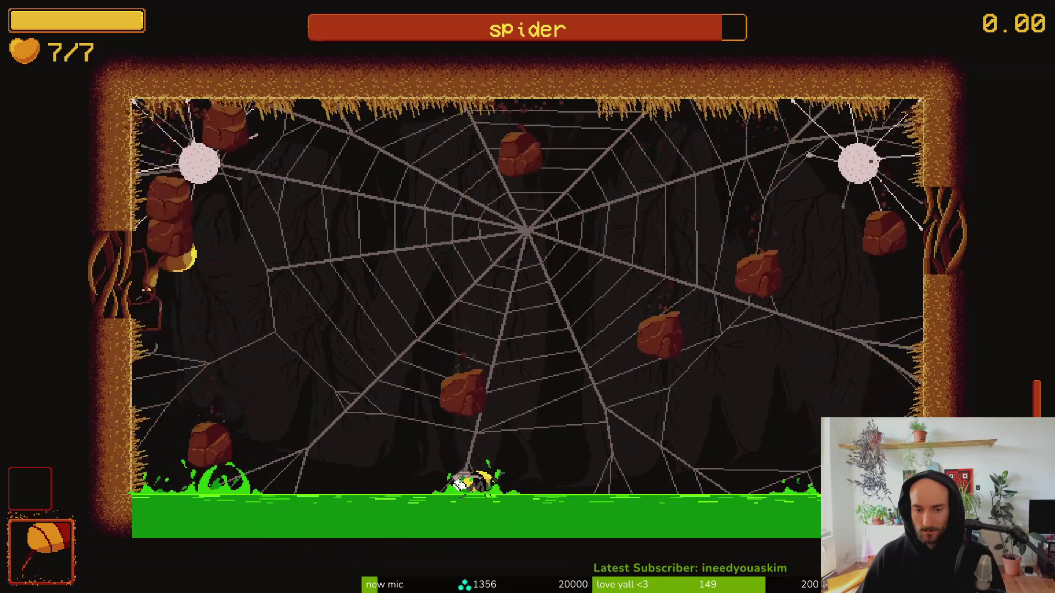
Undo the hitstop changes in vfx.manager.gd and slash.gd, saving the restored 0.15 default.
{"action": "key", "text": "alt+Tab"}
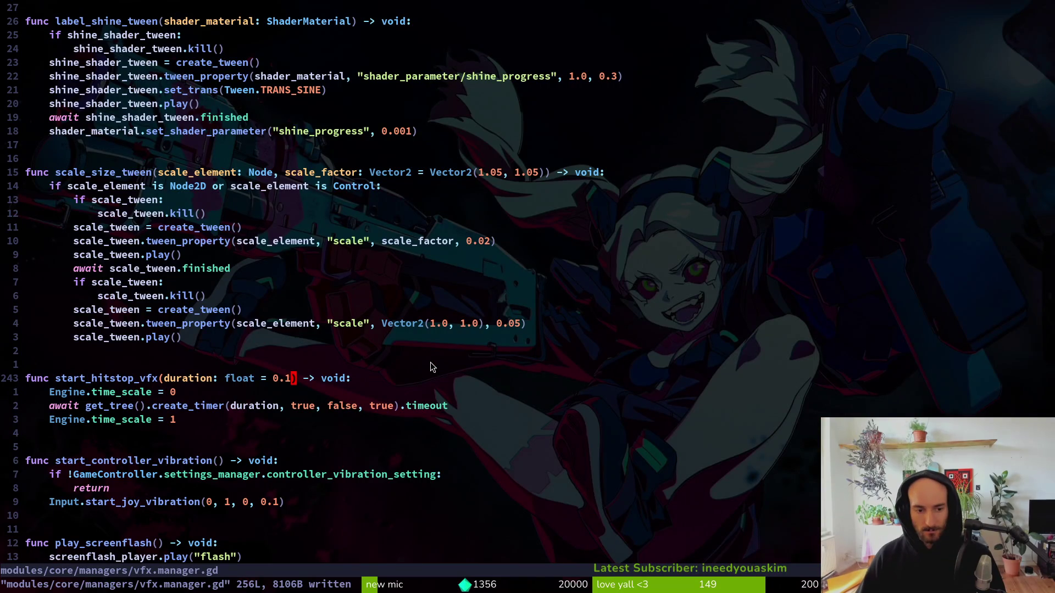
{"action": "type", "text": "u:w"}
{"action": "key", "text": "Return"}
{"action": "key", "text": "ctrl+o"}
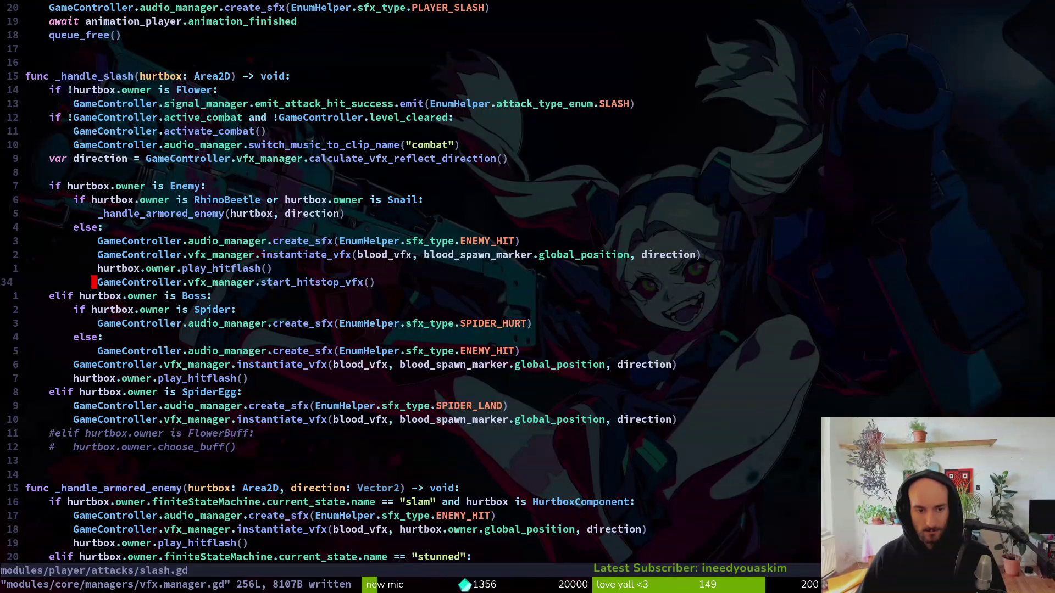
{"action": "key", "text": "u"}
{"action": "key", "text": "u"}
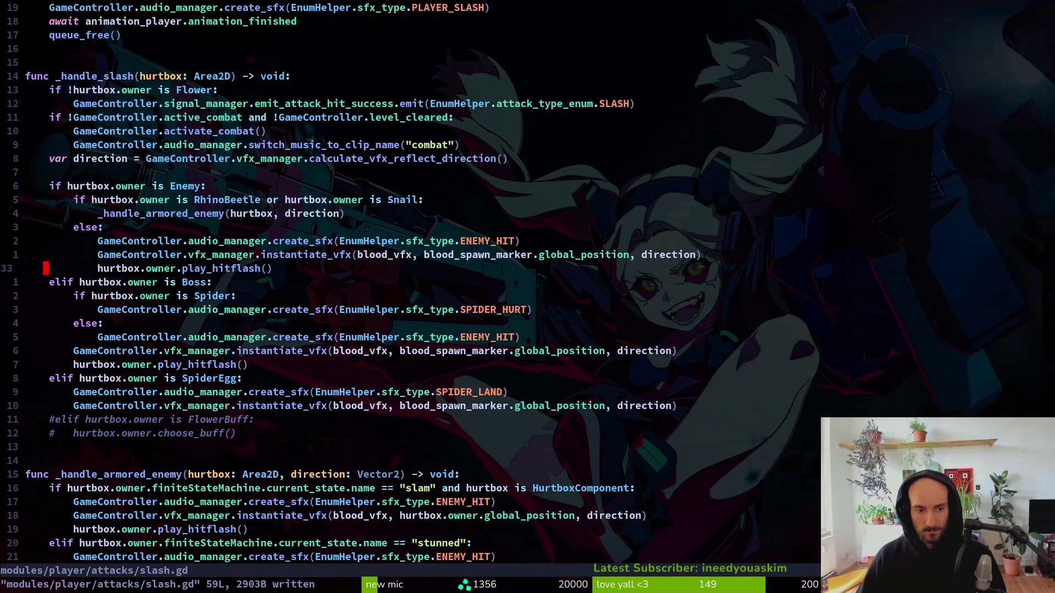
{"action": "key", "text": "alt+Tab"}
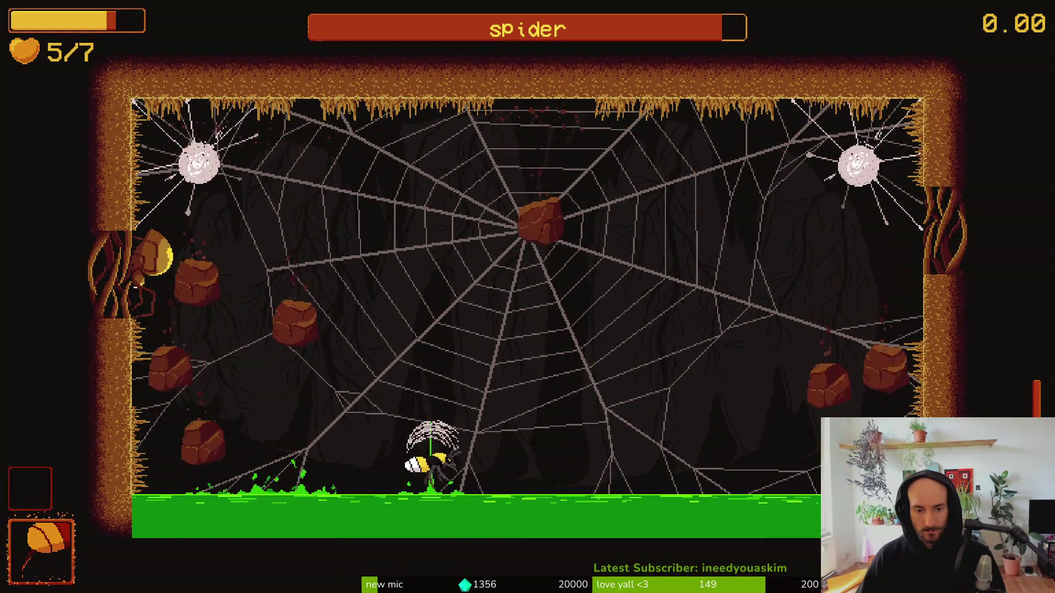
Fight the spider boss, slashing it across the web and along the ground.
{"action": "key", "text": "space"}
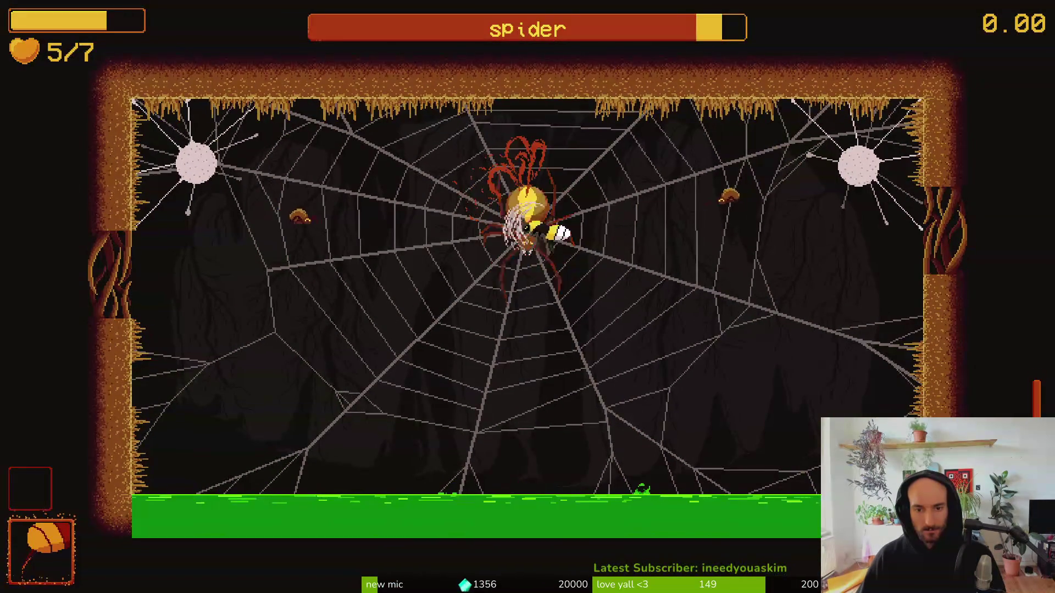
{"action": "key", "text": "space"}
{"action": "key", "text": "space"}
{"action": "key", "text": "space"}
{"action": "key", "text": "space"}
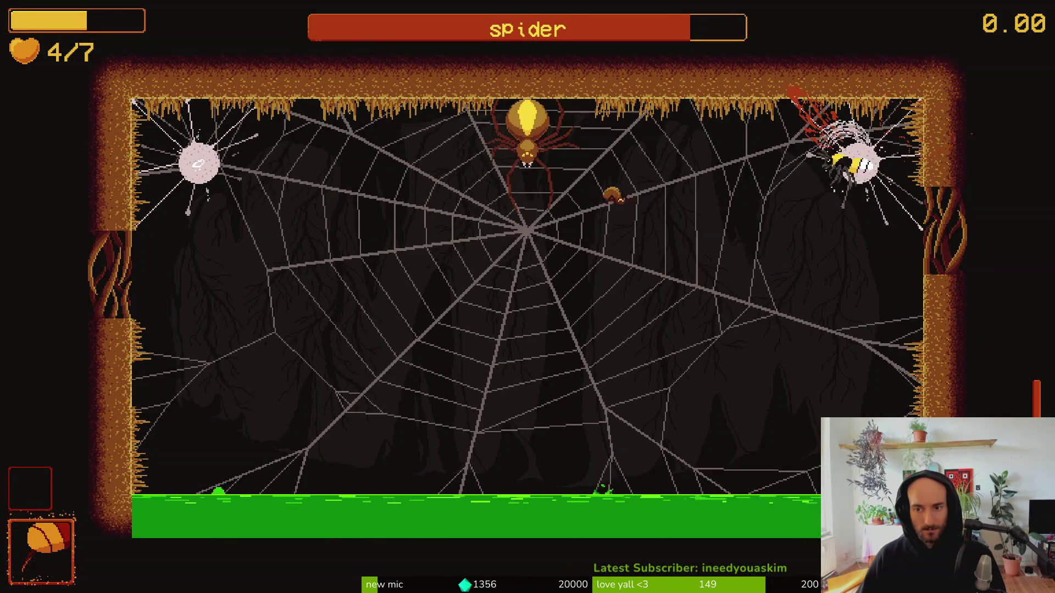
{"action": "key", "text": "space"}
{"action": "key", "text": "space"}
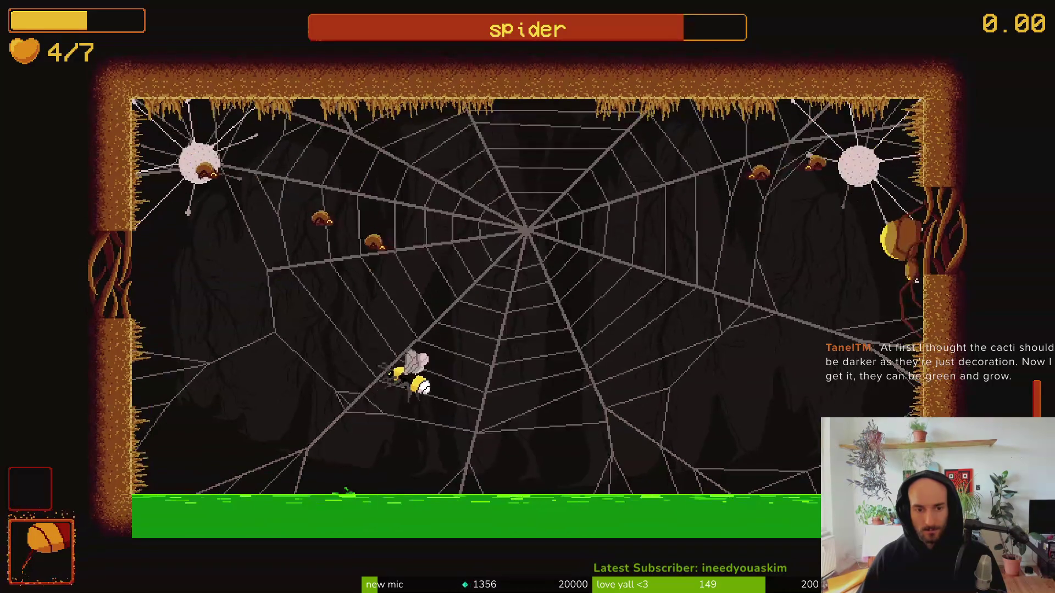
{"action": "key", "text": "space"}
{"action": "key", "text": "space"}
{"action": "key", "text": "space"}
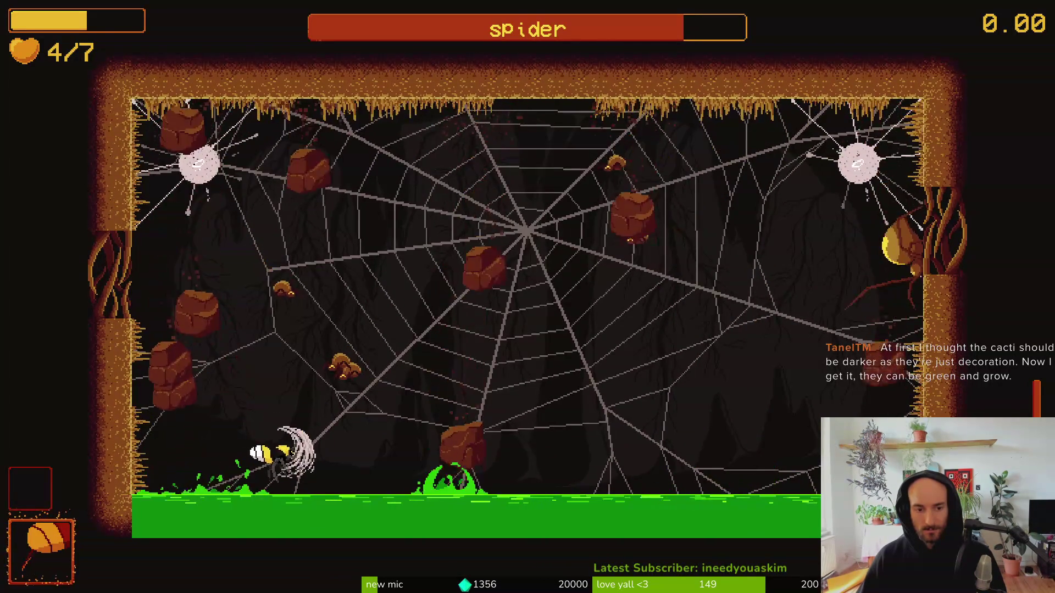
{"action": "key", "text": "space"}
{"action": "key", "text": "space"}
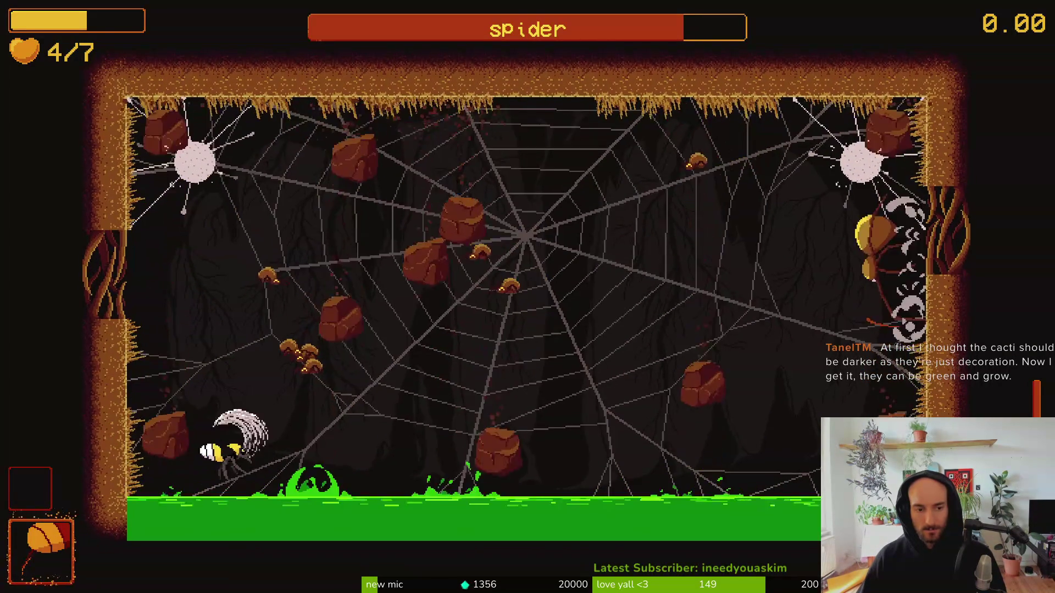
{"action": "key", "text": "space"}
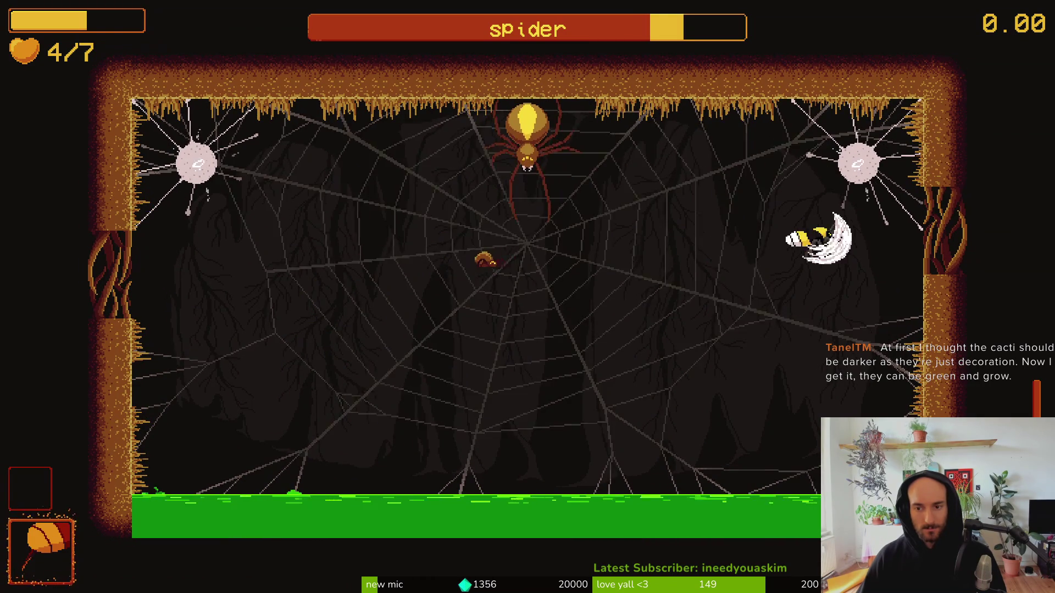
{"action": "key", "text": "space"}
{"action": "key", "text": "d"}
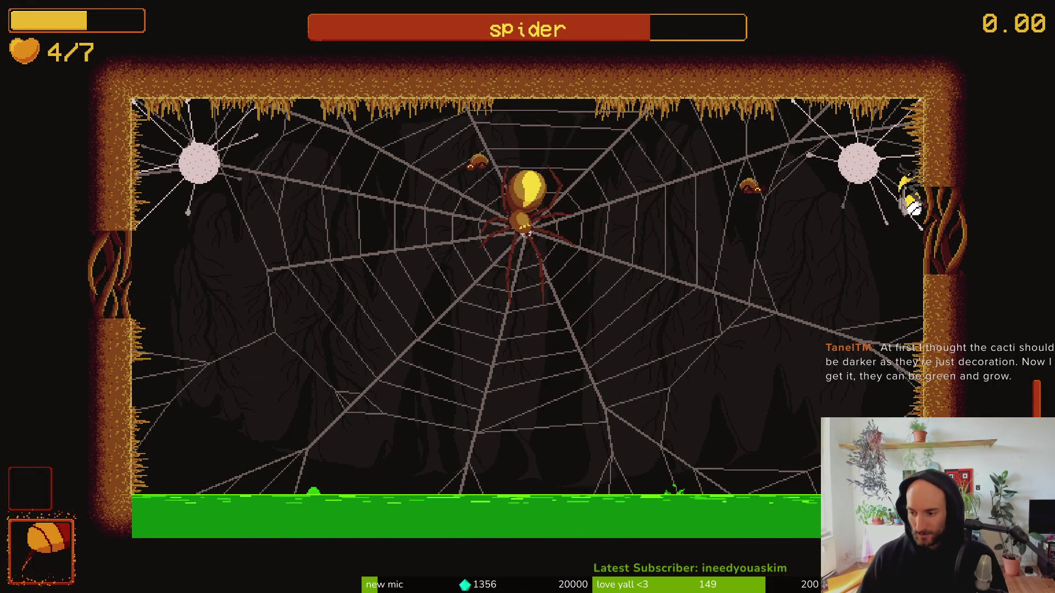
{"action": "key", "text": "a"}
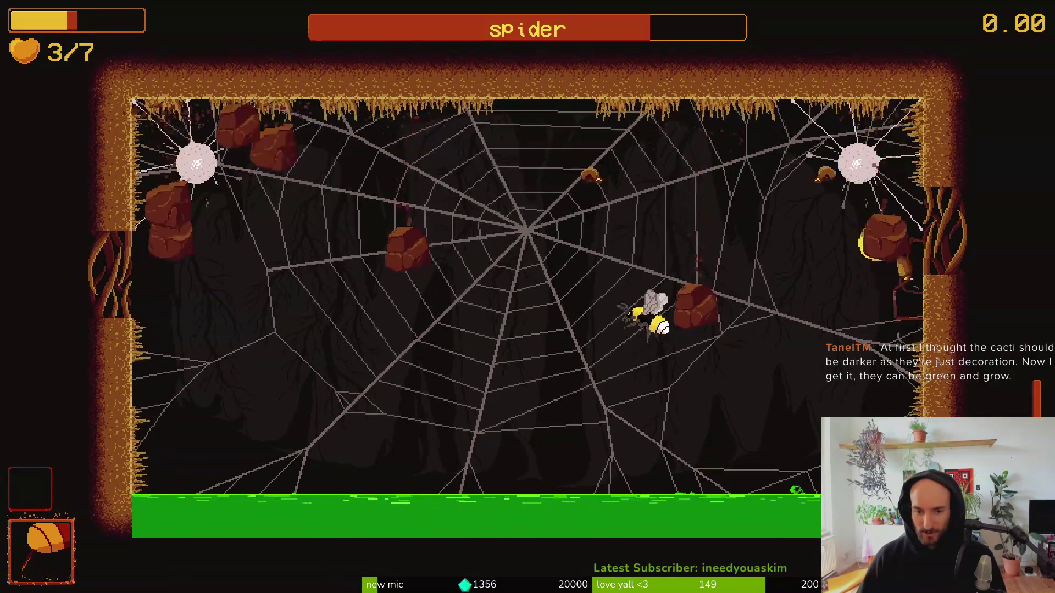
{"action": "key", "text": "a"}
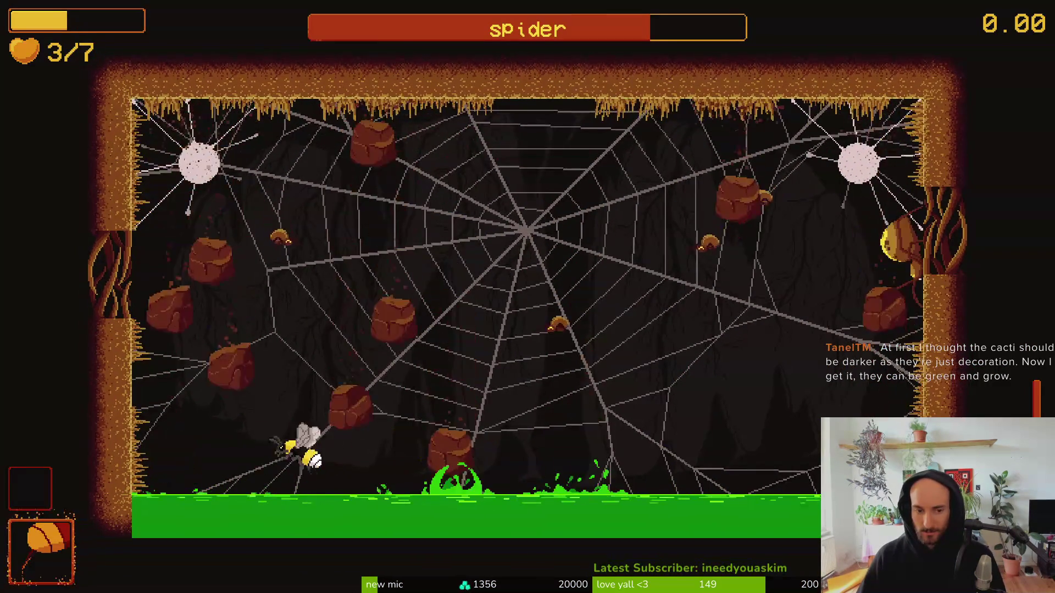
{"action": "key", "text": "d"}
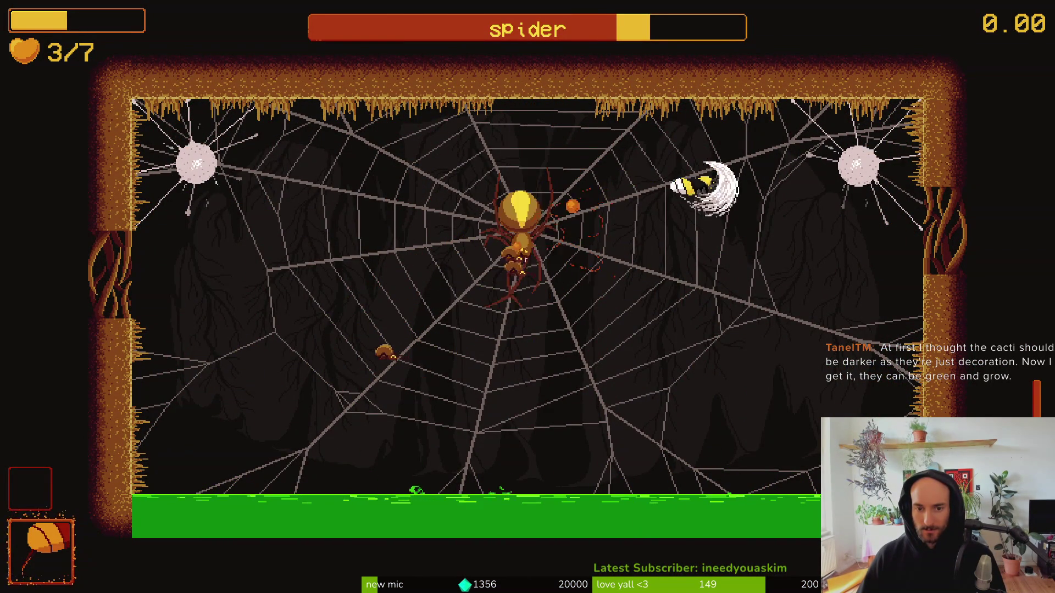
{"action": "key", "text": "d"}
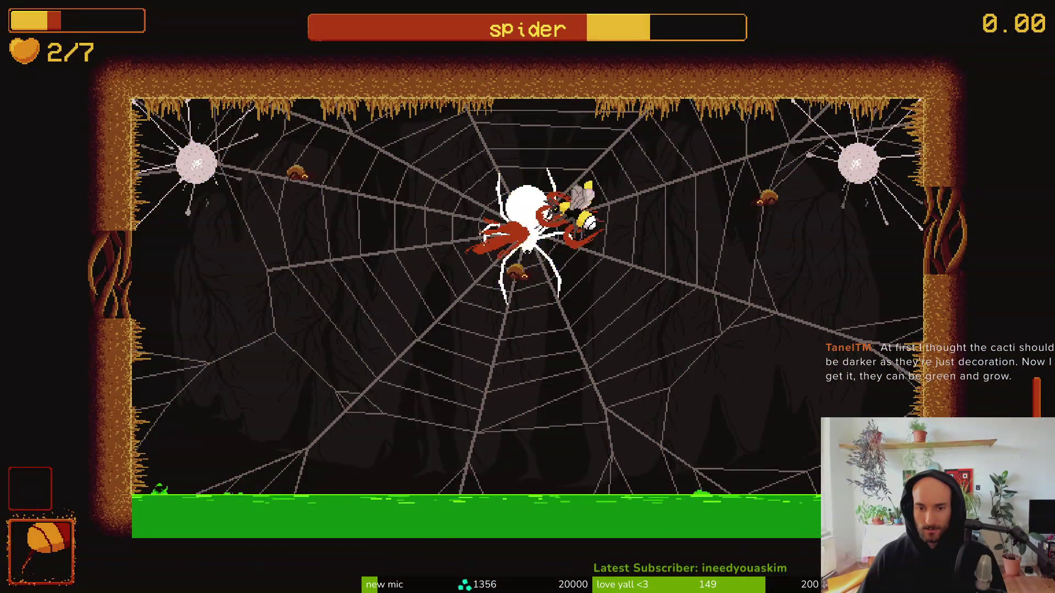
{"action": "key", "text": "s"}
{"action": "key", "text": "a"}
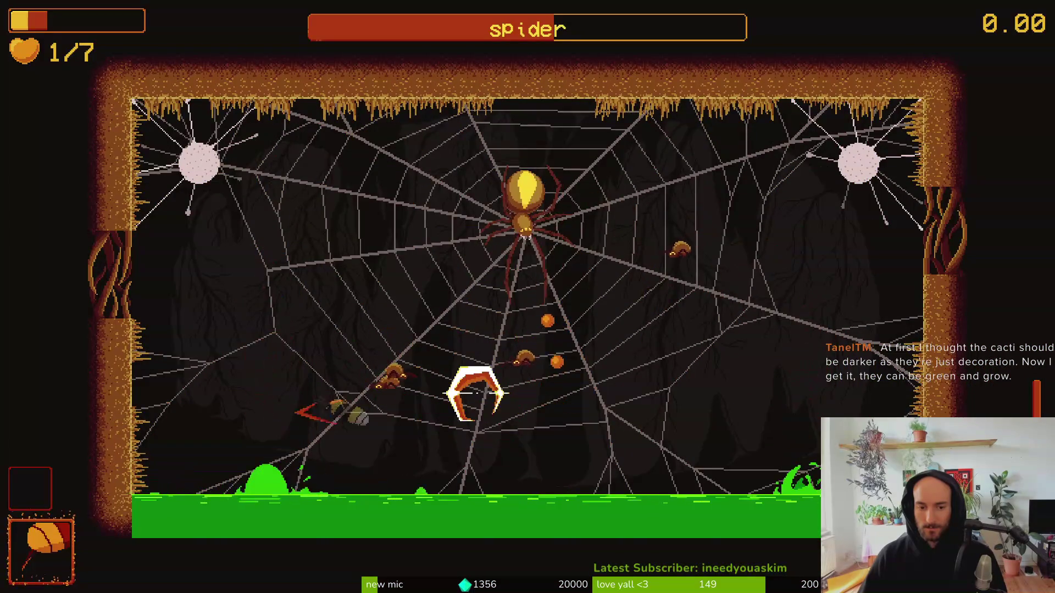
Keep fighting the spider, dashing across the web, slashing small spiders and dodging boulders.
{"action": "key", "text": "w"}
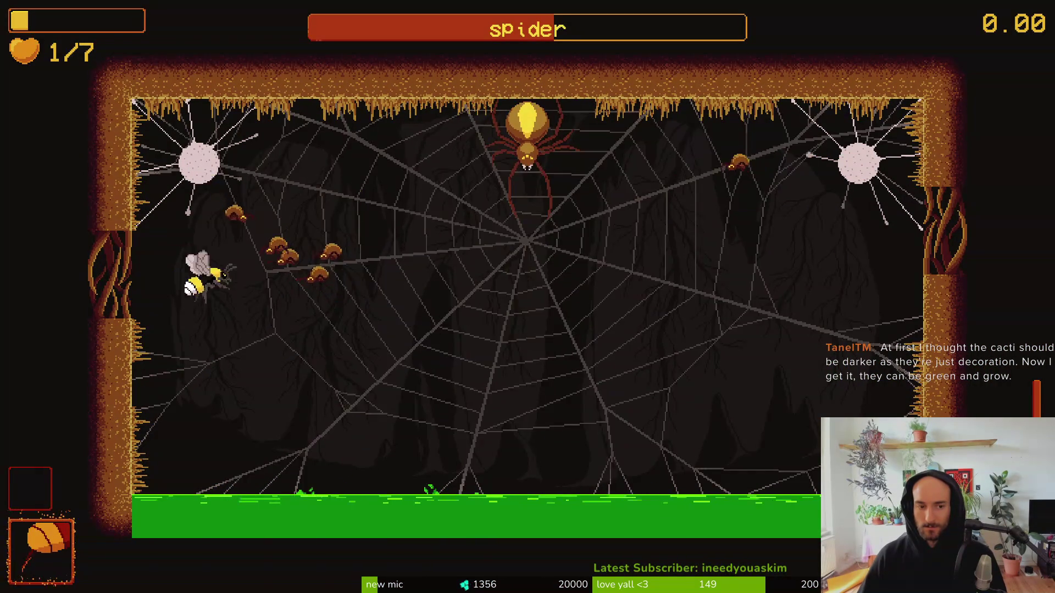
{"action": "key", "text": "space"}
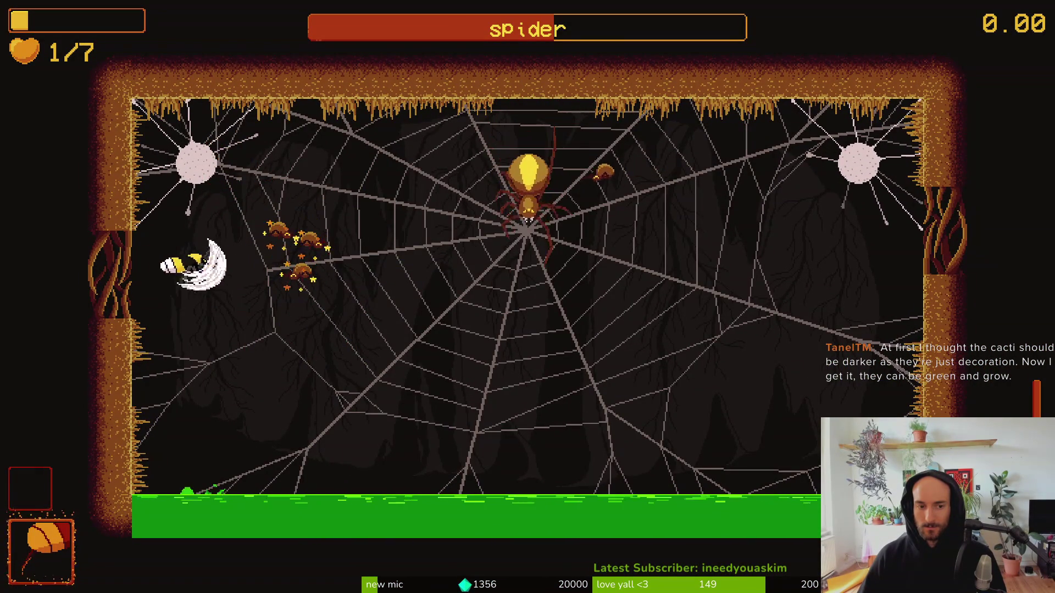
{"action": "key", "text": "a"}
{"action": "key", "text": "space"}
{"action": "key", "text": "d"}
{"action": "key", "text": "shift"}
{"action": "key", "text": "space"}
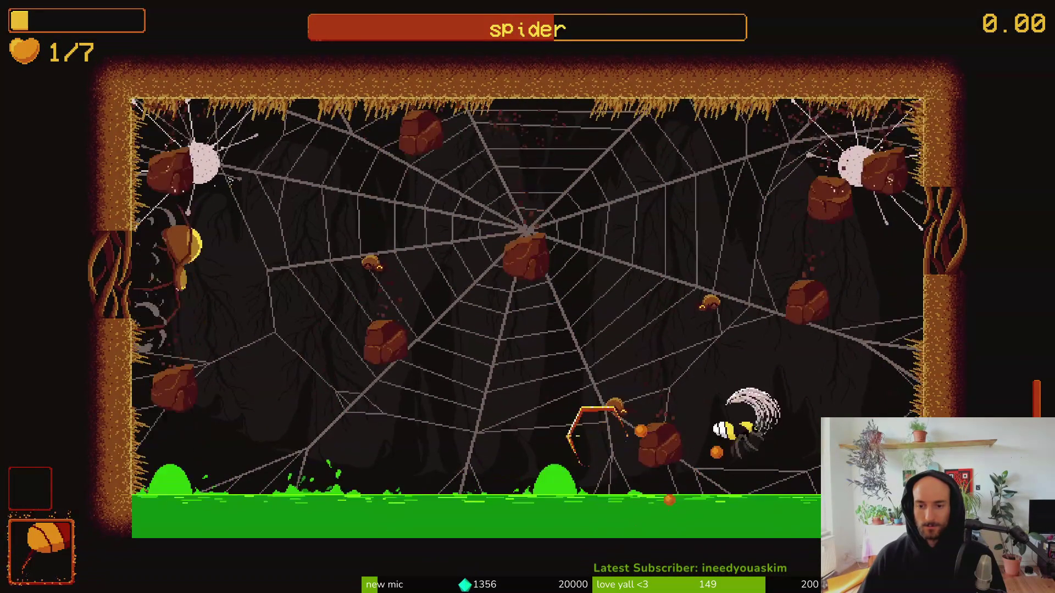
{"action": "key", "text": "a"}
{"action": "key", "text": "space"}
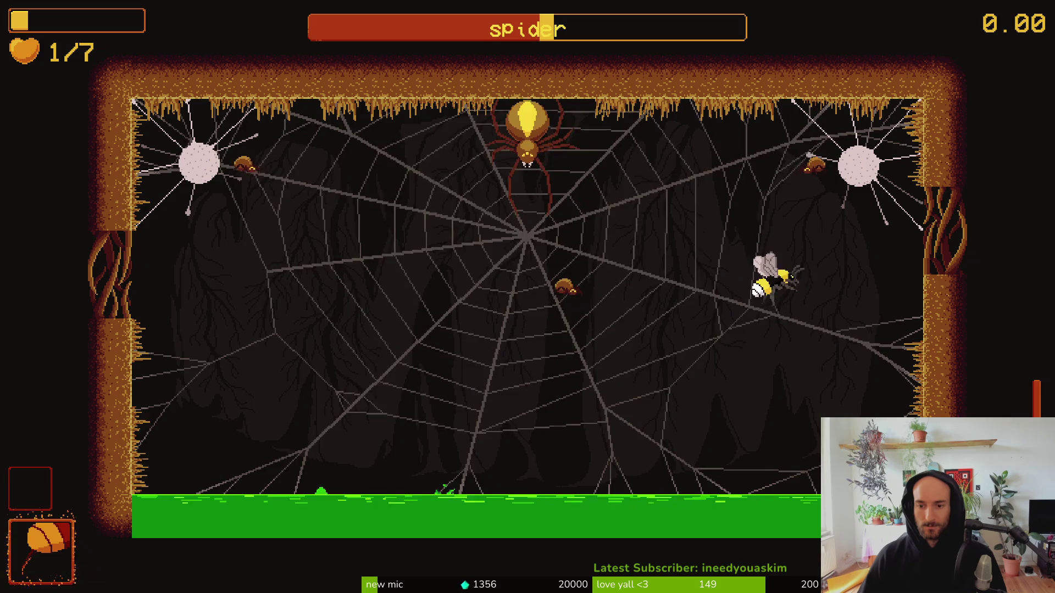
{"action": "key", "text": "space"}
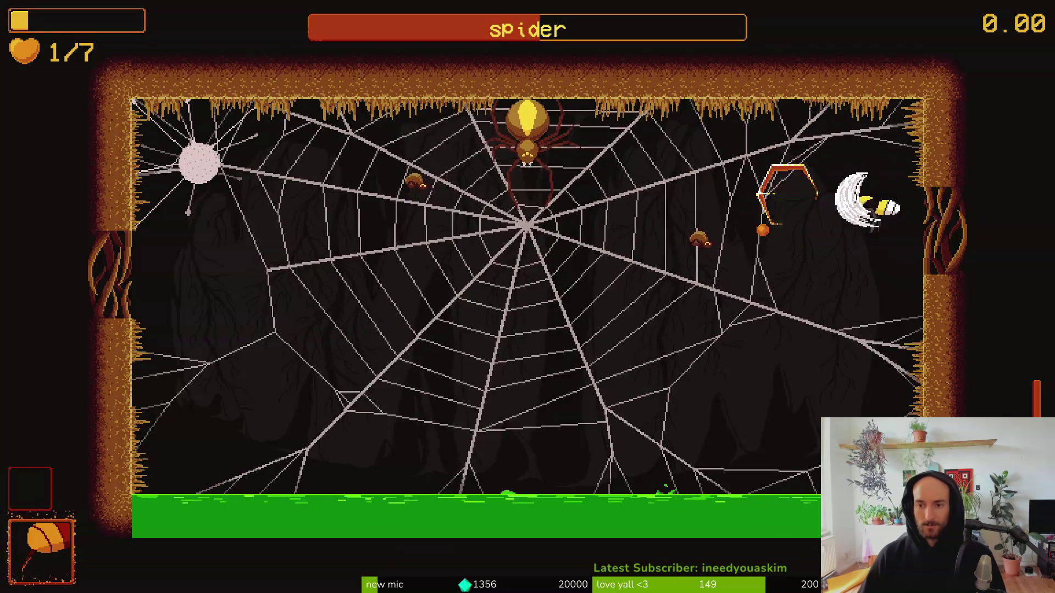
{"action": "key", "text": "a"}
{"action": "key", "text": "space"}
{"action": "key", "text": "a"}
{"action": "key", "text": "shift"}
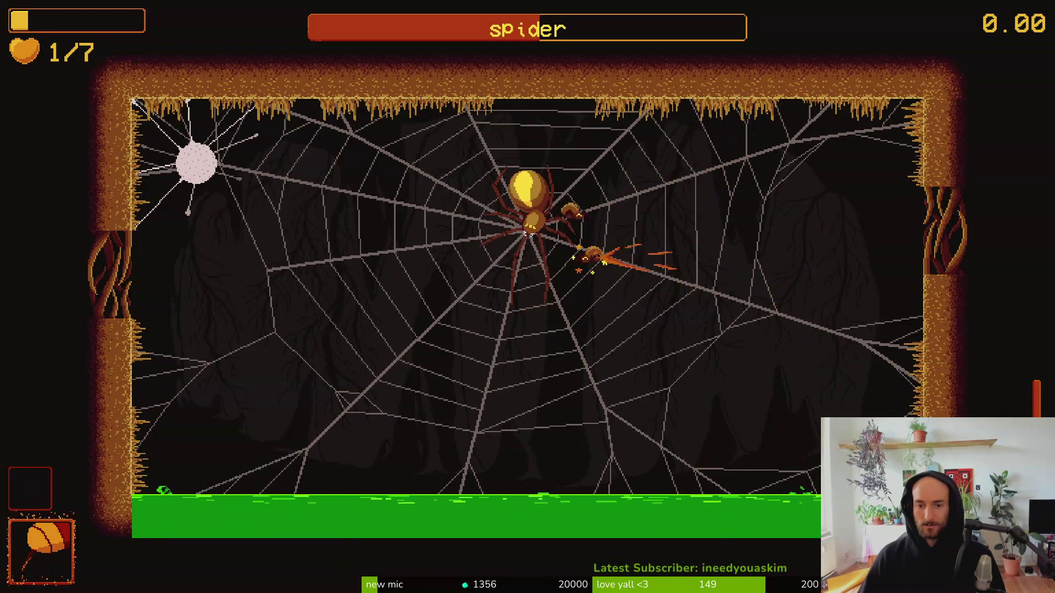
{"action": "key", "text": "d"}
{"action": "key", "text": "a"}
{"action": "key", "text": "space"}
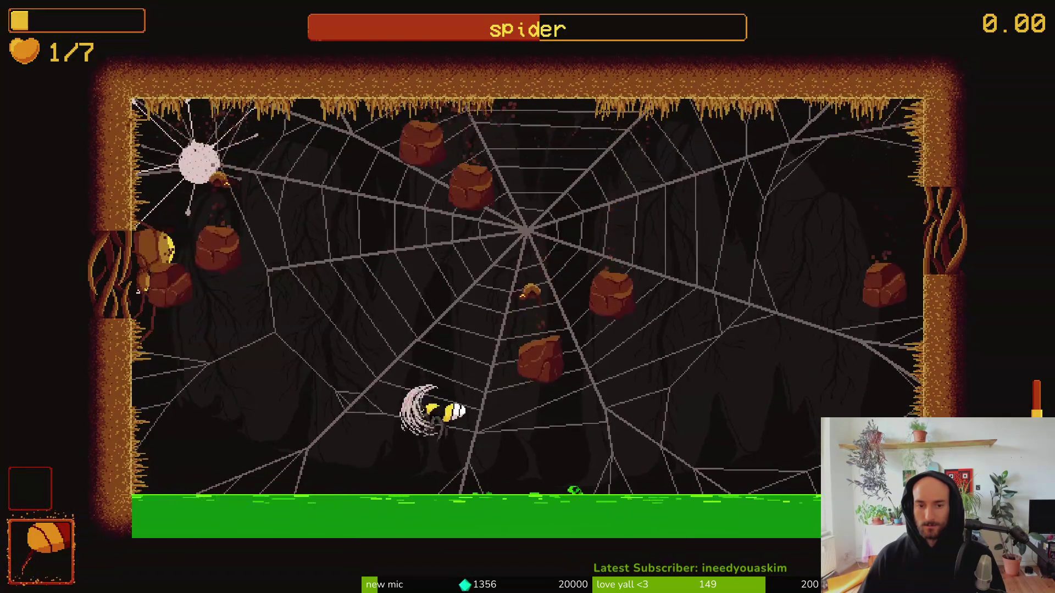
{"action": "key", "text": "a"}
{"action": "key", "text": "d"}
{"action": "key", "text": "a"}
{"action": "key", "text": "space"}
{"action": "key", "text": "space"}
{"action": "key", "text": "d"}
{"action": "key", "text": "d"}
{"action": "key", "text": "space"}
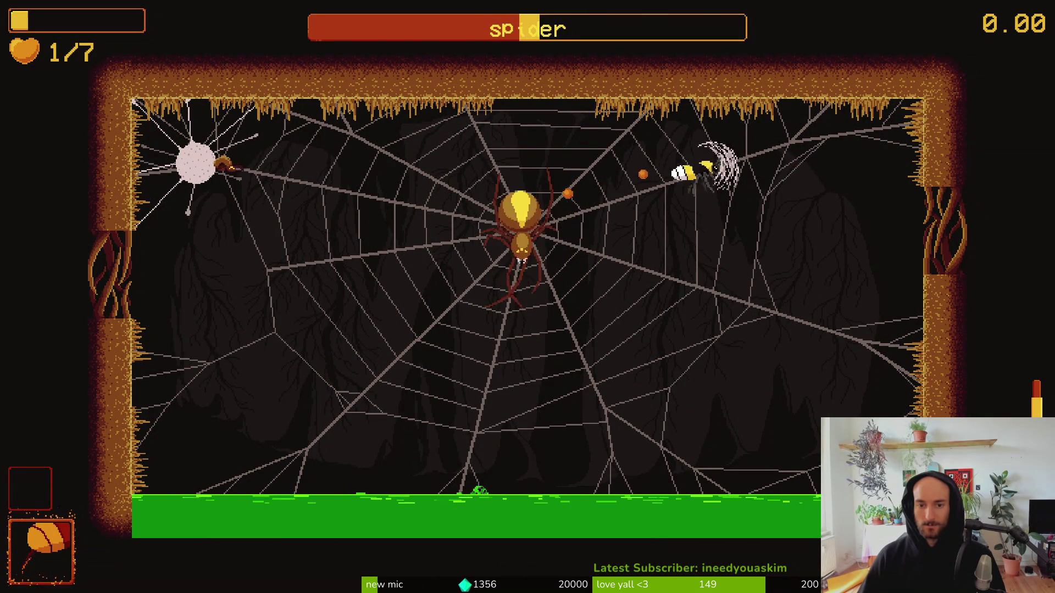
{"action": "key", "text": "a"}
{"action": "key", "text": "space"}
Return to the hive from the pause menu and confirm with ok.
{"action": "key", "text": "Escape"}
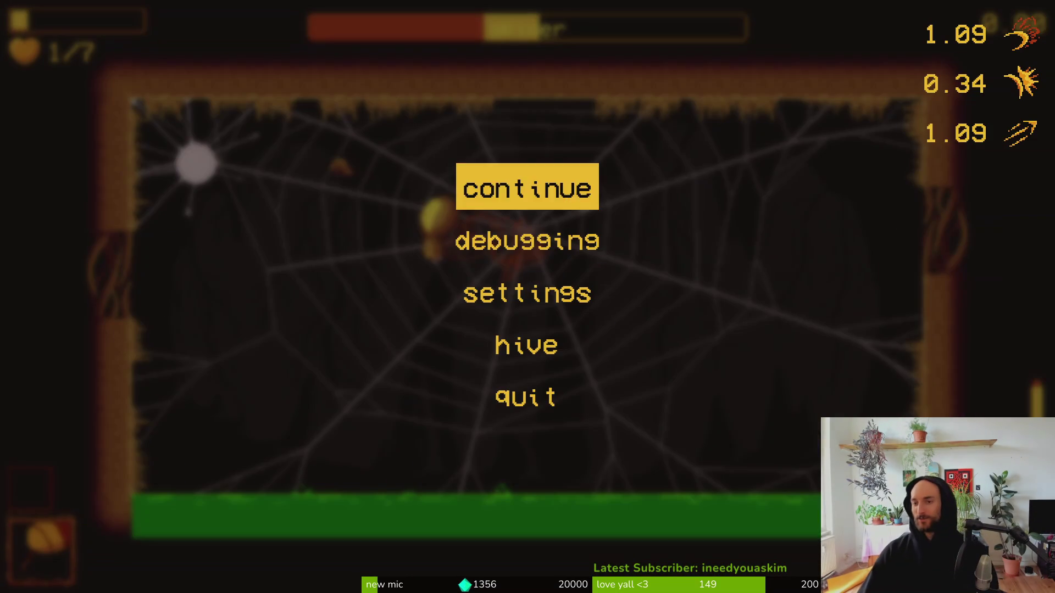
{"action": "key", "text": "Up"}
{"action": "key", "text": "Down"}
{"action": "key", "text": "Down"}
{"action": "key", "text": "Down"}
{"action": "key", "text": "Down"}
{"action": "key", "text": "Return"}
{"action": "key", "text": "Left"}
{"action": "key", "text": "Return"}
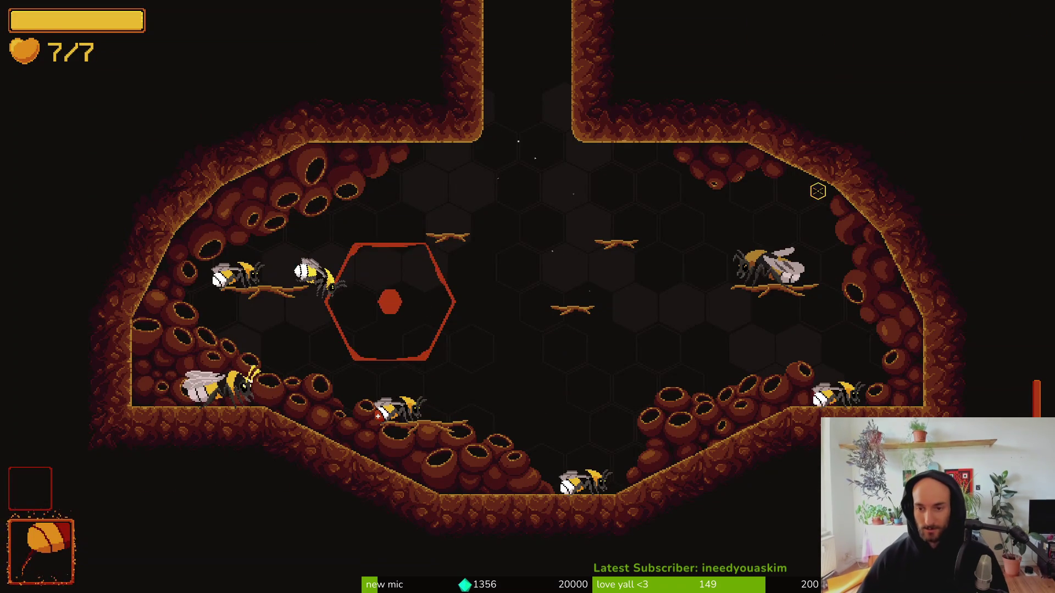
Quit from the hive pause menu to the main menu and close the game.
{"action": "key", "text": "Escape"}
{"action": "key", "text": "Return"}
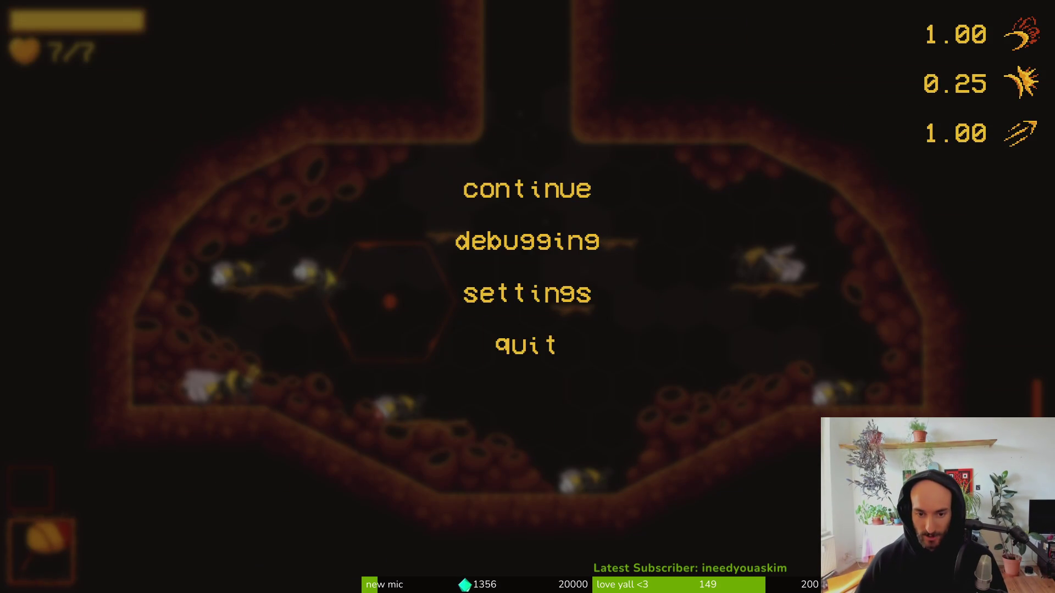
{"action": "key", "text": "Down"}
{"action": "key", "text": "Down"}
{"action": "key", "text": "Up"}
{"action": "key", "text": "Up"}
{"action": "key", "text": "Down"}
{"action": "key", "text": "Return"}
{"action": "key", "text": "Down"}
{"action": "key", "text": "Down"}
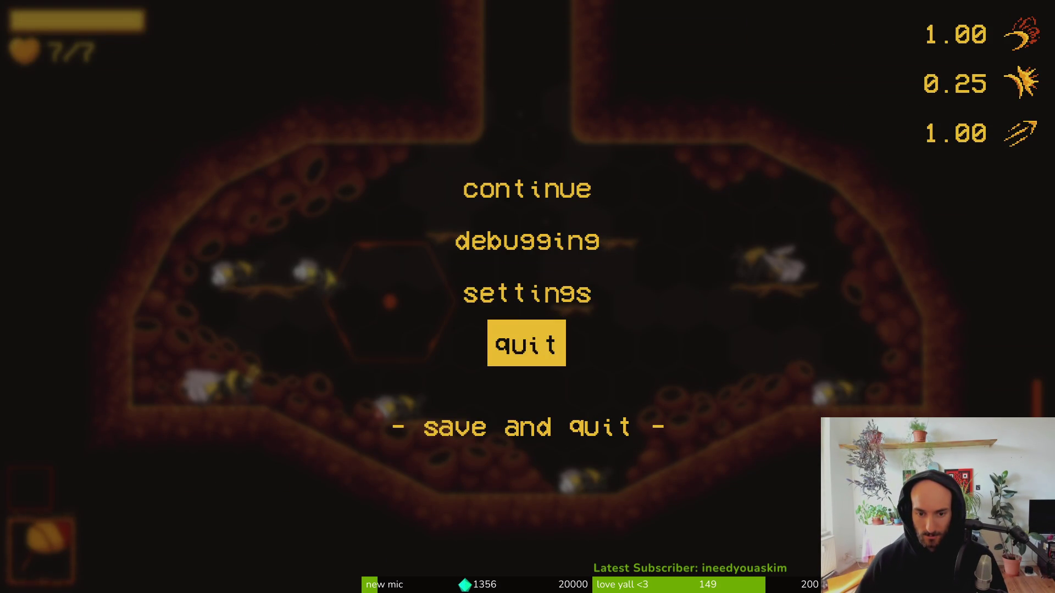
{"action": "key", "text": "Return"}
{"action": "key", "text": "Return"}
{"action": "key", "text": "Left"}
{"action": "key", "text": "Return"}
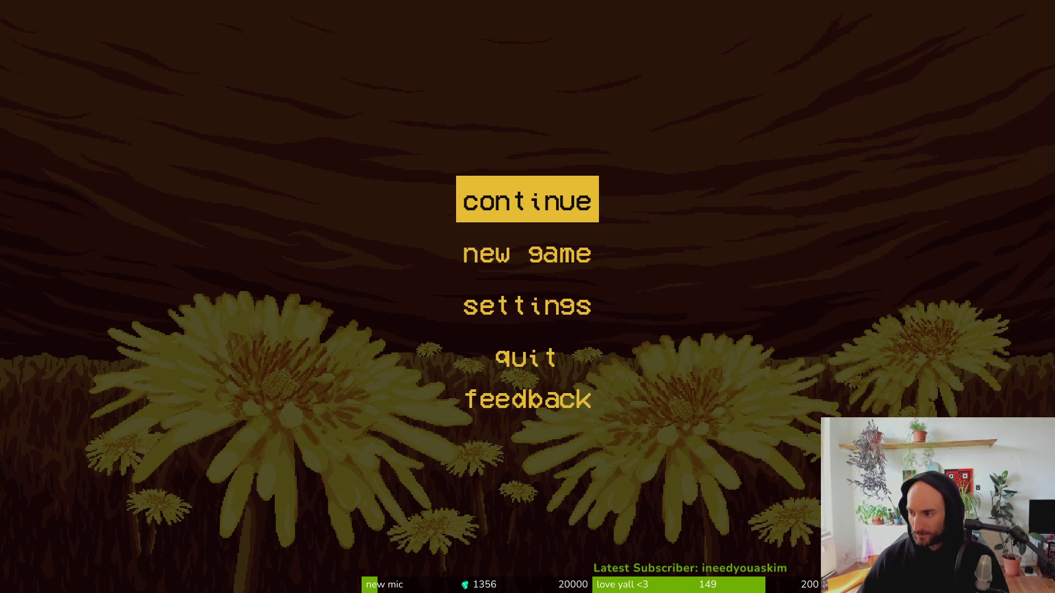
{"action": "key", "text": "alt+Tab"}
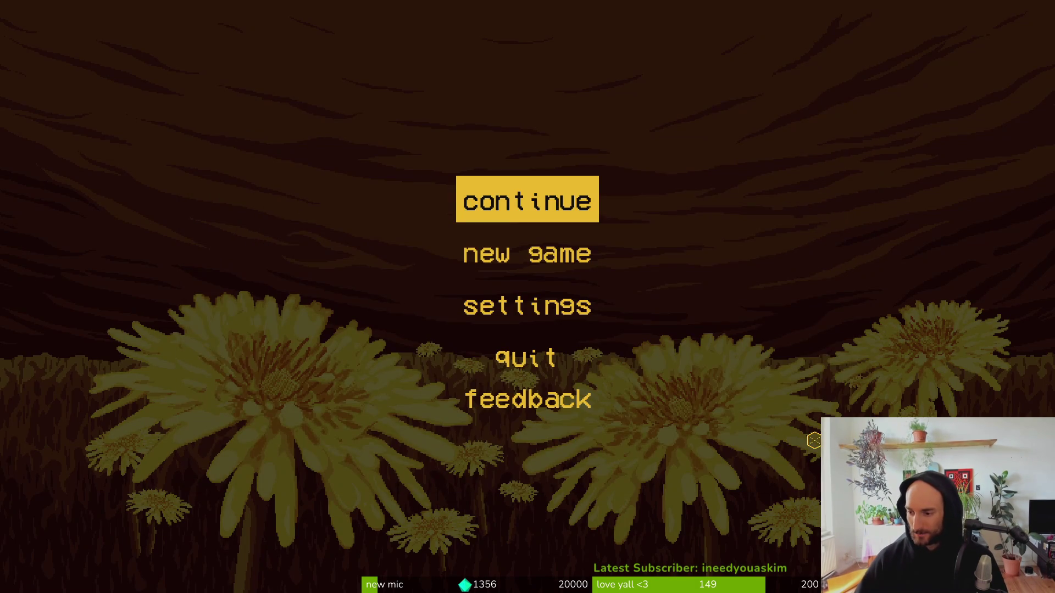
{"action": "left_click", "coordinate": [528, 367]}
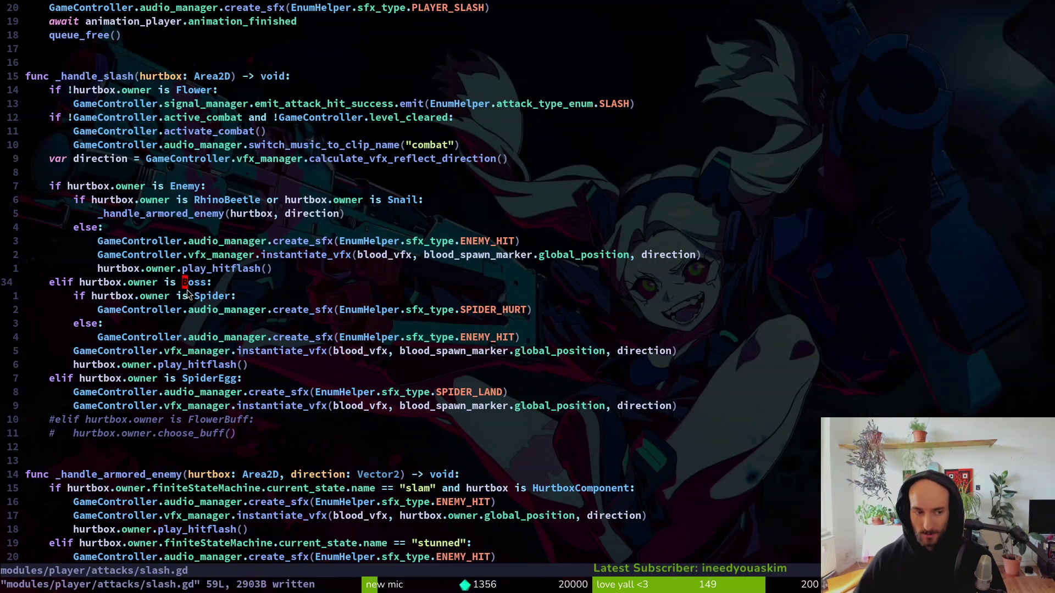
{"action": "type", "text": ":wq"}
Review the changed files in tig status and stage dash.gd.
{"action": "key", "text": "Return"}
{"action": "type", "text": "tig status"}
{"action": "key", "text": "Return"}
{"action": "key", "text": "Down"}
{"action": "key", "text": "Down"}
{"action": "key", "text": "Down"}
{"action": "key", "text": "Down"}
{"action": "key", "text": "Down"}
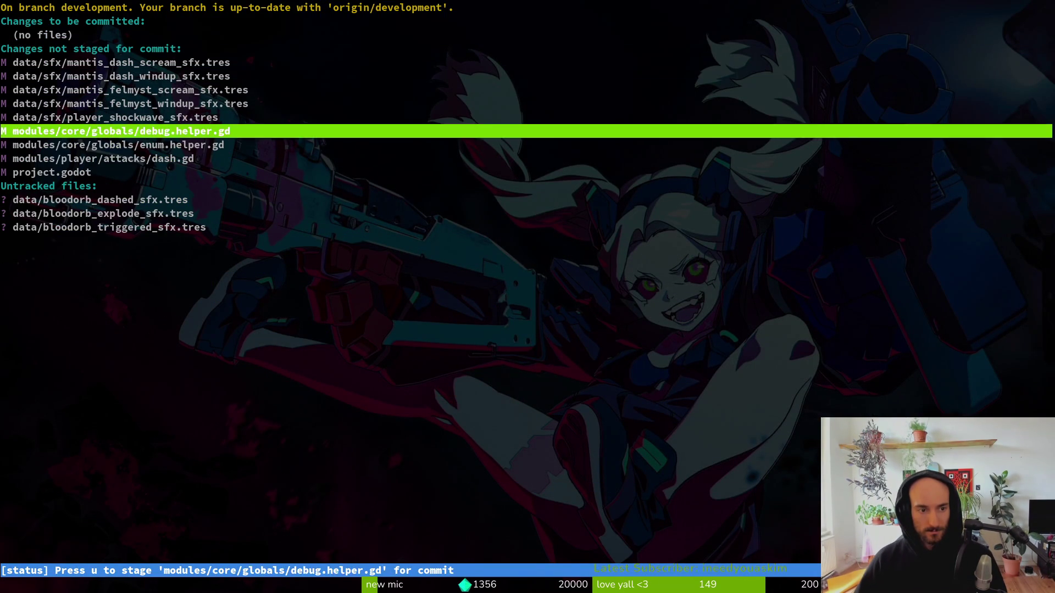
{"action": "key", "text": "Return"}
{"action": "key", "text": "u"}
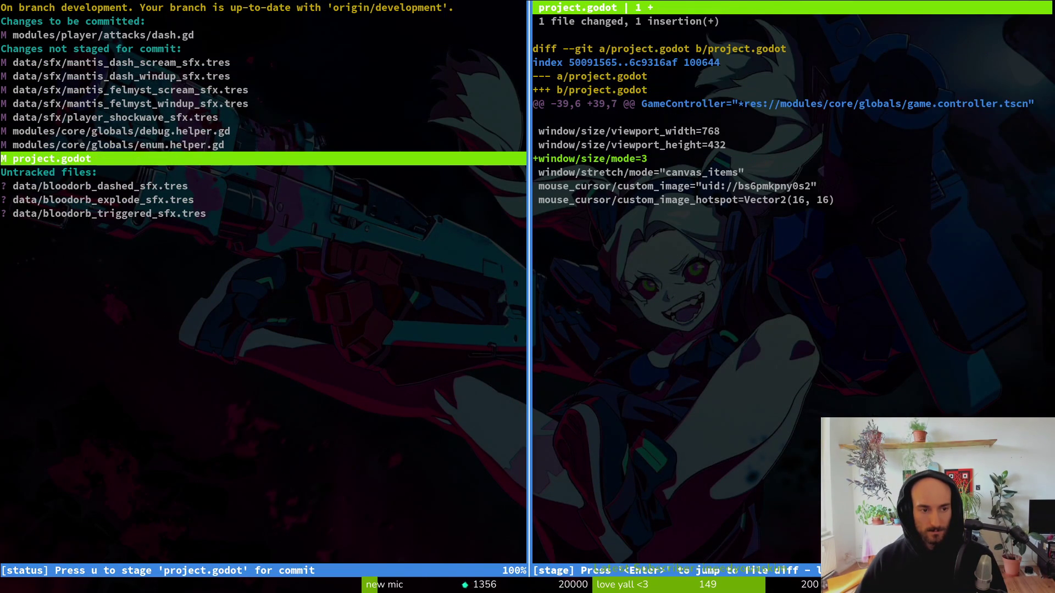
{"action": "key", "text": "Up"}
{"action": "key", "text": "Up"}
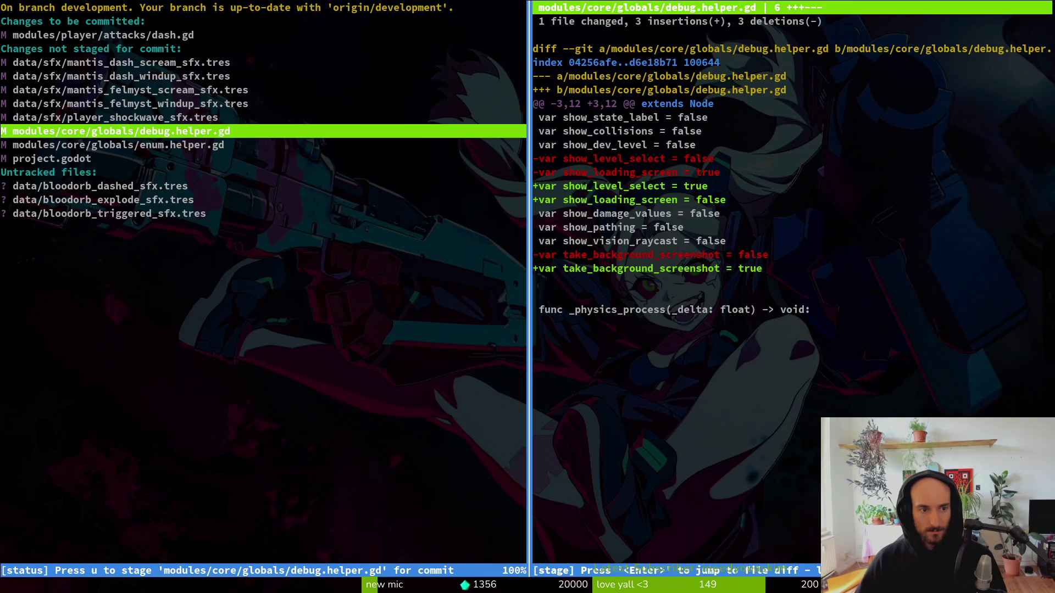
{"action": "key", "text": "Down"}
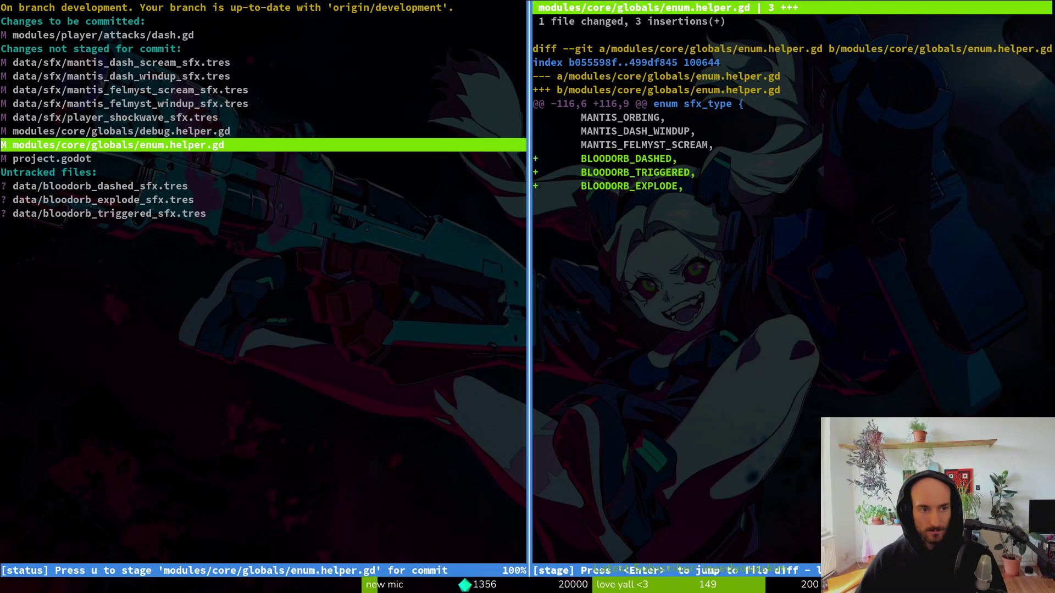
Commit the staged change with message 'removed hitstop vfx when killing on das'.
{"action": "type", "text": "qgi"}
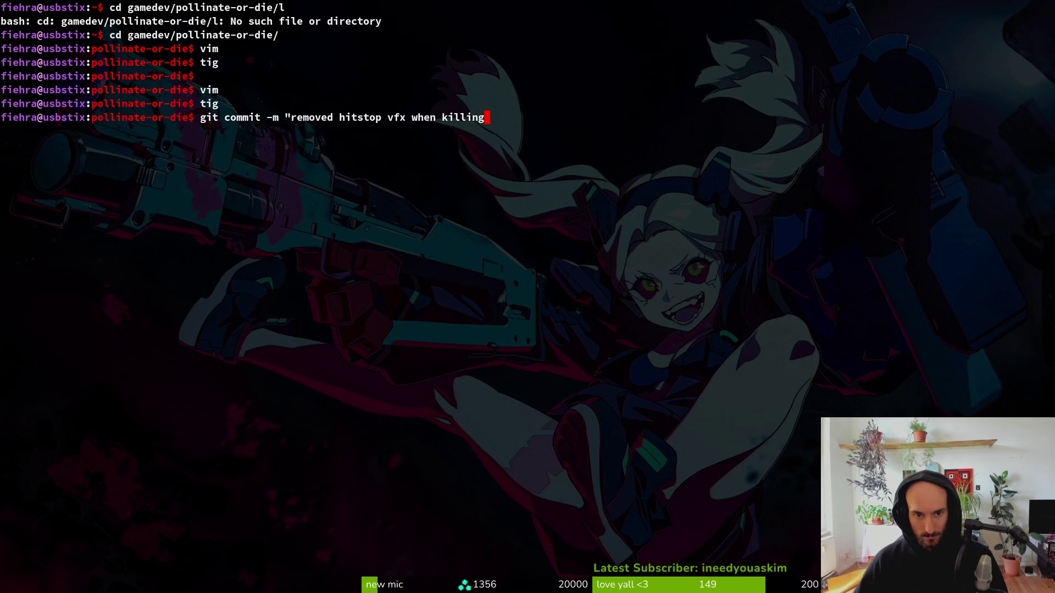
{"action": "key", "text": "Return"}
{"action": "type", "text": "git push"}
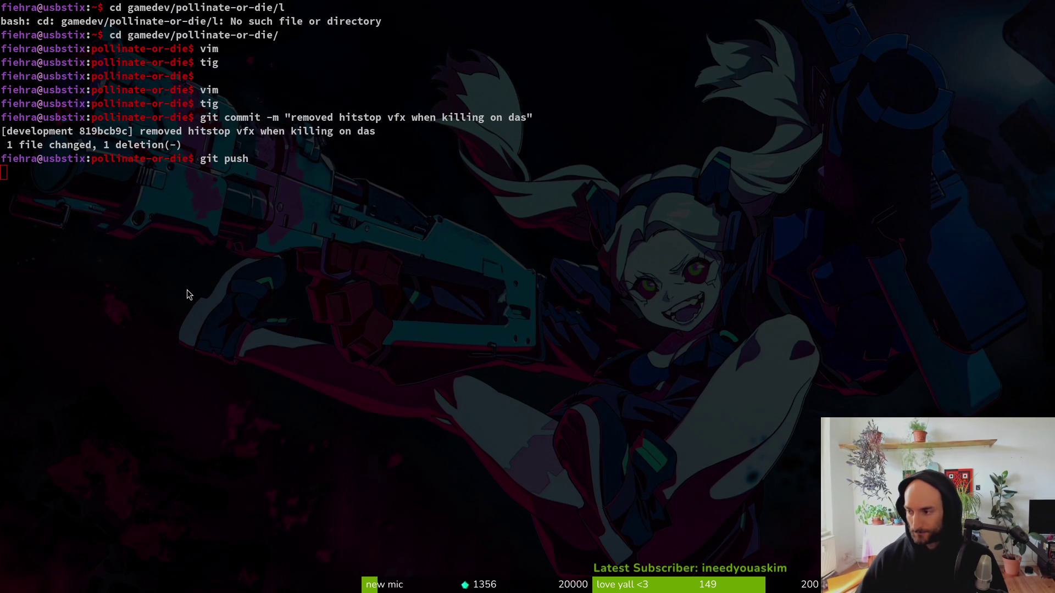
{"action": "key", "text": "alt+Tab"}
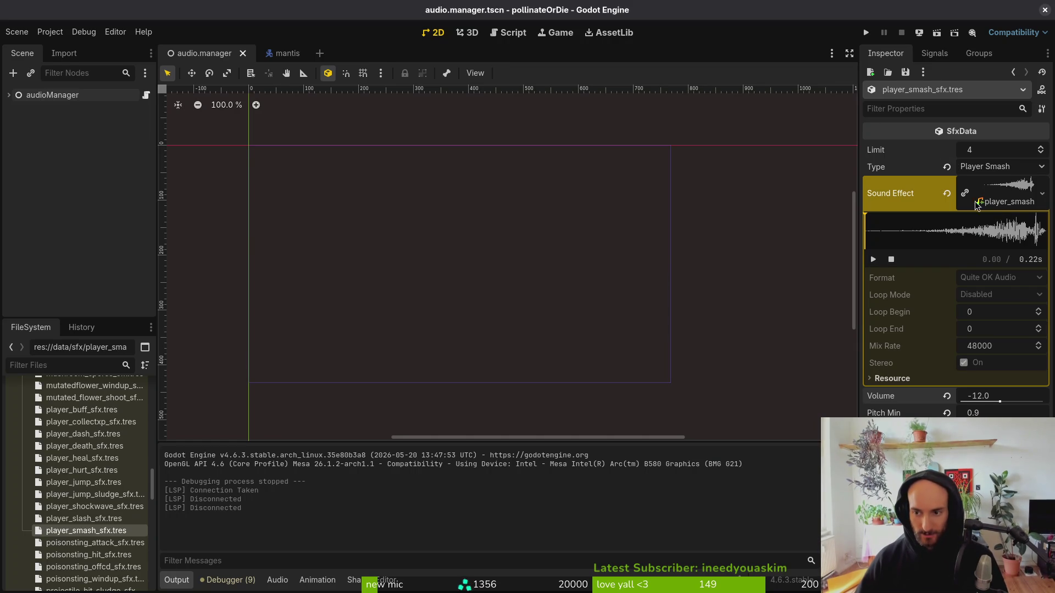
Collapse the Sound Effect waveform, then preview JUMP 6.wav in Downloads/sfx/Transfer(1).
{"action": "left_click", "coordinate": [1014, 202]}
{"action": "scroll", "coordinate": [98, 474], "scroll_direction": "up", "scroll_amount": 3}
{"action": "key", "text": "super"}
{"action": "key", "text": "super"}
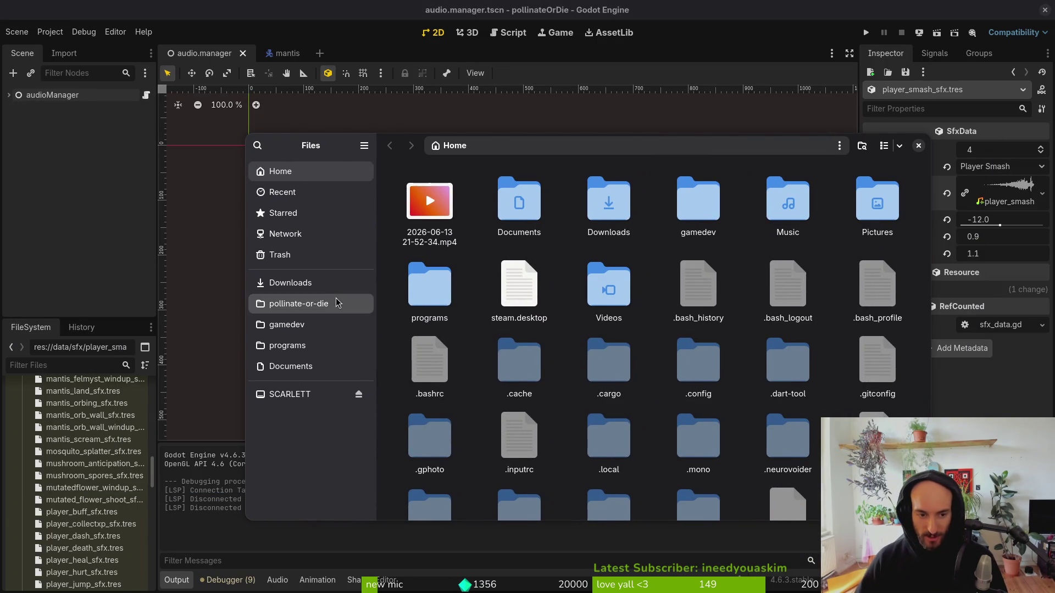
{"action": "left_click", "coordinate": [336, 304]}
{"action": "left_click", "coordinate": [324, 283]}
{"action": "double_click", "coordinate": [519, 200]}
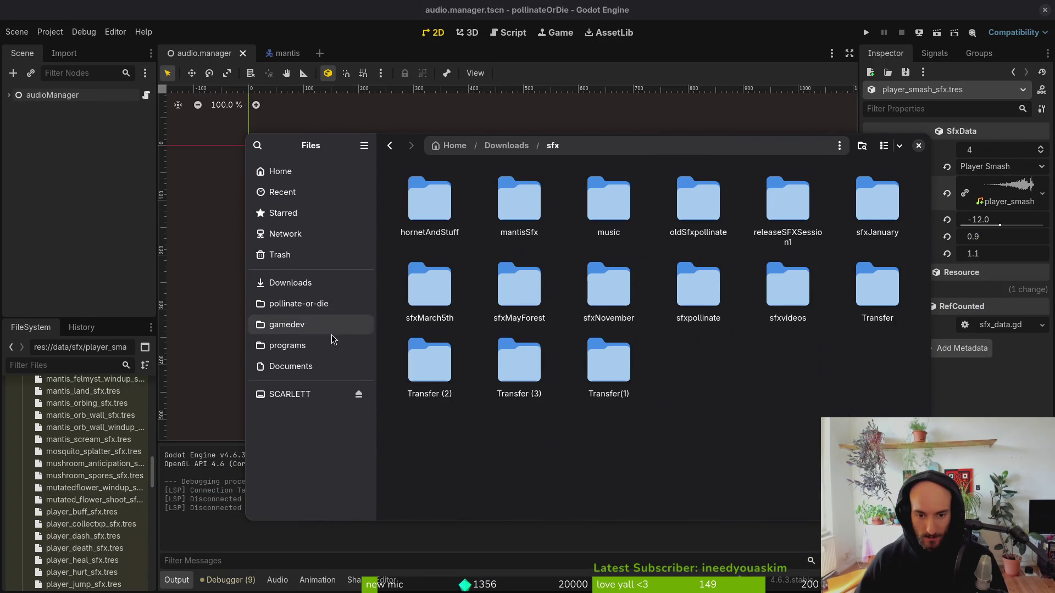
{"action": "double_click", "coordinate": [588, 373]}
{"action": "left_click", "coordinate": [445, 241]}
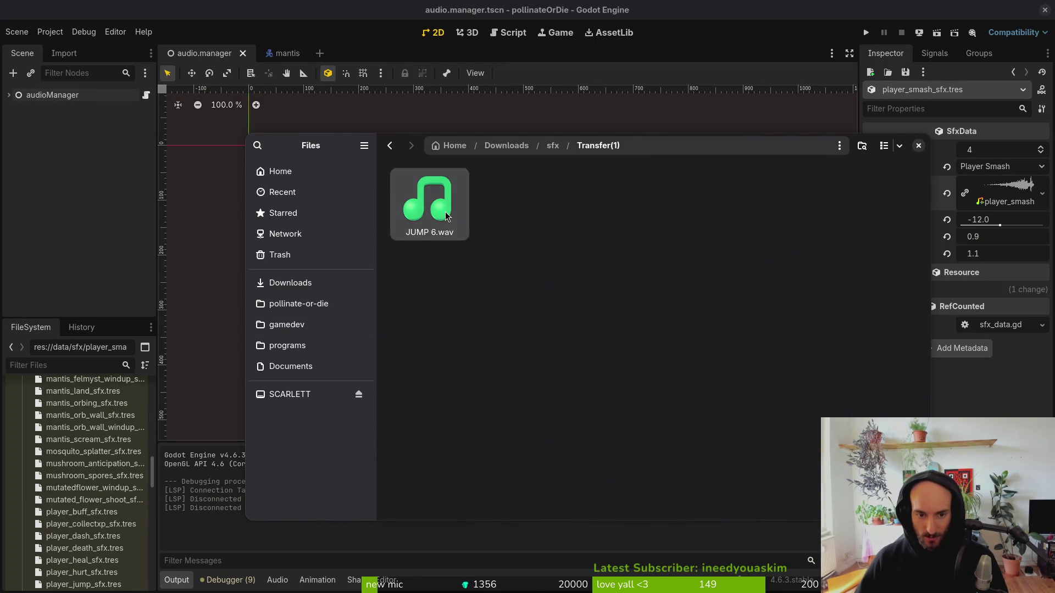
{"action": "key", "text": "space"}
{"action": "key", "text": "space"}
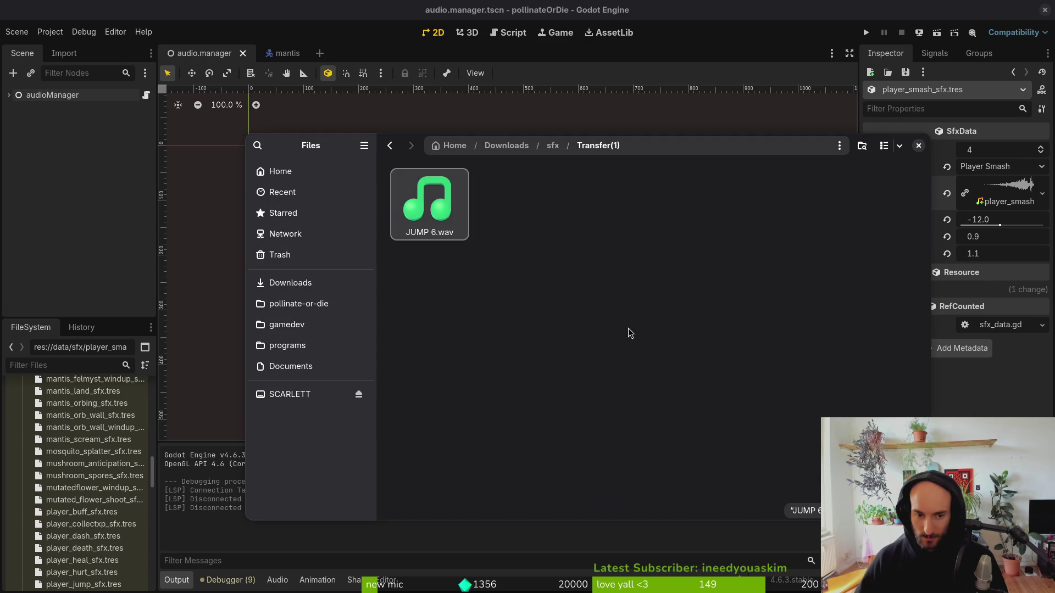
Open the Transfer (3) sounds folder and select ATTACK_JUMP_2.wav.
{"action": "key", "text": "alt+Left"}
{"action": "double_click", "coordinate": [518, 354]}
{"action": "left_click", "coordinate": [514, 203]}
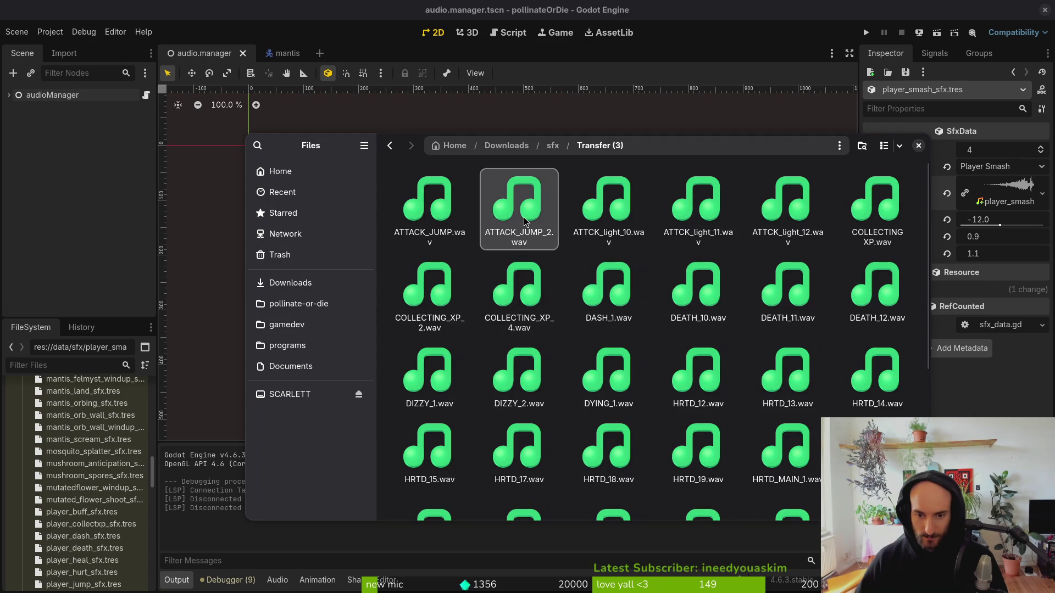
Preview ATTACK_JUMP_2, ATTCK_light_10–12 and COLLECTING XP from Transfer (3).
{"action": "key", "text": "space"}
{"action": "key", "text": "space"}
{"action": "left_click", "coordinate": [583, 204]}
{"action": "key", "text": "space"}
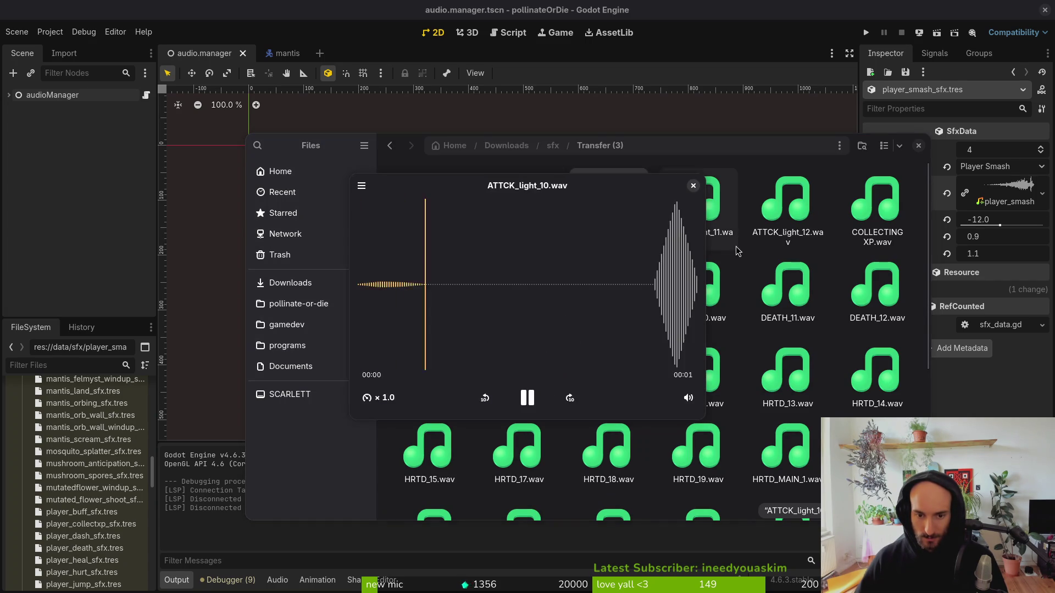
{"action": "key", "text": "space"}
{"action": "left_click", "coordinate": [700, 204]}
{"action": "key", "text": "space"}
{"action": "key", "text": "space"}
{"action": "left_click", "coordinate": [800, 206]}
{"action": "key", "text": "space"}
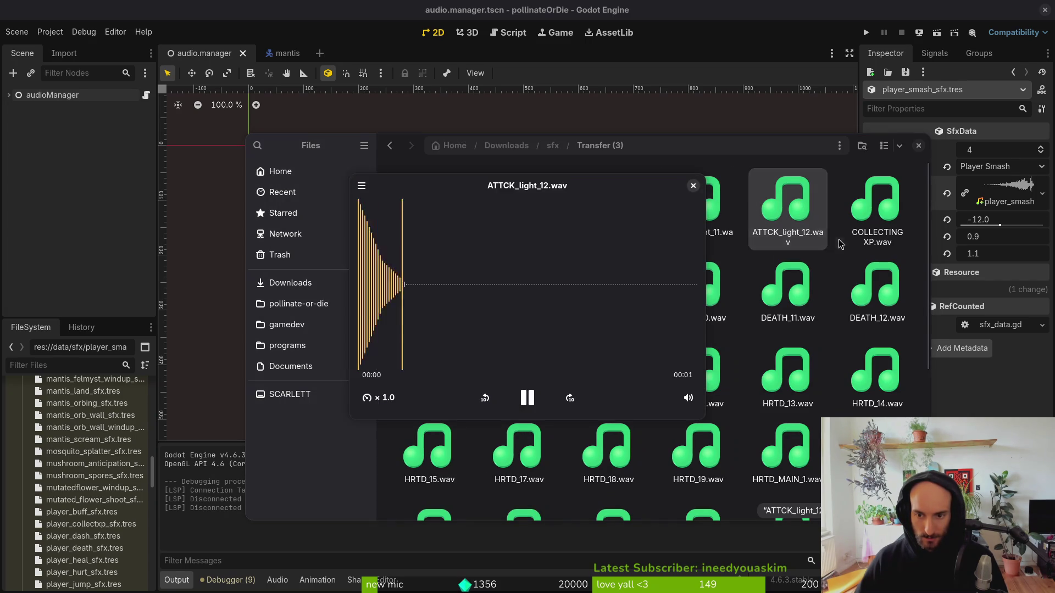
{"action": "key", "text": "space"}
{"action": "left_click", "coordinate": [879, 206]}
{"action": "key", "text": "space"}
{"action": "key", "text": "space"}
{"action": "left_click", "coordinate": [884, 271]}
{"action": "key", "text": "space"}
{"action": "key", "text": "space"}
{"action": "left_click", "coordinate": [871, 216]}
{"action": "key", "text": "space"}
Preview DEATH_11, DEATH_10, DASH_1, HRTD_12–14 and DYING_1.
{"action": "key", "text": "space"}
{"action": "left_click", "coordinate": [792, 291]}
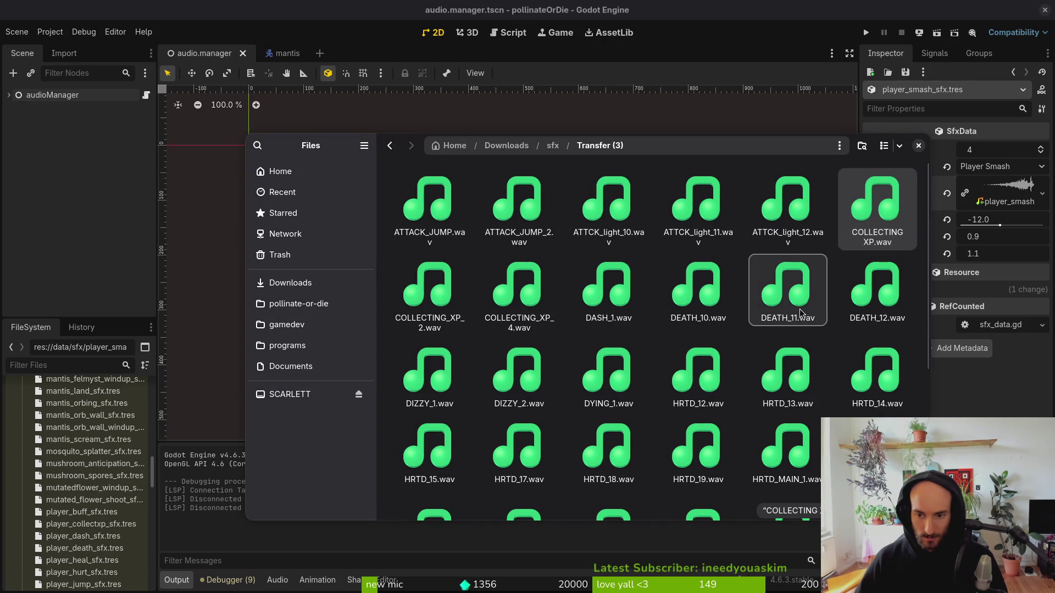
{"action": "key", "text": "space"}
{"action": "key", "text": "space"}
{"action": "left_click", "coordinate": [693, 293]}
{"action": "key", "text": "space"}
{"action": "key", "text": "space"}
{"action": "left_click", "coordinate": [610, 297]}
{"action": "key", "text": "space"}
{"action": "key", "text": "space"}
{"action": "left_click", "coordinate": [706, 367]}
{"action": "key", "text": "space"}
{"action": "key", "text": "space"}
{"action": "left_click", "coordinate": [783, 379]}
{"action": "key", "text": "space"}
{"action": "key", "text": "space"}
{"action": "left_click", "coordinate": [864, 383]}
{"action": "key", "text": "space"}
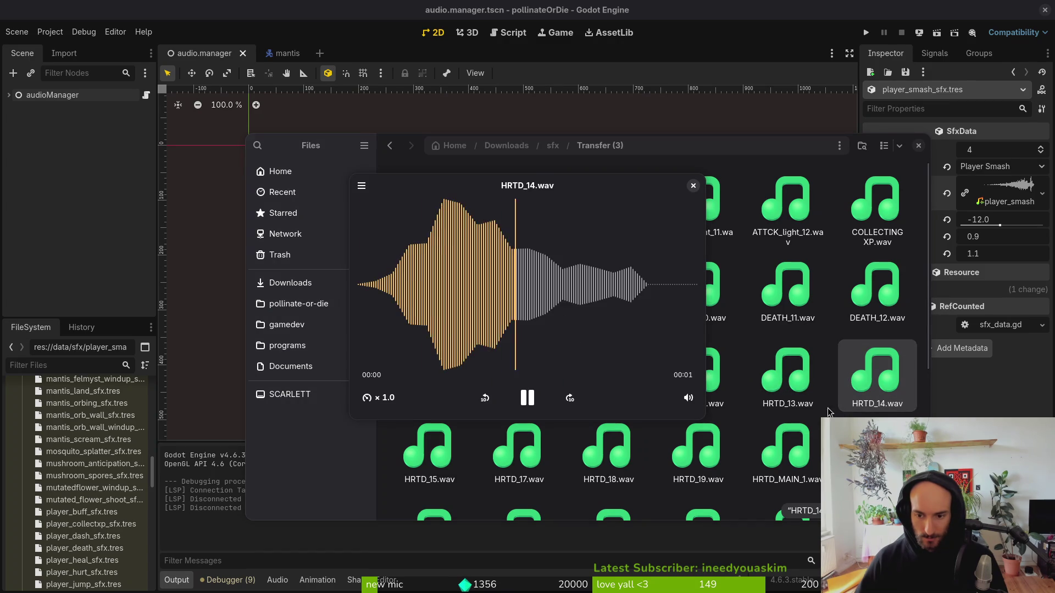
{"action": "key", "text": "space"}
{"action": "left_click", "coordinate": [663, 367]}
{"action": "key", "text": "space"}
{"action": "key", "text": "space"}
{"action": "left_click", "coordinate": [602, 362]}
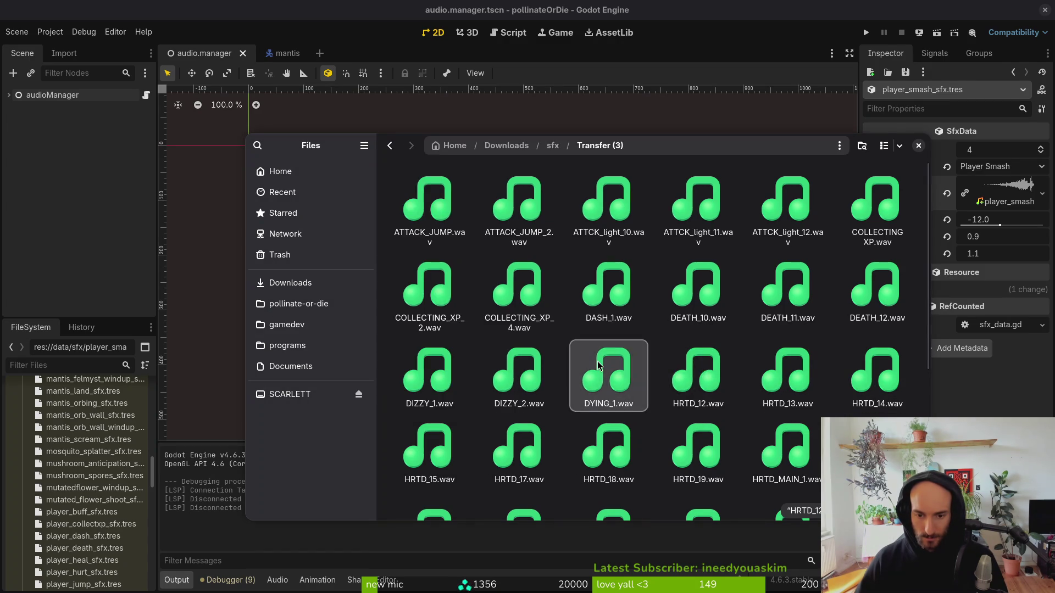
{"action": "key", "text": "space"}
Preview DIZZY_2, DIZZY_1, HRTD_15, HRTD_17, HRTD_18, HRTD_MAIN_1 and LOADING_ATTACKS.
{"action": "key", "text": "space"}
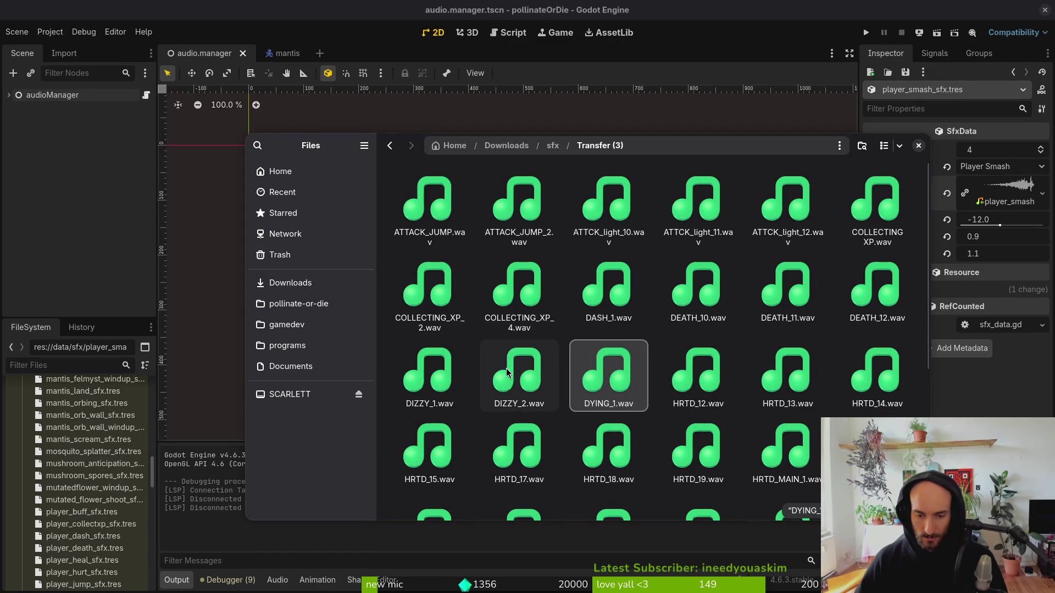
{"action": "scroll", "coordinate": [516, 330], "scroll_direction": "down", "scroll_amount": 2}
{"action": "left_click", "coordinate": [511, 292]}
{"action": "key", "text": "space"}
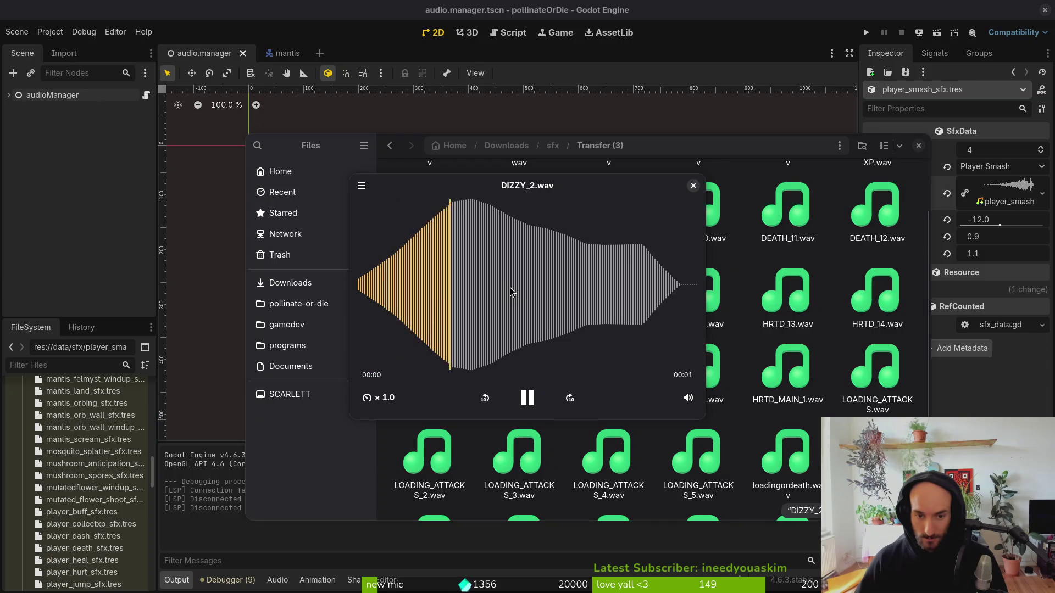
{"action": "key", "text": "space"}
{"action": "left_click", "coordinate": [427, 296]}
{"action": "key", "text": "space"}
{"action": "key", "text": "space"}
{"action": "left_click", "coordinate": [416, 363]}
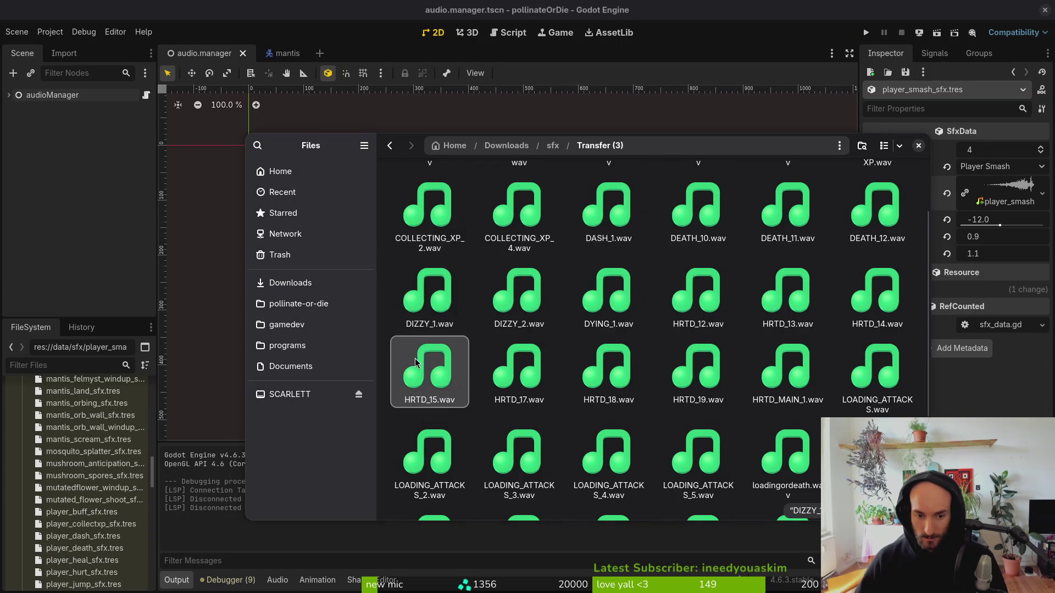
{"action": "key", "text": "space"}
{"action": "key", "text": "space"}
{"action": "left_click", "coordinate": [517, 364]}
{"action": "key", "text": "space"}
{"action": "key", "text": "space"}
{"action": "left_click", "coordinate": [581, 366]}
{"action": "key", "text": "space"}
{"action": "key", "text": "space"}
{"action": "key", "text": "Right"}
{"action": "key", "text": "space"}
{"action": "key", "text": "space"}
{"action": "left_click", "coordinate": [627, 369]}
{"action": "key", "text": "space"}
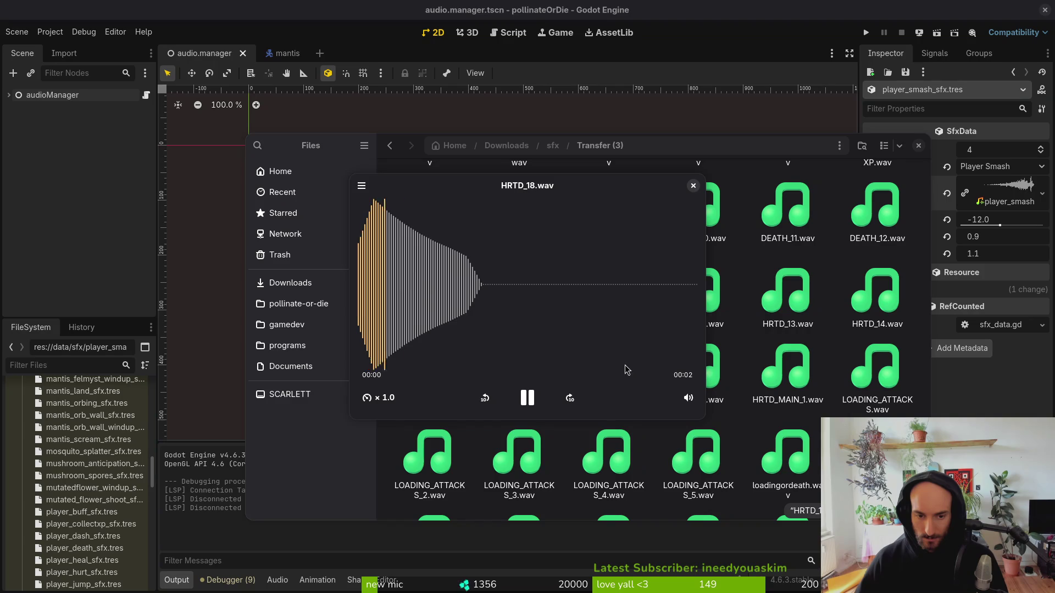
{"action": "key", "text": "space"}
{"action": "left_click", "coordinate": [775, 372]}
{"action": "key", "text": "space"}
{"action": "key", "text": "space"}
{"action": "key", "text": "Right"}
{"action": "key", "text": "space"}
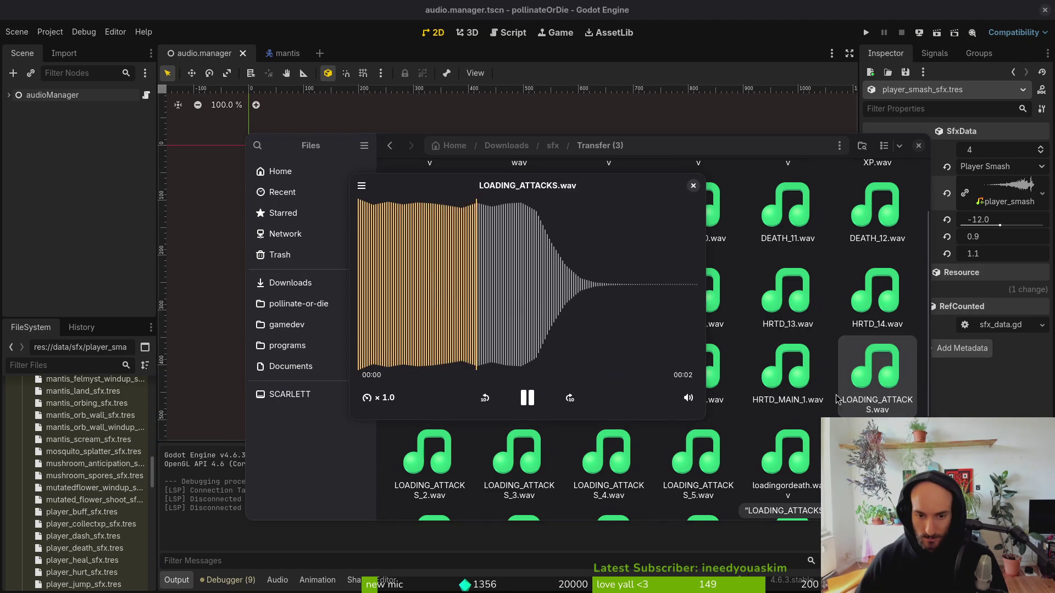
Preview LOADING_ATTACKS_5 through LOADING_ATTACKS_2, loadingordeath and MOVING_1.
{"action": "key", "text": "space"}
{"action": "scroll", "coordinate": [844, 399], "scroll_direction": "down", "scroll_amount": 3}
{"action": "left_click", "coordinate": [711, 334]}
{"action": "key", "text": "space"}
{"action": "key", "text": "space"}
{"action": "left_click", "coordinate": [602, 330]}
{"action": "key", "text": "space"}
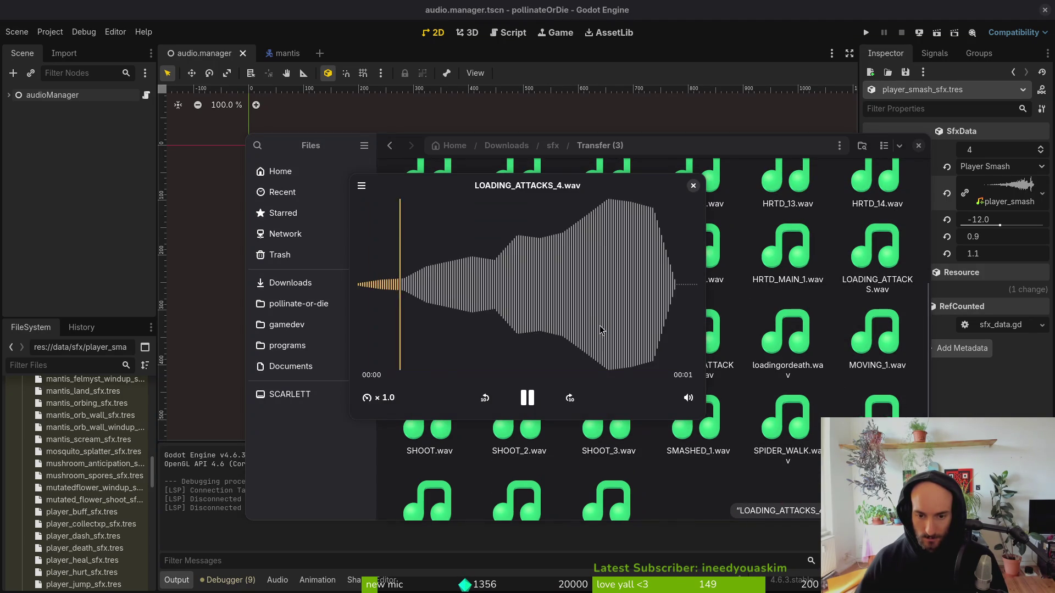
{"action": "key", "text": "space"}
{"action": "left_click", "coordinate": [484, 350]}
{"action": "key", "text": "space"}
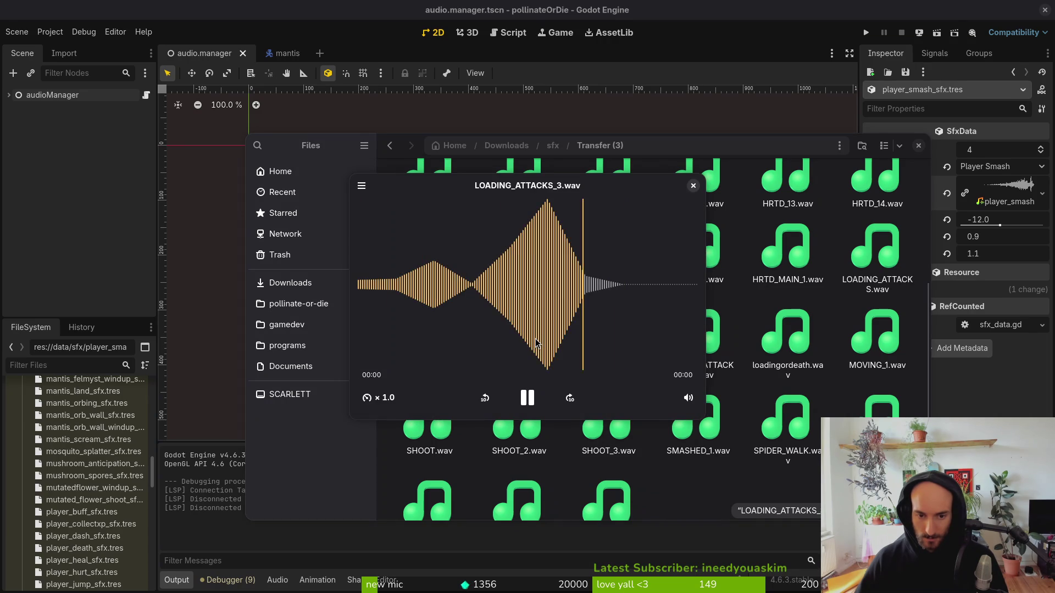
{"action": "key", "text": "space"}
{"action": "key", "text": "Left"}
{"action": "key", "text": "space"}
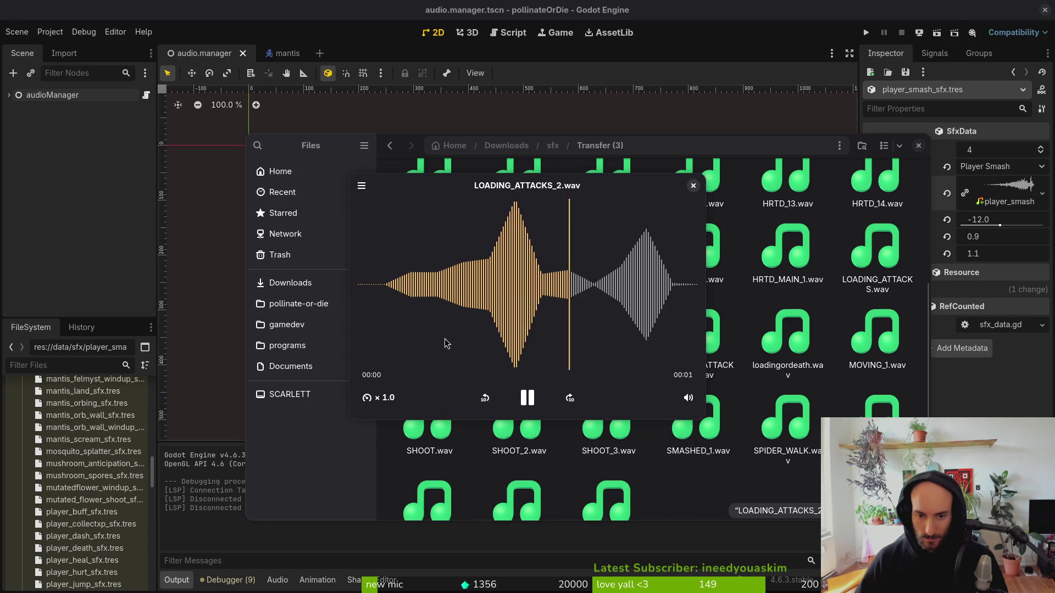
{"action": "key", "text": "space"}
{"action": "left_click", "coordinate": [786, 335]}
{"action": "key", "text": "space"}
{"action": "key", "text": "space"}
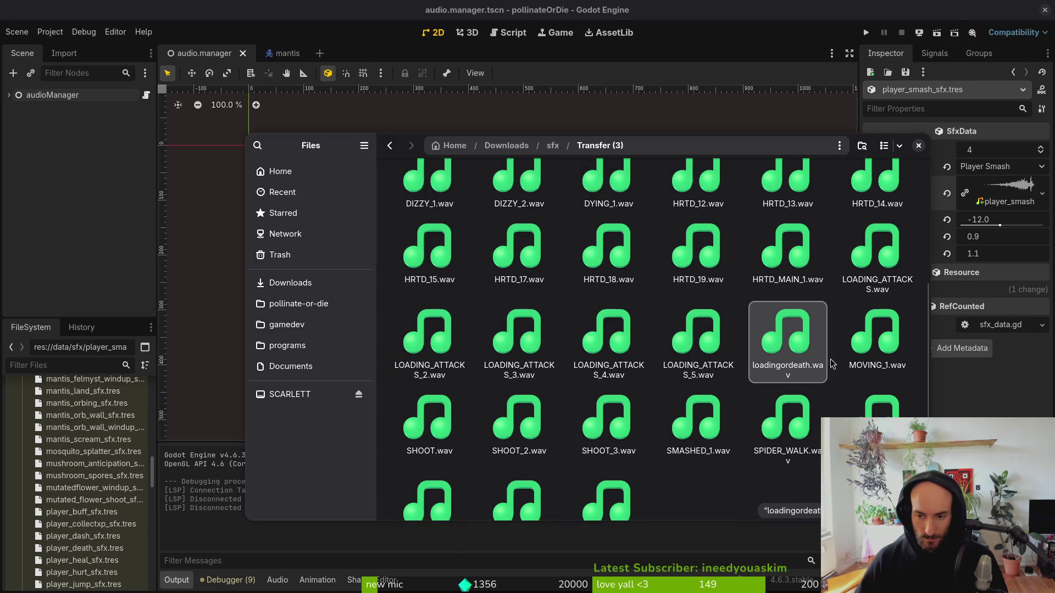
{"action": "left_click", "coordinate": [867, 351]}
Preview SHOOT, SHOOT_2 and SHOOT_3.
{"action": "key", "text": "space"}
{"action": "key", "text": "space"}
{"action": "key", "text": "Down"}
{"action": "key", "text": "space"}
{"action": "key", "text": "space"}
{"action": "left_click", "coordinate": [391, 423]}
{"action": "key", "text": "space"}
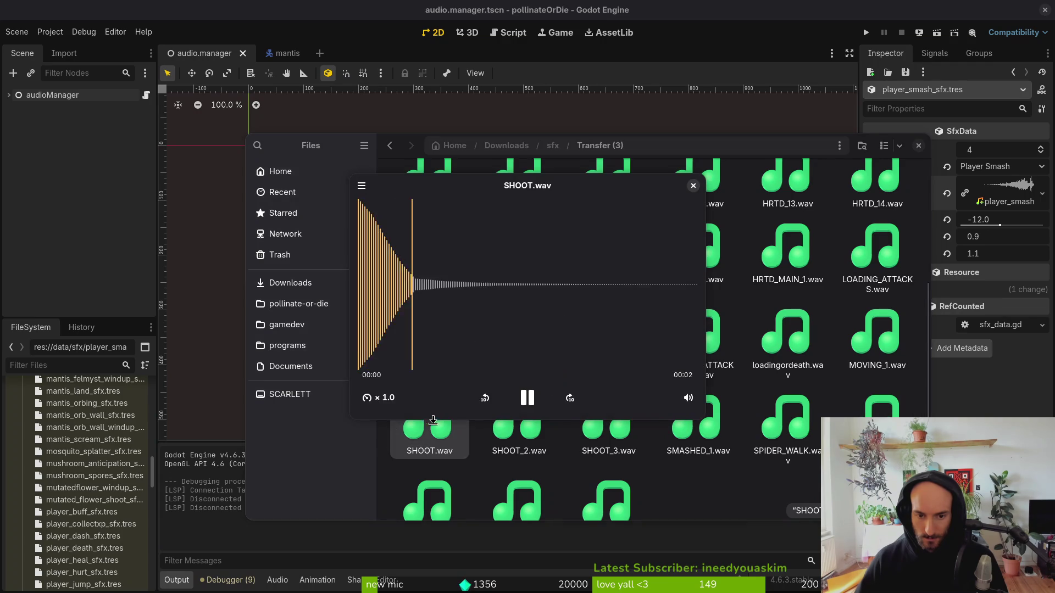
{"action": "key", "text": "space"}
{"action": "left_click", "coordinate": [488, 430]}
{"action": "key", "text": "space"}
{"action": "key", "text": "space"}
{"action": "left_click", "coordinate": [602, 434]}
{"action": "key", "text": "space"}
{"action": "key", "text": "space"}
{"action": "key", "text": "space"}
{"action": "key", "text": "space"}
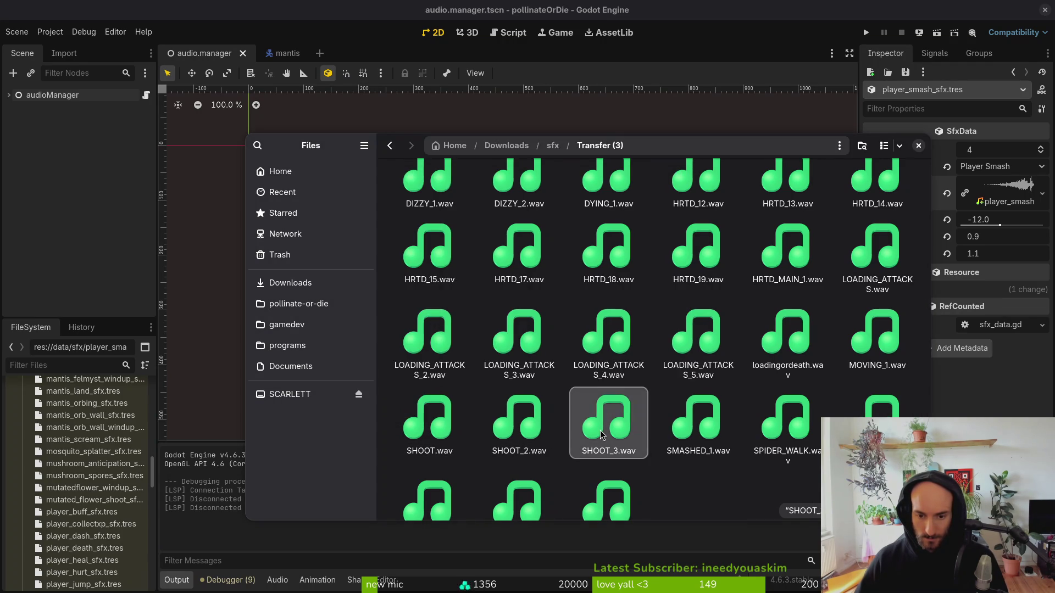
{"action": "key", "text": "space"}
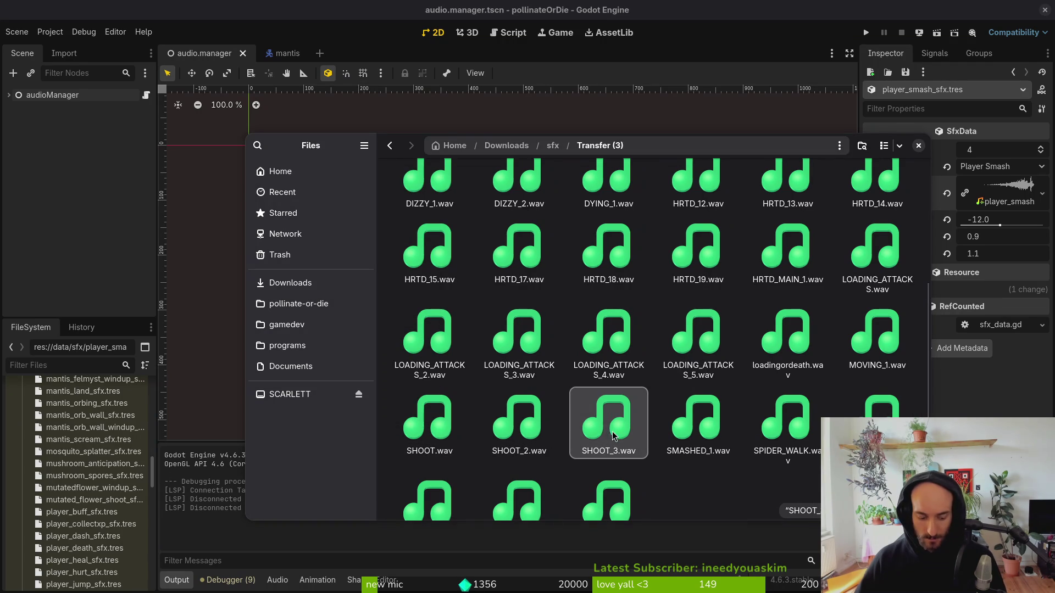
Browse to pollinate-or-die/assets/audio, then close the file browser without choosing a sound.
{"action": "left_click", "coordinate": [298, 303]}
{"action": "double_click", "coordinate": [522, 199]}
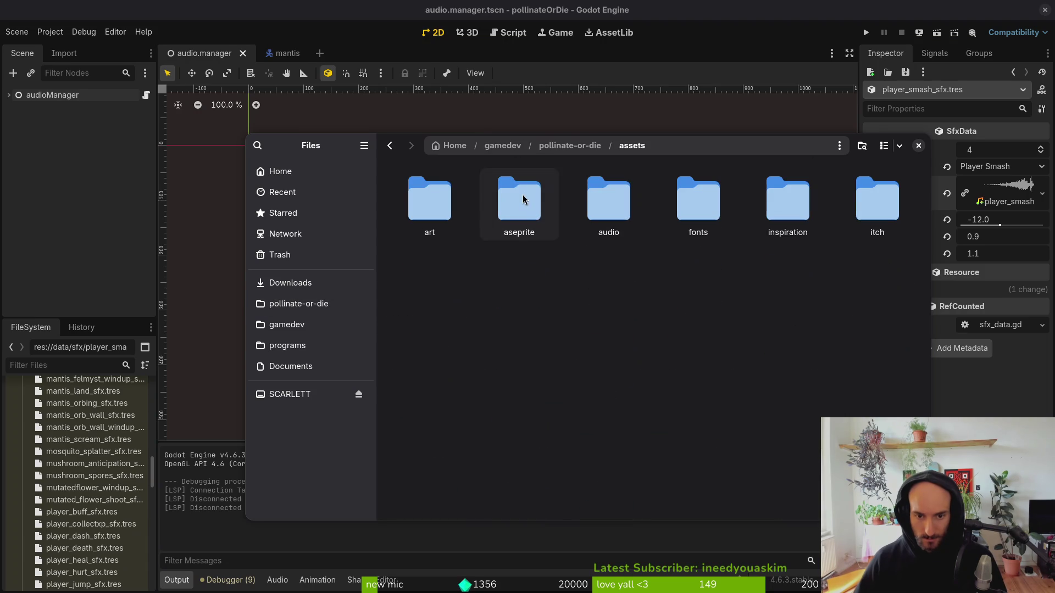
{"action": "double_click", "coordinate": [609, 199]}
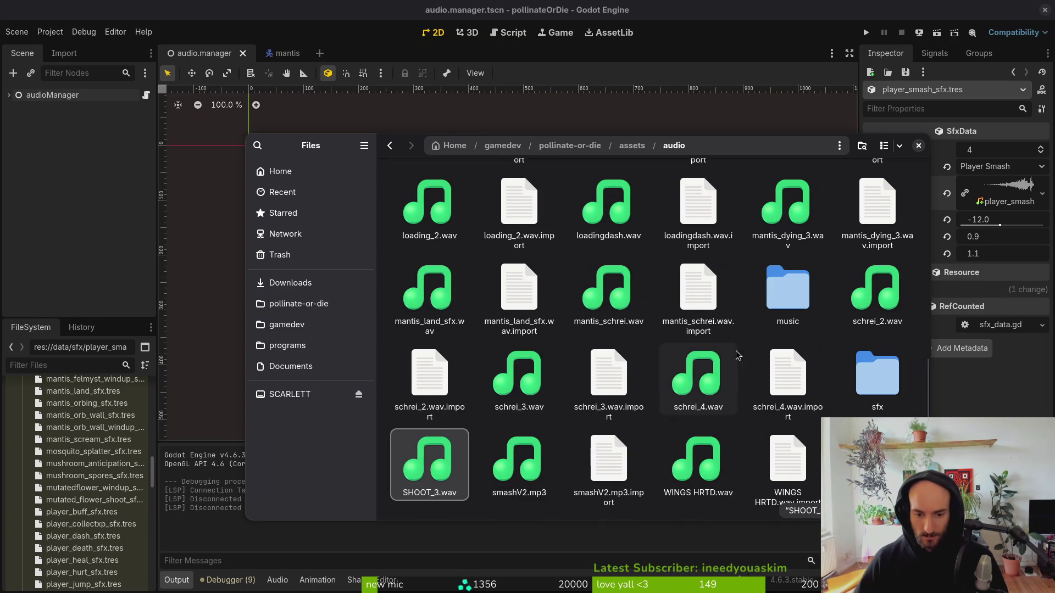
{"action": "left_click", "coordinate": [918, 145]}
{"action": "scroll", "coordinate": [86, 451], "scroll_direction": "up", "scroll_amount": 2}
{"action": "scroll", "coordinate": [85, 450], "scroll_direction": "up", "scroll_amount": 10}
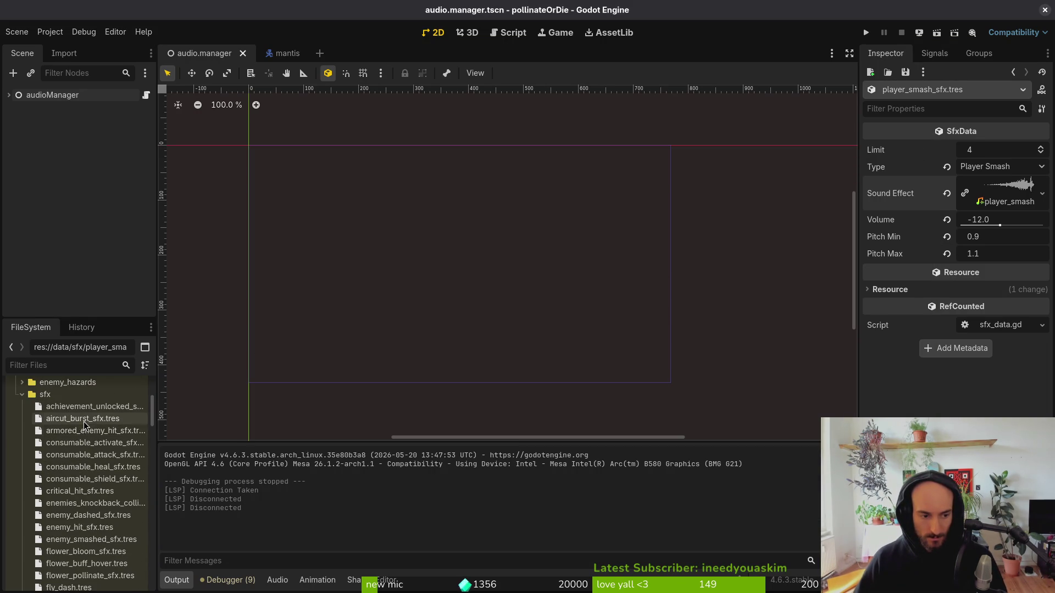
Set bloodorb_explode_sfx.tres's Type to Bloodorb Explode.
{"action": "scroll", "coordinate": [68, 452], "scroll_direction": "down", "scroll_amount": 10}
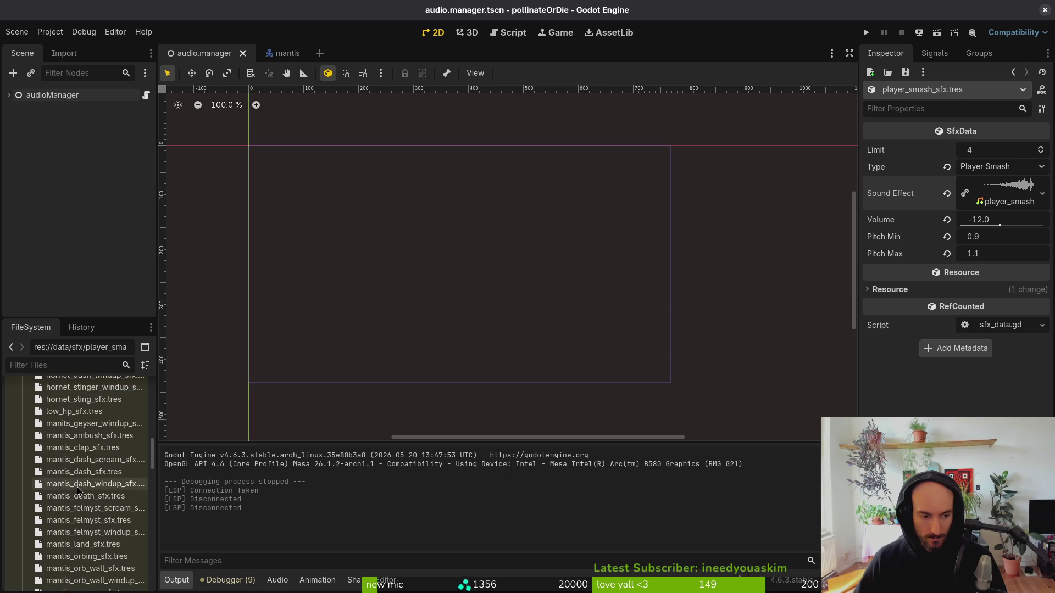
{"action": "scroll", "coordinate": [80, 489], "scroll_direction": "down", "scroll_amount": 5}
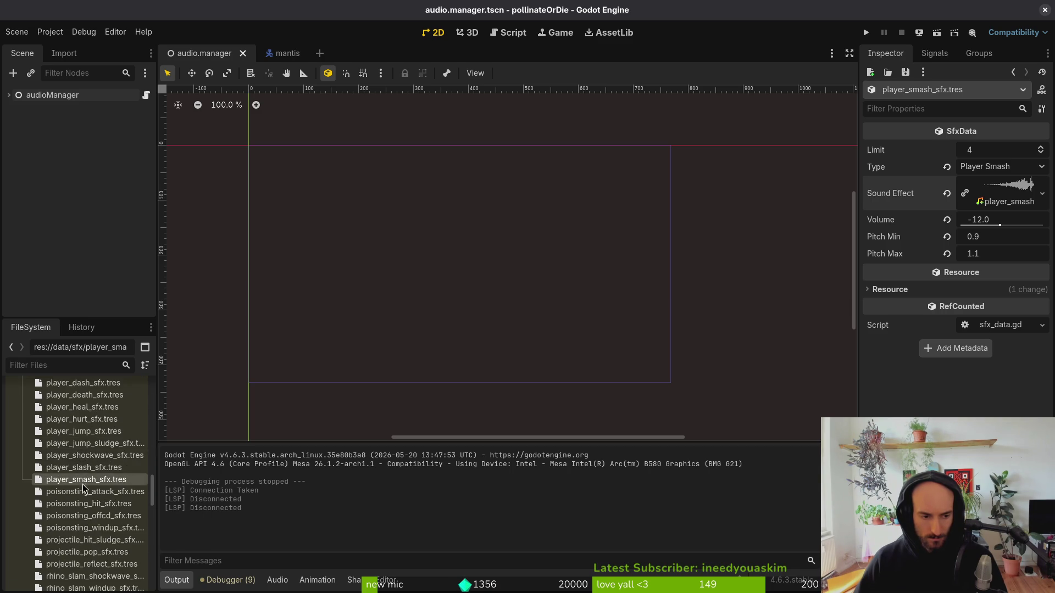
{"action": "scroll", "coordinate": [83, 516], "scroll_direction": "down", "scroll_amount": 8}
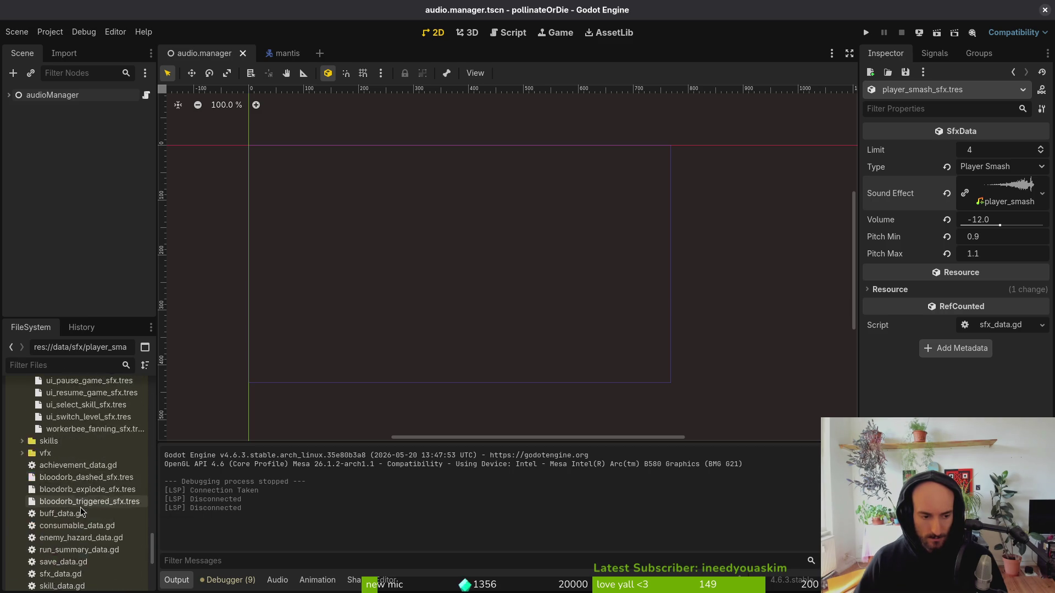
{"action": "left_click", "coordinate": [98, 441]}
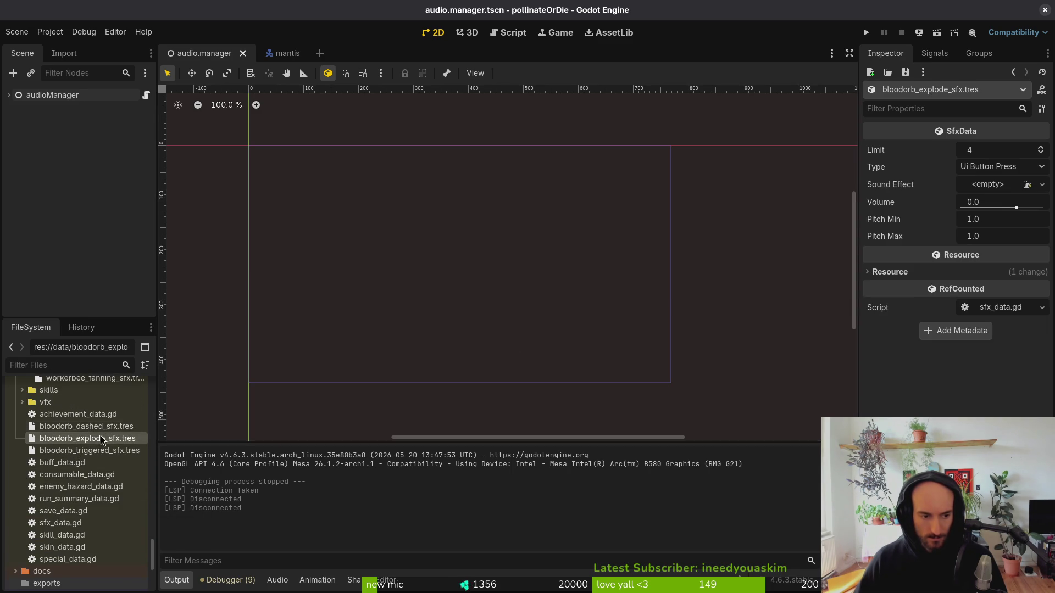
{"action": "left_click", "coordinate": [994, 167]}
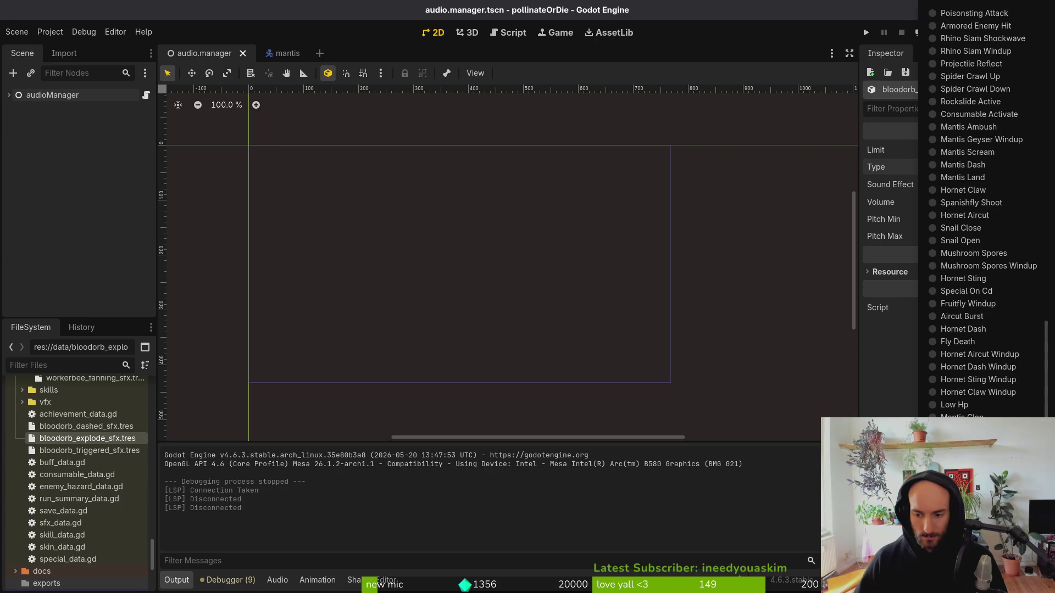
{"action": "left_click", "coordinate": [981, 202]}
Assign SHOOT_3.wav as its Sound Effect via Quick Load, searching 'sho'.
{"action": "left_click", "coordinate": [985, 186]}
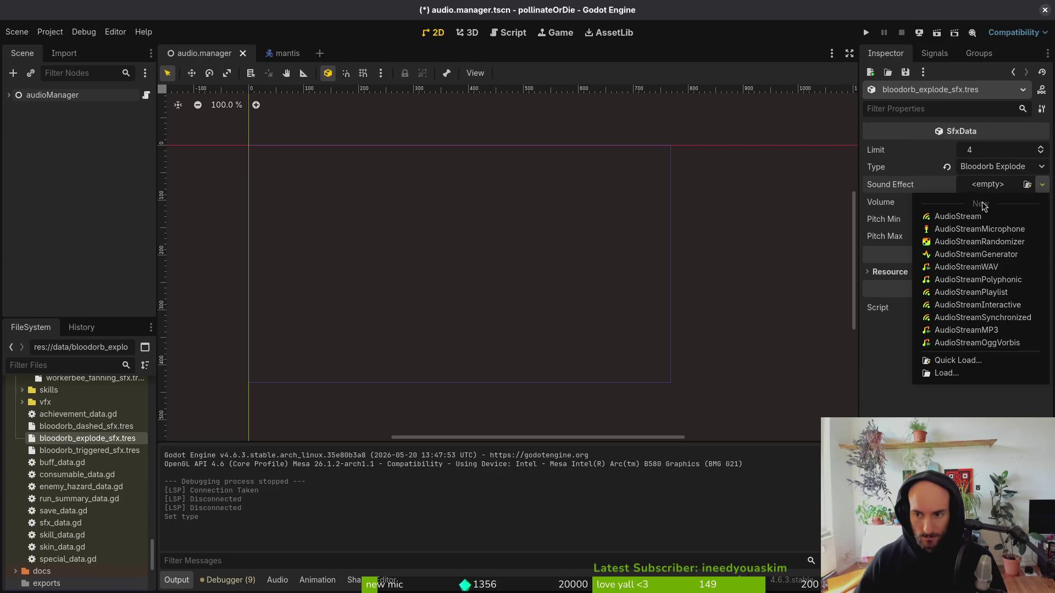
{"action": "left_click", "coordinate": [959, 360]}
{"action": "type", "text": "sho"}
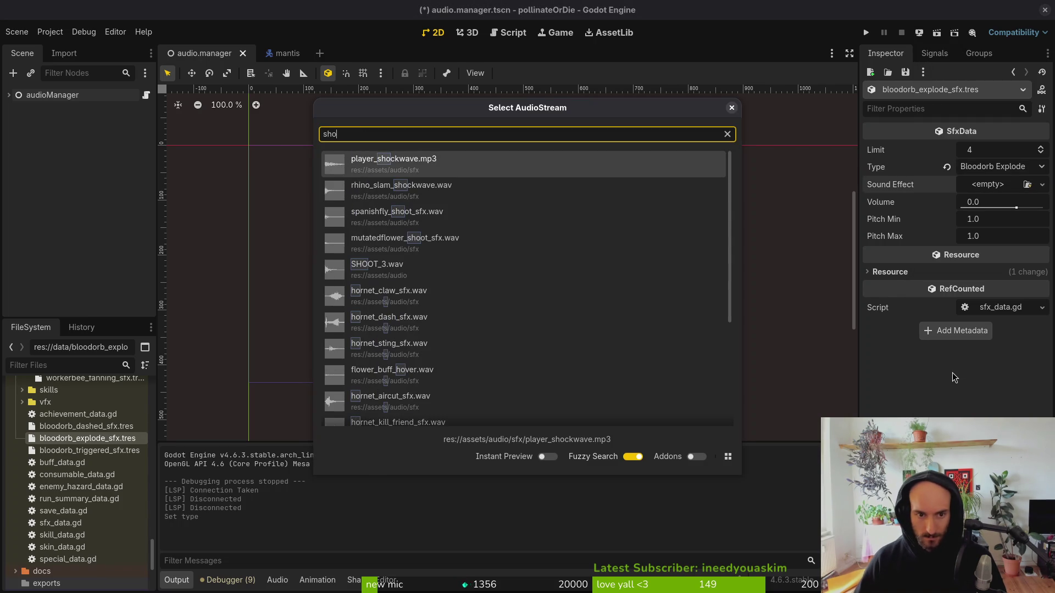
{"action": "key", "text": "Down"}
{"action": "key", "text": "Down"}
{"action": "key", "text": "Down"}
{"action": "key", "text": "Return"}
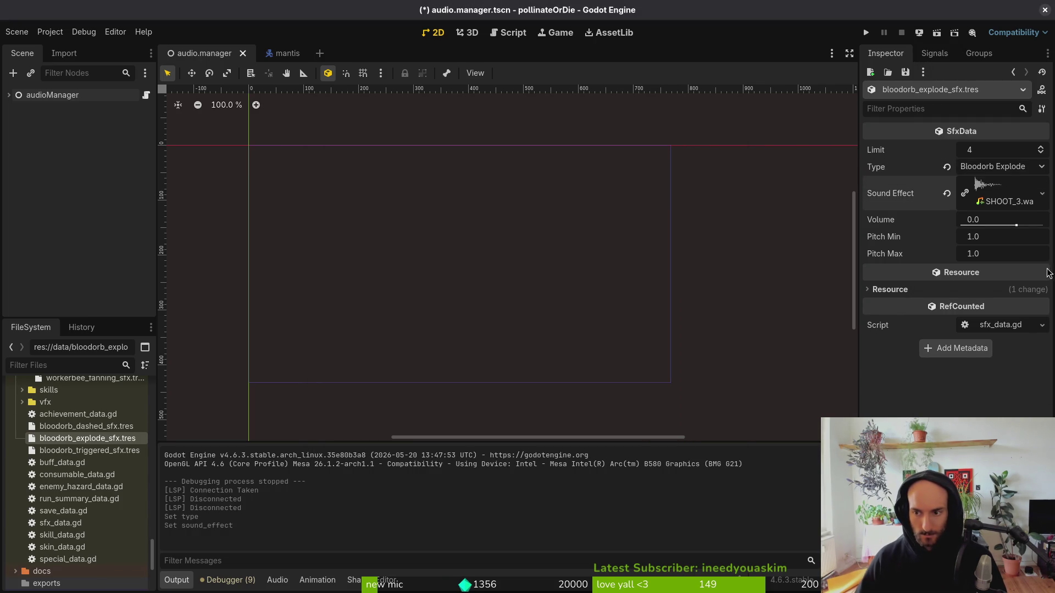
{"action": "left_click", "coordinate": [1003, 188]}
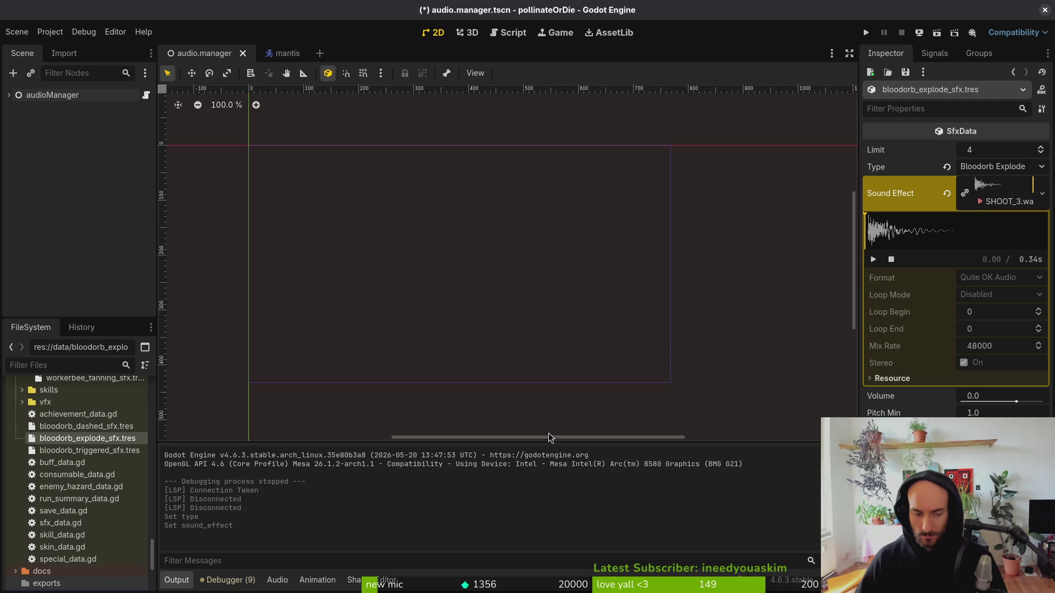
{"action": "scroll", "coordinate": [58, 467], "scroll_direction": "down", "scroll_amount": 15}
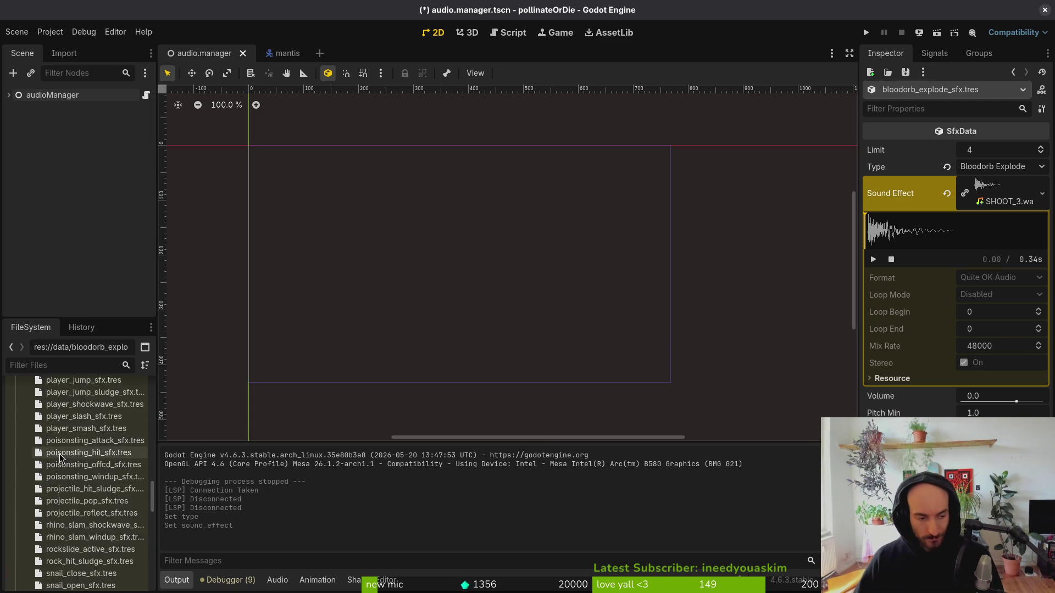
{"action": "scroll", "coordinate": [58, 467], "scroll_direction": "up", "scroll_amount": 20}
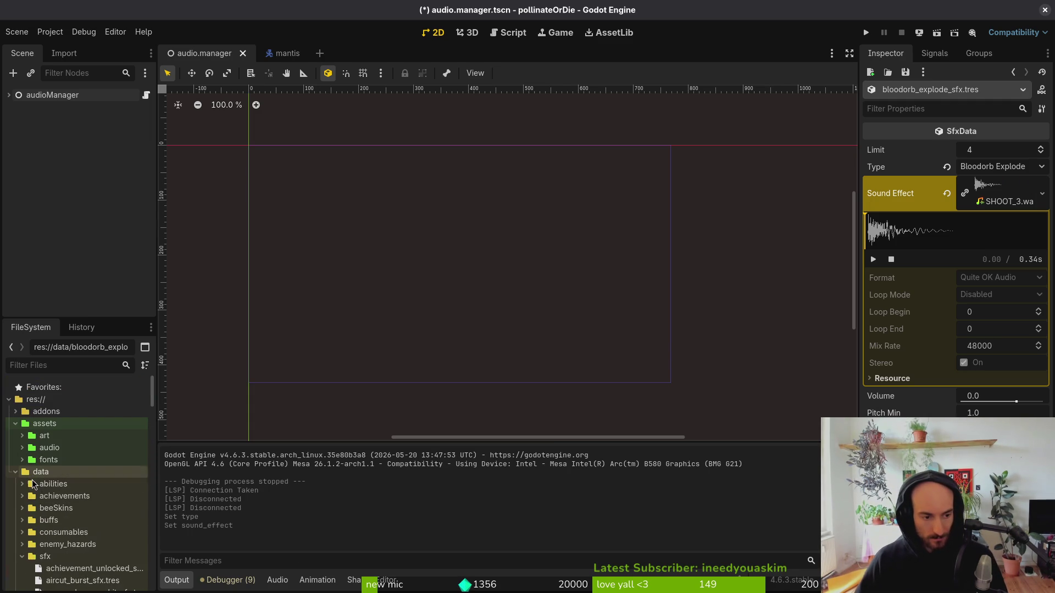
{"action": "left_click", "coordinate": [15, 472]}
Reimport SHOOT_3.wav with Trim enabled in its import settings, playing back the clip.
{"action": "left_click", "coordinate": [22, 448]}
{"action": "left_click", "coordinate": [53, 486]}
{"action": "scroll", "coordinate": [66, 484], "scroll_direction": "down", "scroll_amount": 5}
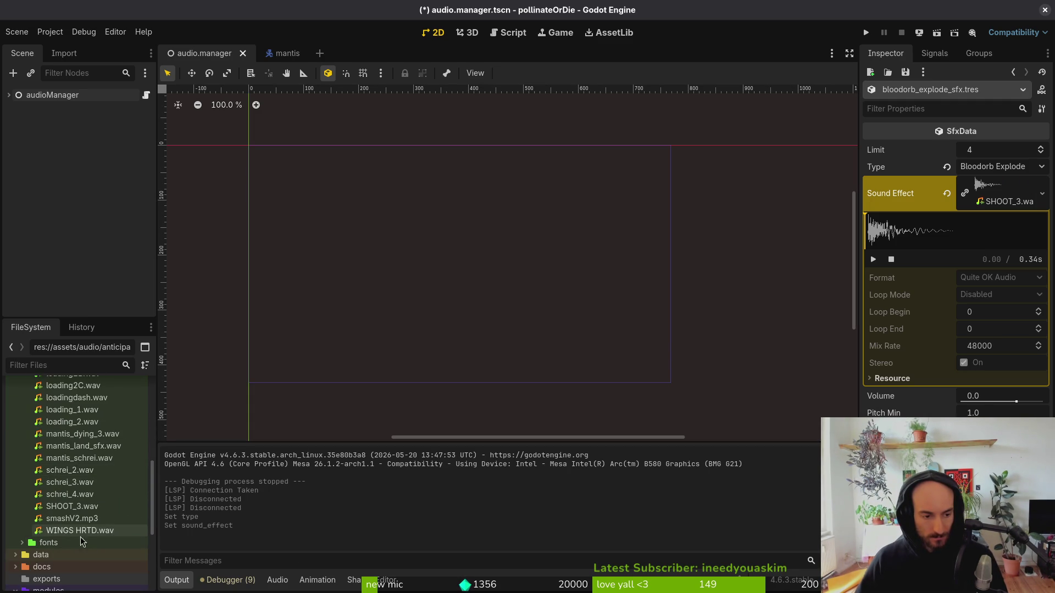
{"action": "left_click", "coordinate": [64, 54]}
{"action": "left_click", "coordinate": [80, 304]}
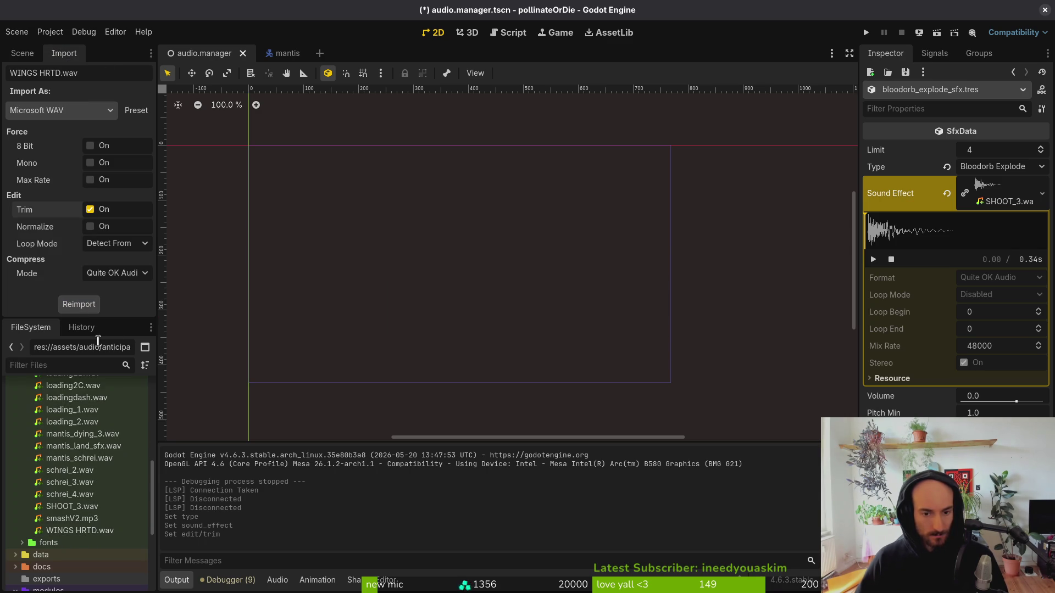
{"action": "left_click", "coordinate": [1003, 202]}
{"action": "left_click", "coordinate": [1008, 198]}
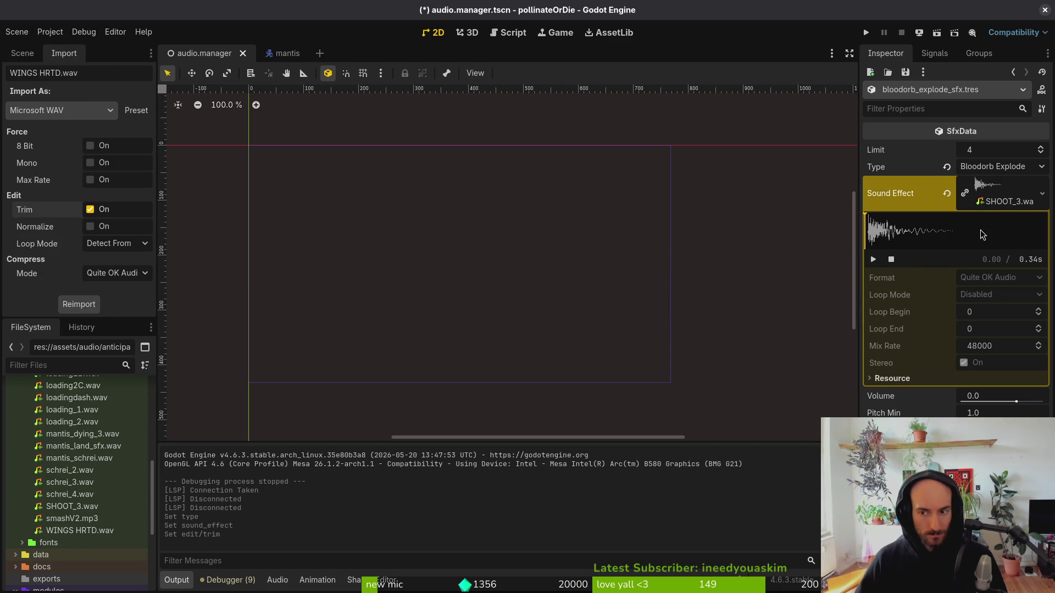
{"action": "left_click", "coordinate": [874, 260]}
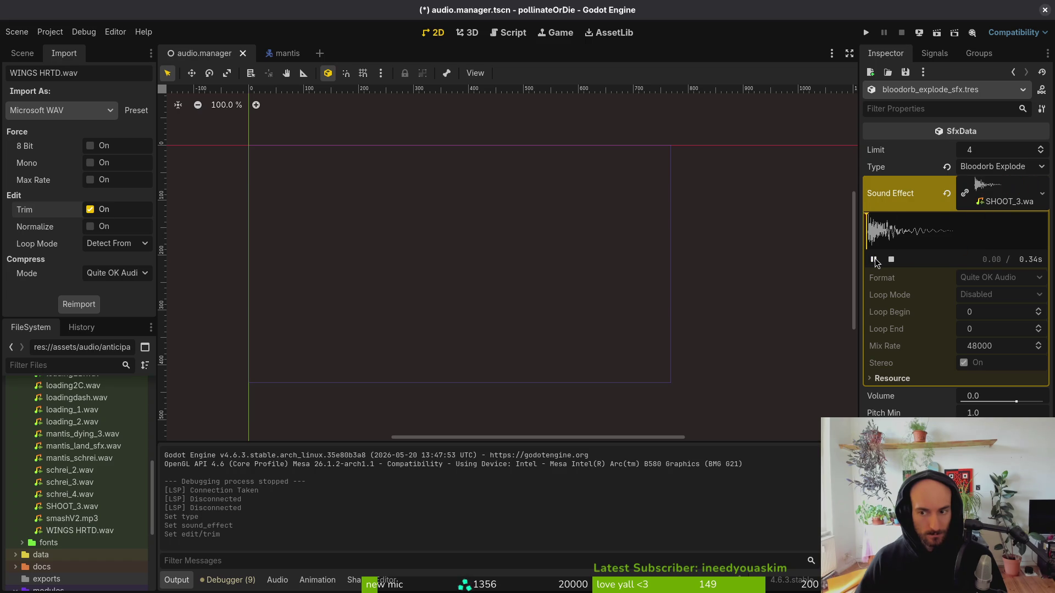
{"action": "left_click", "coordinate": [66, 507]}
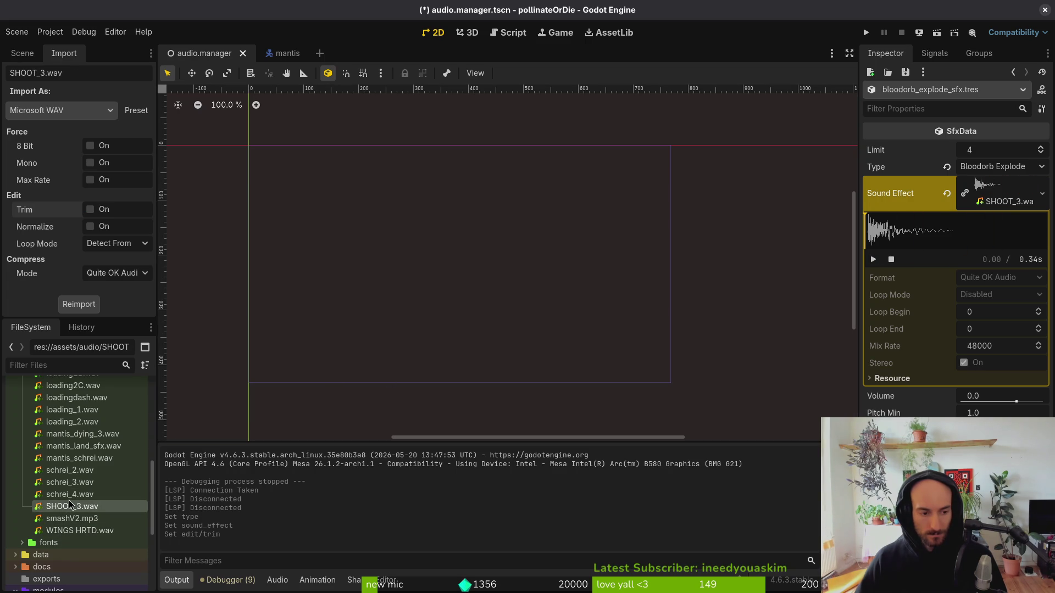
{"action": "left_click", "coordinate": [90, 209]}
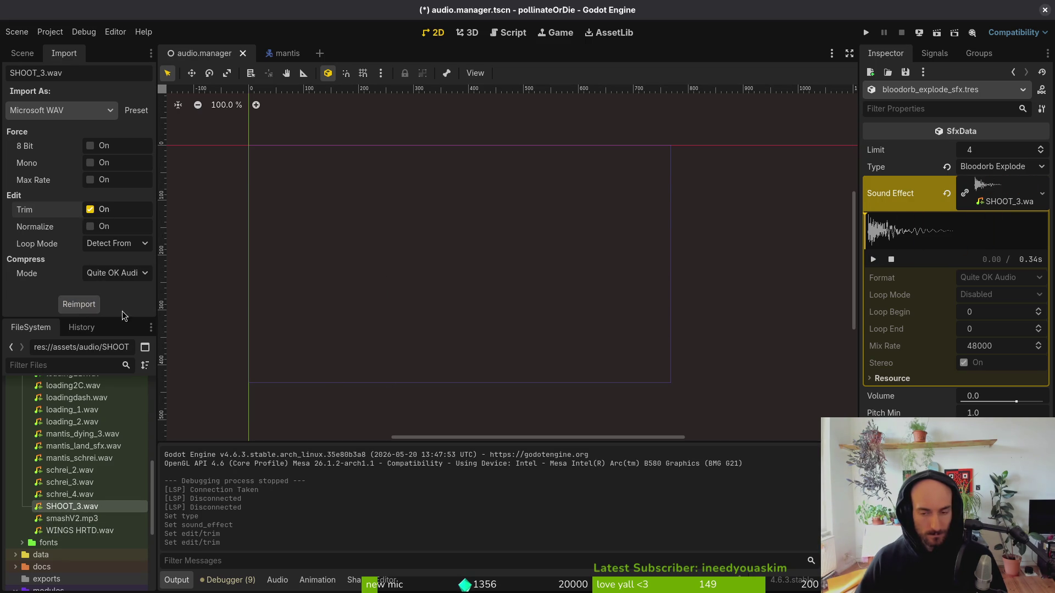
Switch the sound type to Mantis Dash and back to Bloodorb Explode, then save audio_manager.tscn.
{"action": "left_click", "coordinate": [997, 167]}
{"action": "left_click", "coordinate": [997, 166]}
{"action": "left_click", "coordinate": [997, 167]}
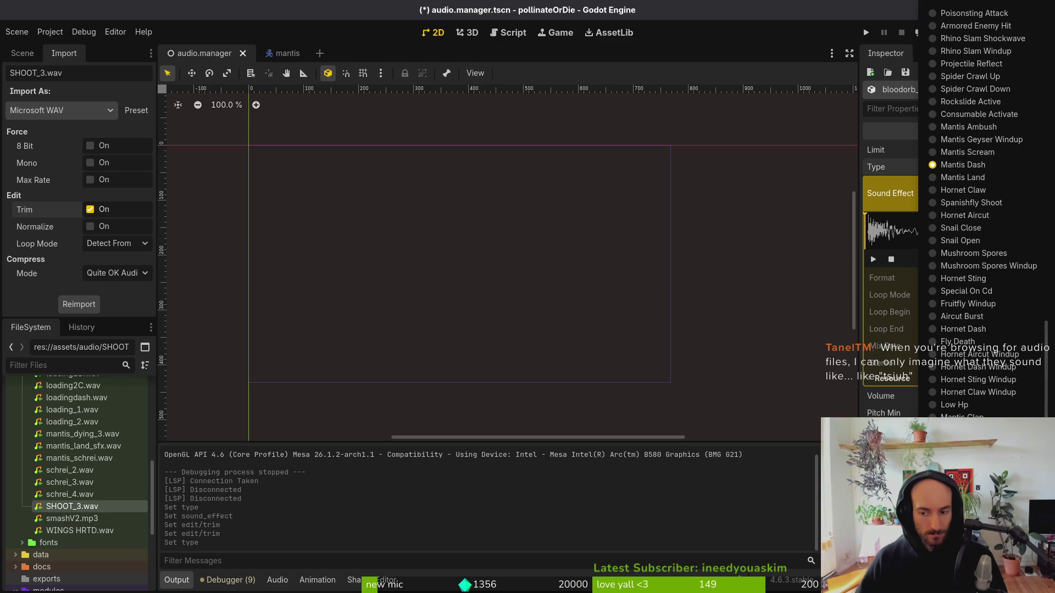
{"action": "left_click", "coordinate": [1004, 194]}
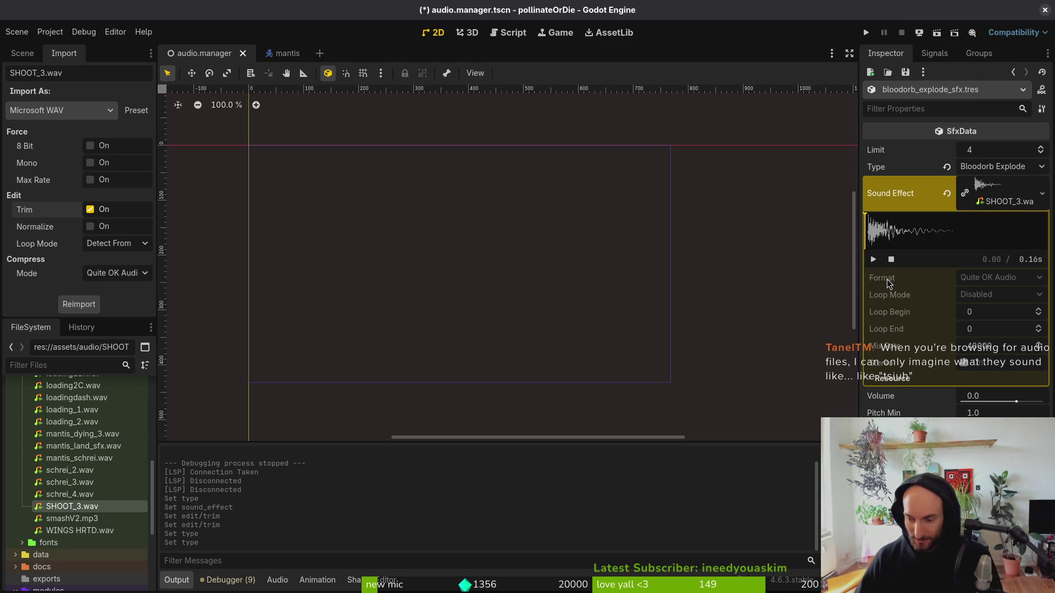
{"action": "scroll", "coordinate": [22, 473], "scroll_direction": "up", "scroll_amount": 10}
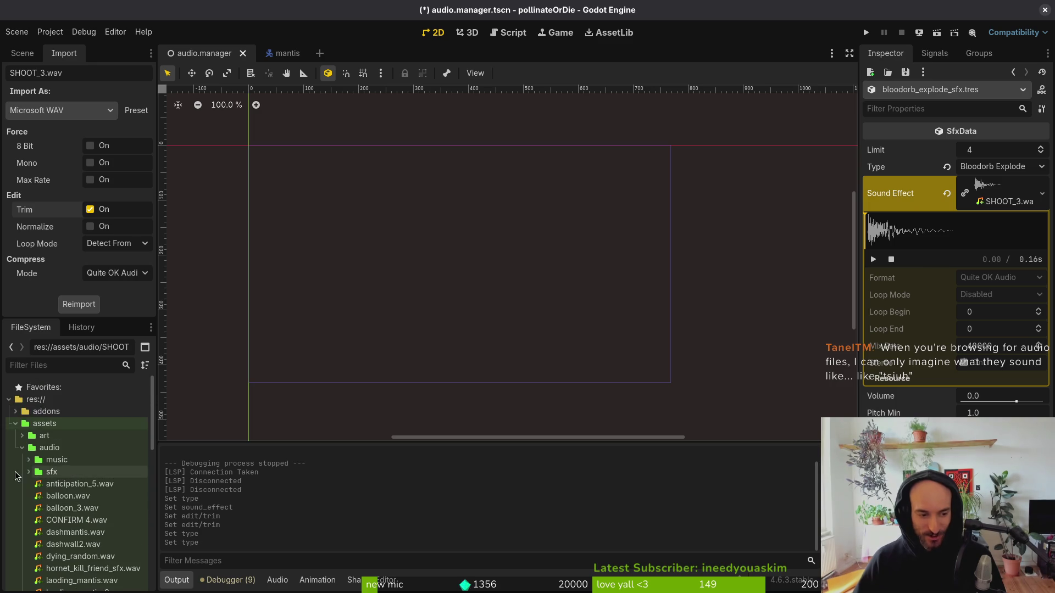
{"action": "left_click", "coordinate": [28, 471]}
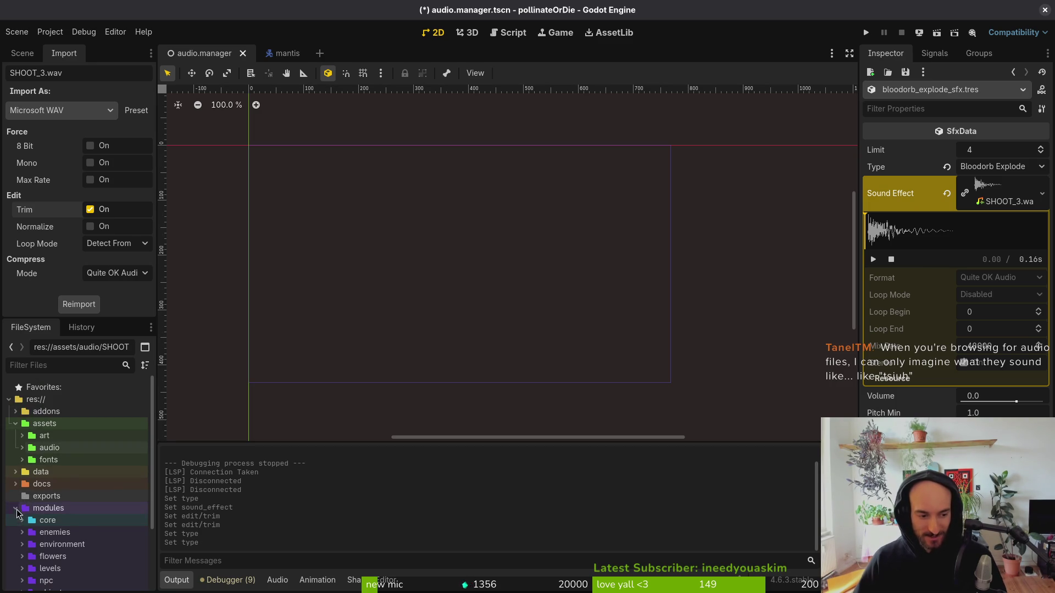
{"action": "left_click", "coordinate": [22, 448]}
{"action": "key", "text": "ctrl+s"}
{"action": "left_click", "coordinate": [982, 204]}
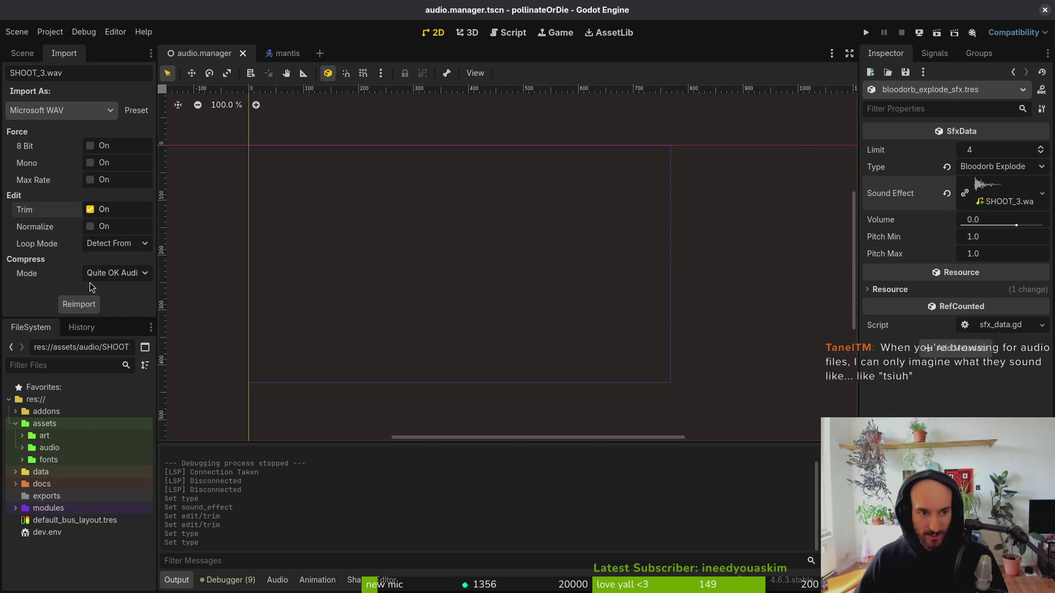
Move the three bloodorb .tres files into the data/sfx folder.
{"action": "left_click", "coordinate": [27, 471]}
{"action": "scroll", "coordinate": [44, 473], "scroll_direction": "down", "scroll_amount": 4}
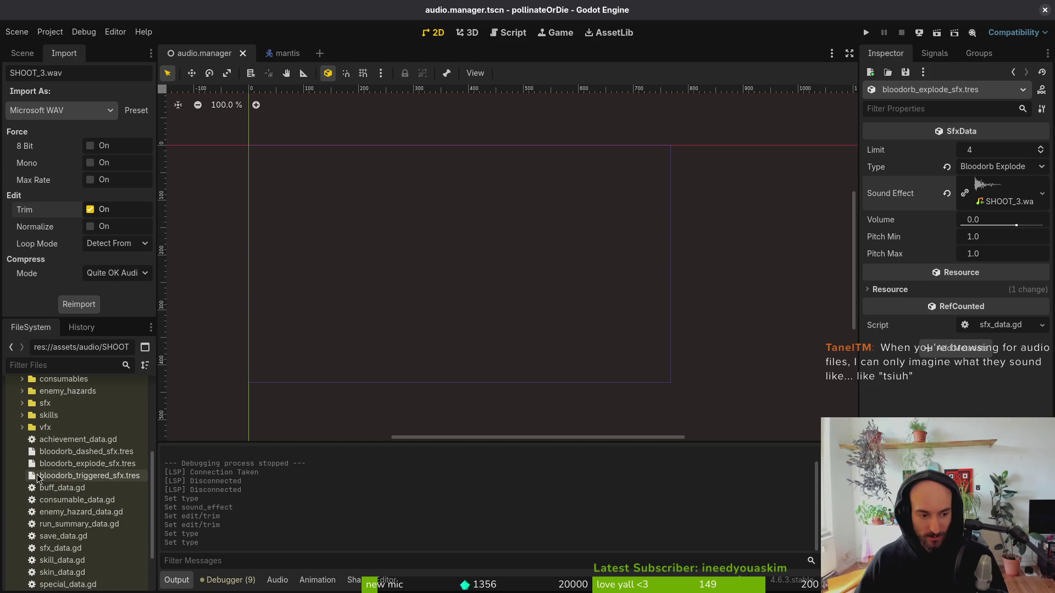
{"action": "left_click", "coordinate": [62, 475]}
{"action": "left_click", "coordinate": [62, 451], "text": "shift"}
{"action": "mouse_move", "coordinate": [62, 451]}
{"action": "left_mouse_down"}
{"action": "mouse_move", "coordinate": [31, 412]}
{"action": "mouse_move", "coordinate": [46, 404]}
{"action": "left_mouse_up"}
{"action": "left_click", "coordinate": [564, 310]}
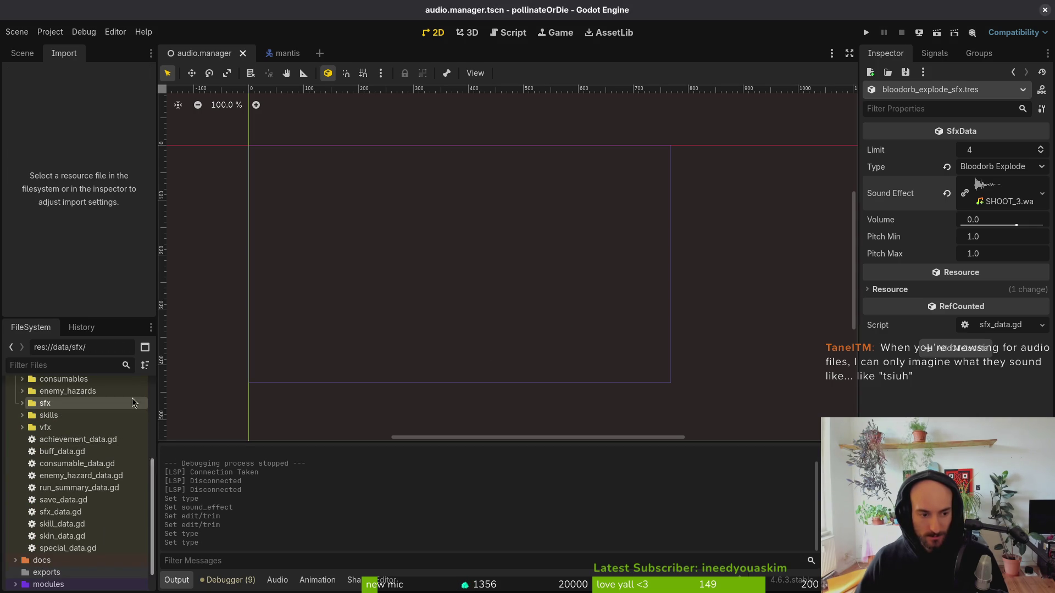
{"action": "left_click", "coordinate": [22, 404]}
{"action": "scroll", "coordinate": [66, 450], "scroll_direction": "down", "scroll_amount": 3}
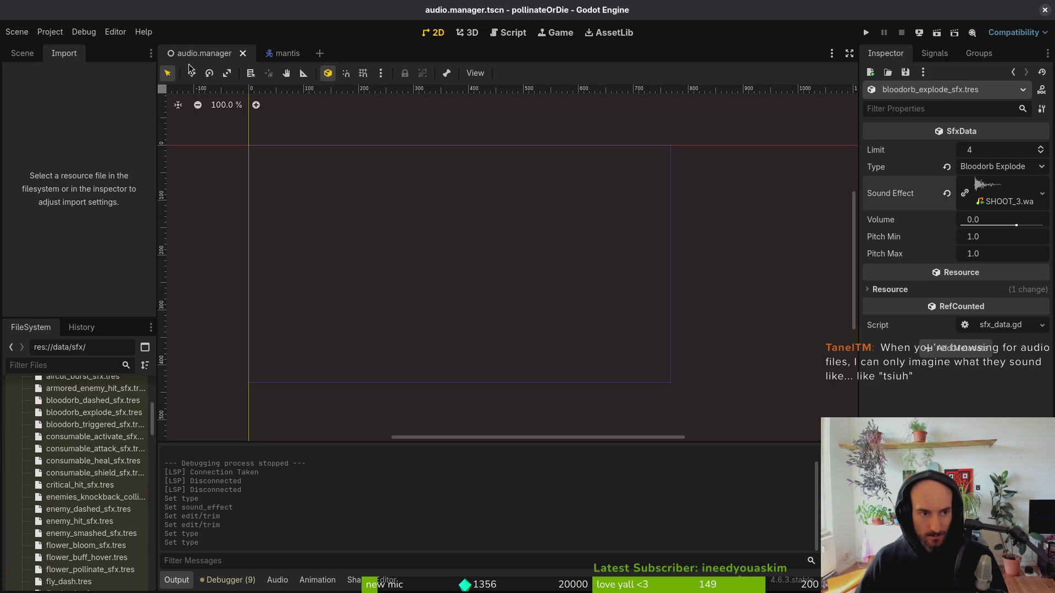
Append the three bloodorb files to audioManager's Sound Effects array.
{"action": "left_click", "coordinate": [22, 53]}
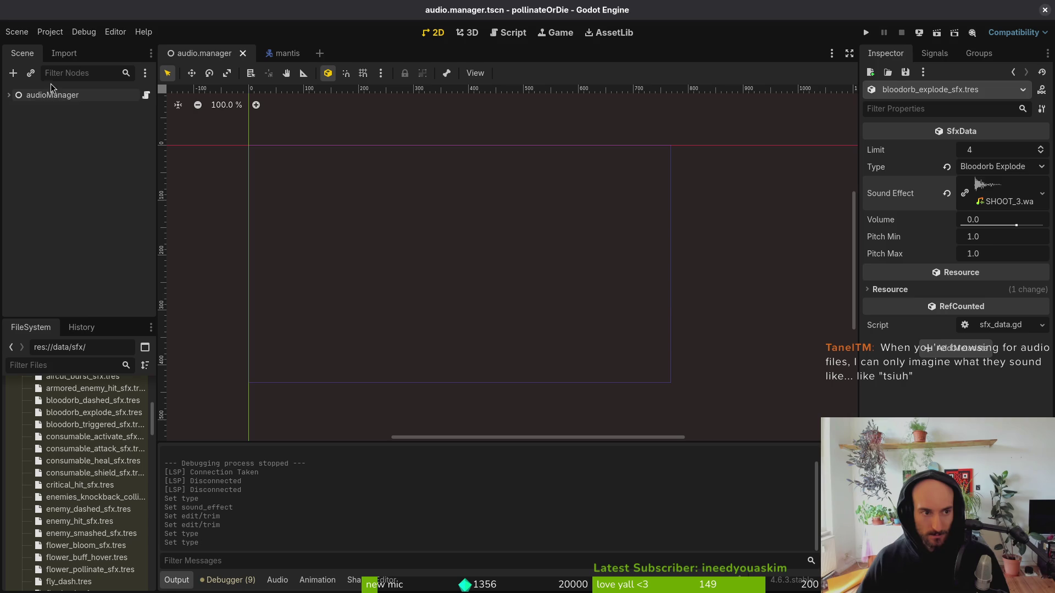
{"action": "left_click", "coordinate": [53, 95]}
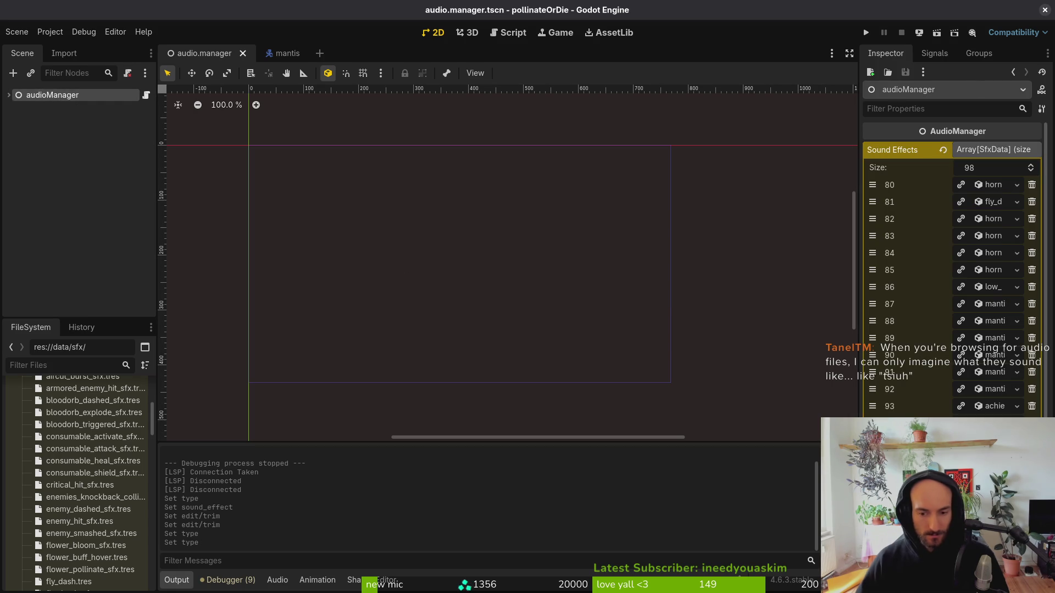
{"action": "left_click", "coordinate": [82, 400]}
{"action": "left_click", "coordinate": [81, 426], "text": "shift"}
{"action": "left_click_drag", "start_coordinate": [77, 409], "coordinate": [996, 150]}
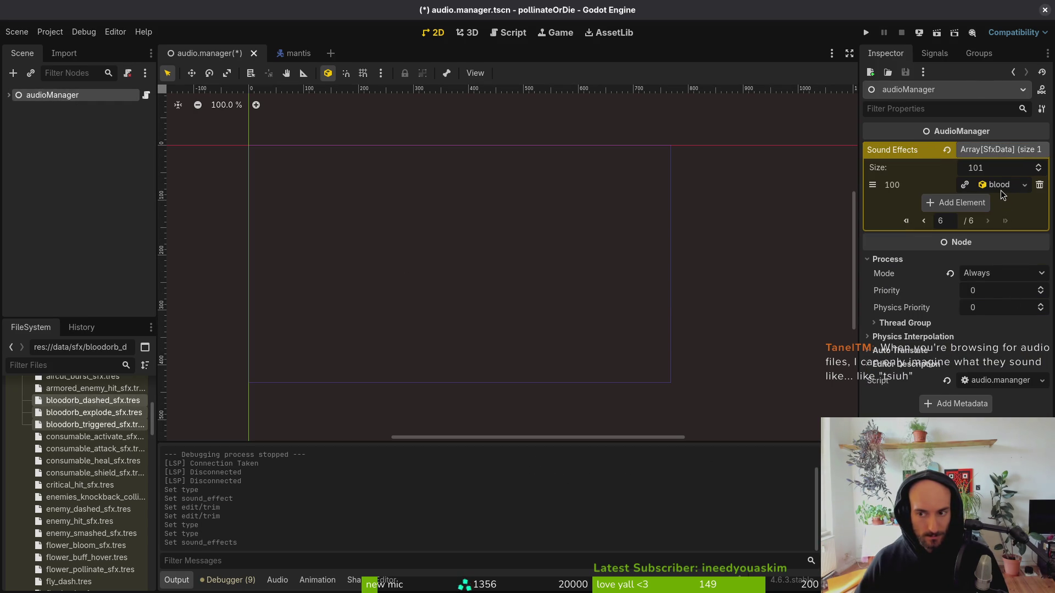
{"action": "left_click", "coordinate": [1002, 191]}
{"action": "left_click", "coordinate": [1001, 190]}
Give element 99 (Bloodorb Explode) Pitch Min 0.9 and Max 1.1, then save the scene.
{"action": "left_click", "coordinate": [928, 233]}
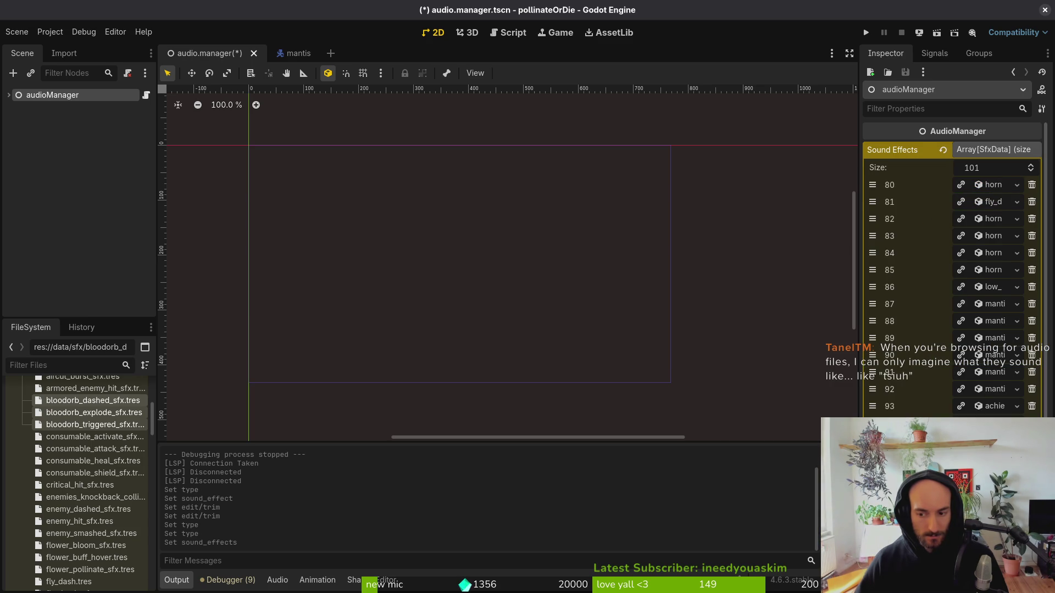
{"action": "scroll", "coordinate": [1000, 347], "scroll_direction": "down", "scroll_amount": 3}
{"action": "left_click", "coordinate": [1001, 346]}
{"action": "type", "text": "0.9"}
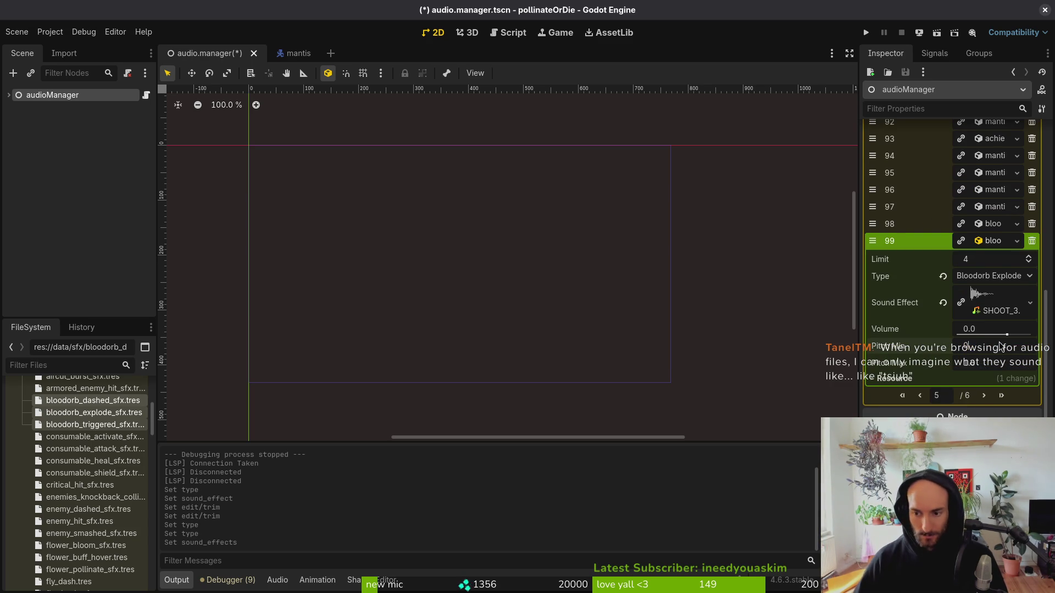
{"action": "key", "text": "Tab"}
{"action": "type", "text": "1.1"}
{"action": "key", "text": "Return"}
{"action": "key", "text": "ctrl+s"}
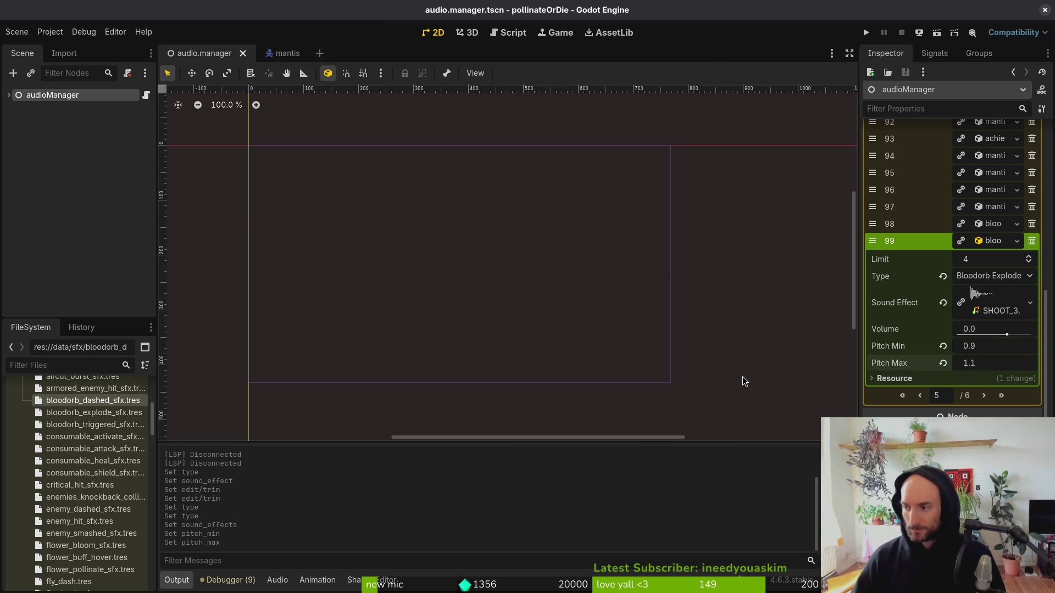
{"action": "key", "text": "alt+Tab"}
Start vim on the project folder and open bloodorb.gd with the fuzzy finder.
{"action": "type", "text": "vim ."}
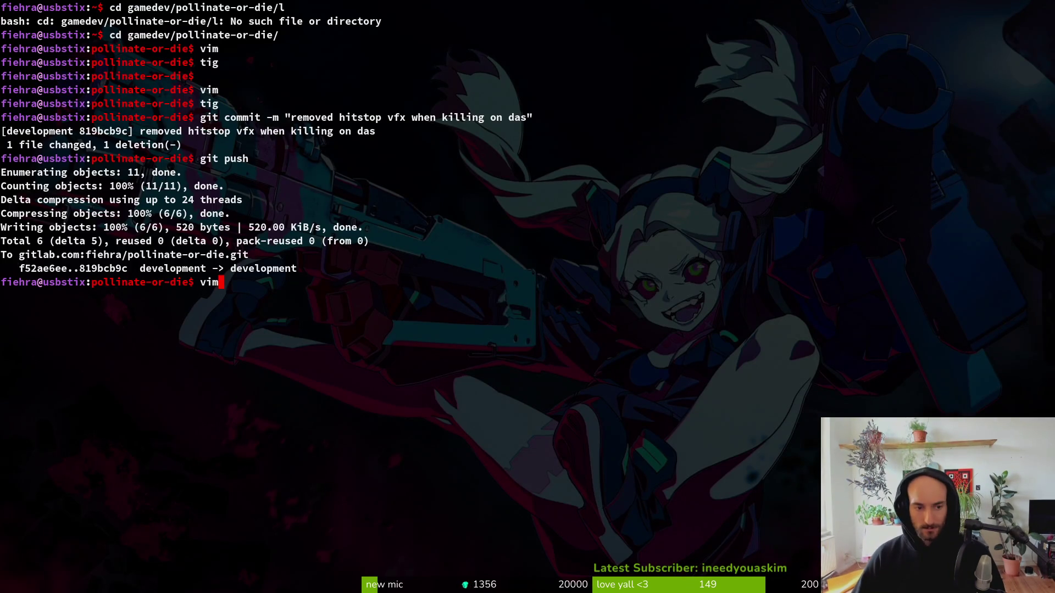
{"action": "key", "text": "Return"}
{"action": "key", "text": "space"}
{"action": "key", "text": "f"}
{"action": "key", "text": "f"}
{"action": "type", "text": "blodorb"}
{"action": "key", "text": "Up"}
{"action": "key", "text": "Up"}
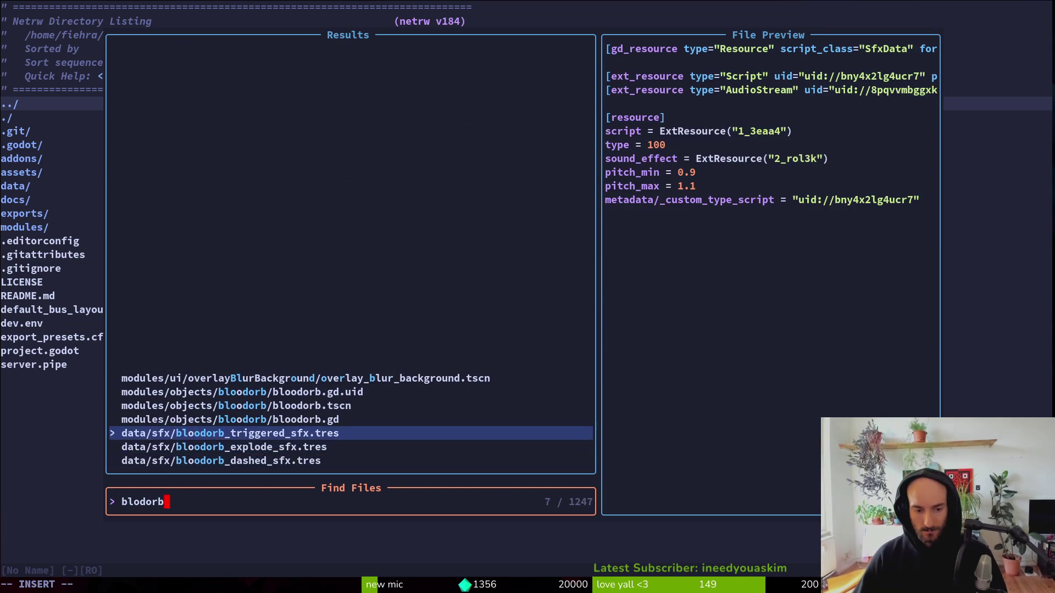
{"action": "key", "text": "Up"}
{"action": "key", "text": "Return"}
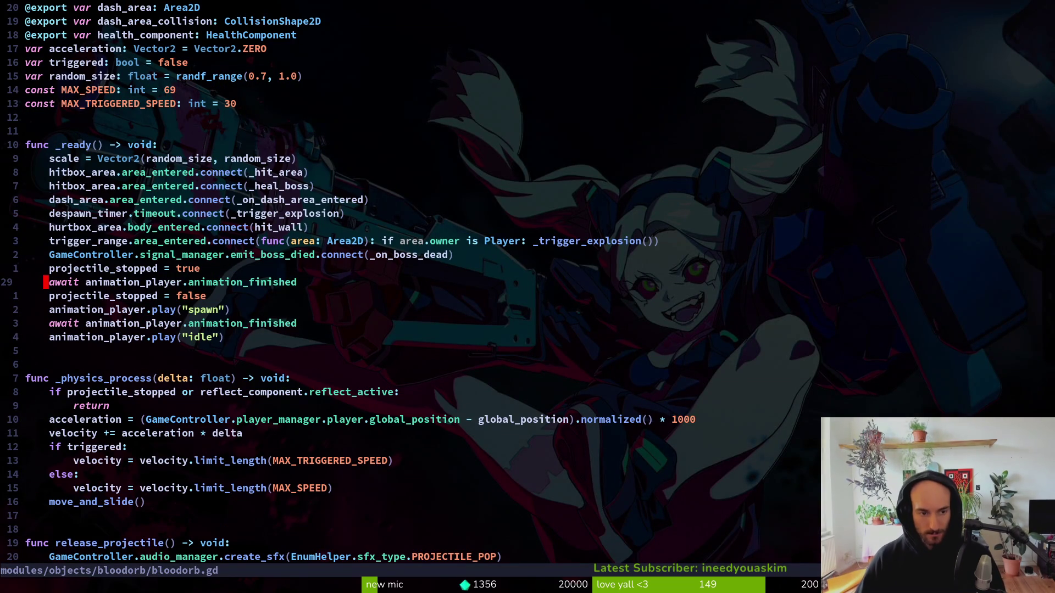
Read bloodorb.gd from _physics_process past hit_wall to _trigger_explosion and the dash handler.
{"action": "key", "text": "j"}
{"action": "key", "text": "j"}
{"action": "key", "text": "j"}
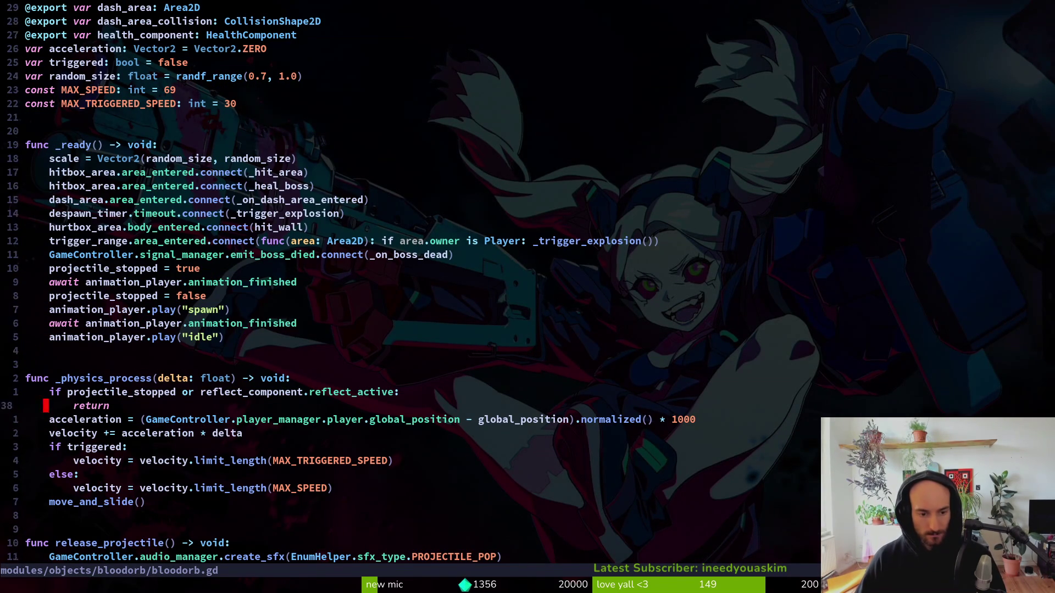
{"action": "key", "text": "braceright"}
{"action": "key", "text": "k"}
{"action": "key", "text": "k"}
{"action": "key", "text": "k"}
{"action": "key", "text": "k"}
{"action": "key", "text": "k"}
{"action": "key", "text": "k"}
{"action": "key", "text": "j"}
{"action": "key", "text": "j"}
{"action": "key", "text": "braceright"}
{"action": "key", "text": "braceright"}
{"action": "key", "text": "braceright"}
{"action": "key", "text": "j"}
{"action": "key", "text": "j"}
{"action": "key", "text": "j"}
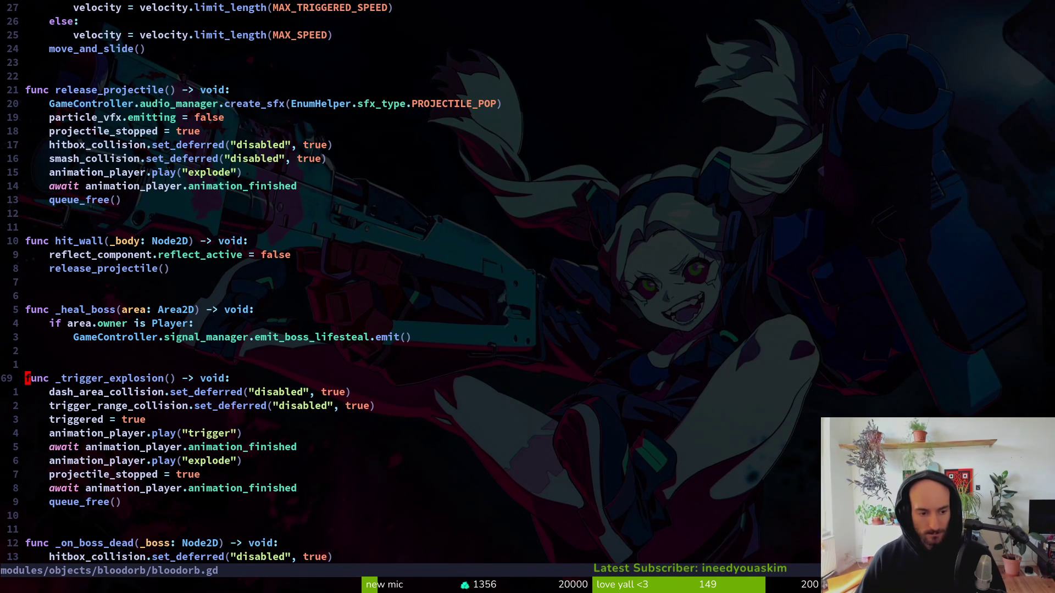
{"action": "key", "text": "ctrl+d"}
{"action": "key", "text": "ctrl+u"}
Copy the release_projectile() line in hit_wall and check the end of bloodorb.gd.
{"action": "key", "text": "k"}
{"action": "key", "text": "k"}
{"action": "key", "text": "k"}
{"action": "key", "text": "V"}
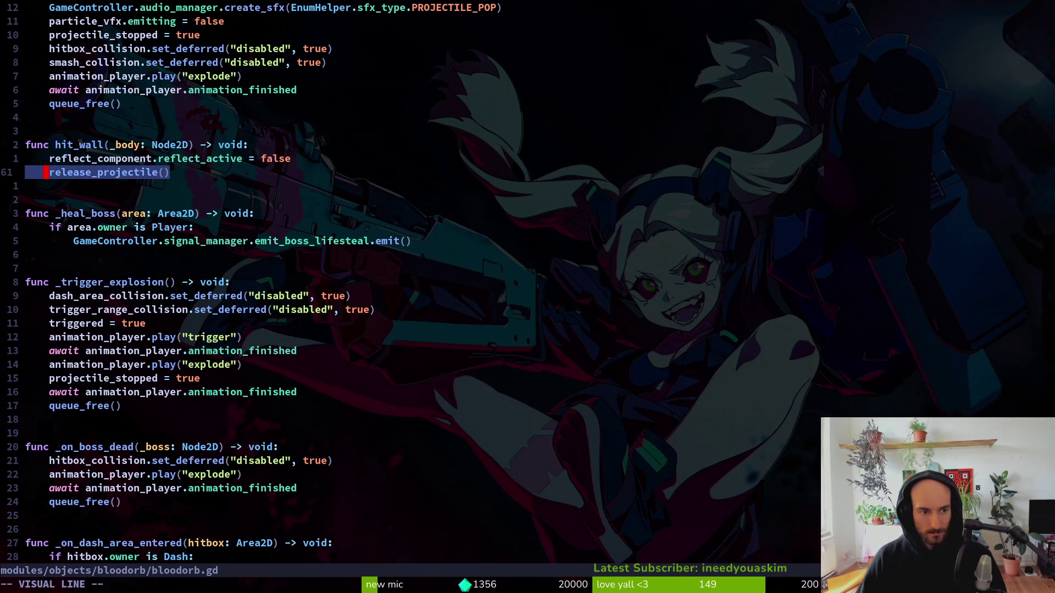
{"action": "key", "text": "y"}
{"action": "key", "text": "j"}
{"action": "key", "text": "j"}
{"action": "key", "text": "j"}
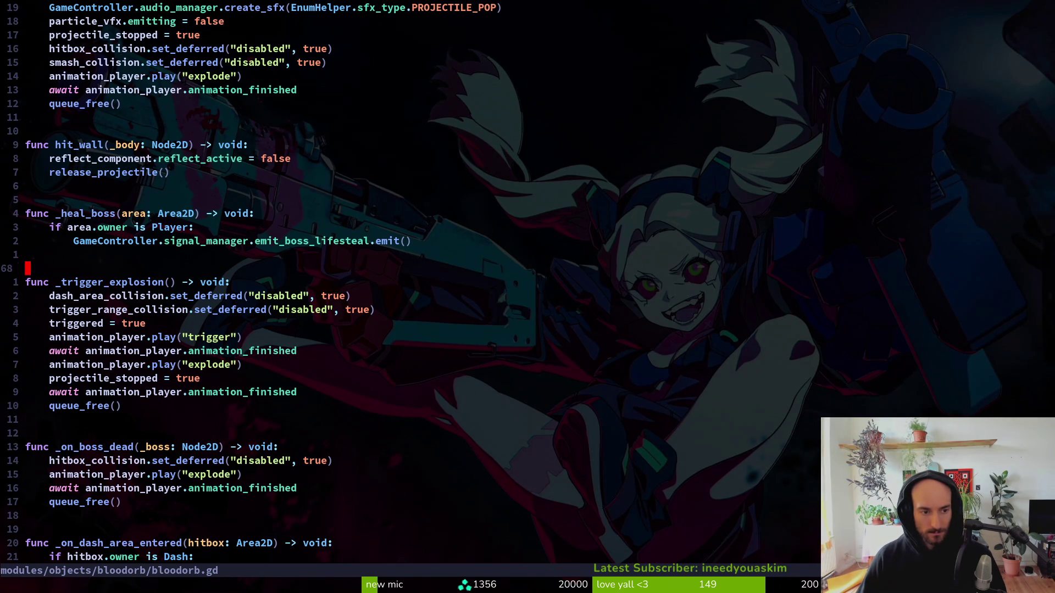
{"action": "key", "text": "j"}
{"action": "key", "text": "j"}
{"action": "key", "text": "j"}
{"action": "key", "text": "j"}
{"action": "key", "text": "j"}
{"action": "key", "text": "j"}
{"action": "key", "text": "j"}
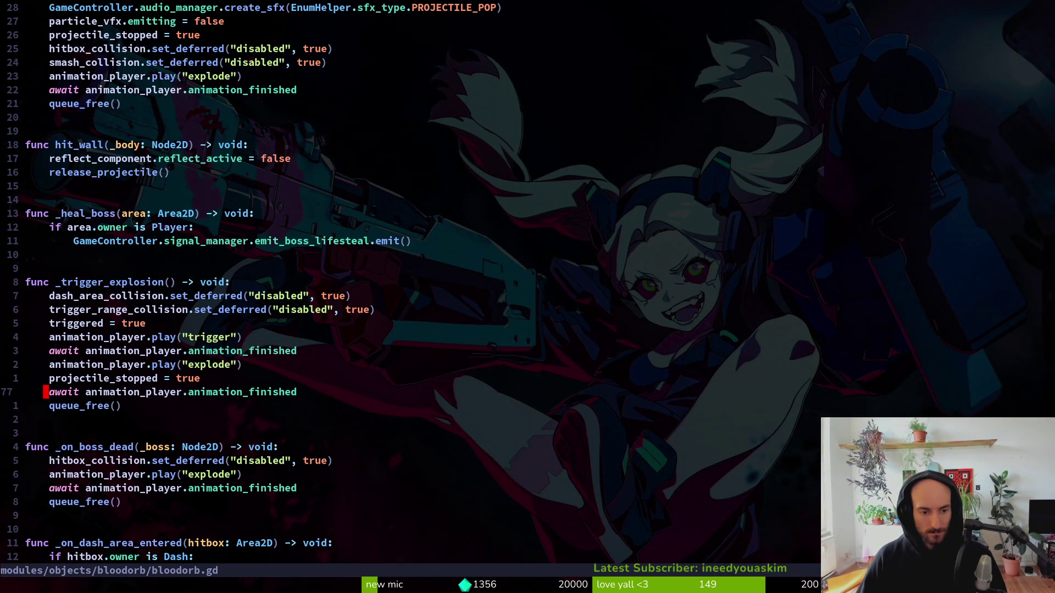
{"action": "key", "text": "G"}
{"action": "key", "text": "ctrl+o"}
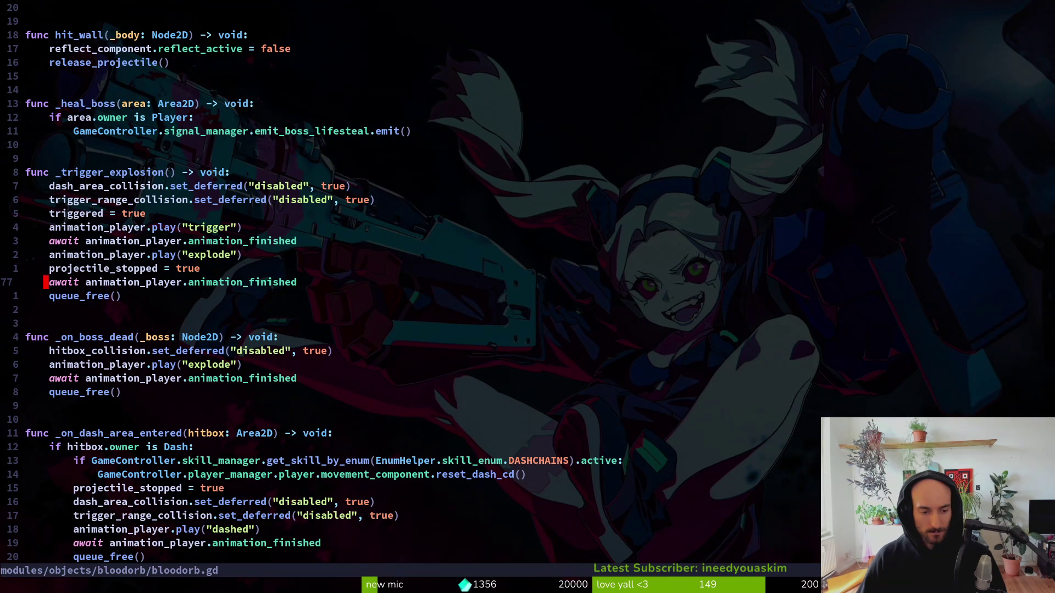
Find projectile.gd and open it in a vertical split beside bloodorb.gd.
{"action": "key", "text": "space"}
{"action": "key", "text": "f"}
{"action": "key", "text": "f"}
{"action": "type", "text": "projectile"}
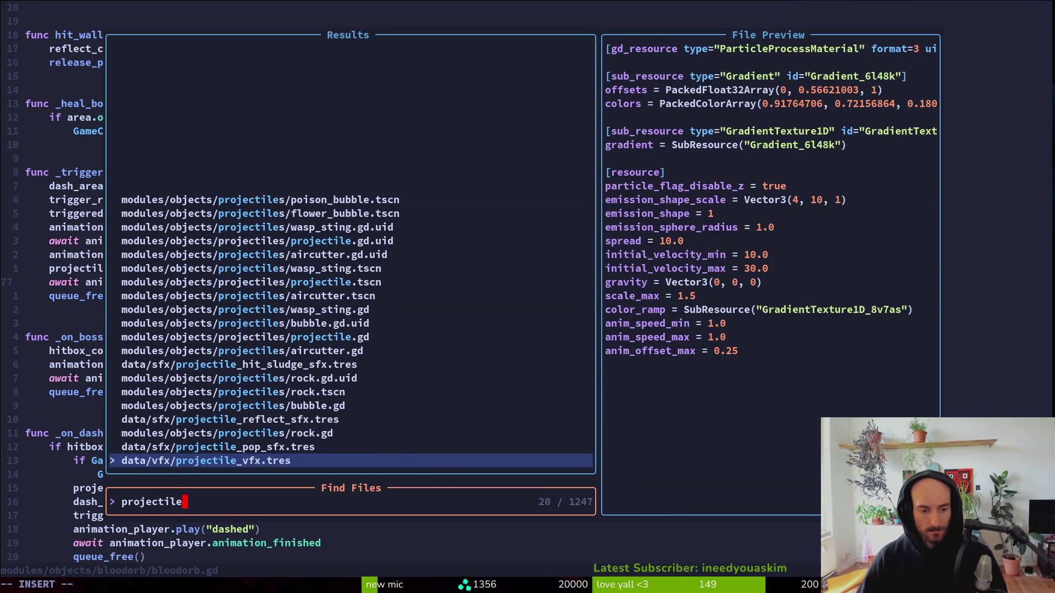
{"action": "key", "text": "Up"}
{"action": "key", "text": "Up"}
{"action": "key", "text": "Up"}
{"action": "key", "text": "Up"}
{"action": "key", "text": "Up"}
{"action": "key", "text": "Up"}
{"action": "key", "text": "Up"}
{"action": "key", "text": "Up"}
{"action": "key", "text": "Up"}
{"action": "key", "text": "ctrl+v"}
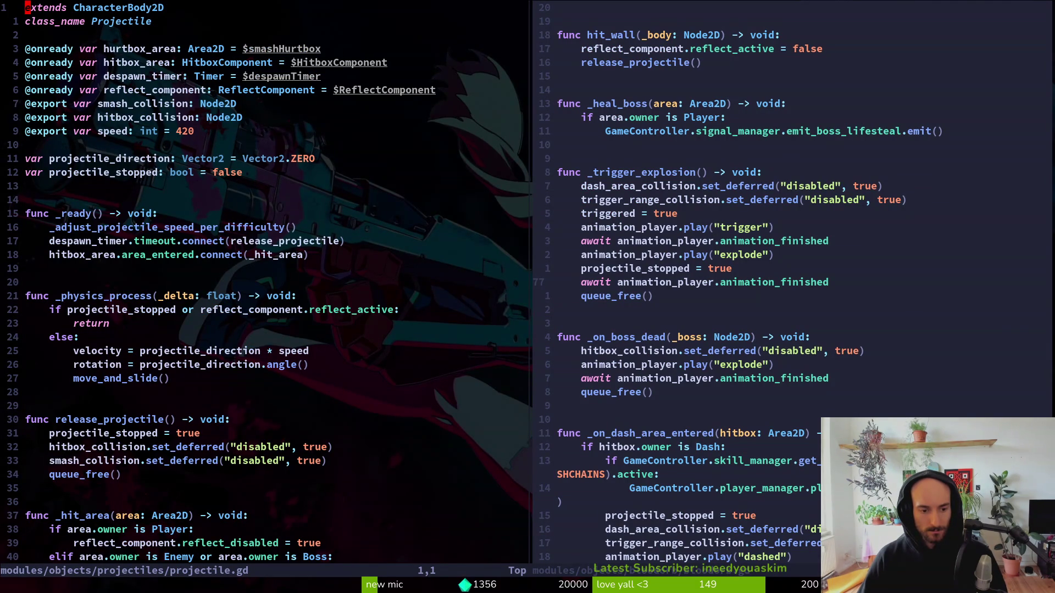
Locate the enemy-or-boss branch of _hit_area in projectile.gd.
{"action": "key", "text": "shift+g"}
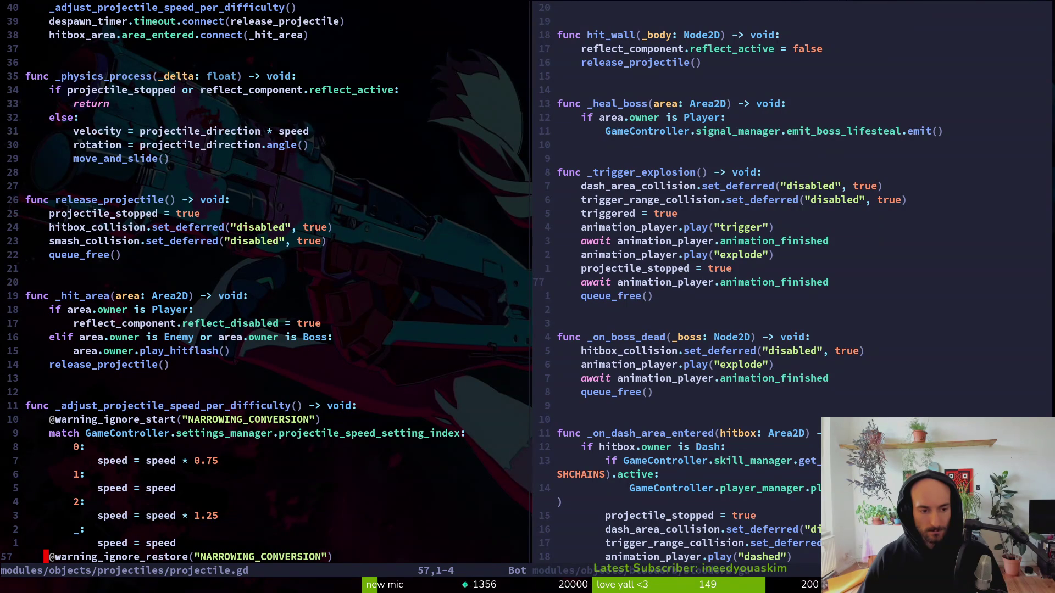
{"action": "key", "text": "ctrl+w"}
{"action": "key", "text": "l"}
{"action": "key", "text": "ctrl+w"}
{"action": "key", "text": "h"}
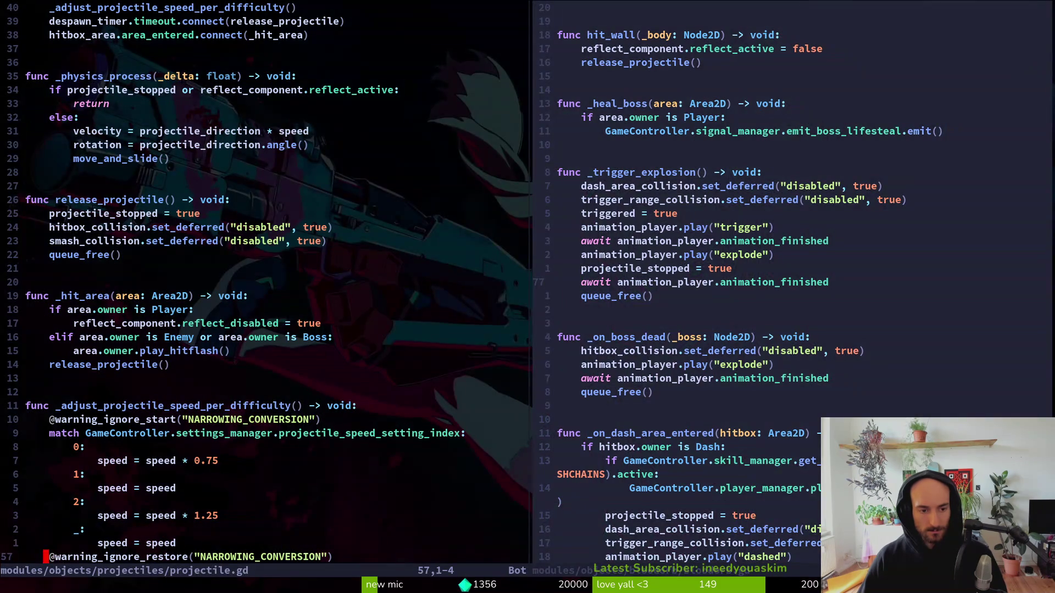
{"action": "key", "text": "k"}
{"action": "key", "text": "k"}
{"action": "key", "text": "k"}
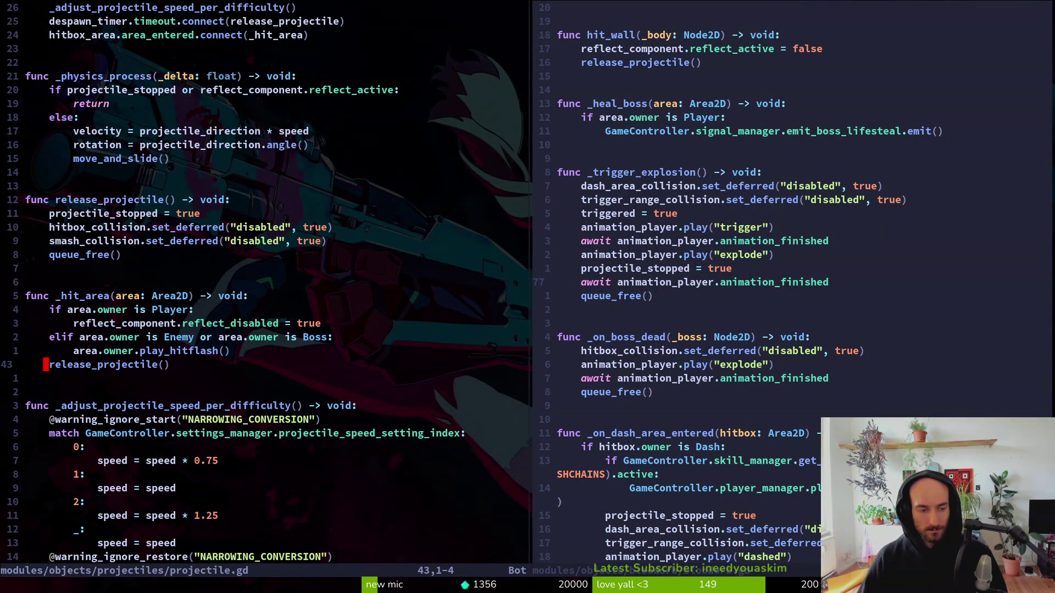
{"action": "key", "text": "k"}
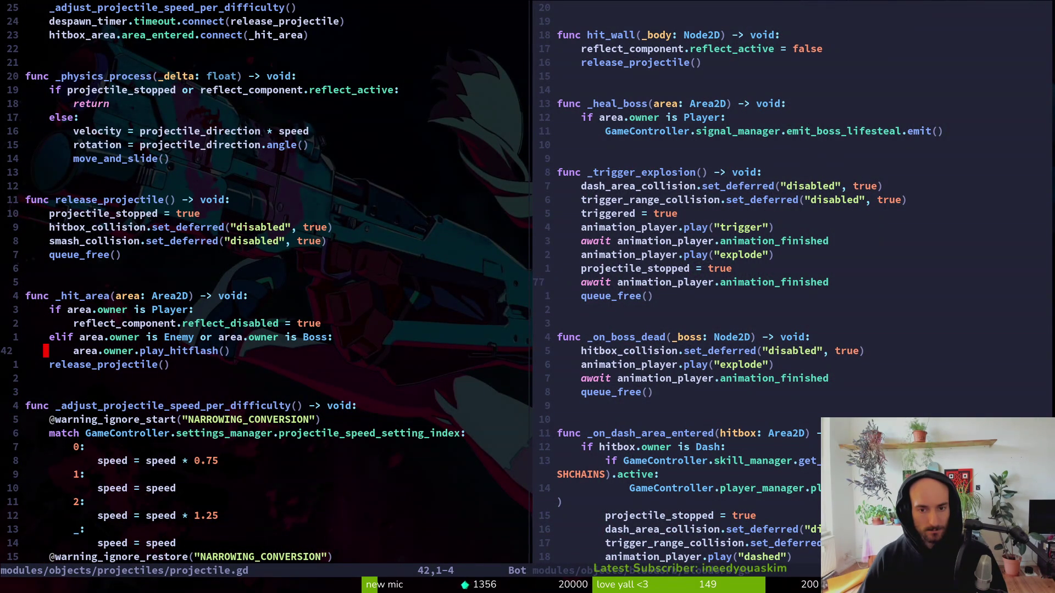
{"action": "key", "text": "k"}
{"action": "key", "text": "k"}
{"action": "key", "text": "k"}
{"action": "key", "text": "k"}
{"action": "key", "text": "k"}
{"action": "key", "text": "k"}
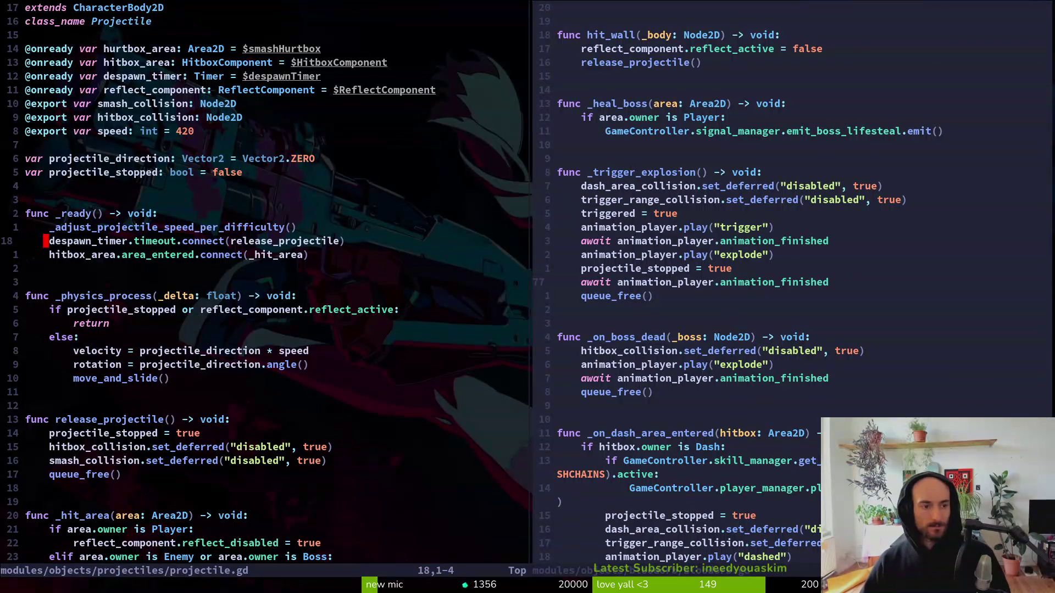
{"action": "key", "text": "j"}
{"action": "key", "text": "ctrl+d"}
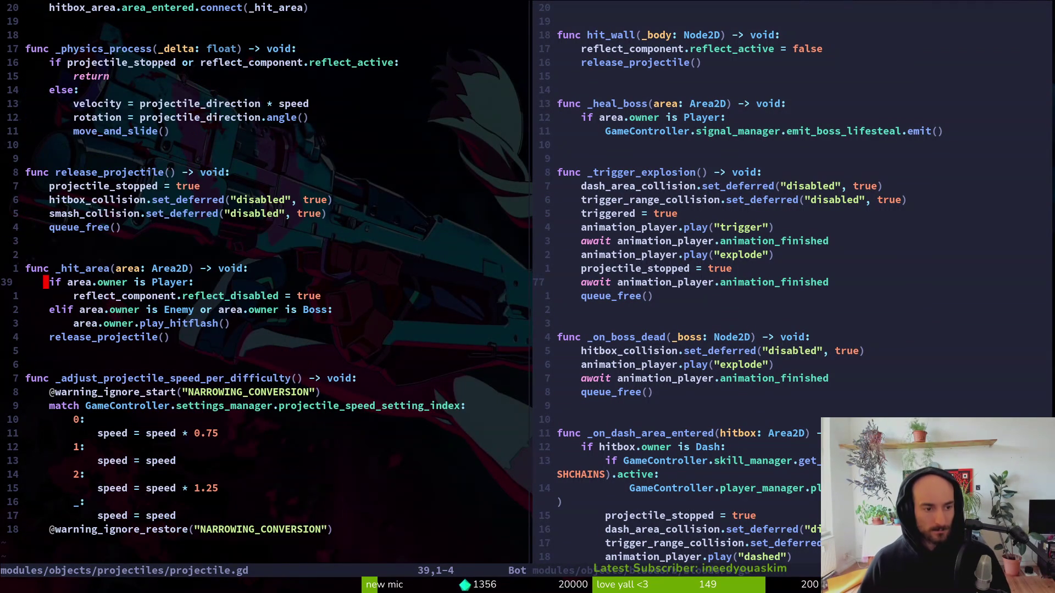
{"action": "key", "text": "j"}
{"action": "key", "text": "j"}
{"action": "key", "text": "j"}
{"action": "key", "text": "k"}
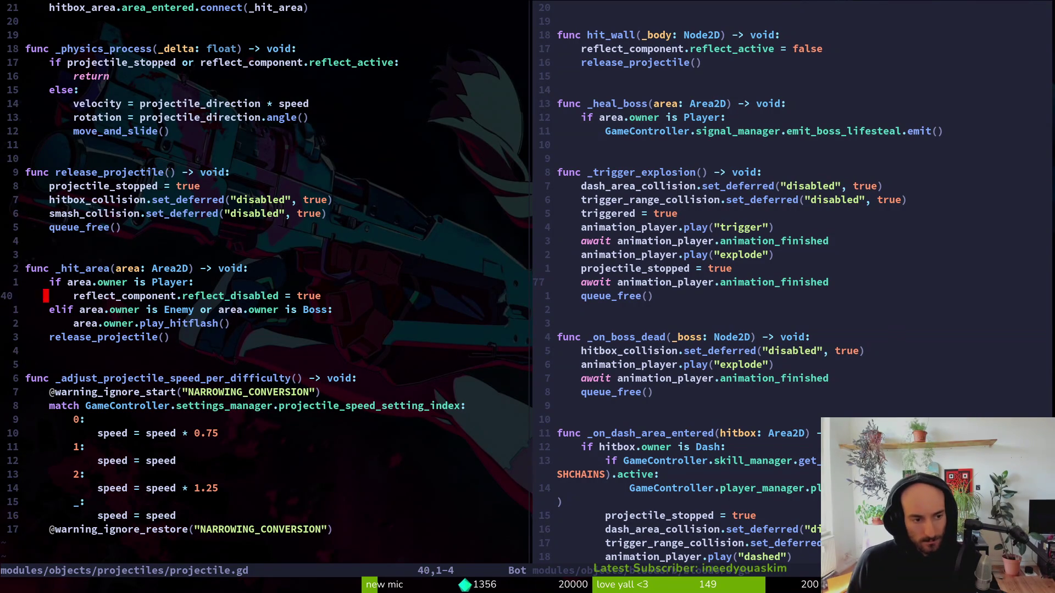
Add a print_debug("boss") line in that branch and save projectile.gd.
{"action": "type", "text": "opr"}
{"action": "key", "text": "Return"}
{"action": "type", "text": "\"boss"}
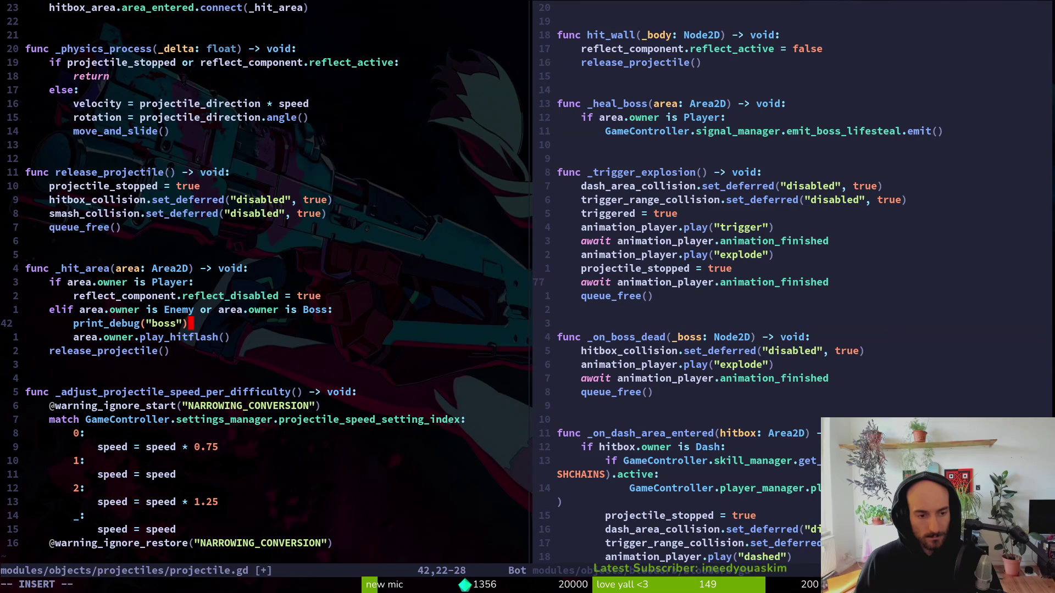
{"action": "key", "text": "Escape"}
{"action": "key", "text": "ctrl+s"}
In bloodorb.gd, undo an accidental new line under the trigger animation and re-save.
{"action": "key", "text": "ctrl+l"}
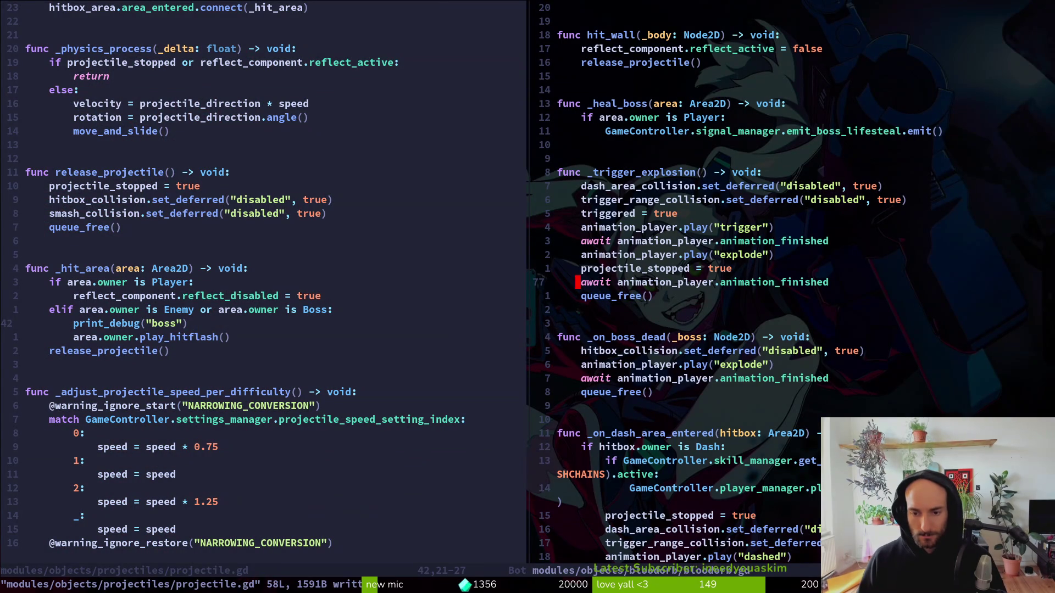
{"action": "key", "text": "k"}
{"action": "key", "text": "k"}
{"action": "key", "text": "k"}
{"action": "key", "text": "o"}
{"action": "key", "text": "Escape"}
{"action": "key", "text": "u"}
{"action": "key", "text": "ctrl+s"}
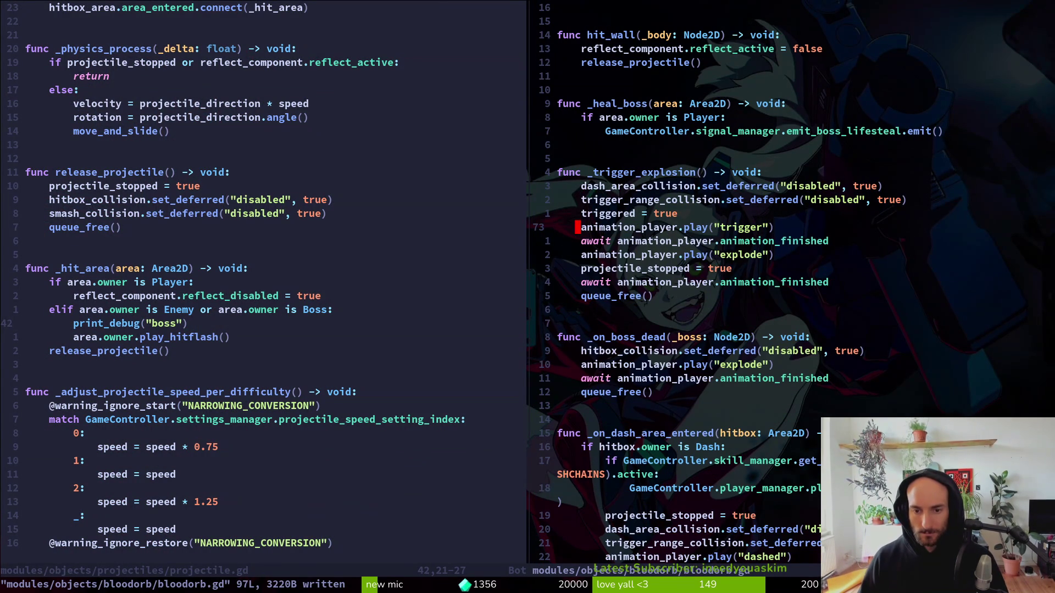
Paste the create_sfx call under play("trigger") with type BLOODORB_TRIGGERED and save.
{"action": "key", "text": "o"}
{"action": "key", "text": "super+v"}
{"action": "type", "text": "create_"}
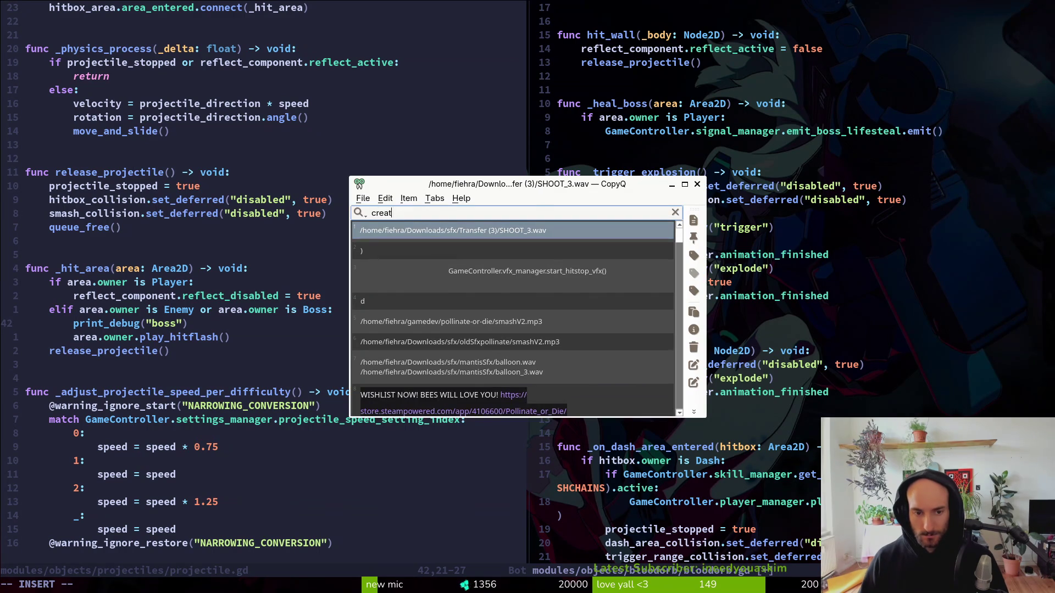
{"action": "key", "text": "Return"}
{"action": "key", "text": "Escape"}
{"action": "key", "text": "d"}
{"action": "key", "text": "d"}
{"action": "key", "text": "k"}
{"action": "key", "text": "$"}
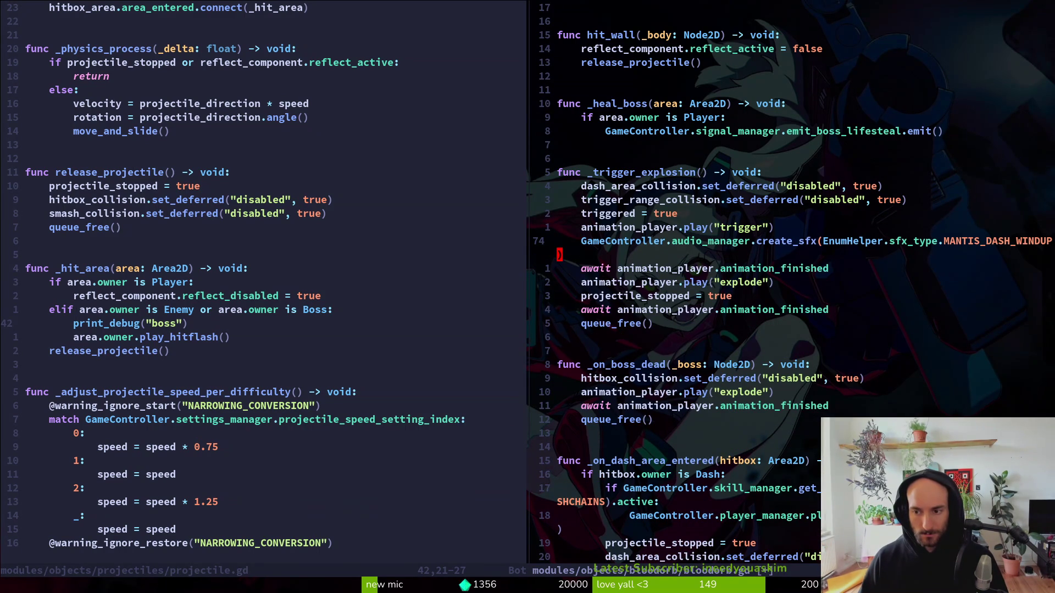
{"action": "type", "text": "cb"}
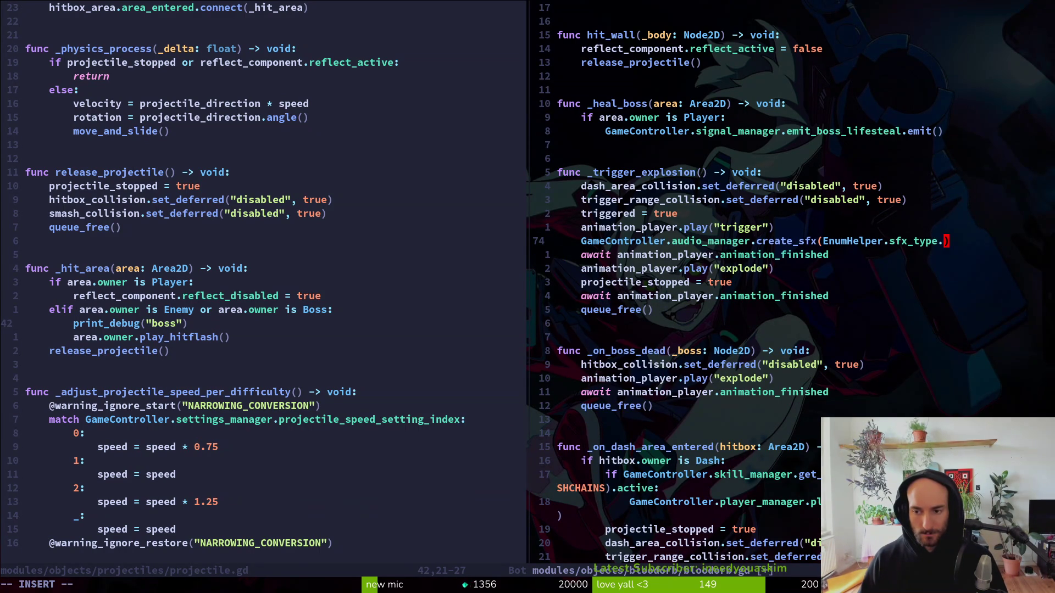
{"action": "type", "text": "BLOO"}
{"action": "key", "text": "Tab"}
{"action": "key", "text": "Tab"}
{"action": "key", "text": "Tab"}
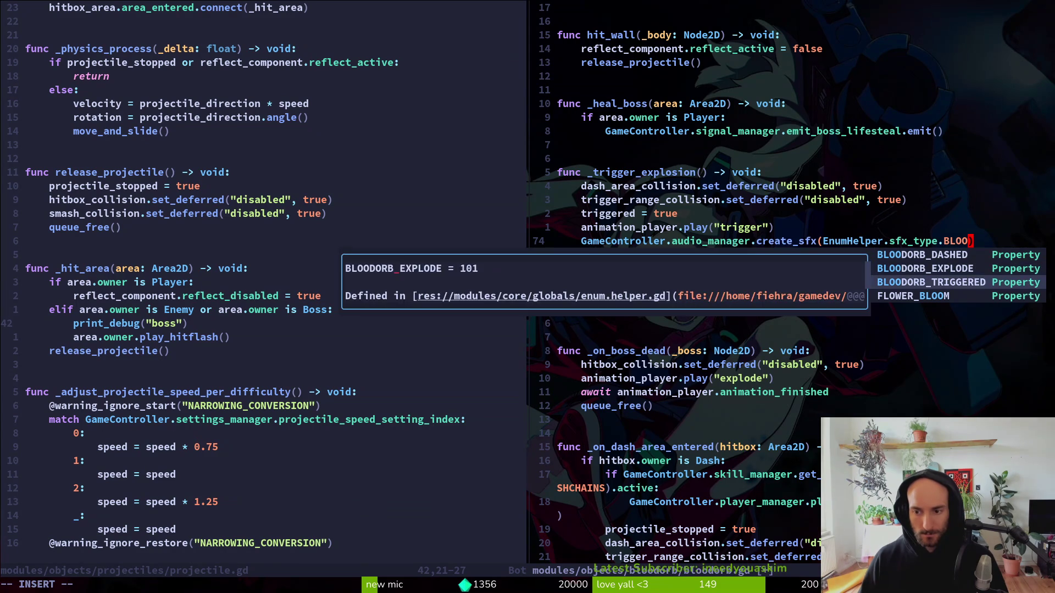
{"action": "key", "text": "Return"}
{"action": "key", "text": "Escape"}
{"action": "key", "text": "ctrl+s"}
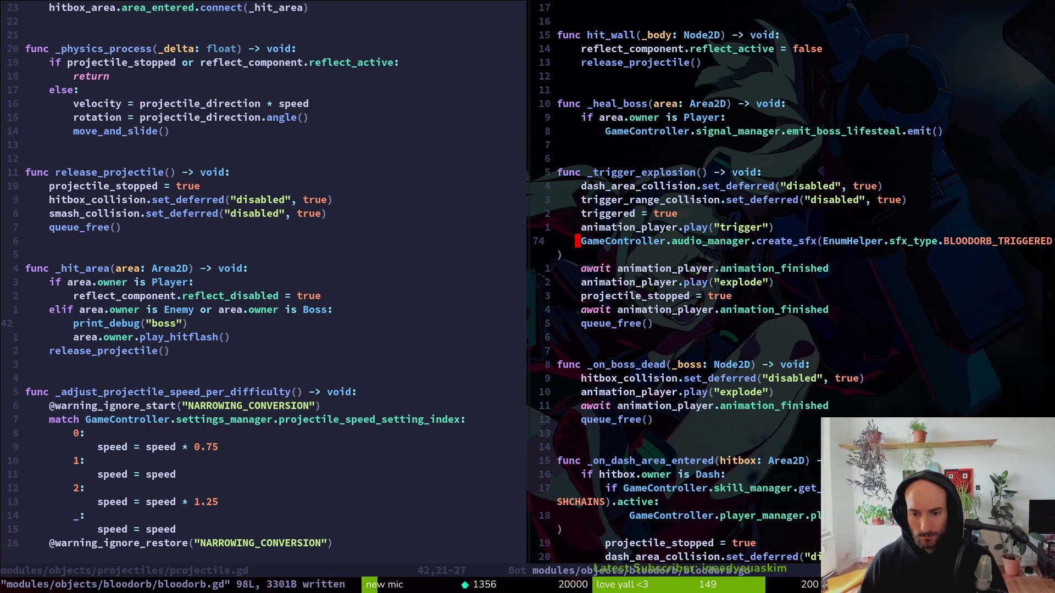
Paste the sound call below play("explode") in _on_boss_dead, changing its type to BLOODORB_EXPLODE.
{"action": "key", "text": "j"}
{"action": "key", "text": "j"}
{"action": "key", "text": "j"}
{"action": "key", "text": "k"}
{"action": "key", "text": "k"}
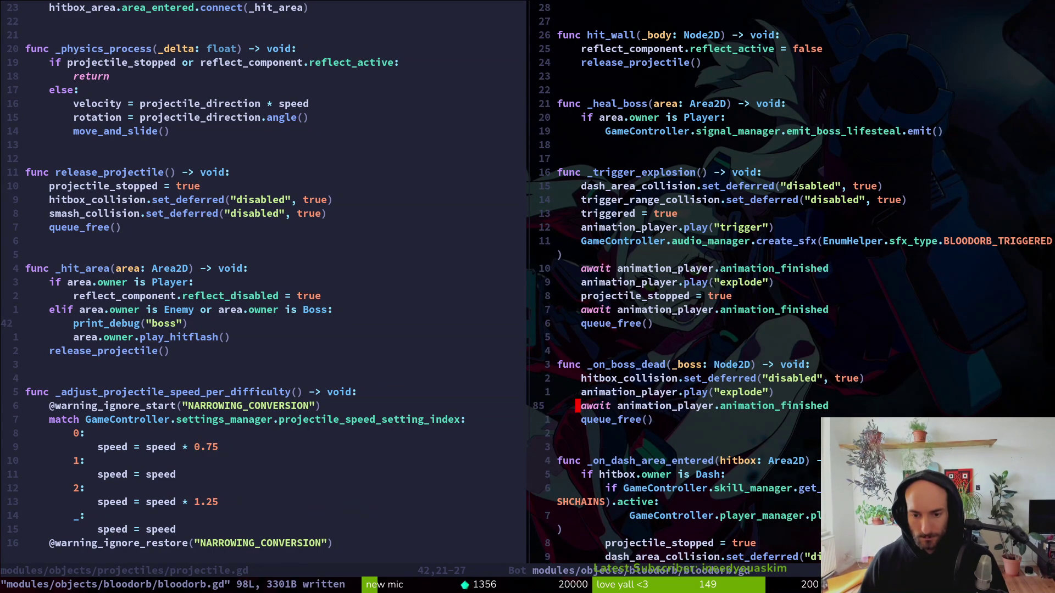
{"action": "key", "text": "p"}
{"action": "key", "text": "$"}
{"action": "key", "text": "h"}
{"action": "key", "text": "h"}
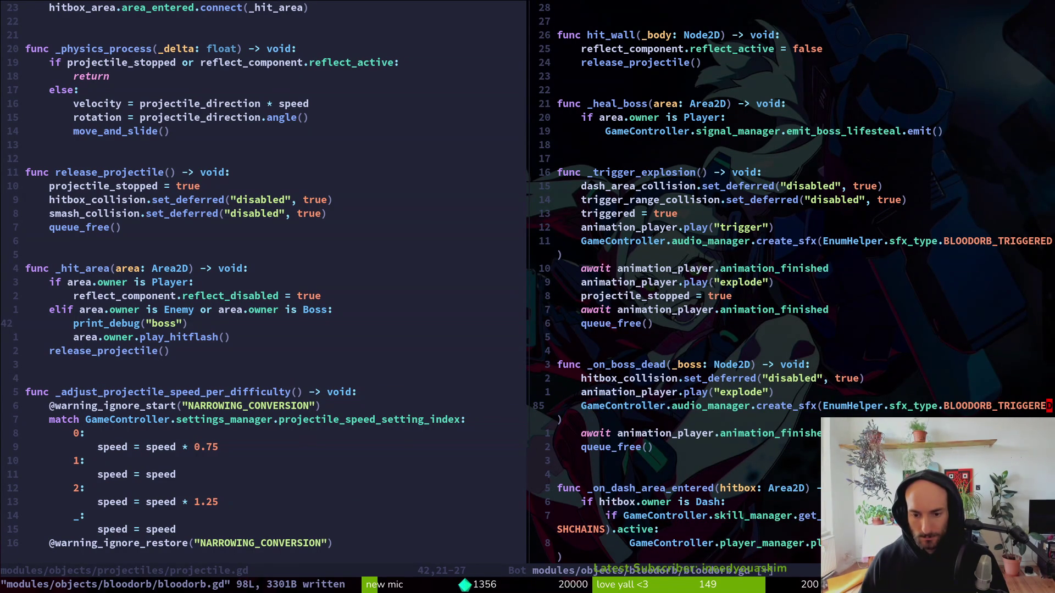
{"action": "type", "text": "ciwBLOE"}
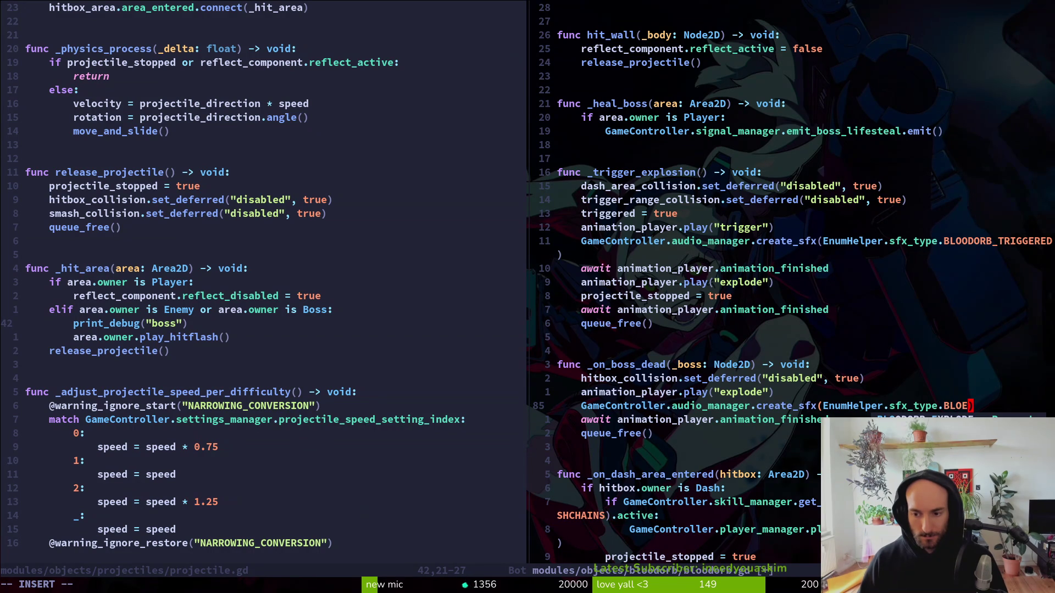
{"action": "key", "text": "Tab"}
{"action": "key", "text": "Escape"}
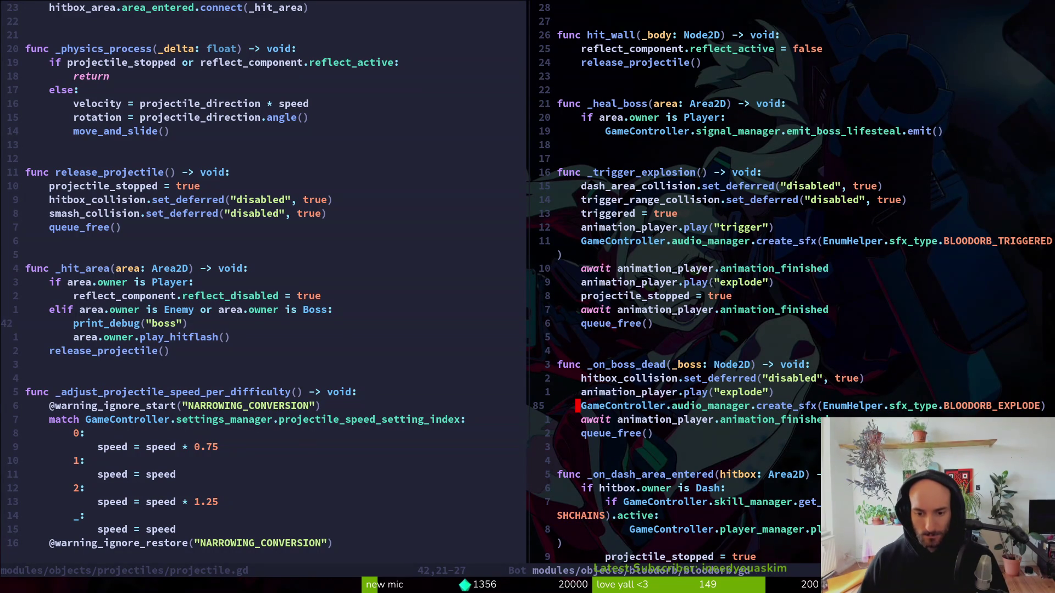
Paste an indented sound call into the dash handler with type BLOODORB_DASHED and save.
{"action": "key", "text": "j"}
{"action": "key", "text": "j"}
{"action": "key", "text": "j"}
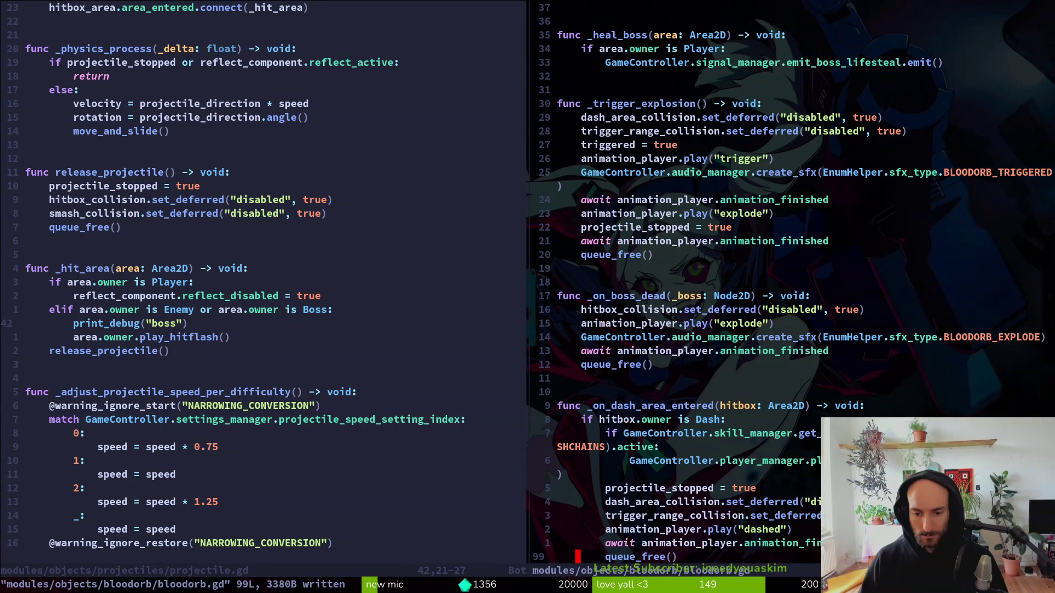
{"action": "key", "text": "k"}
{"action": "key", "text": "k"}
{"action": "key", "text": "k"}
{"action": "key", "text": "p"}
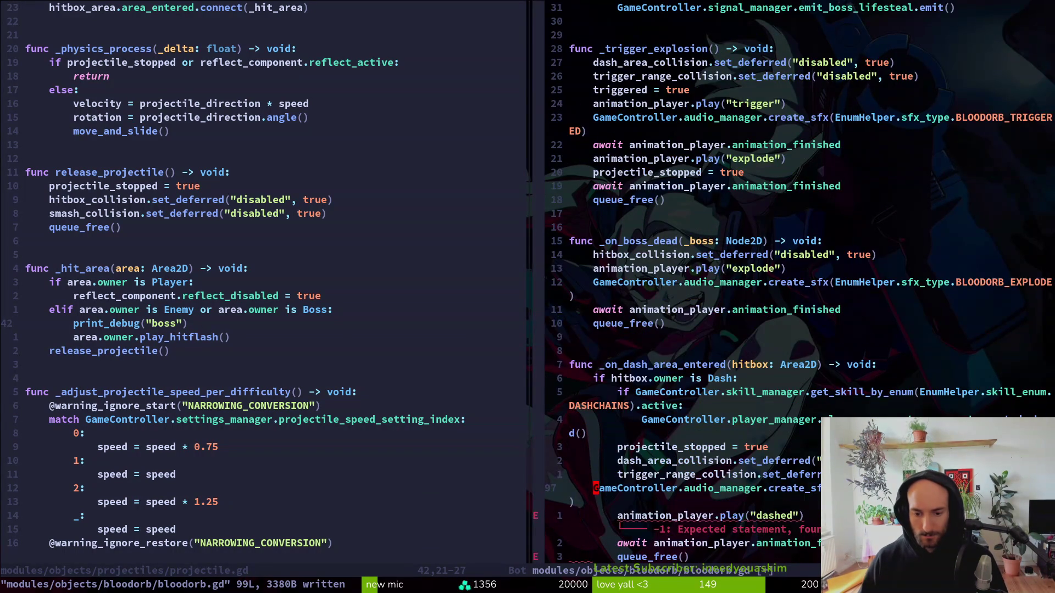
{"action": "key", "text": "shift+v"}
{"action": "key", "text": "greater"}
{"action": "key", "text": "g"}
{"action": "key", "text": "v"}
{"action": "key", "text": "Escape"}
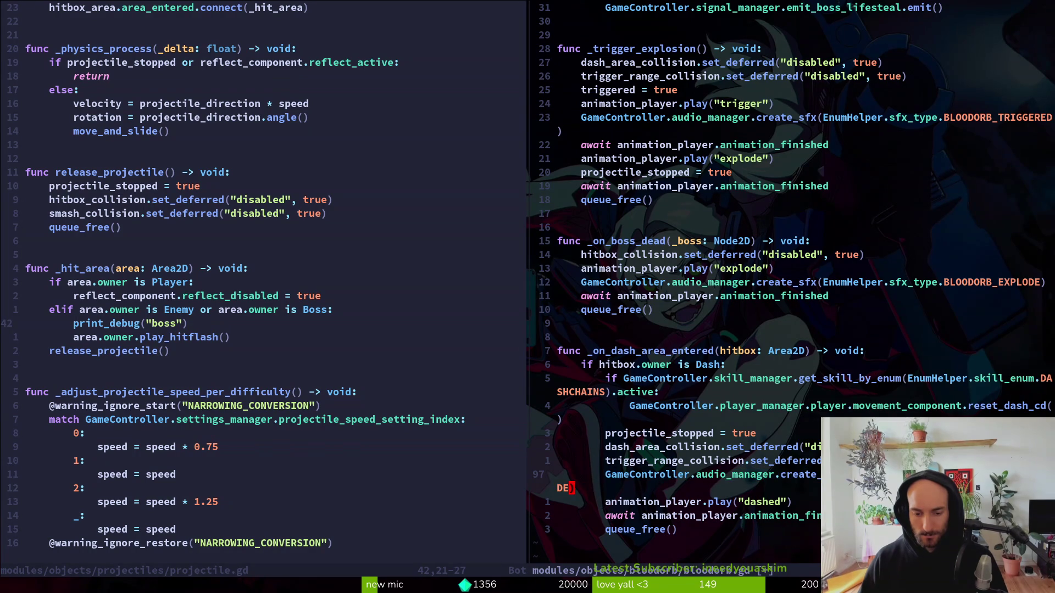
{"action": "type", "text": "ciw"}
{"action": "type", "text": "BLOODORB_DASHED"}
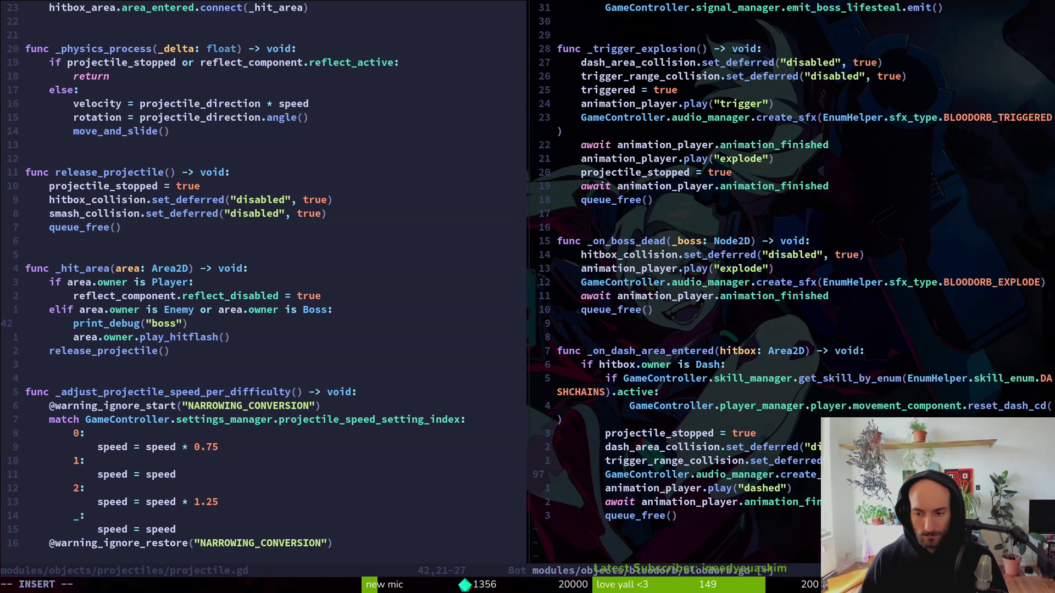
{"action": "key", "text": "Escape"}
{"action": "type", "text": ":w"}
{"action": "key", "text": "Return"}
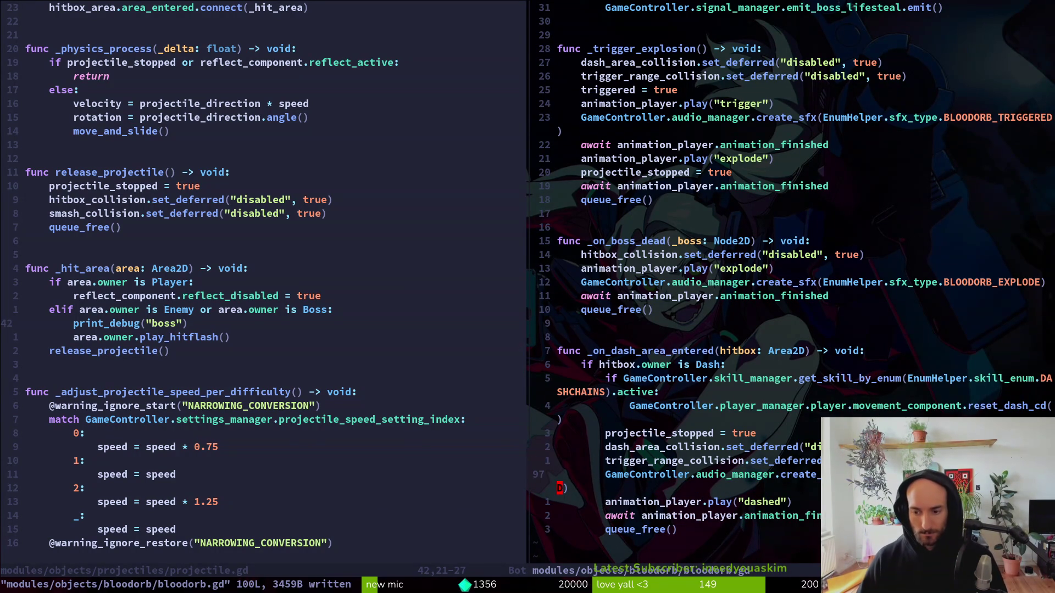
Copy the BLOODORB_DASHED call under play("explode") in _trigger_explosion, dedent it, and save.
{"action": "key", "text": "shift+v"}
{"action": "type", "text": "y:w"}
{"action": "key", "text": "Return"}
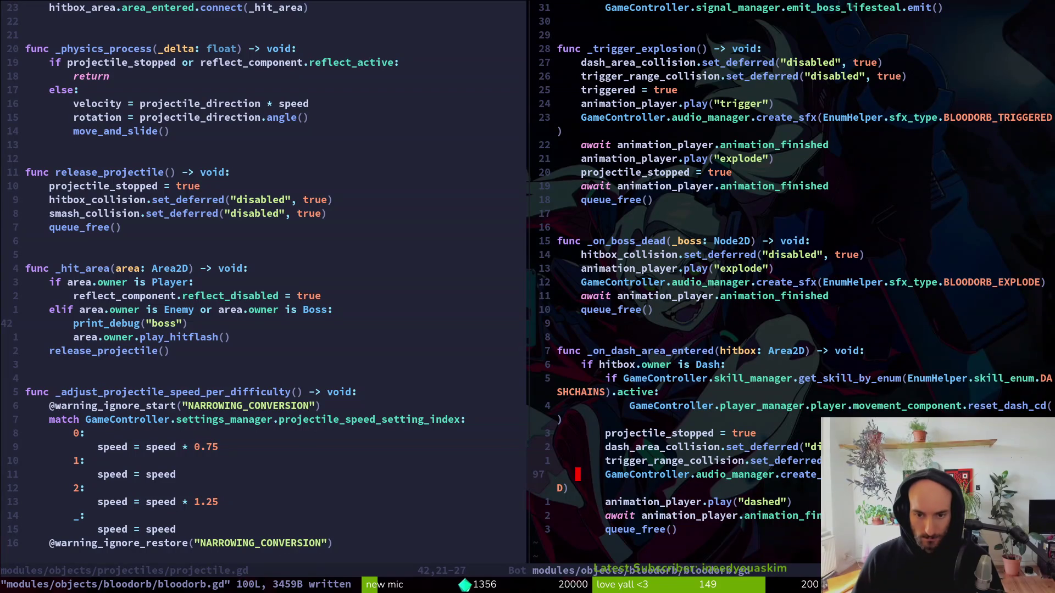
{"action": "key", "text": "2"}
{"action": "key", "text": "0"}
{"action": "key", "text": "k"}
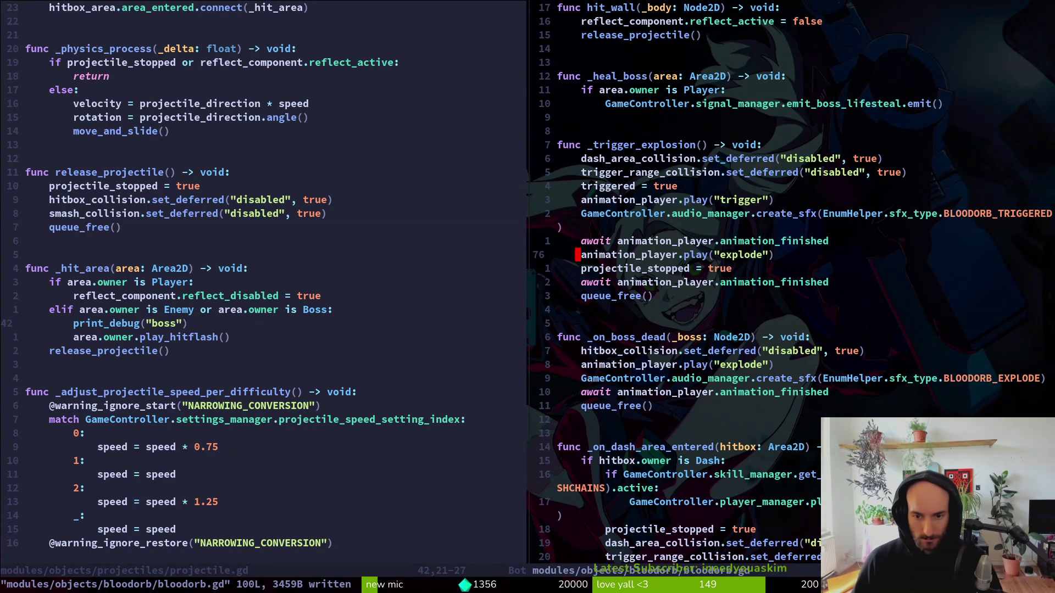
{"action": "key", "text": "P"}
{"action": "key", "text": "shift+v"}
{"action": "key", "text": "less"}
{"action": "type", "text": ":w"}
{"action": "key", "text": "Return"}
Start a new function func _play_triggered_sfx() -> void: after queue_free.
{"action": "key", "text": "k"}
{"action": "key", "text": "k"}
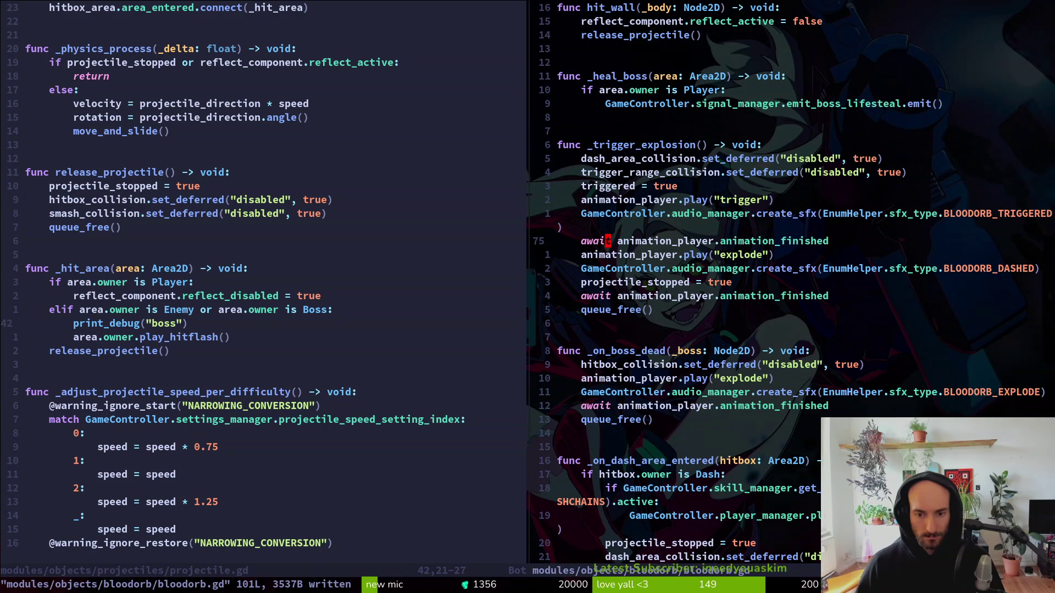
{"action": "key", "text": "j"}
{"action": "key", "text": "j"}
{"action": "key", "text": "j"}
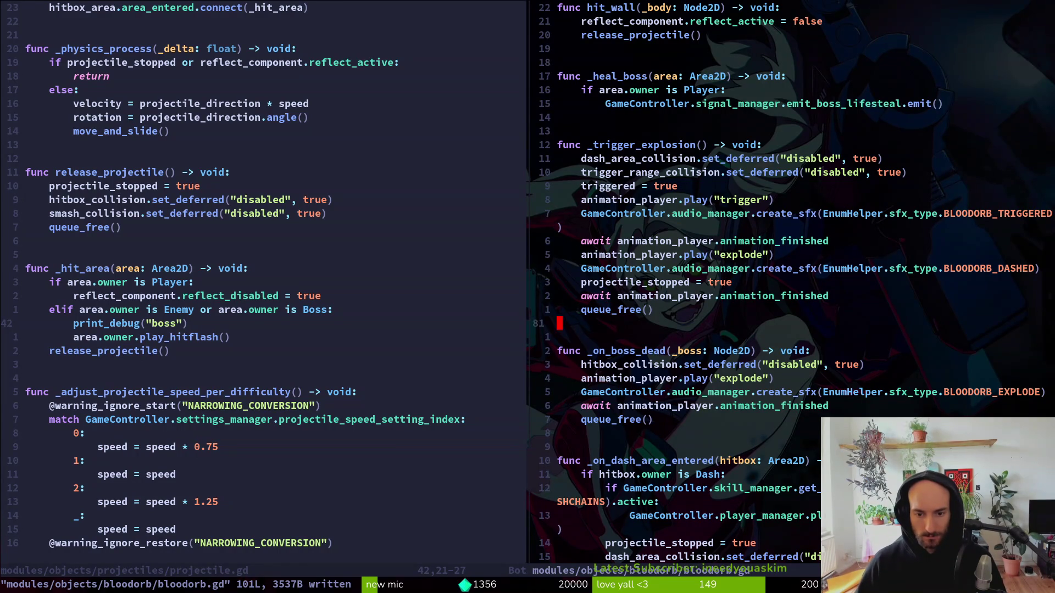
{"action": "type", "text": "ou"}
{"action": "key", "text": "BackSpace"}
{"action": "key", "text": "Return"}
{"action": "type", "text": "fu"}
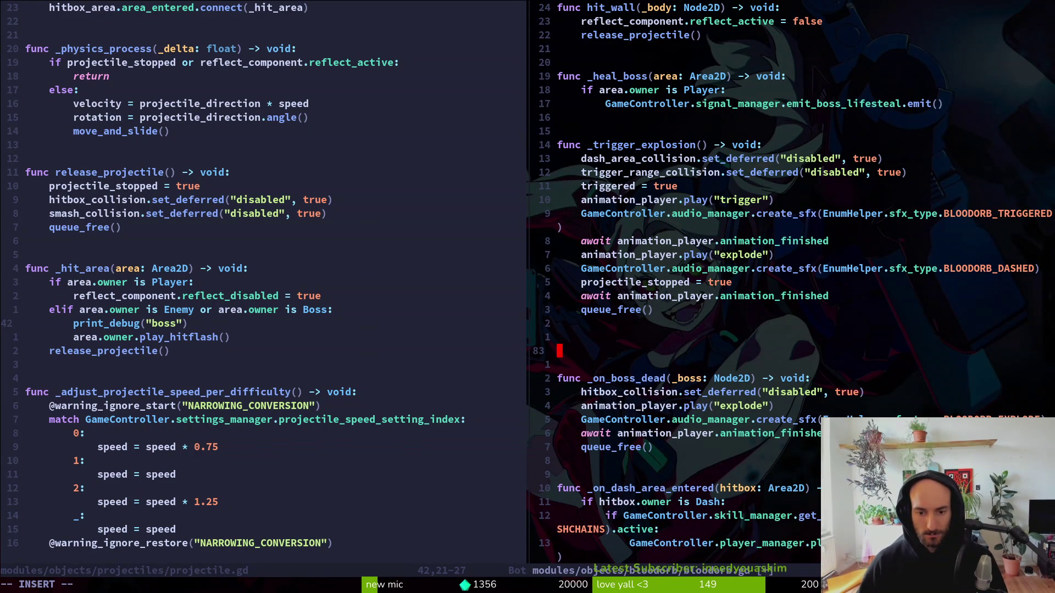
{"action": "type", "text": "nc _pl"}
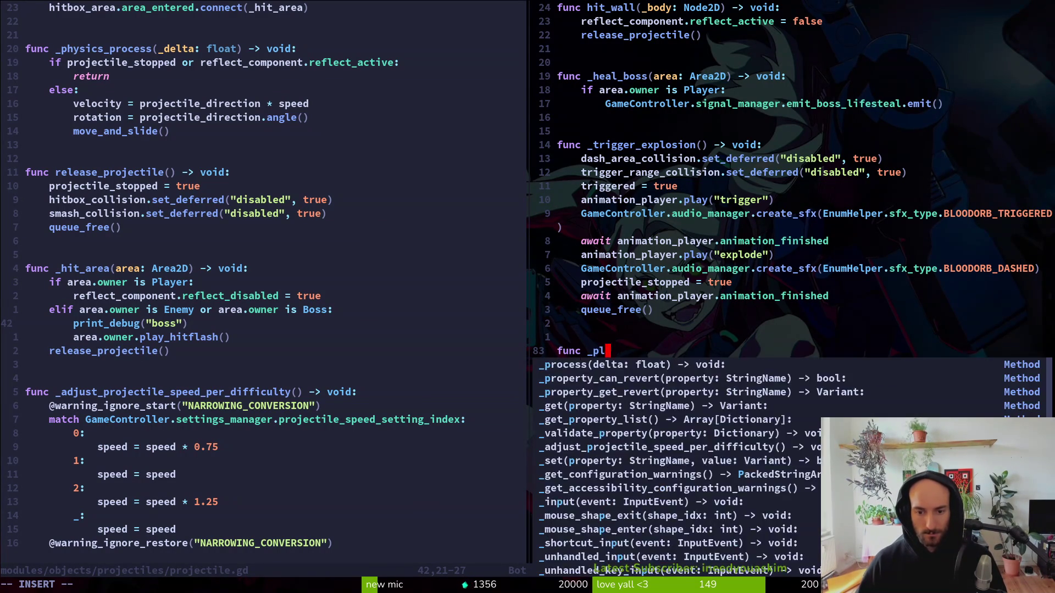
{"action": "type", "text": "ay_trigger"}
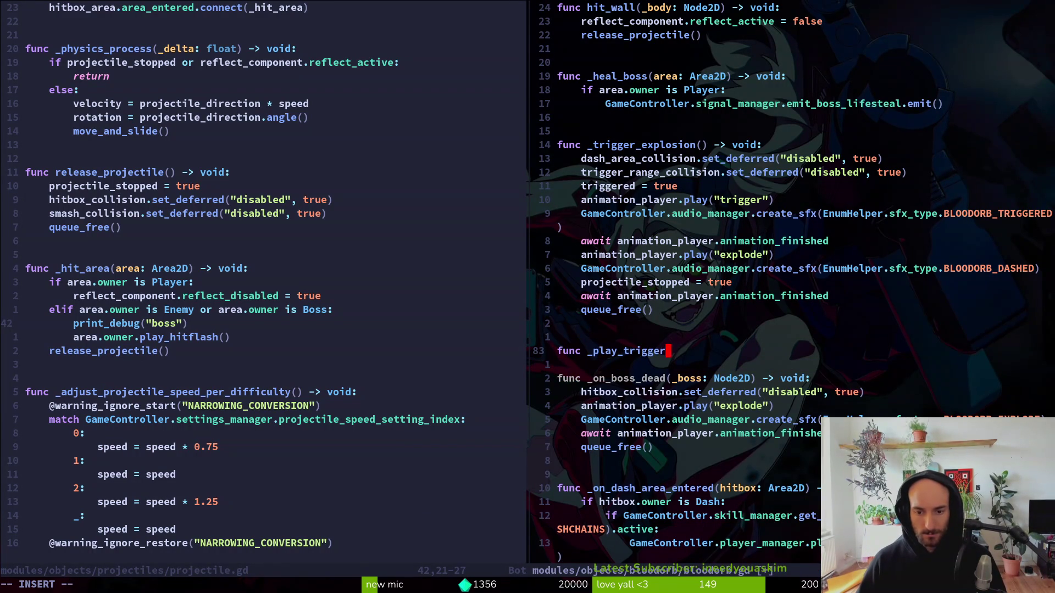
{"action": "type", "text": "ed_sfx() -> voi"}
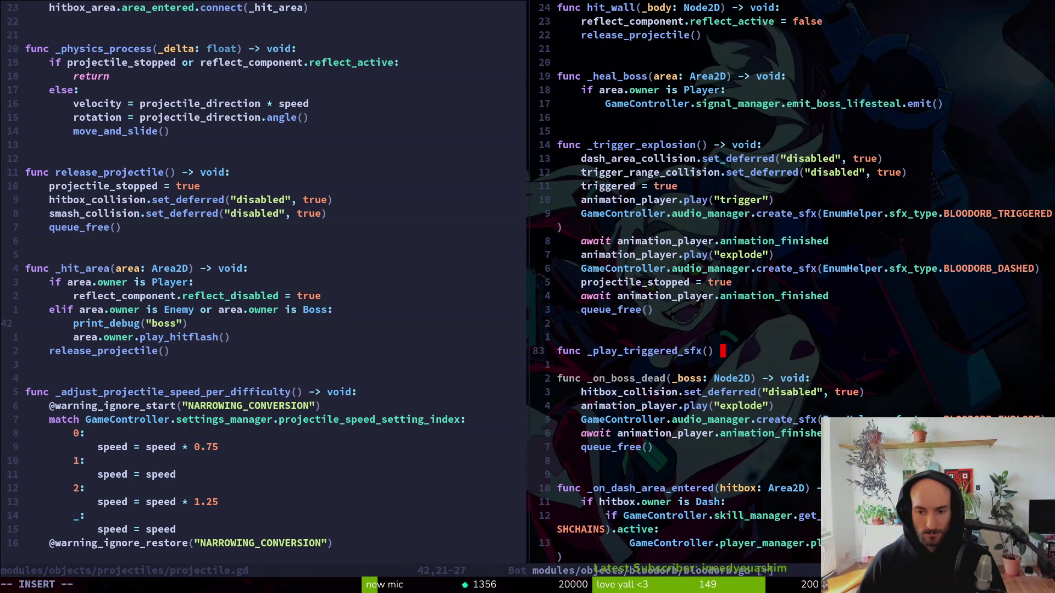
{"action": "type", "text": "d:"}
Give _play_triggered_sfx a body copied from the BLOODORB_TRIGGERED create_sfx line, then save bloodorb.gd.
{"action": "key", "text": "Return"}
{"action": "type", "text": "GameController.audio_manager.cr"}
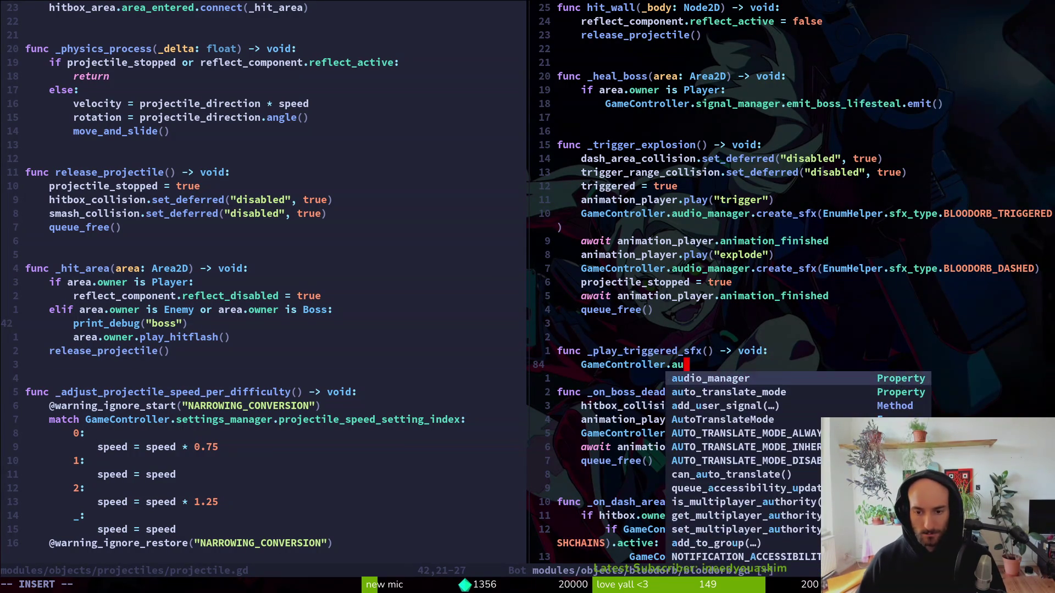
{"action": "type", "text": "eate_sfx("}
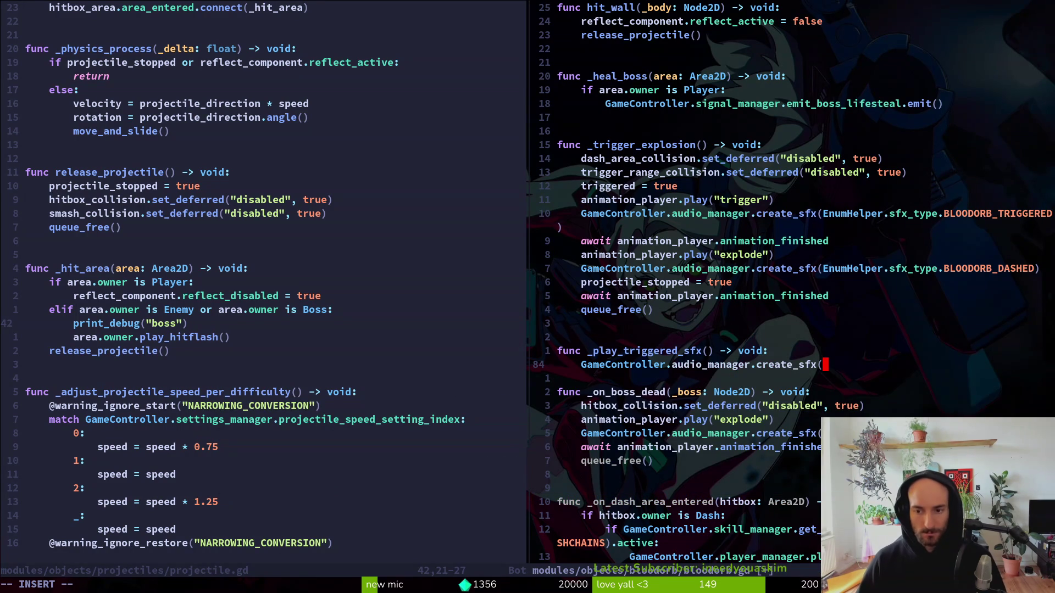
{"action": "type", "text": "E"}
{"action": "key", "text": "Escape"}
{"action": "key", "text": "k"}
{"action": "key", "text": "k"}
{"action": "key", "text": "k"}
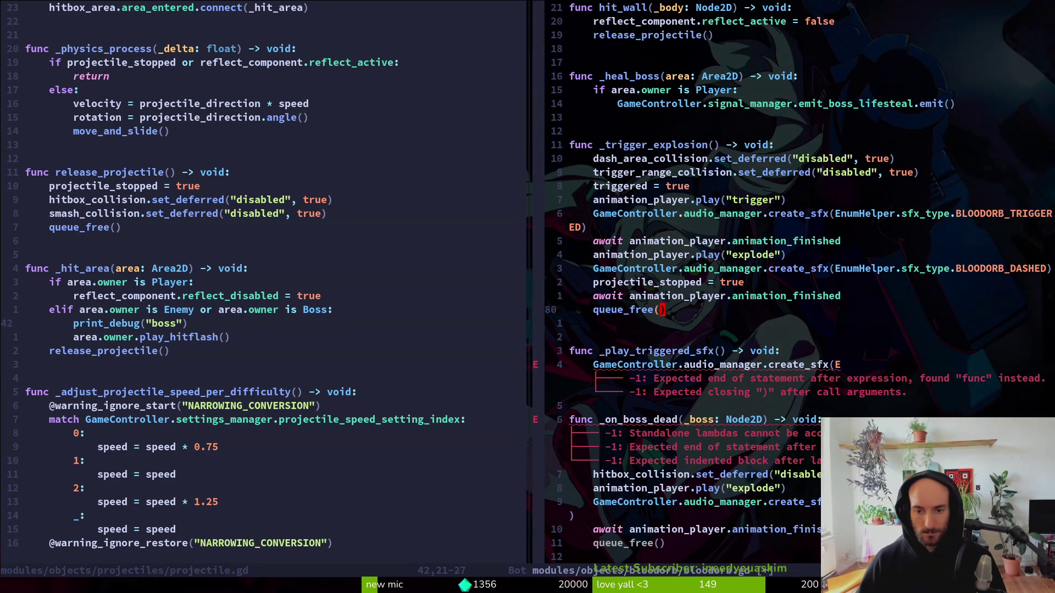
{"action": "key", "text": "k"}
{"action": "key", "text": "k"}
{"action": "key", "text": "k"}
{"action": "key", "text": "0"}
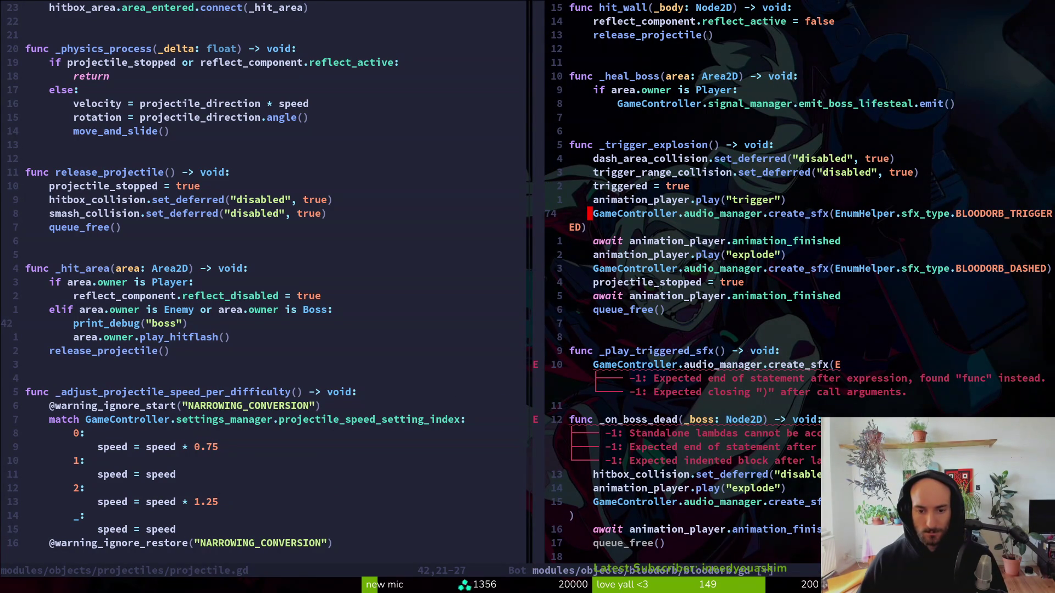
{"action": "key", "text": "y"}
{"action": "key", "text": "y"}
{"action": "key", "text": "1"}
{"action": "key", "text": "0"}
{"action": "key", "text": "j"}
{"action": "key", "text": "shift+v"}
{"action": "type", "text": "p:w"}
{"action": "key", "text": "Return"}
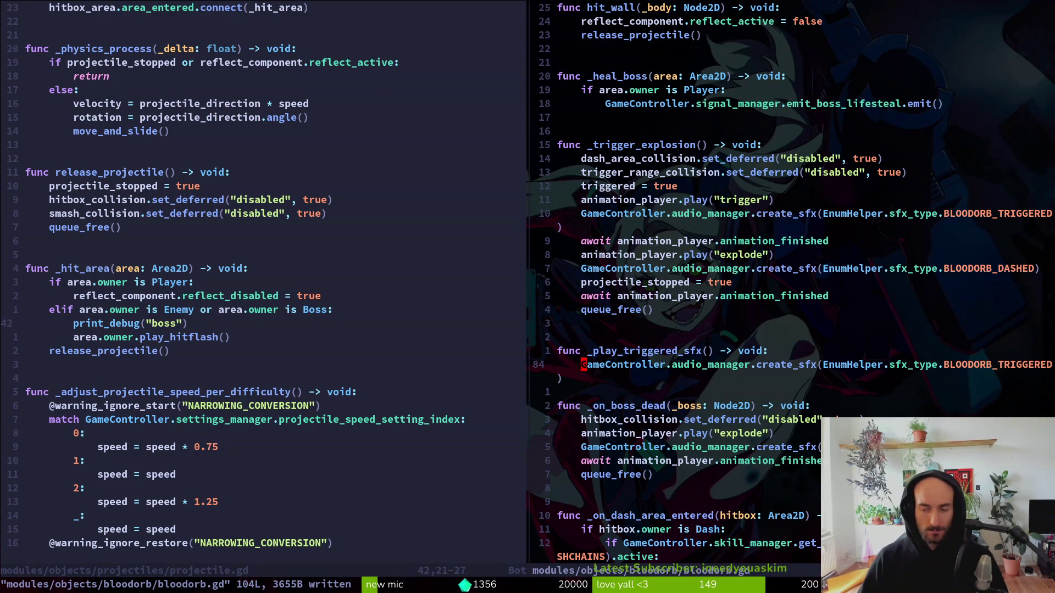
In Godot, quick-open bloodorb.tscn and select its AnimationPlayer.
{"action": "key", "text": "alt+Tab"}
{"action": "type", "text": "bloorbts"}
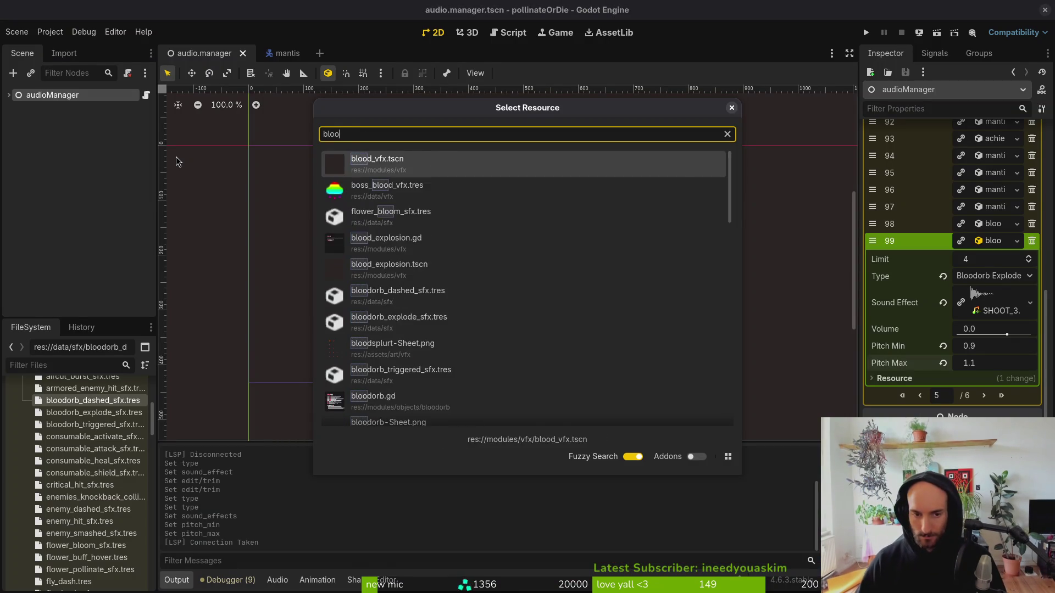
{"action": "key", "text": "Down"}
{"action": "key", "text": "Down"}
{"action": "key", "text": "Down"}
{"action": "key", "text": "Up"}
{"action": "key", "text": "Up"}
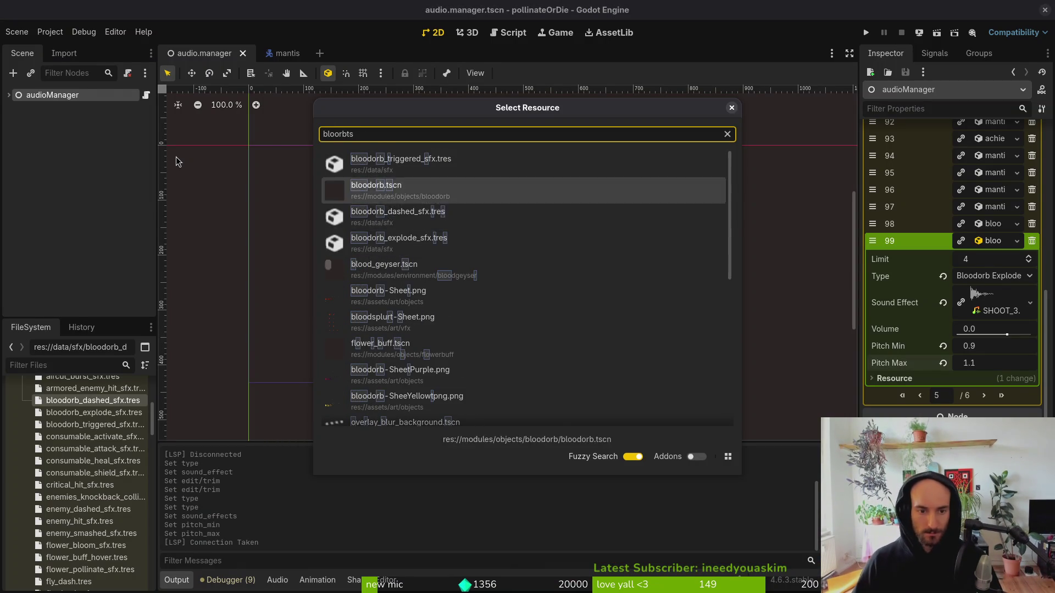
{"action": "key", "text": "Return"}
{"action": "left_click", "coordinate": [121, 136]}
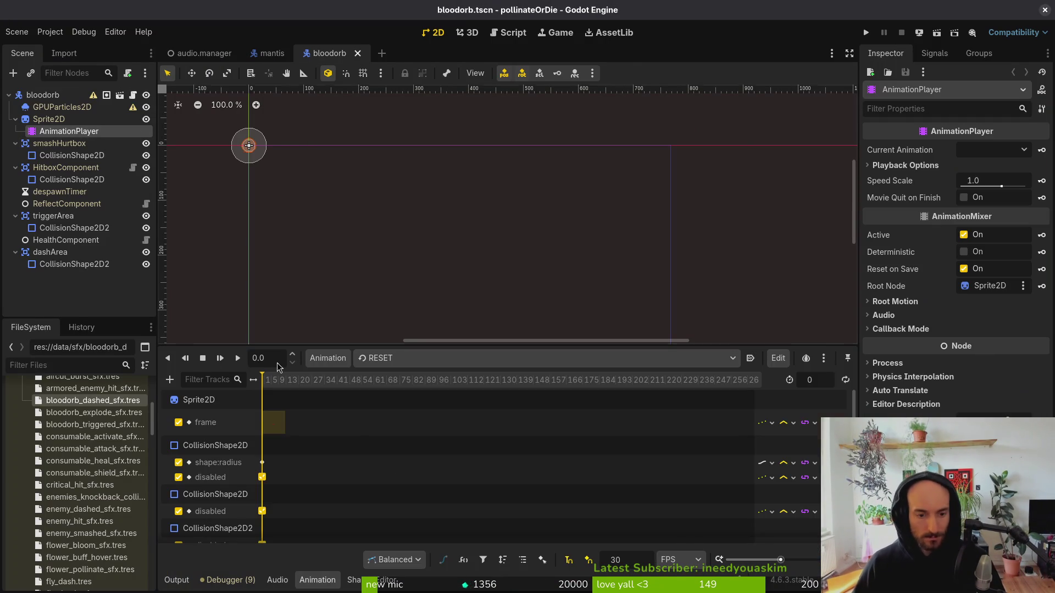
Show the trigger animation and add a Call Method Track targeting the bloodorb root node.
{"action": "left_click", "coordinate": [403, 359]}
{"action": "left_click", "coordinate": [439, 454]}
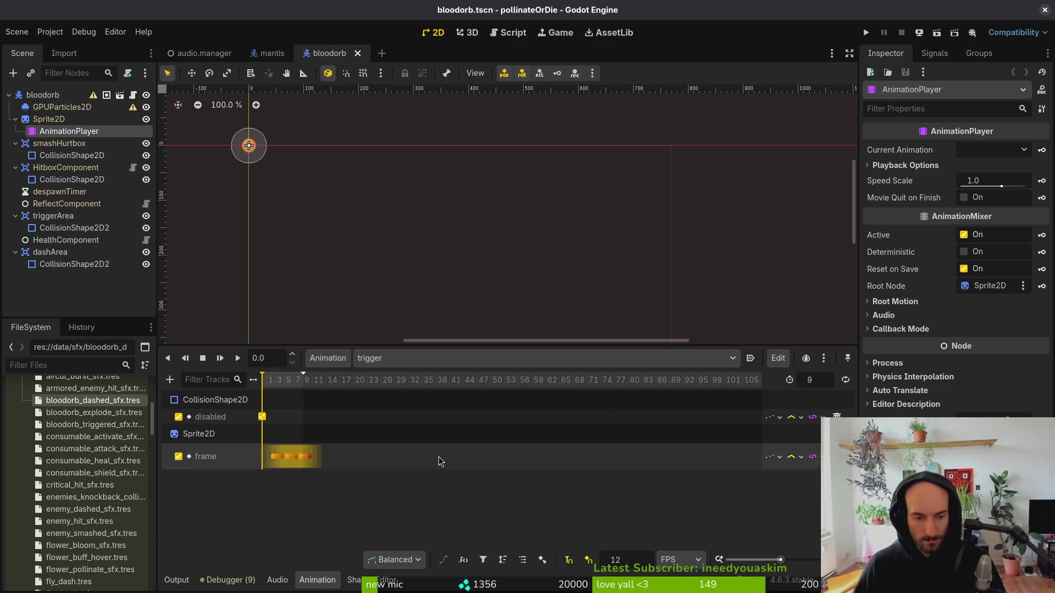
{"action": "scroll", "coordinate": [285, 445], "scroll_direction": "up", "scroll_amount": 3}
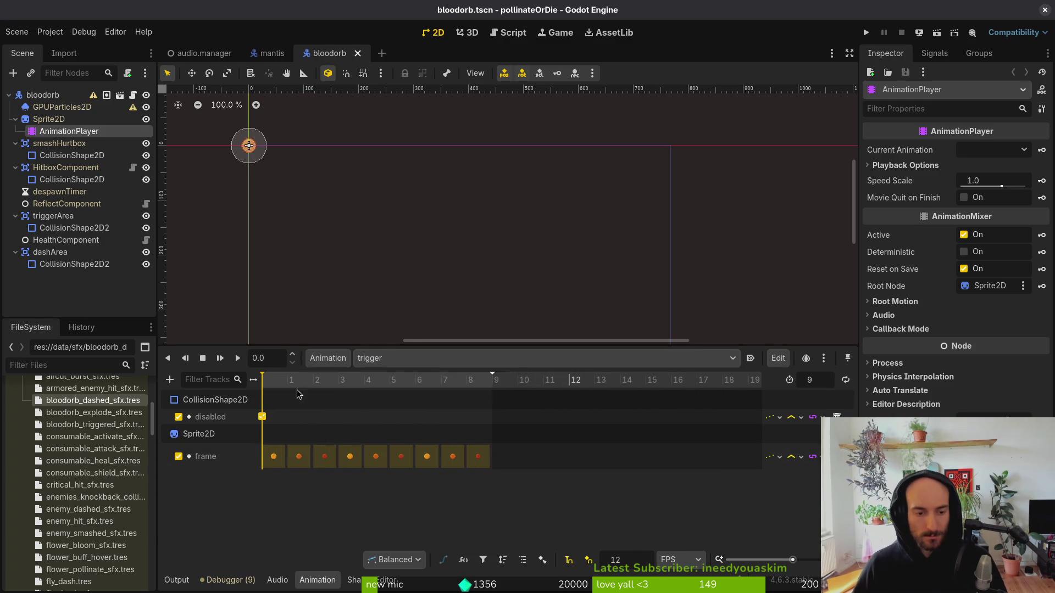
{"action": "left_click", "coordinate": [170, 380]}
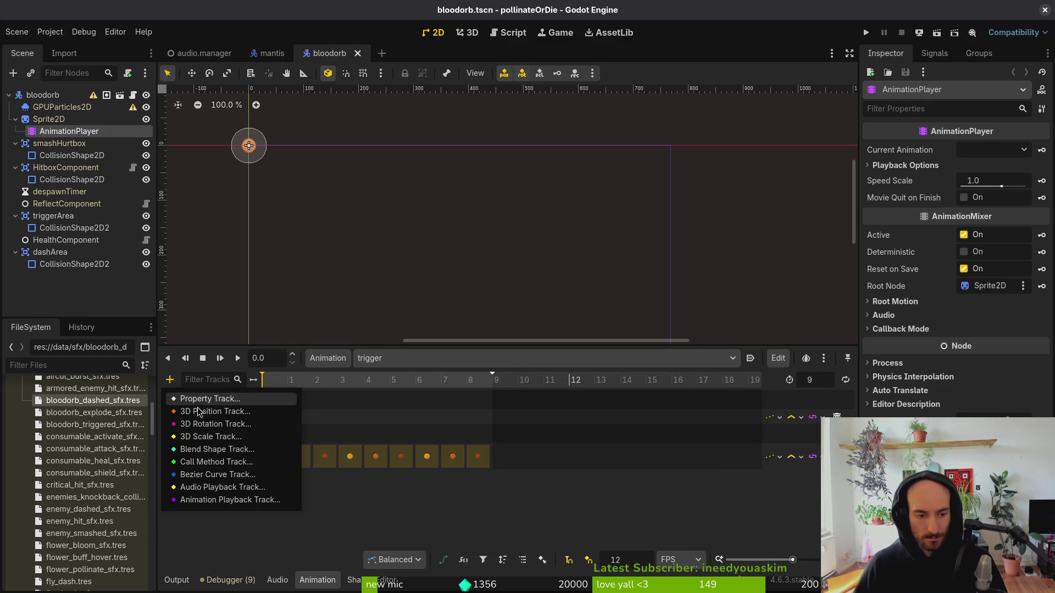
{"action": "left_click", "coordinate": [220, 454]}
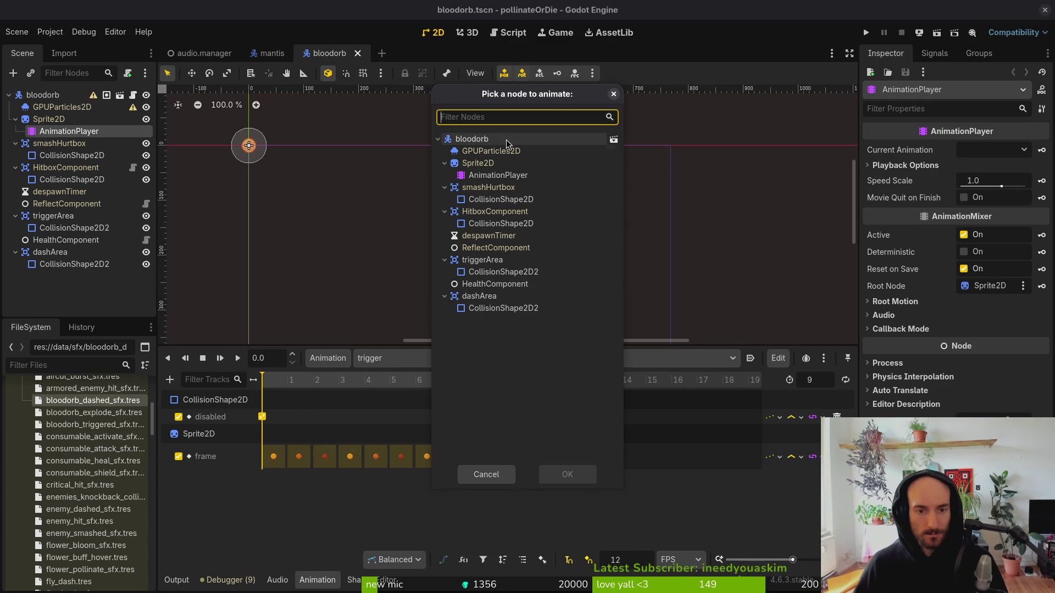
{"action": "left_click", "coordinate": [571, 481]}
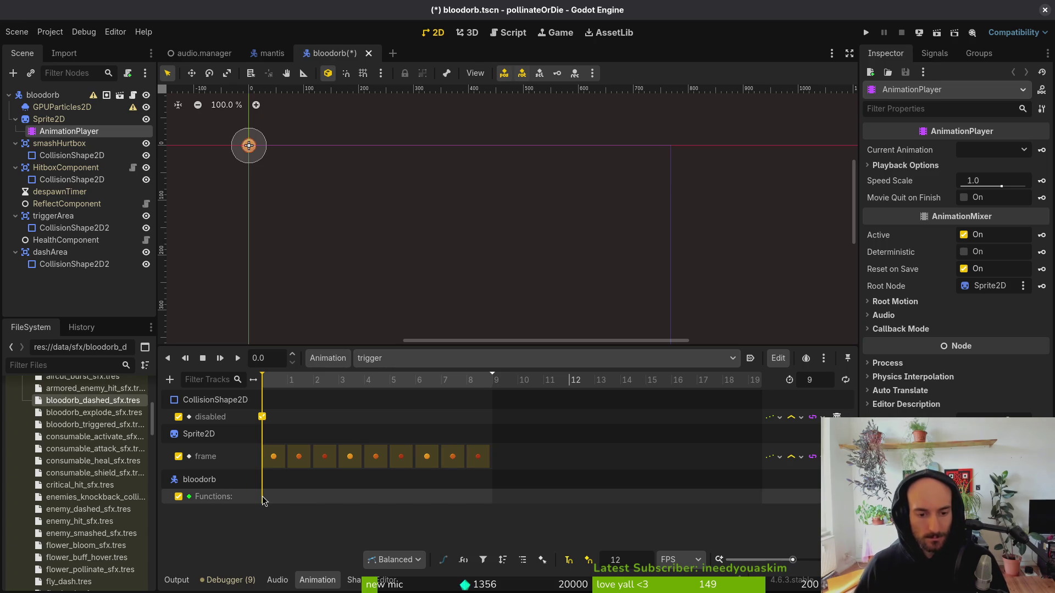
Insert a _play_triggered_sfx key, duplicate it at frame 6, and save the scene.
{"action": "right_click", "coordinate": [263, 500]}
{"action": "left_click", "coordinate": [286, 506]}
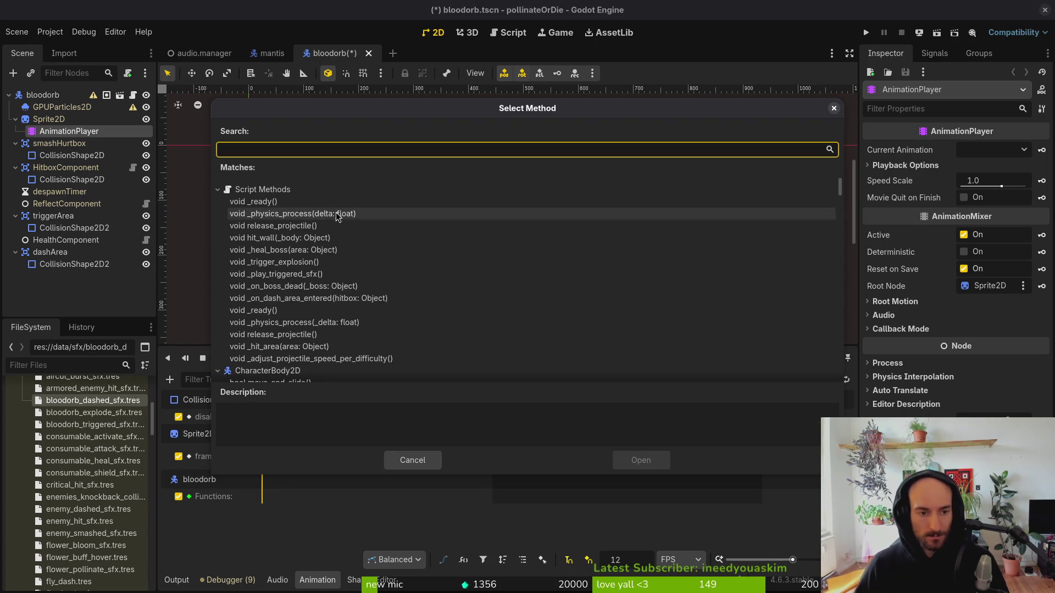
{"action": "left_click", "coordinate": [338, 275]}
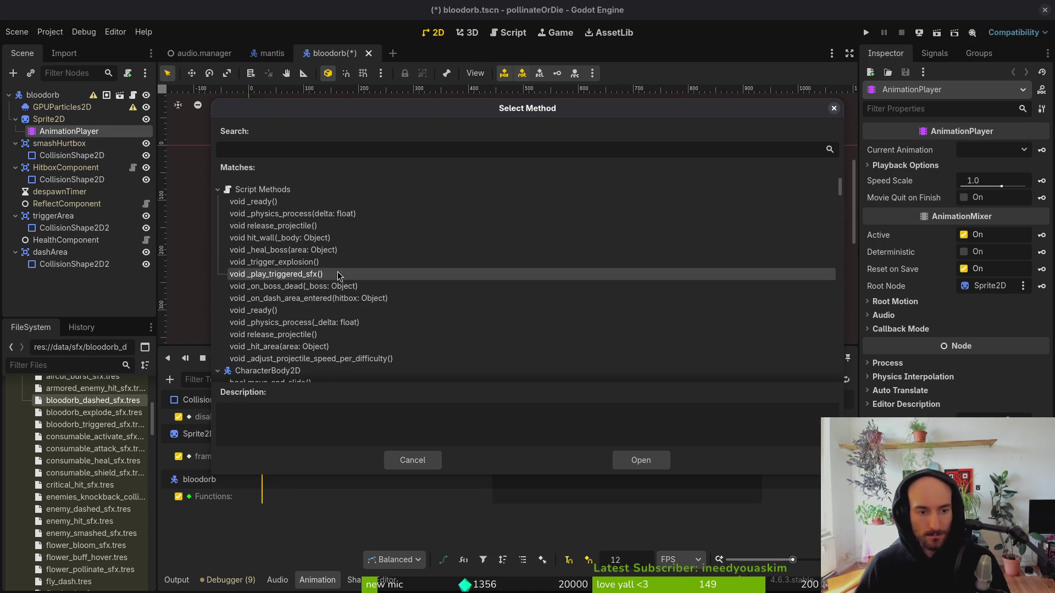
{"action": "left_click", "coordinate": [668, 465]}
{"action": "left_click", "coordinate": [263, 497]}
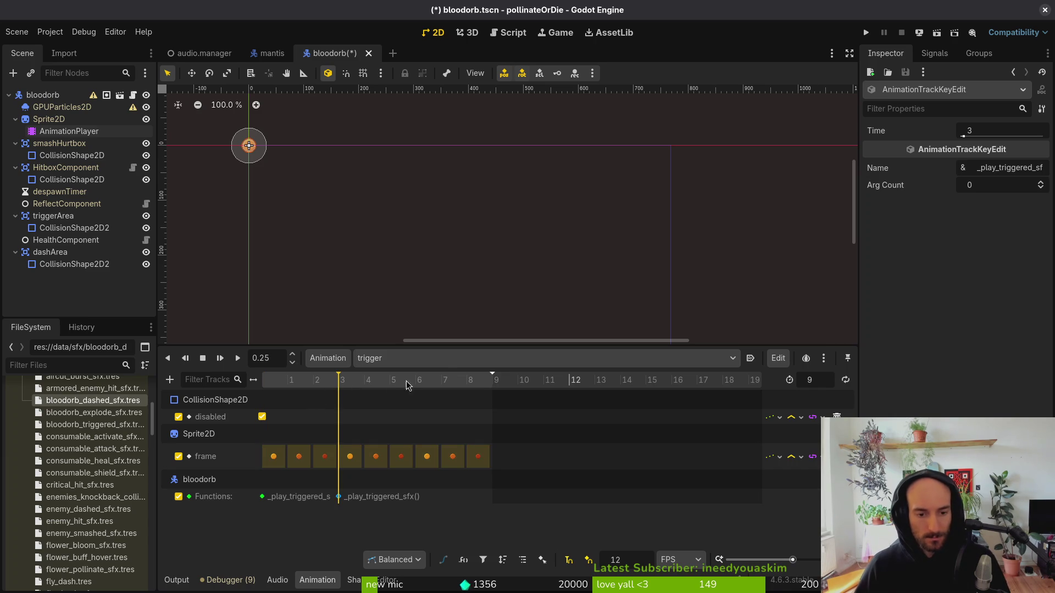
{"action": "key", "text": "ctrl+d"}
{"action": "key", "text": "ctrl+s"}
Delete the script's direct BLOODORB_TRIGGERED sound call and run the game to playtest.
{"action": "left_click", "coordinate": [16, 119]}
{"action": "left_click", "coordinate": [16, 131]}
{"action": "left_click", "coordinate": [15, 143]}
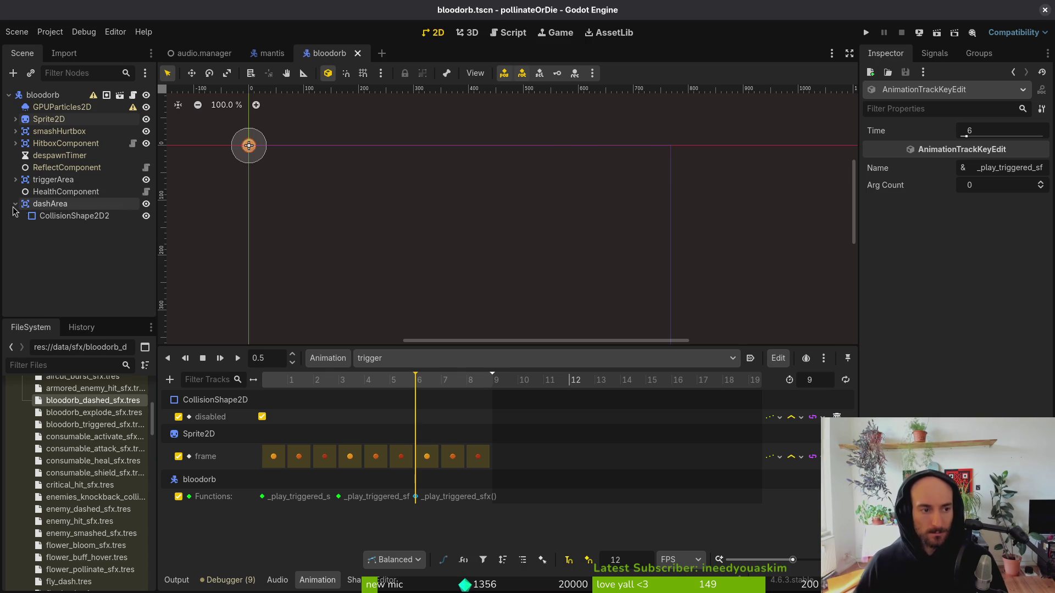
{"action": "key", "text": "alt+Tab"}
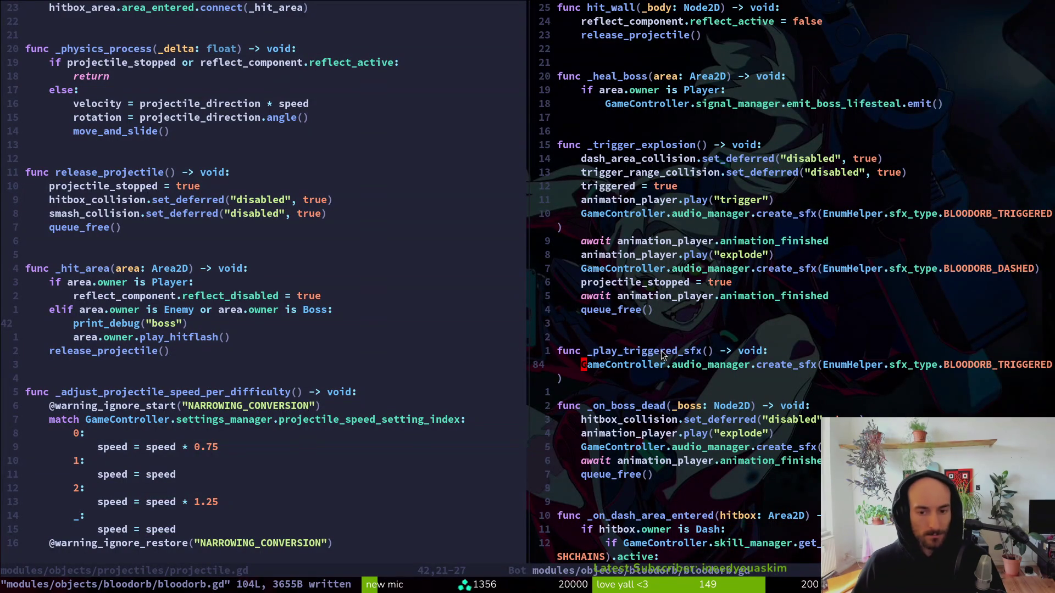
{"action": "left_click", "coordinate": [625, 216]}
{"action": "key", "text": "d"}
{"action": "key", "text": "d"}
{"action": "key", "text": "alt+Tab"}
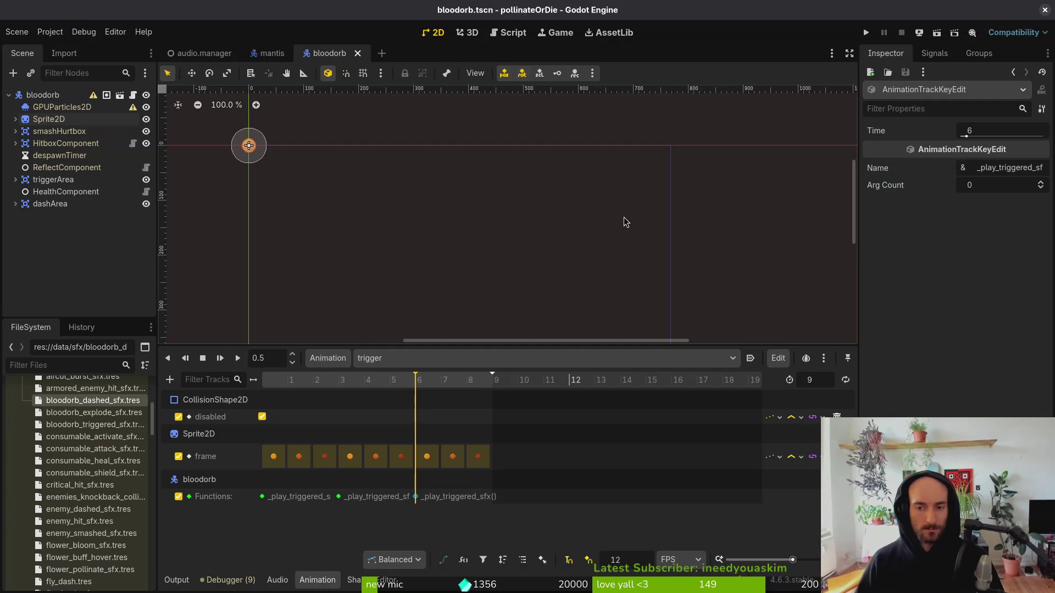
{"action": "left_click", "coordinate": [866, 34]}
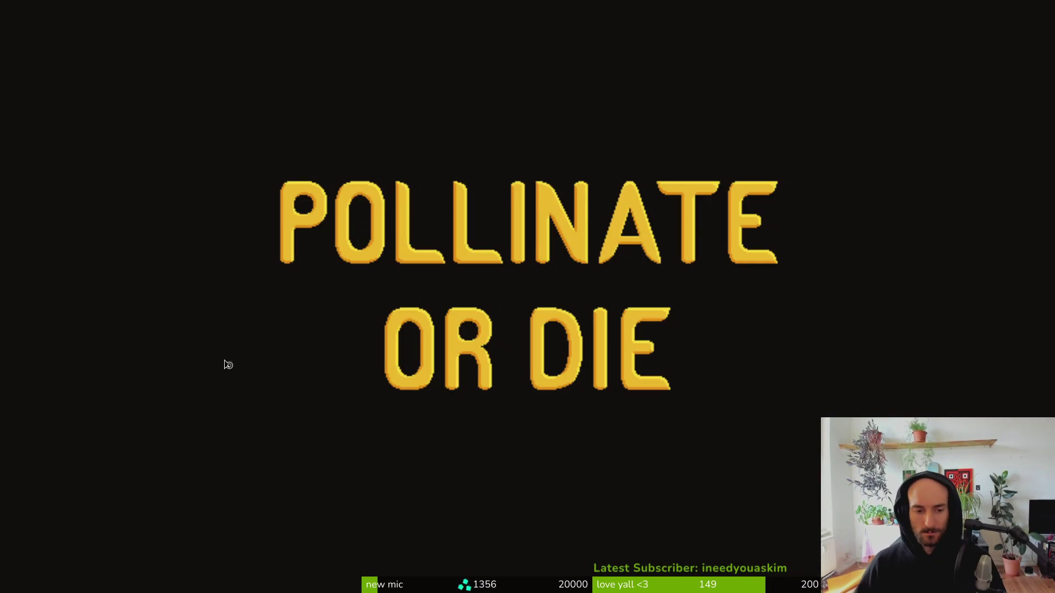
Start the game and load the mantis boss level from the debug level select.
{"action": "key", "text": "Return"}
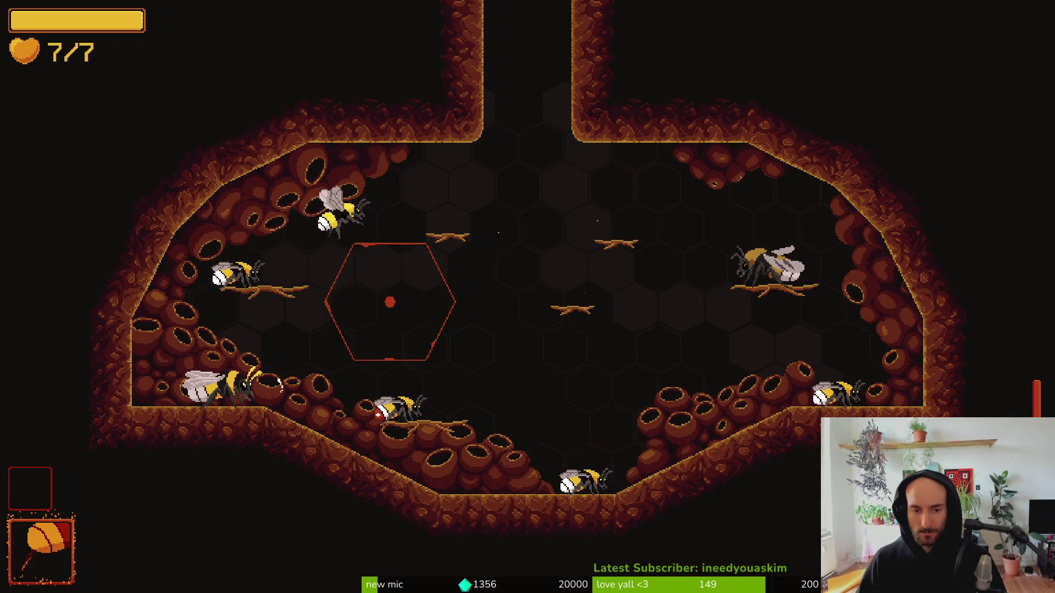
{"action": "key", "text": "Escape"}
{"action": "key", "text": "Down"}
{"action": "key", "text": "Down"}
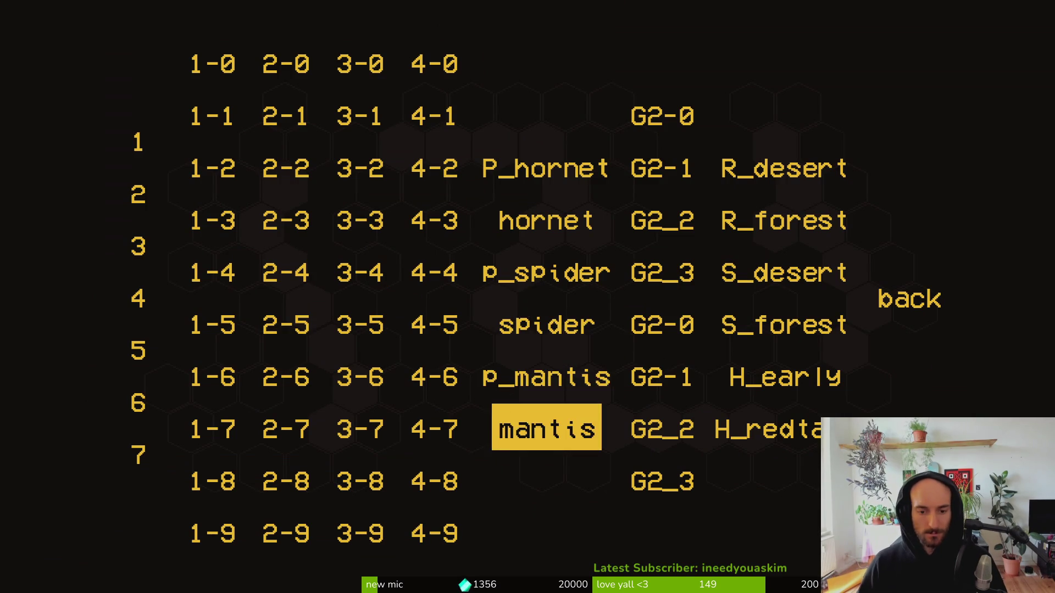
{"action": "key", "text": "Return"}
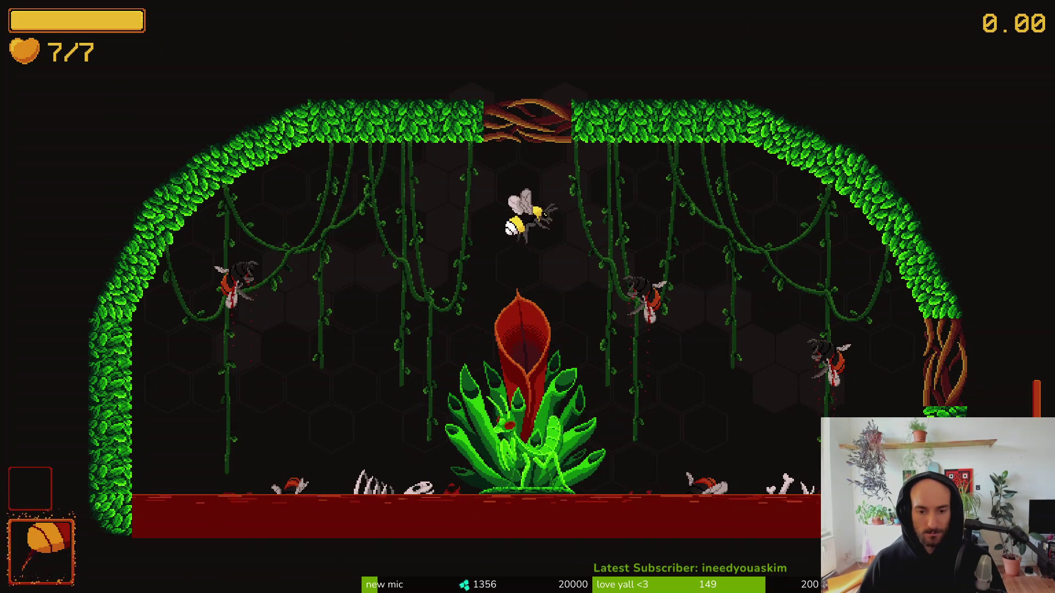
Fight the Mantis, flying around the plant and slashing at the boss.
{"action": "key", "text": "Left"}
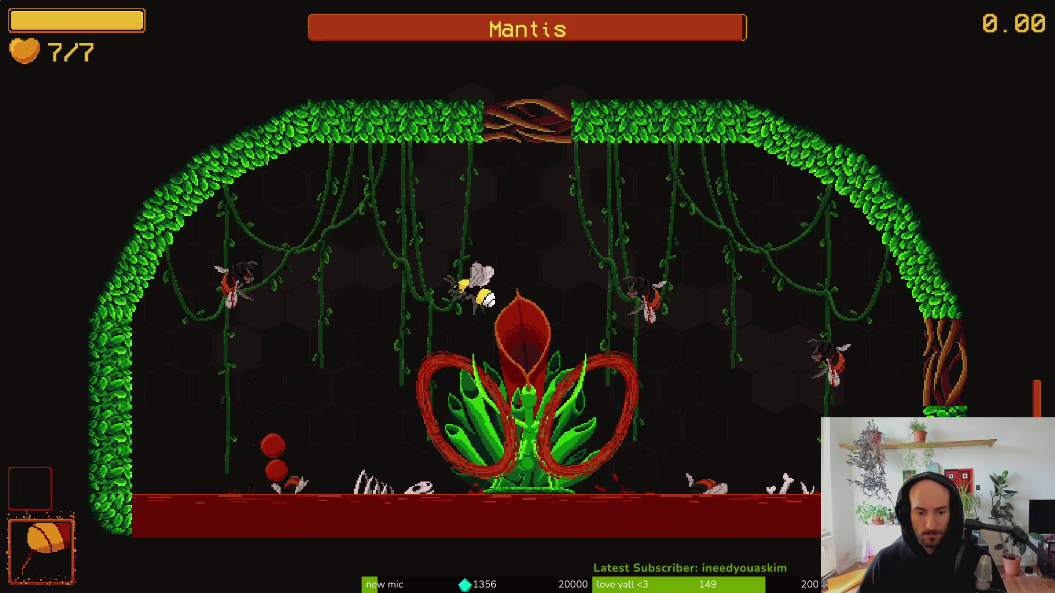
{"action": "key", "text": "Right"}
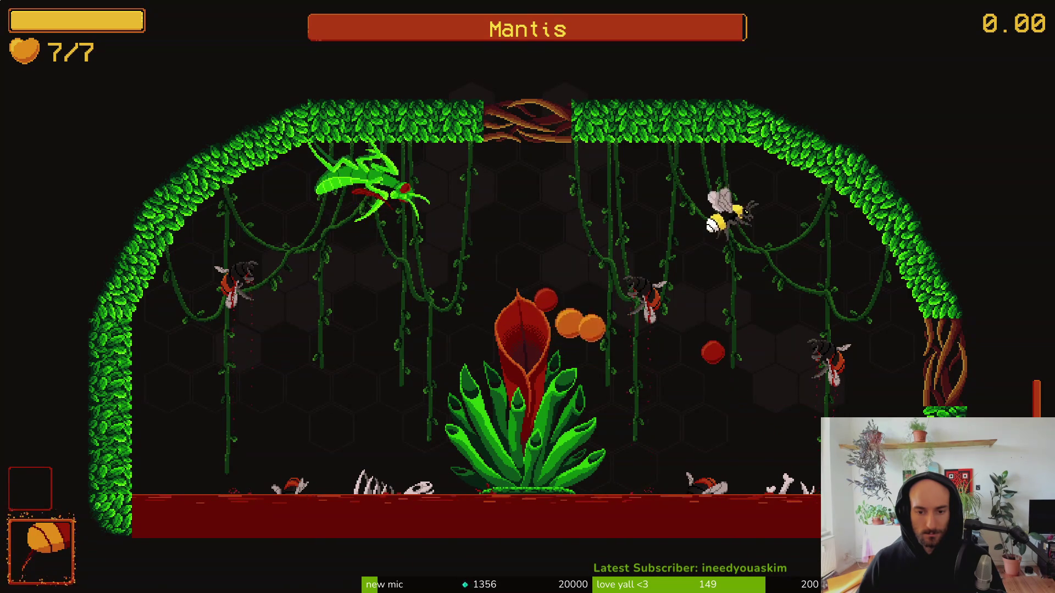
{"action": "key", "text": "Left"}
{"action": "key", "text": "Down"}
{"action": "key", "text": "Up"}
{"action": "key", "text": "Left"}
{"action": "key", "text": "Down"}
{"action": "key", "text": "Down"}
{"action": "key", "text": "Right"}
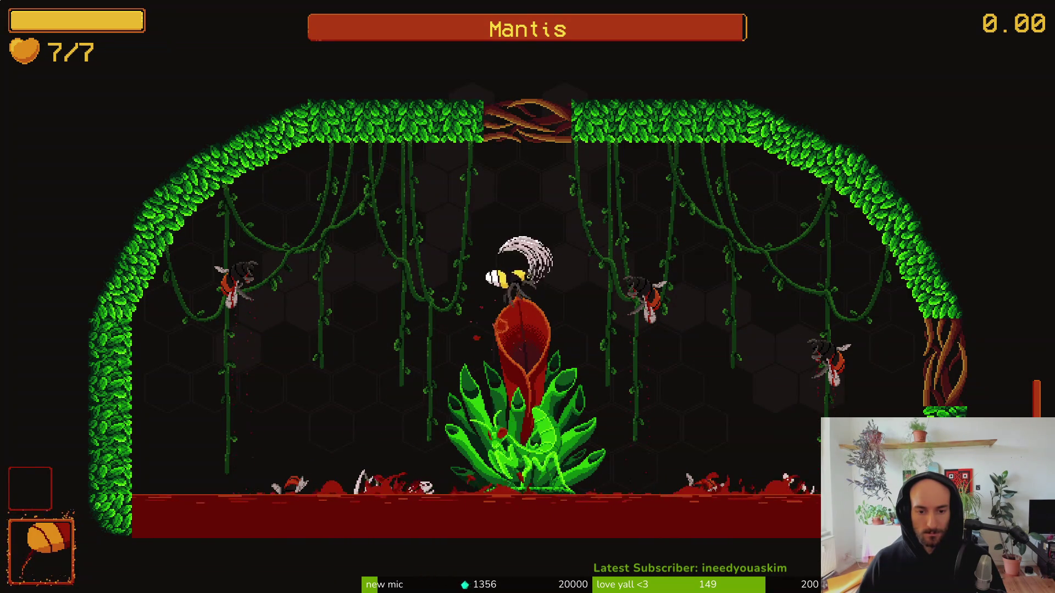
{"action": "key", "text": "Right"}
{"action": "key", "text": "Up"}
{"action": "key", "text": "Left"}
{"action": "key", "text": "Right"}
{"action": "key", "text": "Left"}
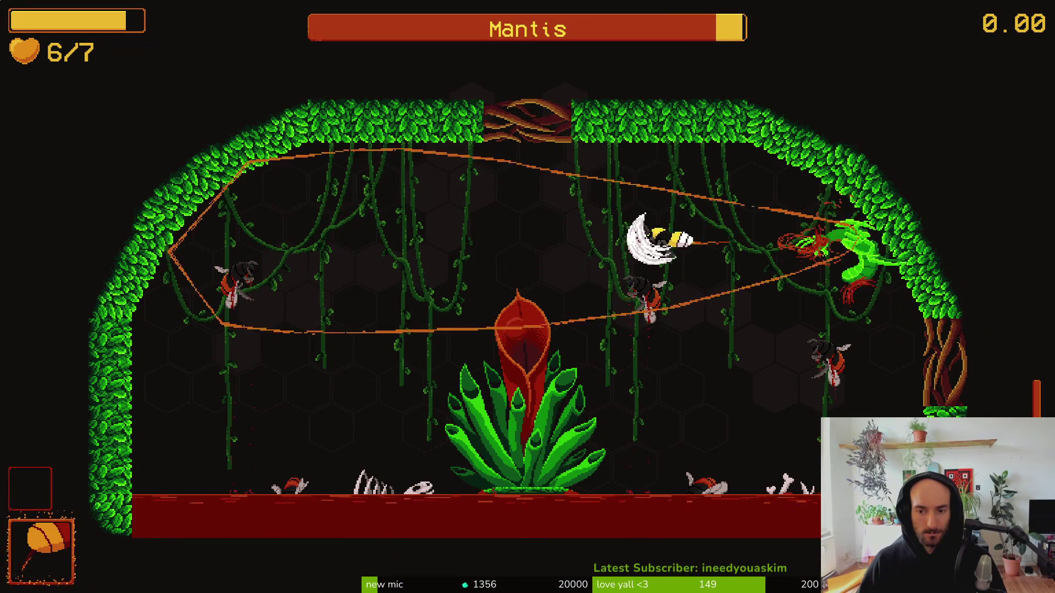
{"action": "key", "text": "Down"}
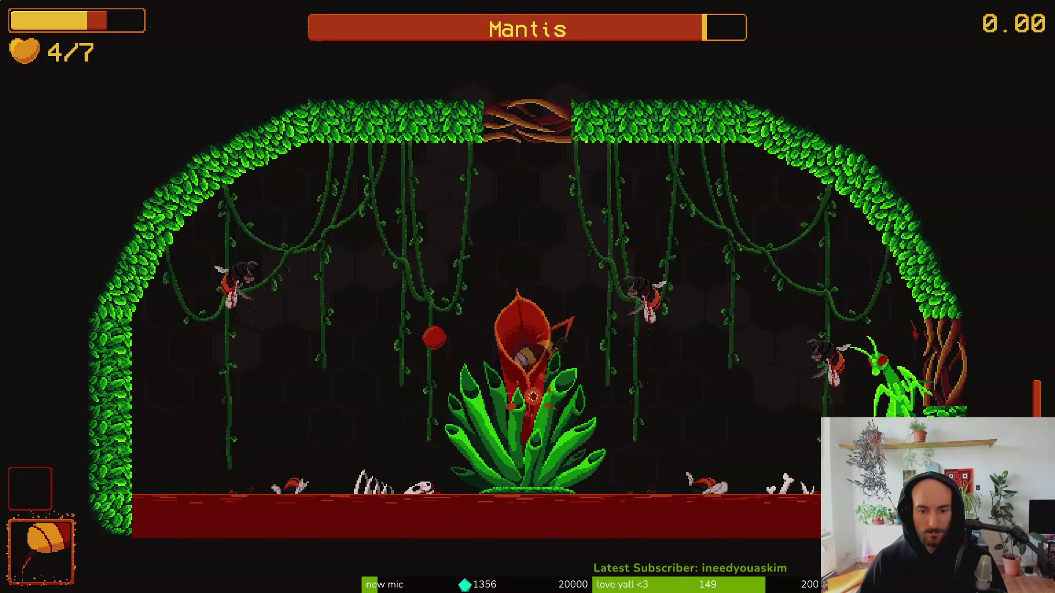
{"action": "key", "text": "Up"}
{"action": "key", "text": "Right"}
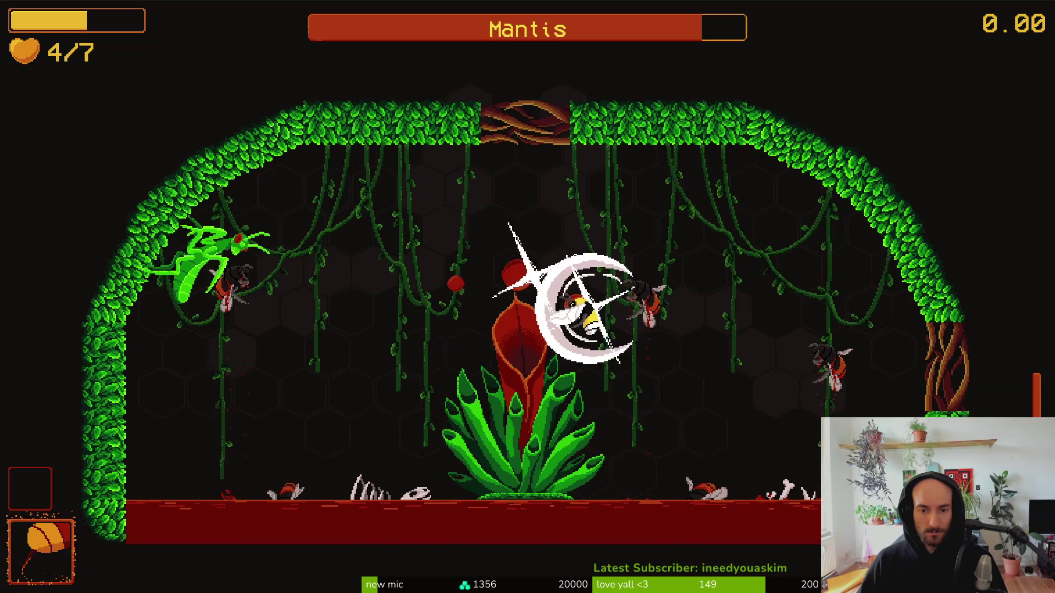
{"action": "key", "text": "Up"}
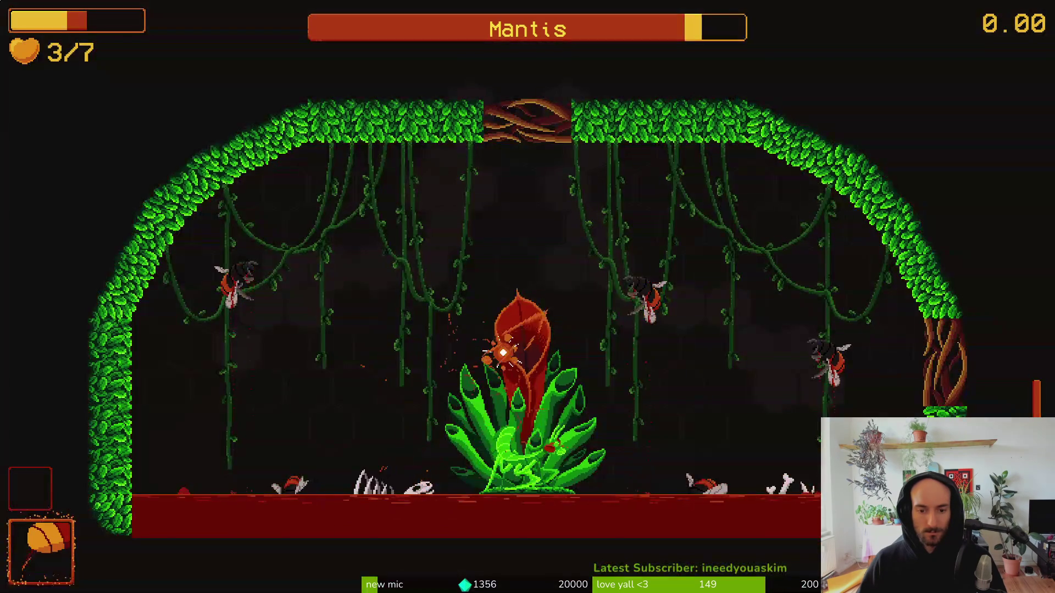
{"action": "key", "text": "x"}
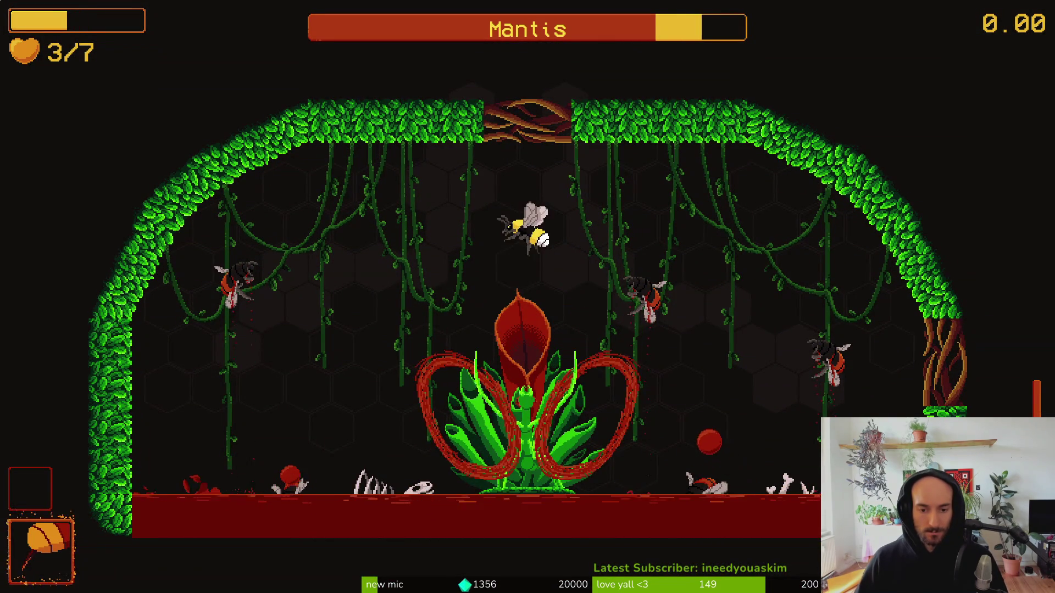
{"action": "key", "text": "x"}
Keep fighting, dodging the laser beam and diving onto the mantis with slashes.
{"action": "key", "text": "Right"}
{"action": "key", "text": "x"}
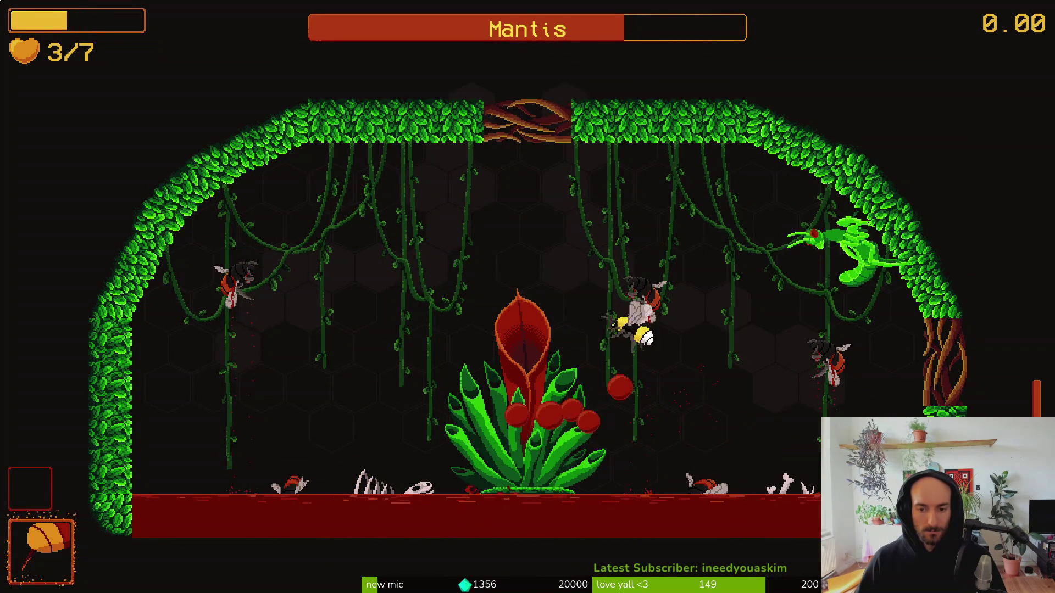
{"action": "key", "text": "x"}
{"action": "key", "text": "Left"}
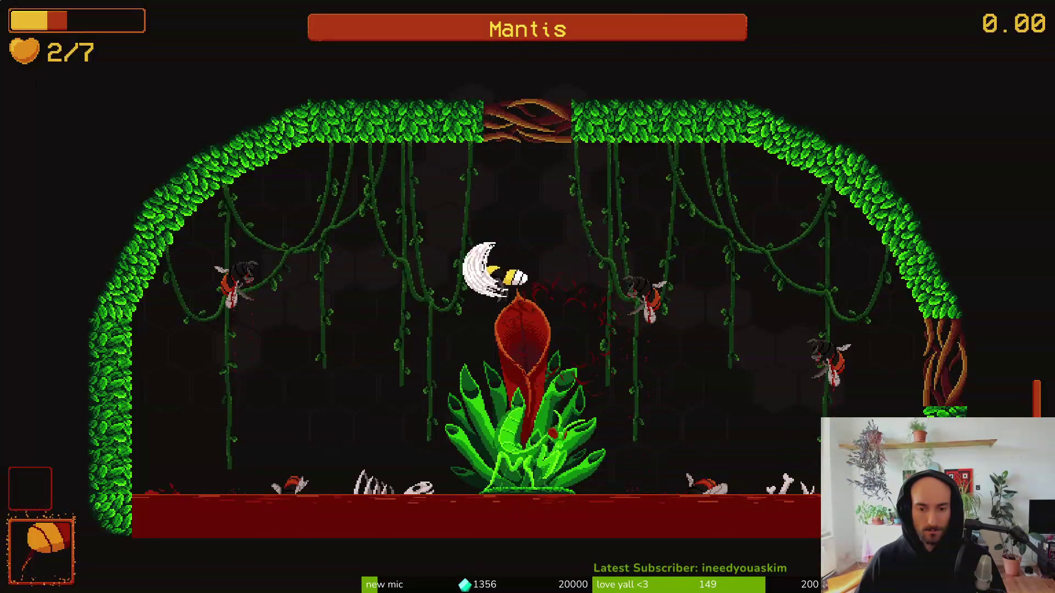
{"action": "key", "text": "Left"}
{"action": "key", "text": "x"}
{"action": "key", "text": "x"}
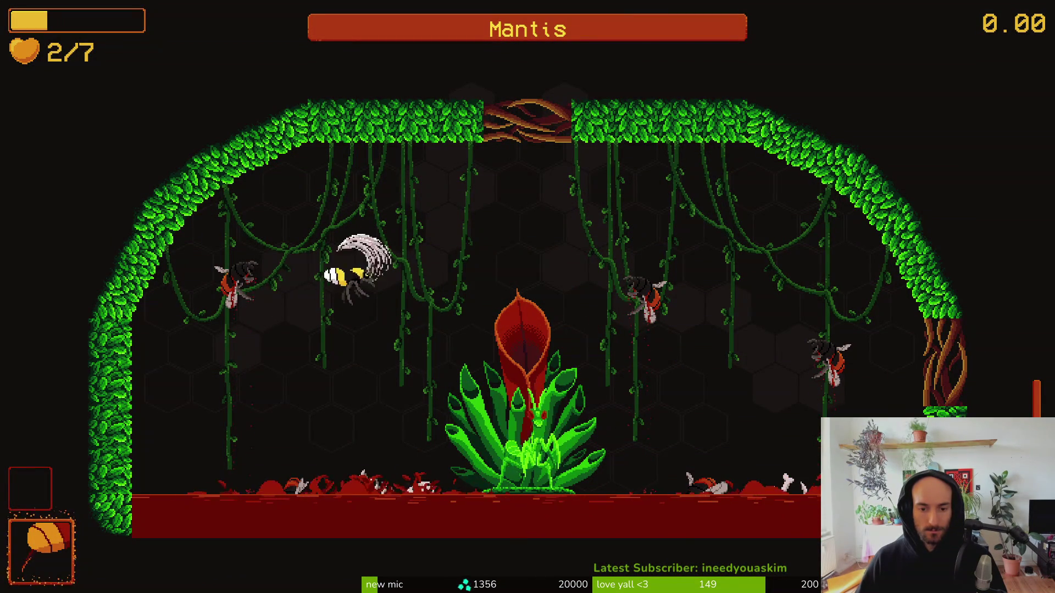
{"action": "key", "text": "Left"}
{"action": "key", "text": "x"}
{"action": "key", "text": "Right"}
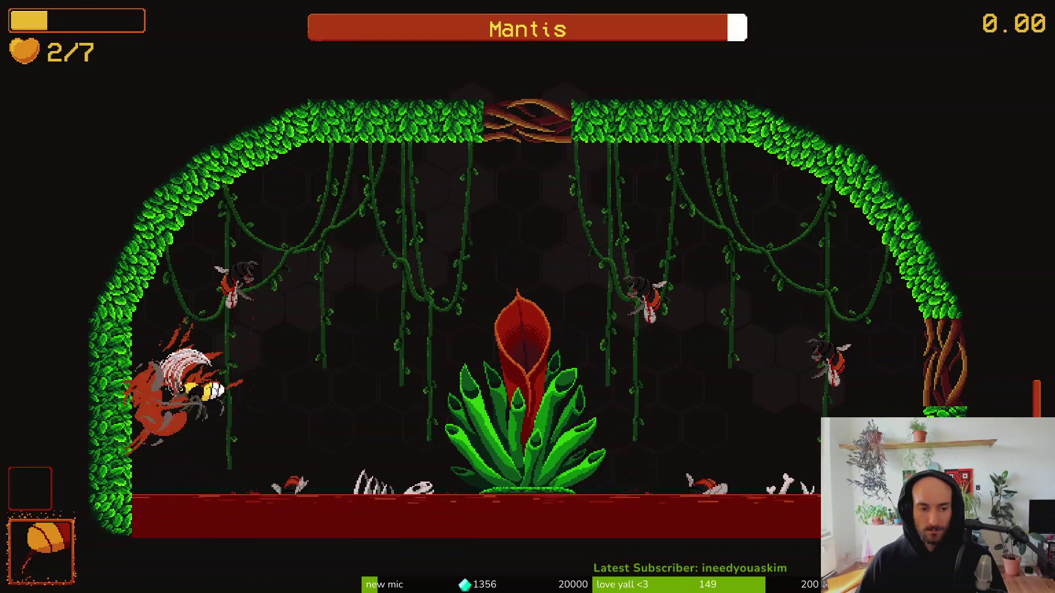
{"action": "key", "text": "Right"}
{"action": "key", "text": "x"}
{"action": "key", "text": "Down"}
{"action": "key", "text": "x"}
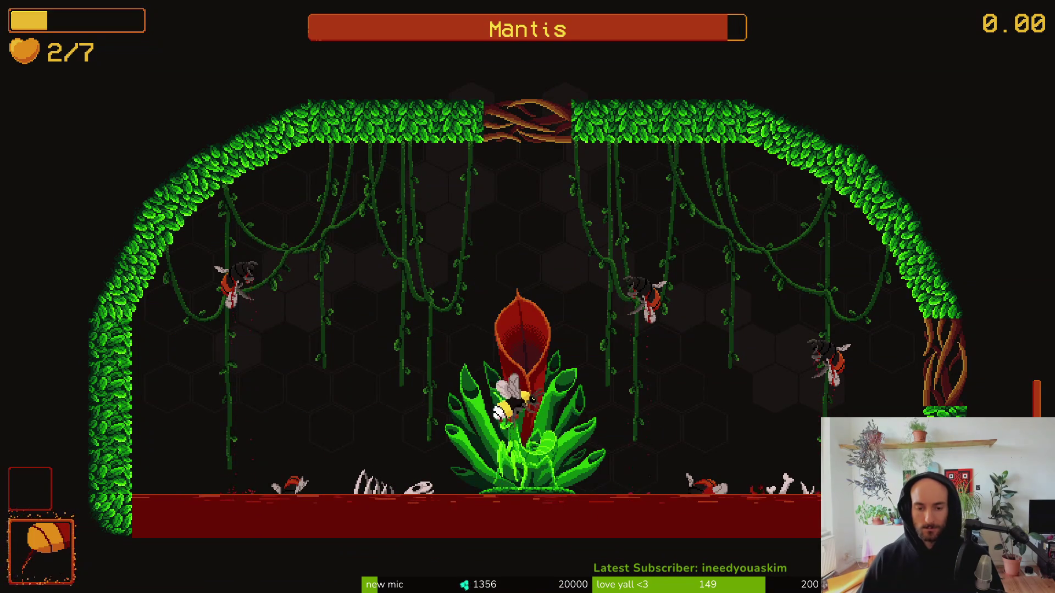
{"action": "key", "text": "x"}
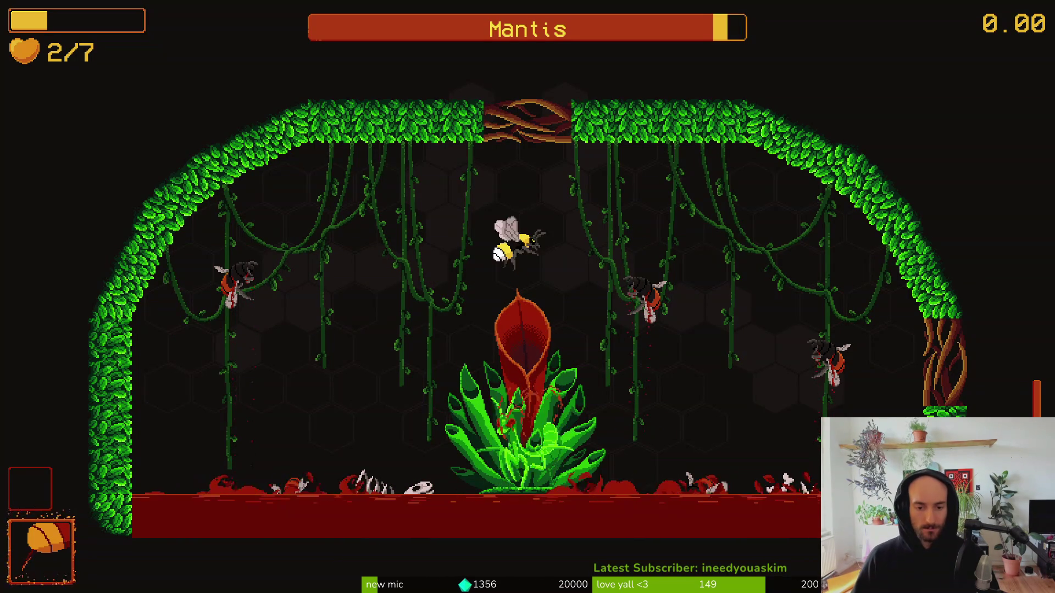
{"action": "key", "text": "Left"}
{"action": "key", "text": "x"}
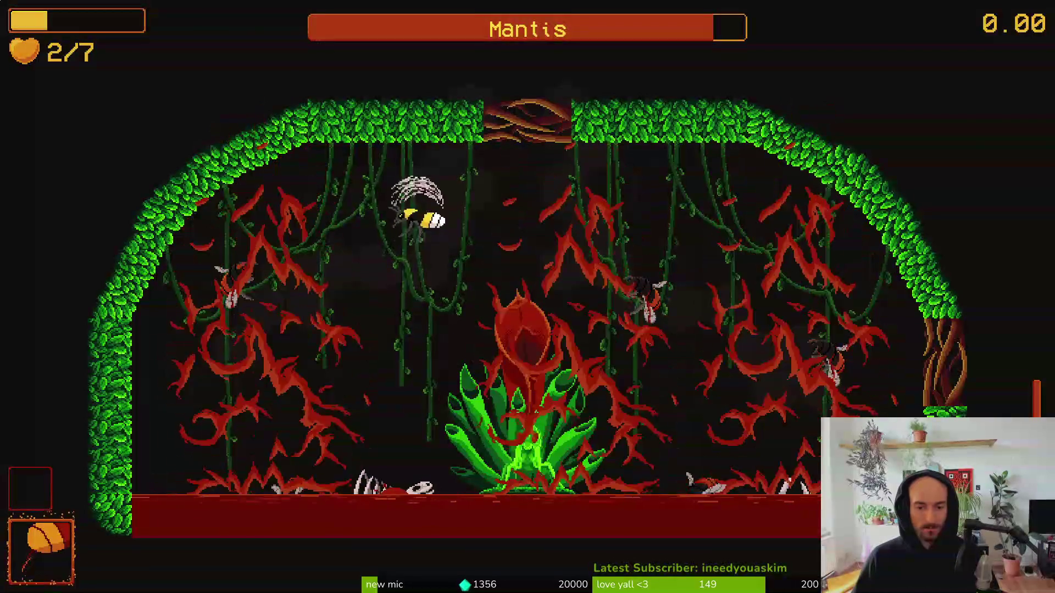
{"action": "key", "text": "x"}
{"action": "key", "text": "Left"}
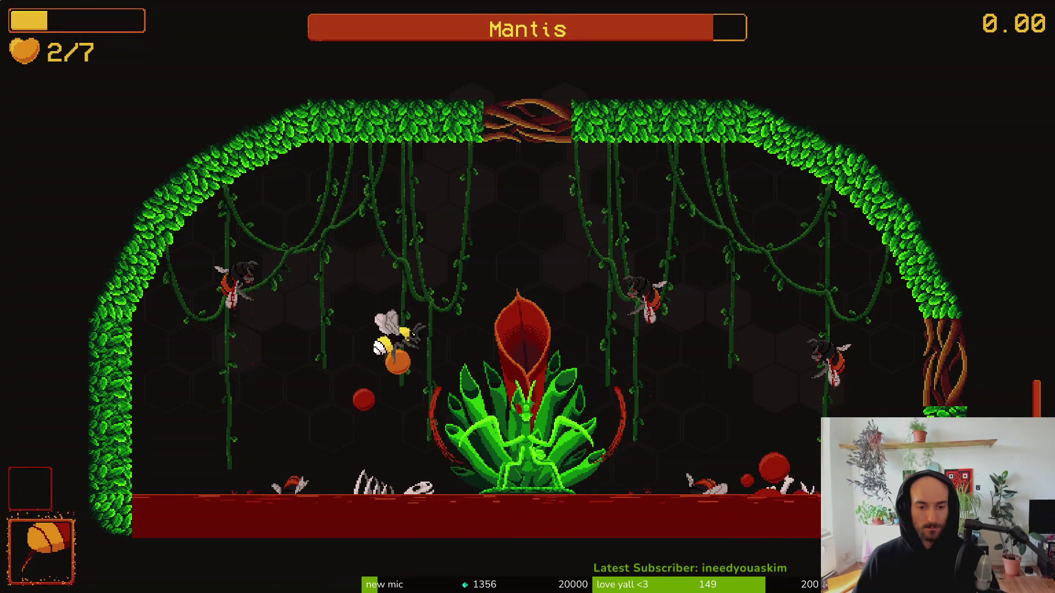
{"action": "key", "text": "Left"}
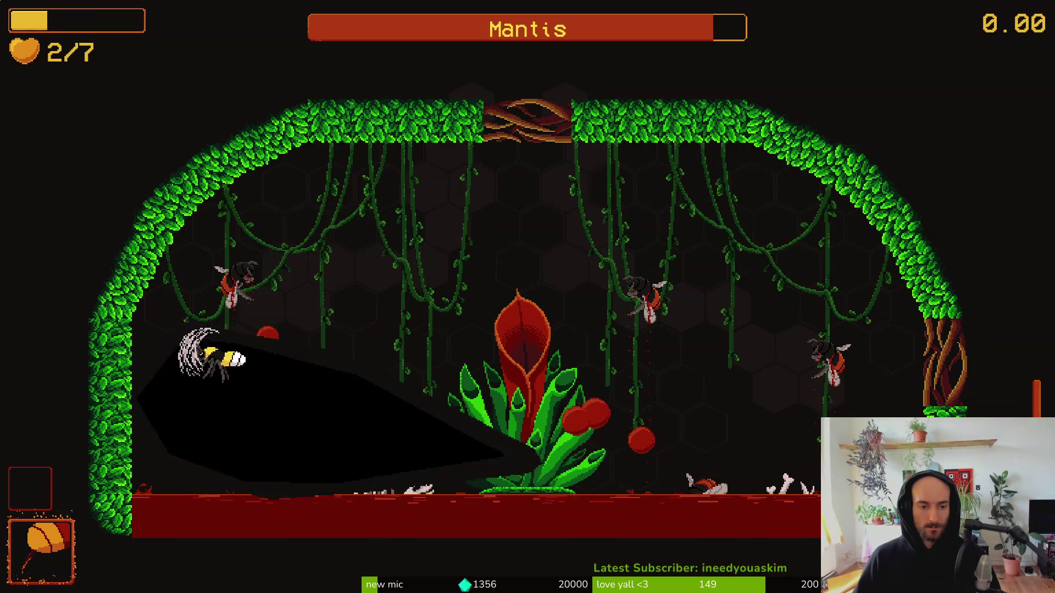
{"action": "key", "text": "Right"}
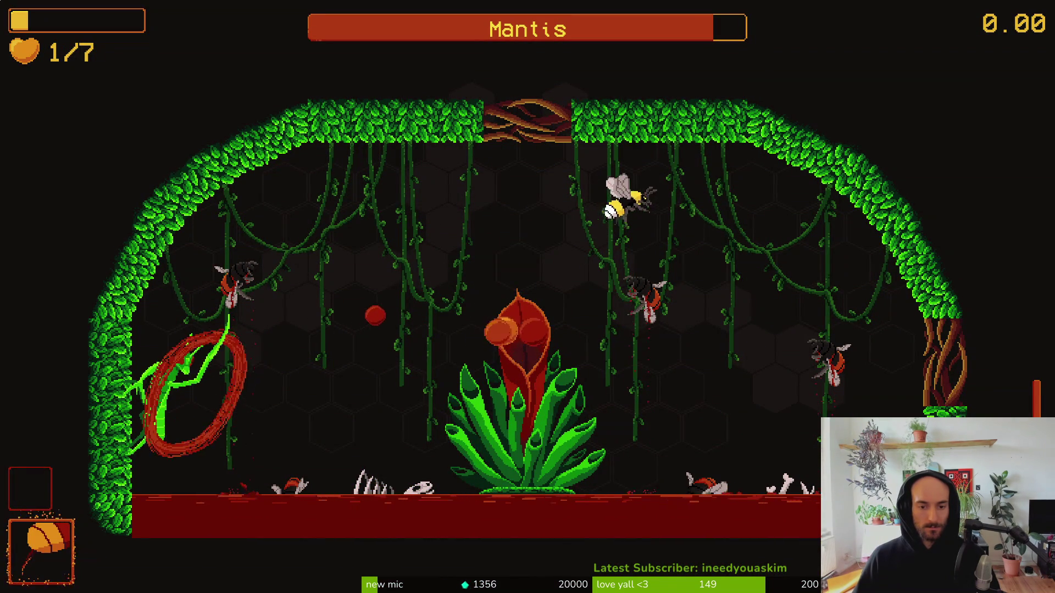
{"action": "key", "text": "Left"}
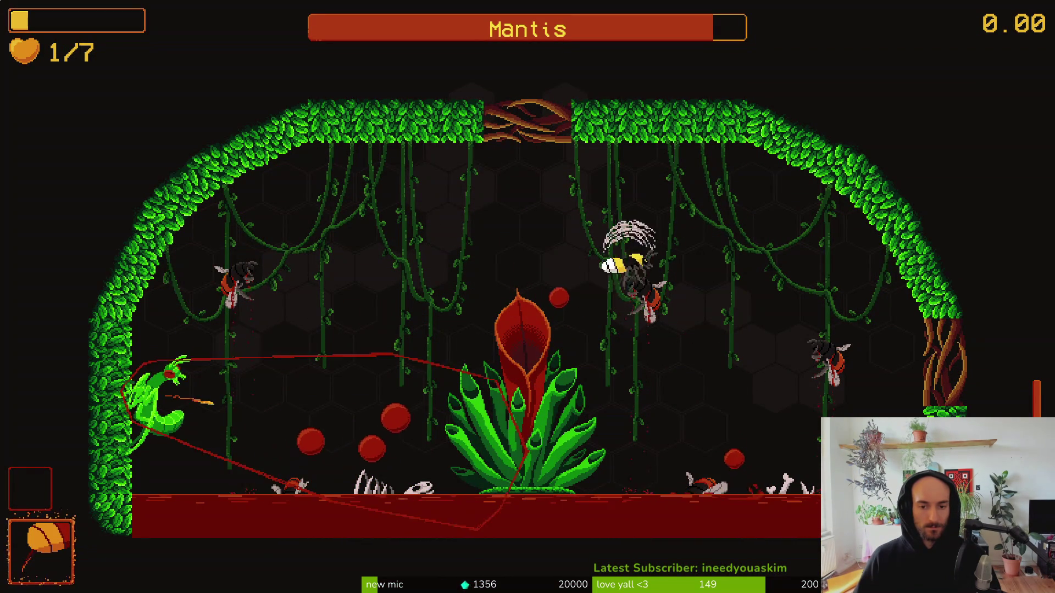
{"action": "key", "text": "Right"}
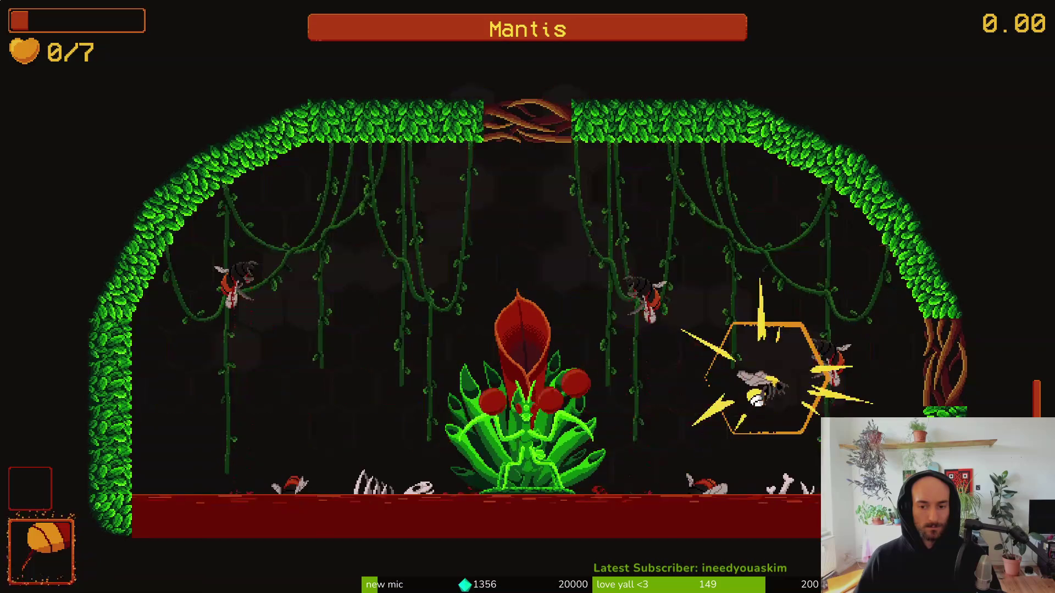
Pause and resume, then after dying start a new run and reload the mantis arena via F1.
{"action": "key", "text": "Escape"}
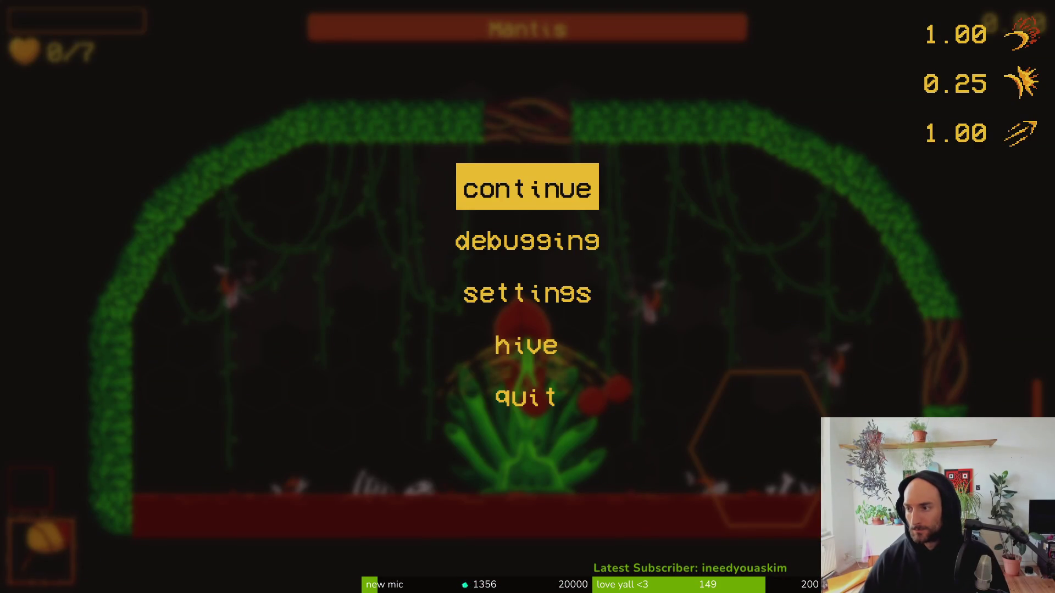
{"action": "key", "text": "Return"}
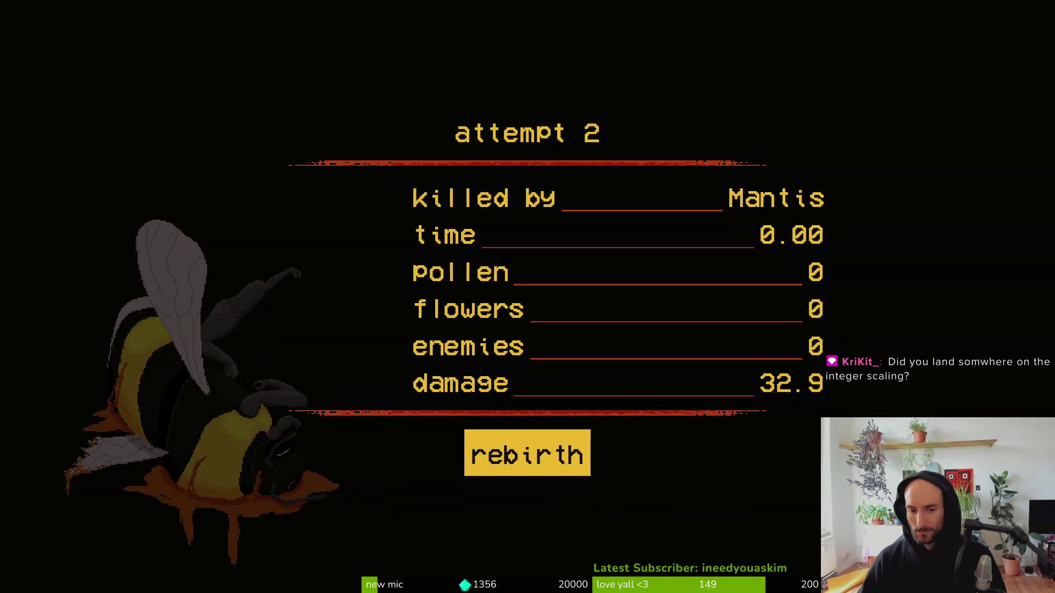
{"action": "key", "text": "Return"}
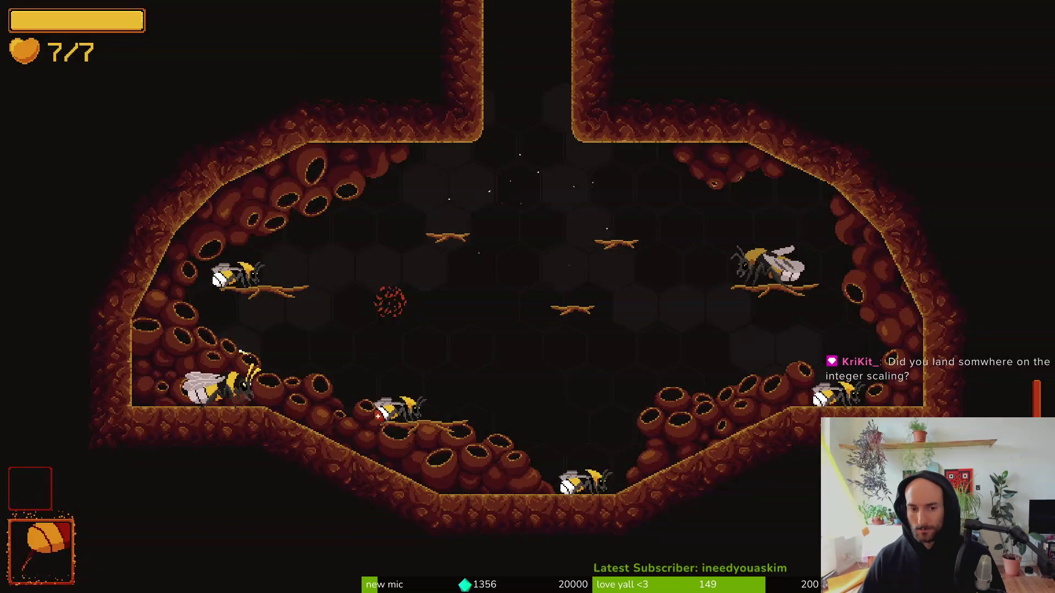
{"action": "key", "text": "F1"}
{"action": "key", "text": "Down"}
{"action": "key", "text": "Return"}
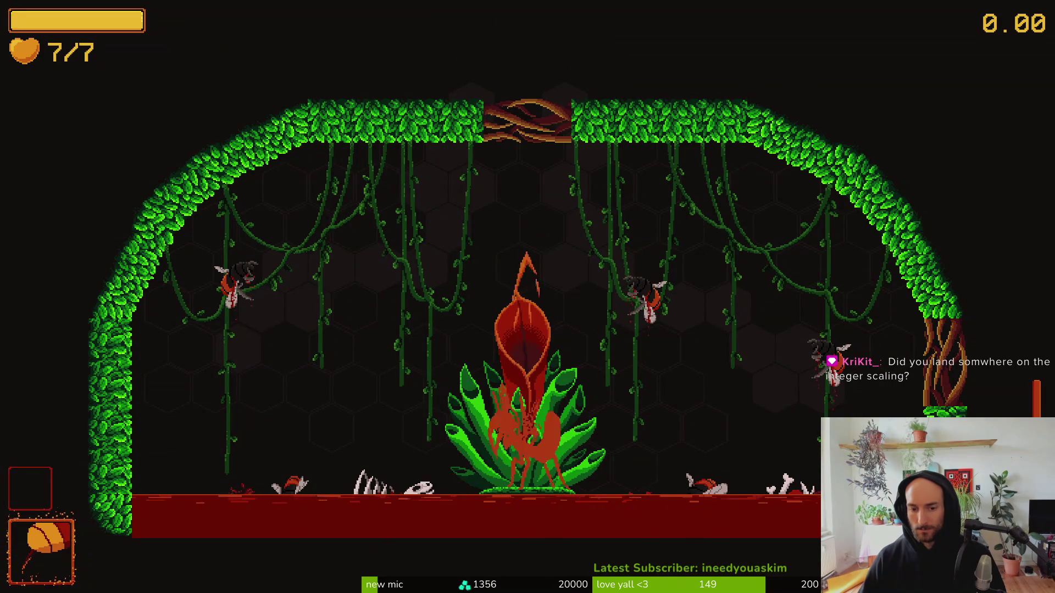
Fight the Mantis again, slashing it and bursting blood orbs, then pause the game.
{"action": "key", "text": "Right"}
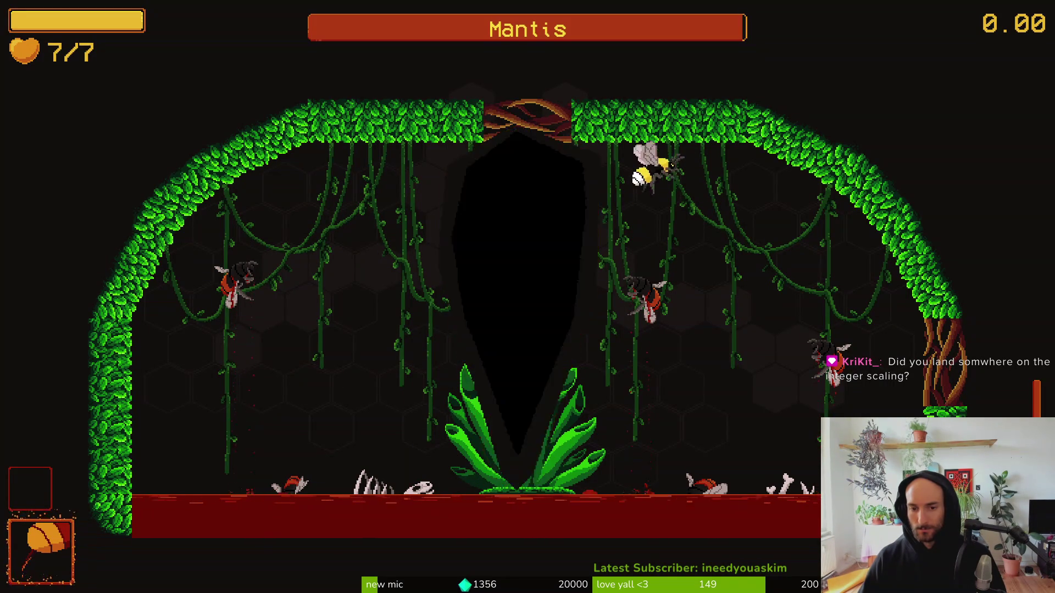
{"action": "key", "text": "x"}
{"action": "key", "text": "Down"}
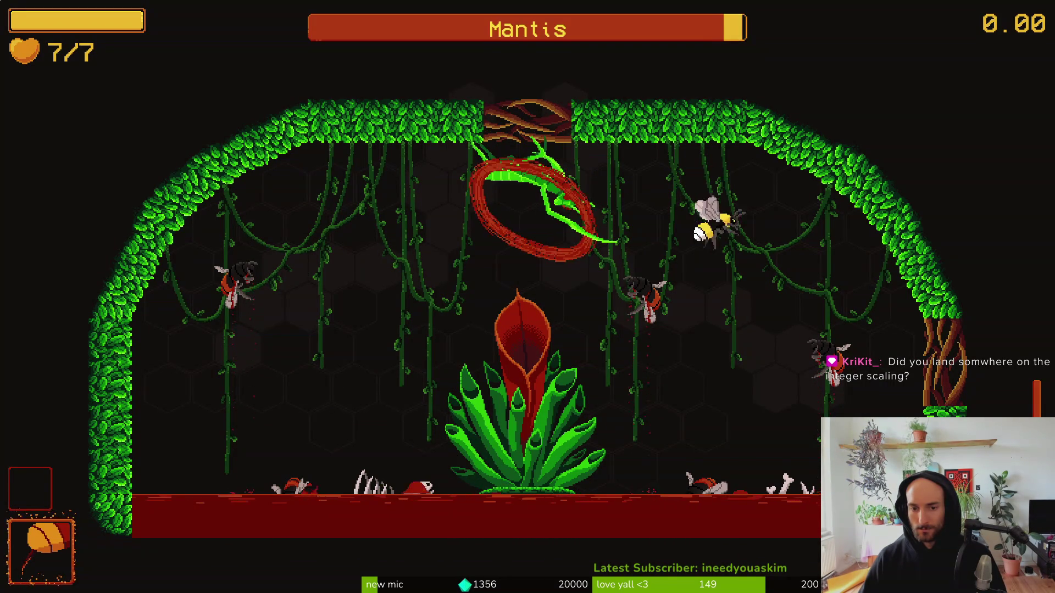
{"action": "key", "text": "x"}
{"action": "key", "text": "Left"}
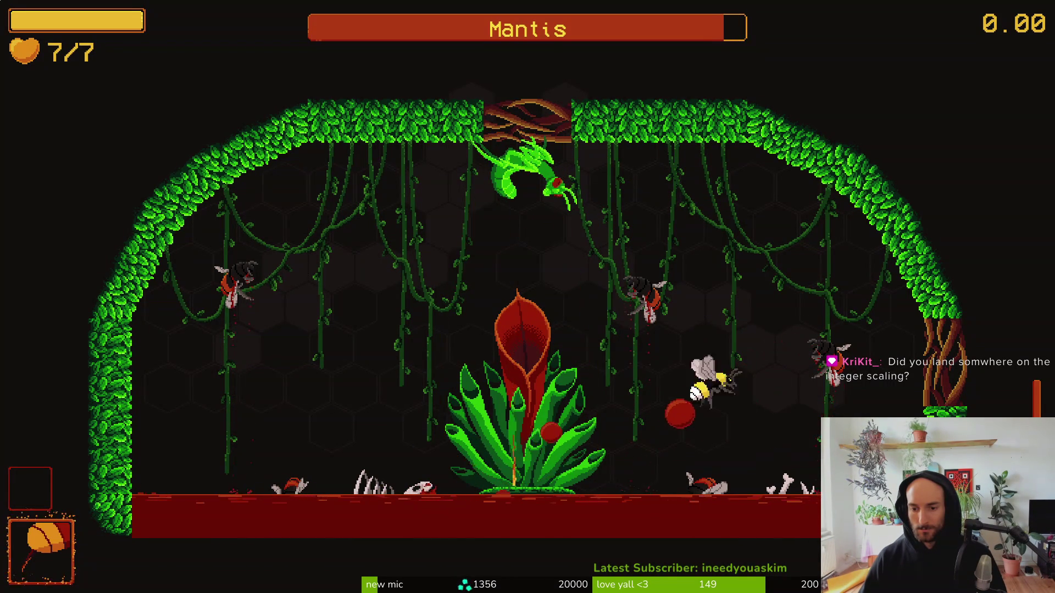
{"action": "key", "text": "x"}
{"action": "key", "text": "Down"}
{"action": "key", "text": "x"}
{"action": "key", "text": "x"}
{"action": "key", "text": "x"}
{"action": "key", "text": "x"}
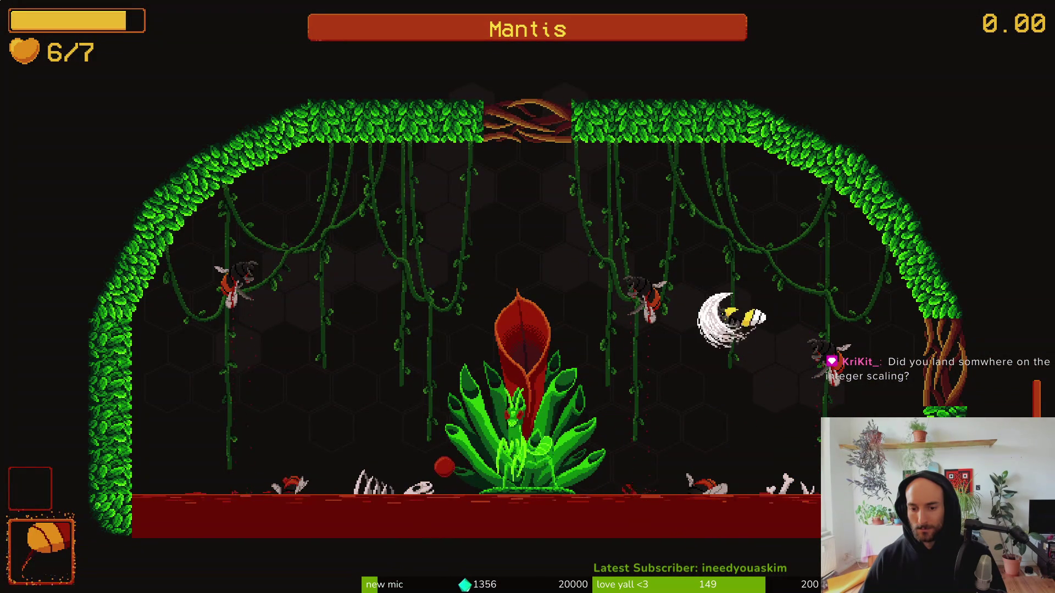
{"action": "key", "text": "c"}
{"action": "key", "text": "Left"}
{"action": "key", "text": "x"}
{"action": "key", "text": "Right"}
{"action": "key", "text": "x"}
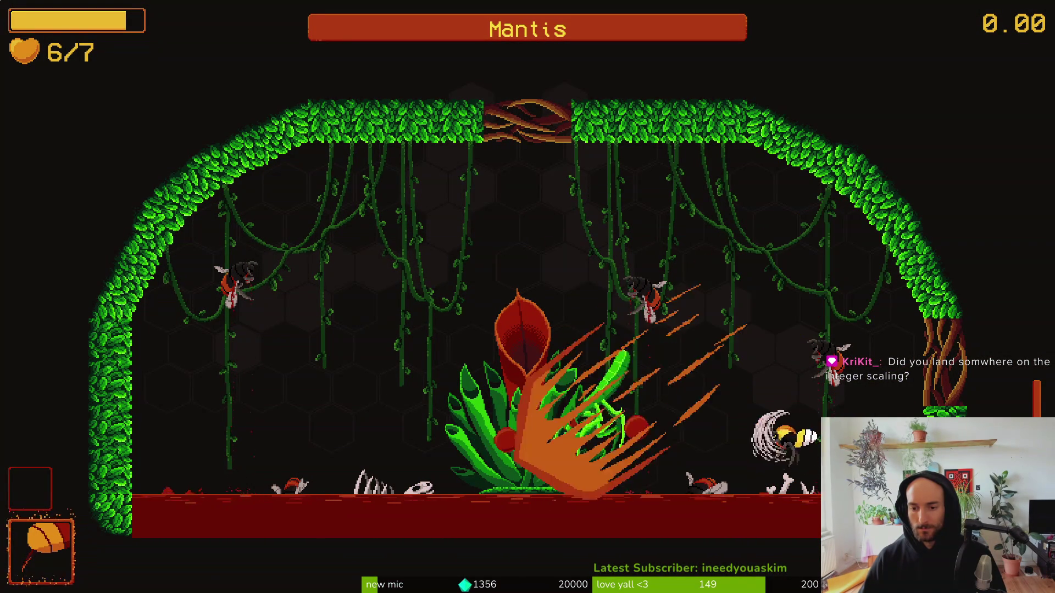
{"action": "key", "text": "Up"}
{"action": "key", "text": "x"}
{"action": "key", "text": "Left"}
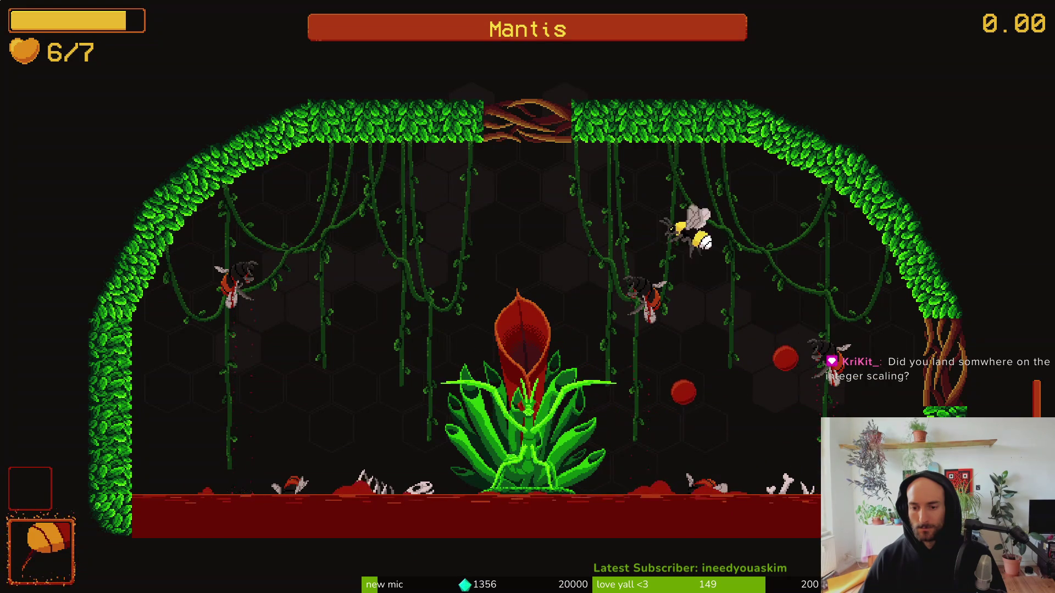
{"action": "key", "text": "Right"}
{"action": "key", "text": "x"}
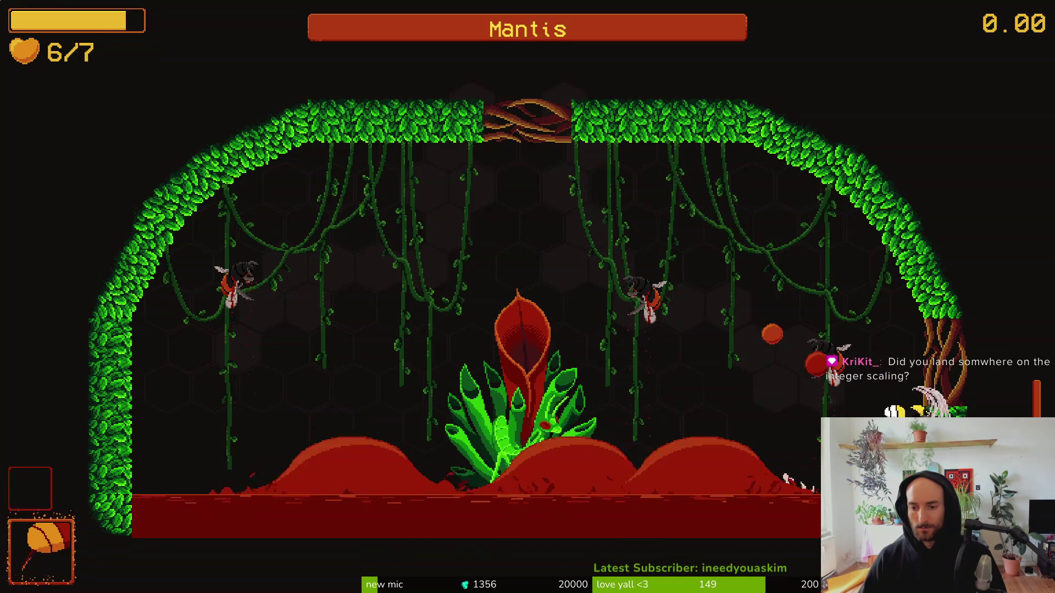
{"action": "key", "text": "Up"}
{"action": "key", "text": "Left"}
{"action": "key", "text": "Escape"}
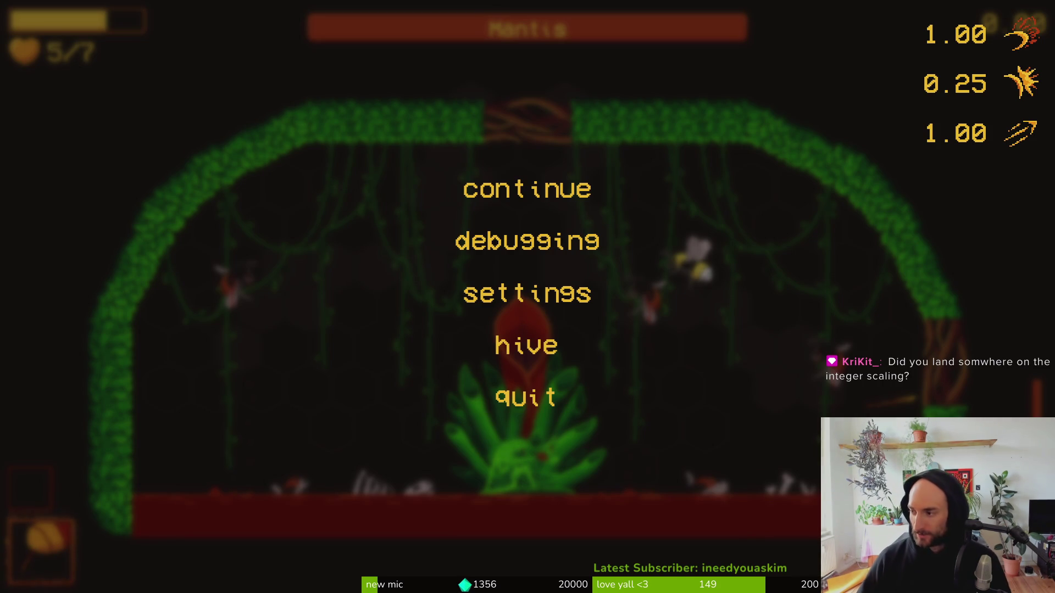
Close the bloodorb.tscn tab in Godot, resume the Mantis fight briefly, then pause it again.
{"action": "key", "text": "alt+Tab"}
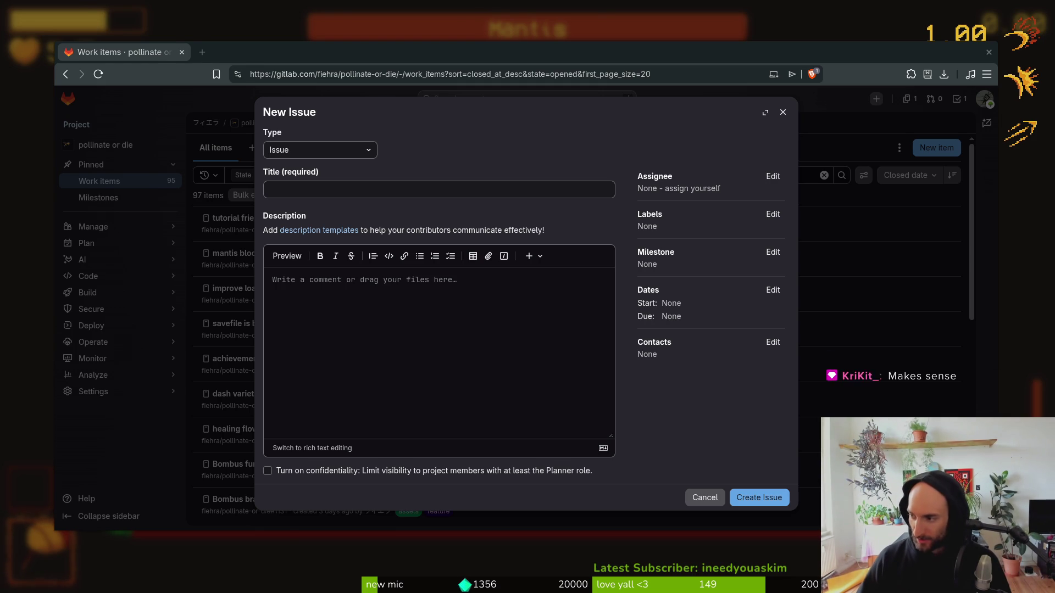
{"action": "key", "text": "alt+Tab"}
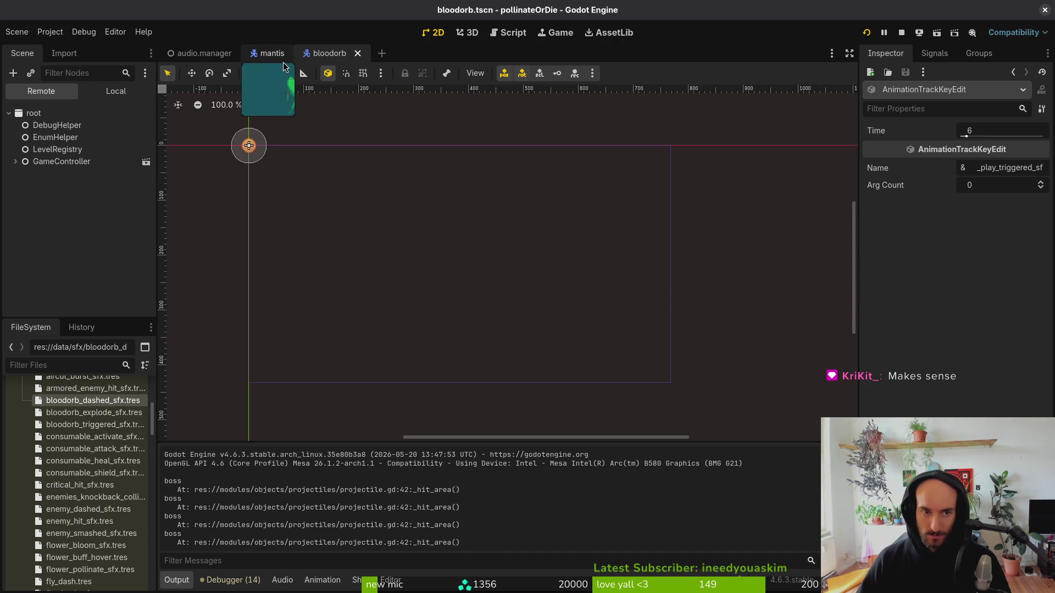
{"action": "middle_click", "coordinate": [322, 58]}
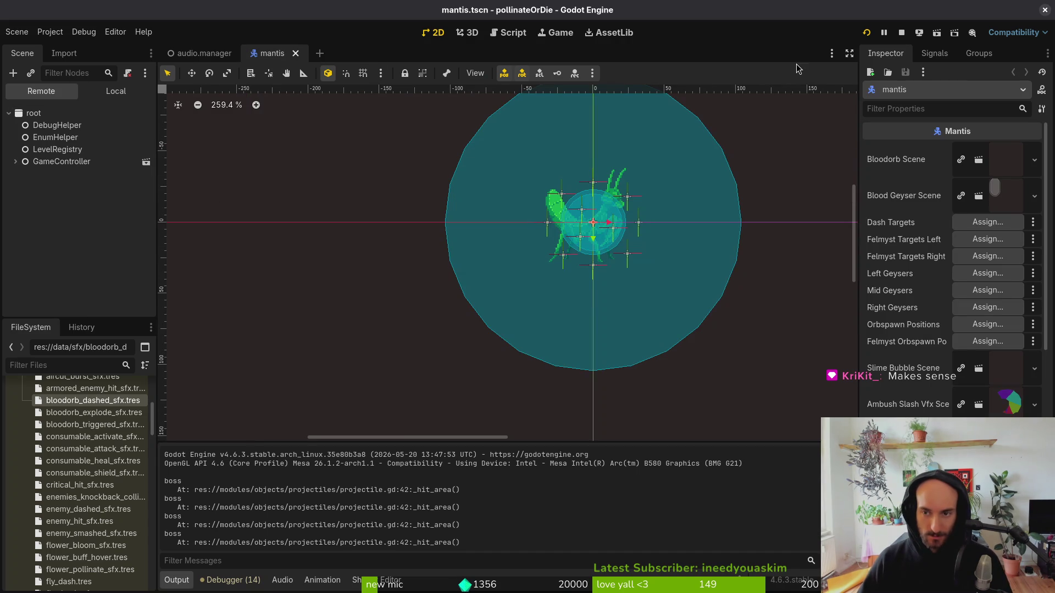
{"action": "key", "text": "alt+Tab"}
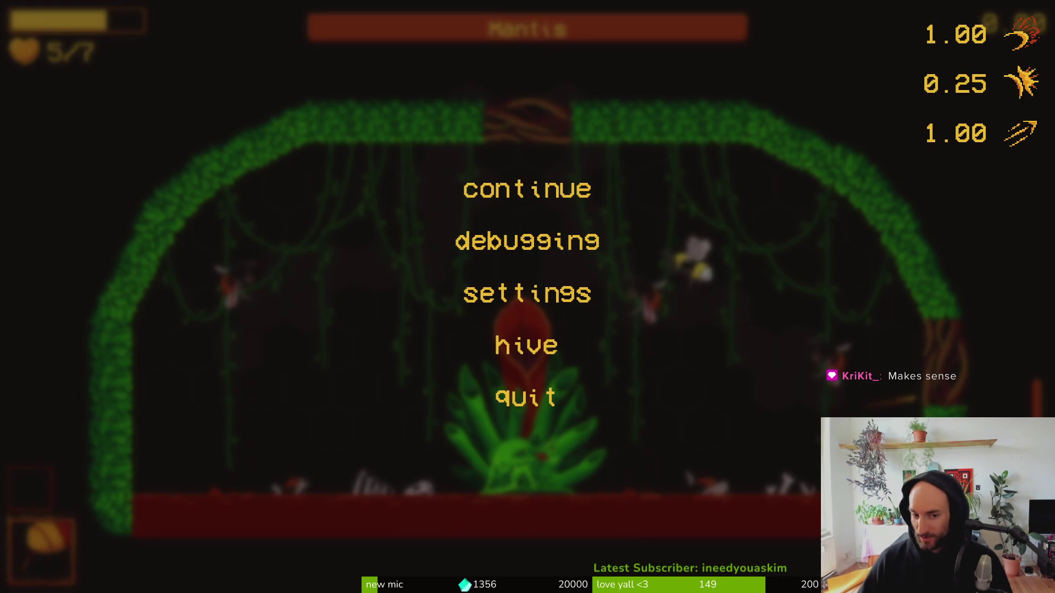
{"action": "key", "text": "Escape"}
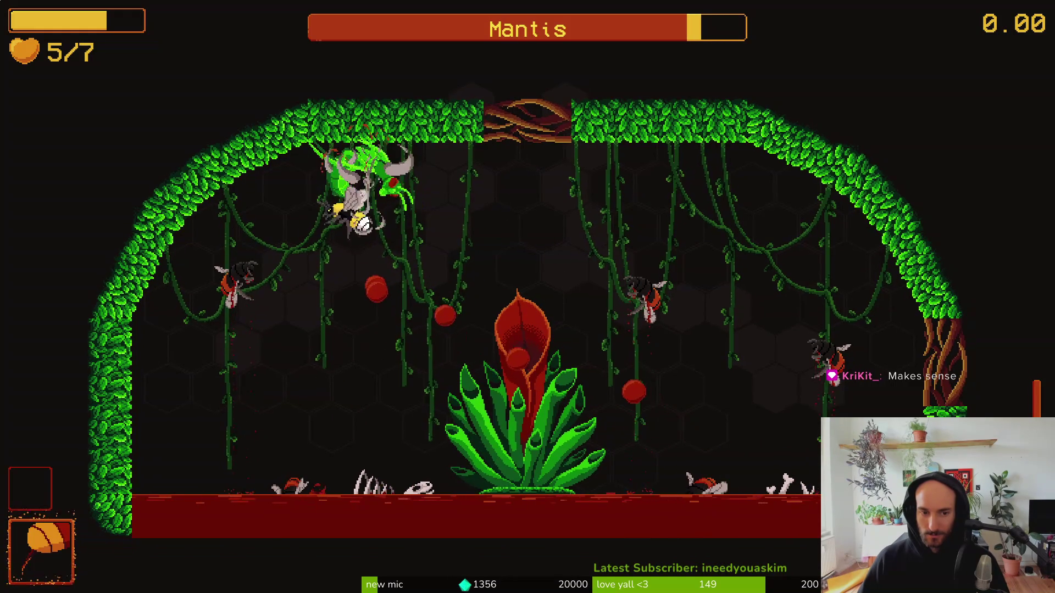
{"action": "key", "text": "Escape"}
{"action": "key", "text": "alt+Tab"}
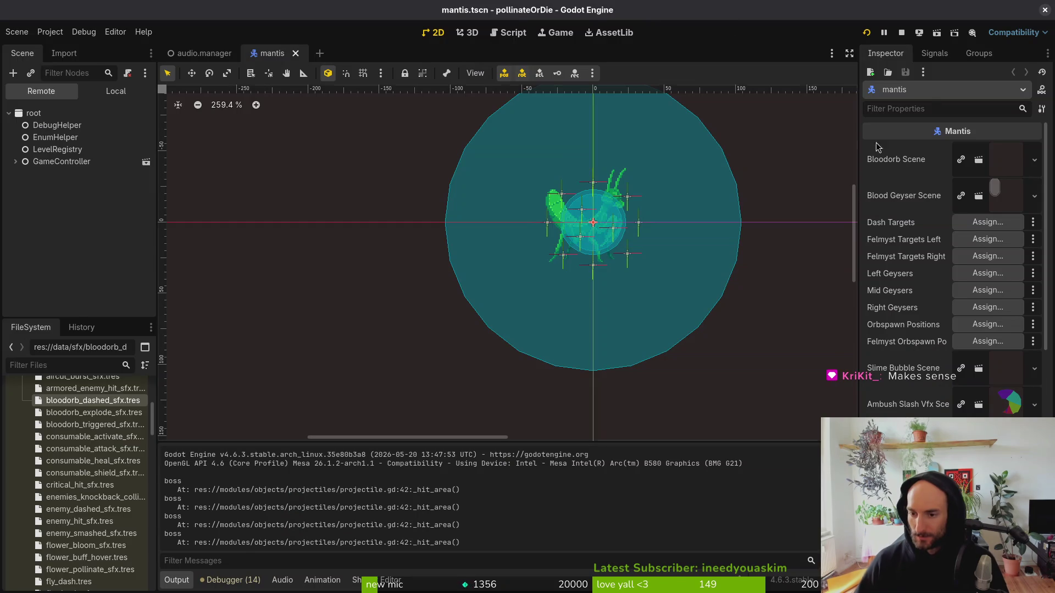
Inspect bloodorb_explode_sfx.tres on page 6/6 of the audio manager's Sound Effects array.
{"action": "left_click", "coordinate": [177, 52]}
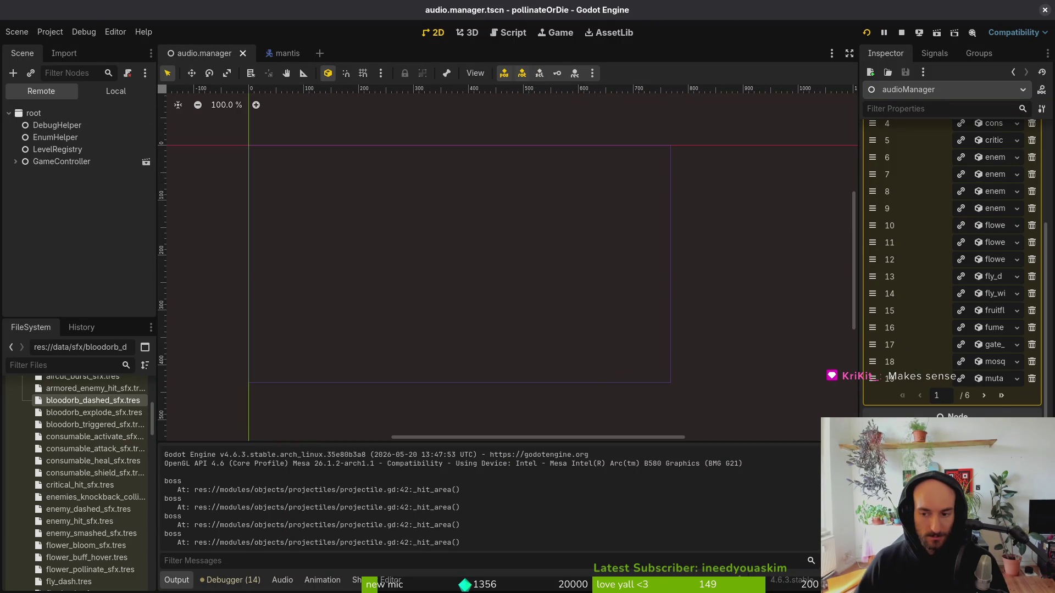
{"action": "left_click", "coordinate": [1001, 396]}
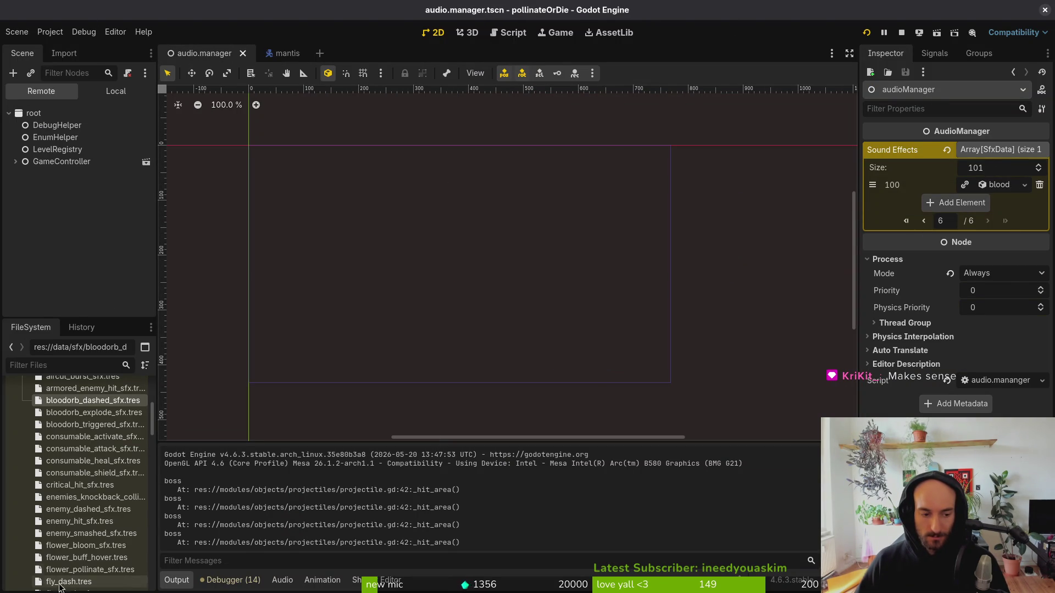
{"action": "left_click", "coordinate": [95, 416]}
{"action": "left_click", "coordinate": [1022, 195]}
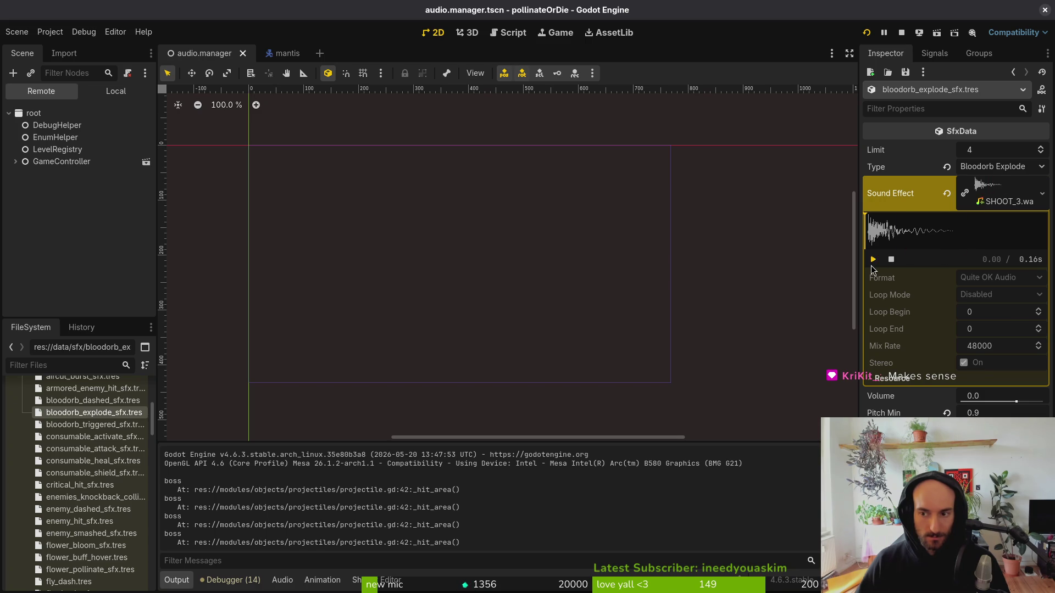
{"action": "left_click", "coordinate": [1017, 198]}
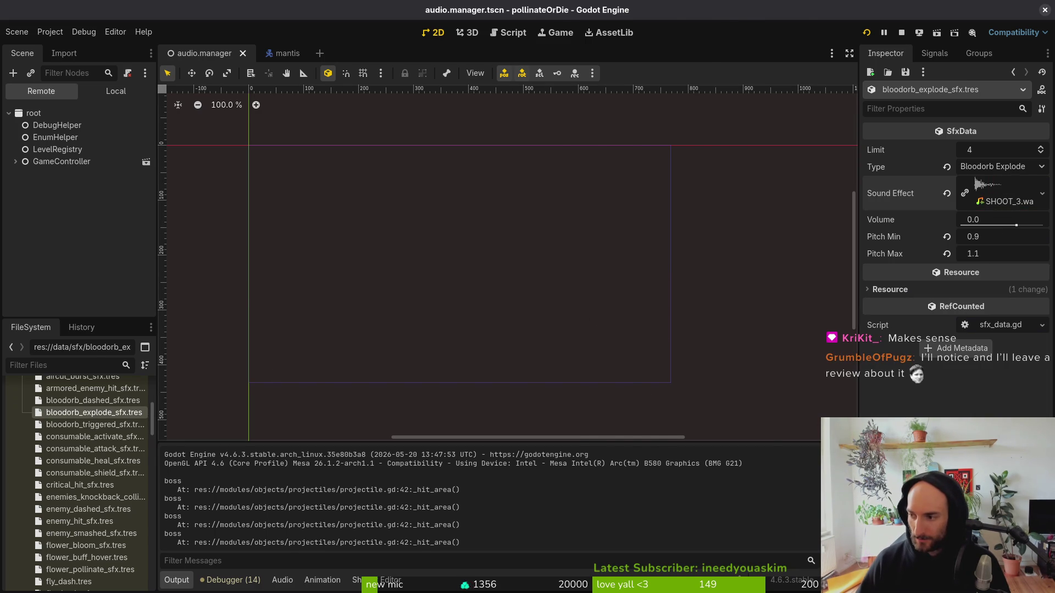
{"action": "key", "text": "alt+Tab"}
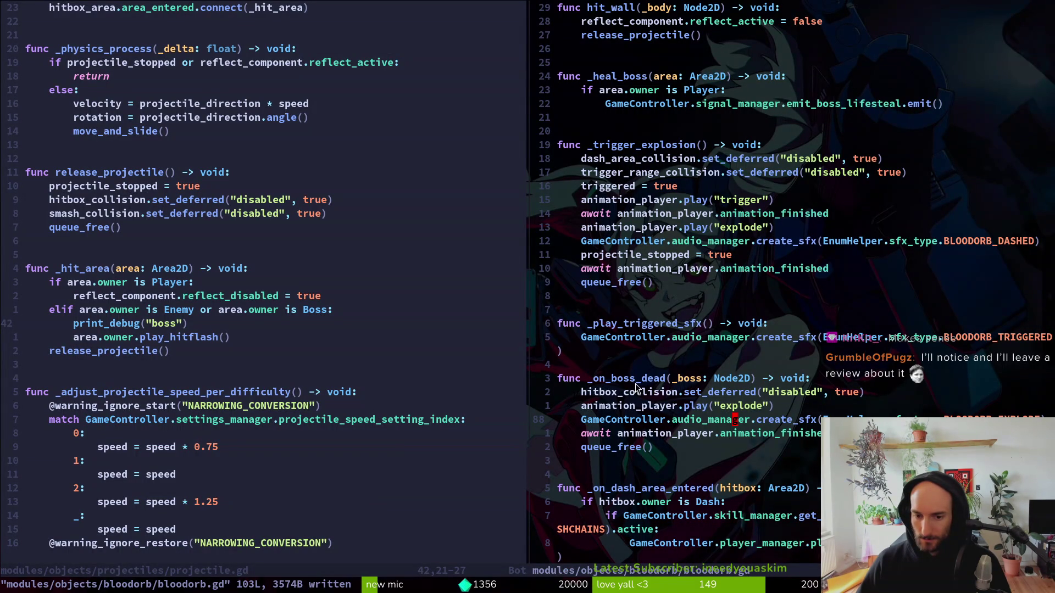
Change the _on_boss_dead sound from BLOODORB_DASHED to BLOODORB_EXPLODE, then save and close bloodorb.gd.
{"action": "key", "text": "shift+v"}
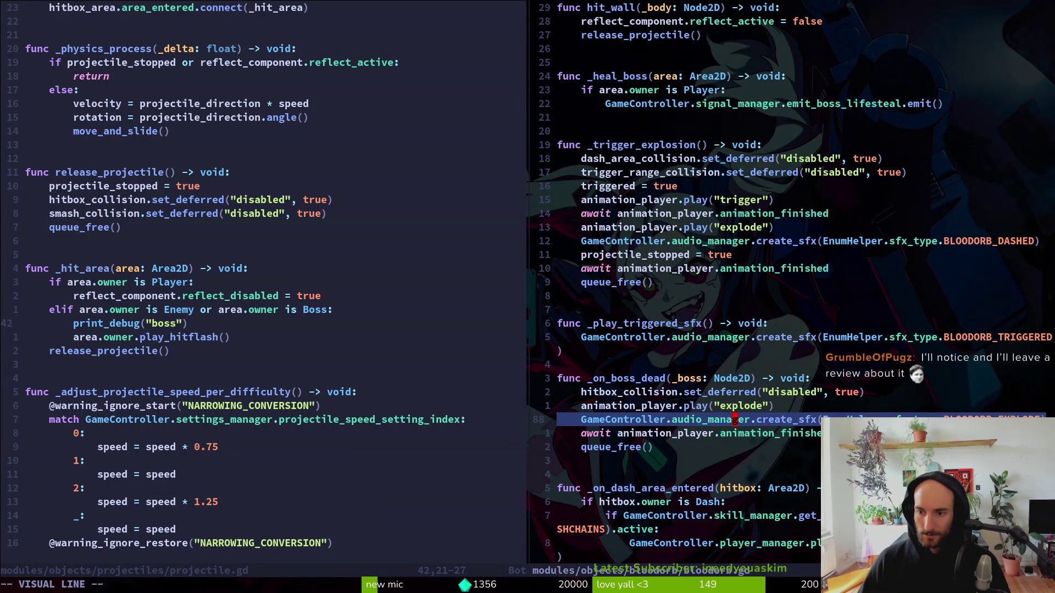
{"action": "key", "text": "k"}
{"action": "key", "text": "k"}
{"action": "key", "text": "k"}
{"action": "key", "text": "Escape"}
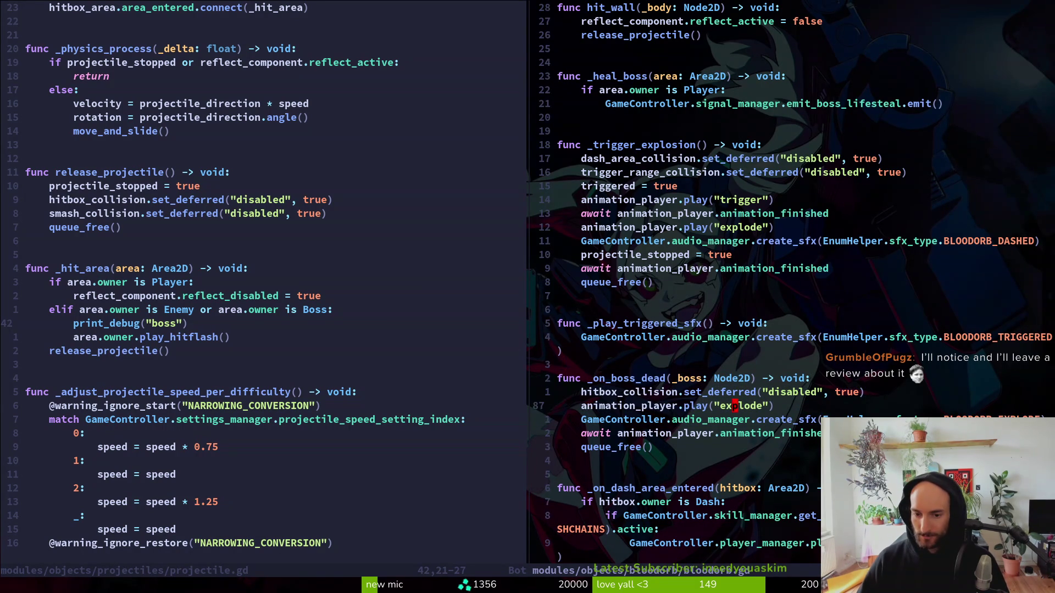
{"action": "key", "text": "0"}
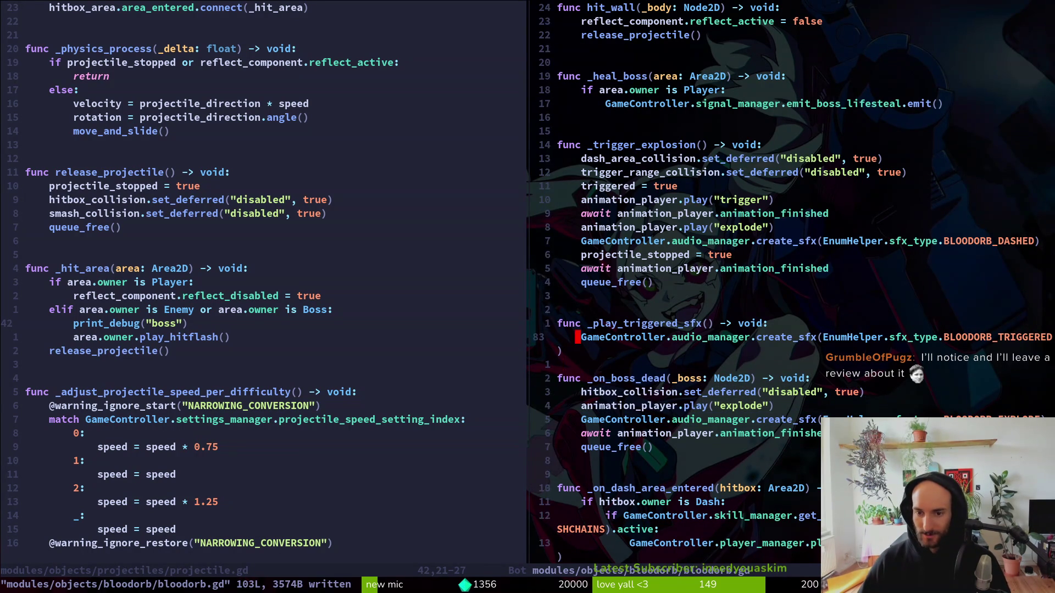
{"action": "key", "text": "p"}
{"action": "key", "text": "k"}
{"action": "key", "text": "d"}
{"action": "key", "text": "d"}
{"action": "type", "text": ":write"}
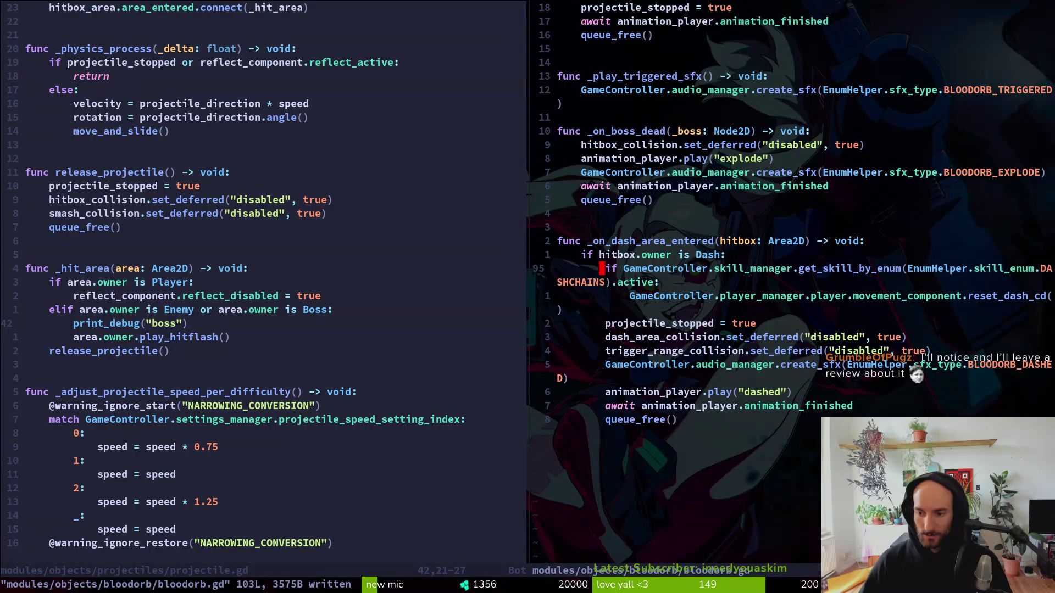
{"action": "type", "text": ":Wq"}
{"action": "key", "text": "Return"}
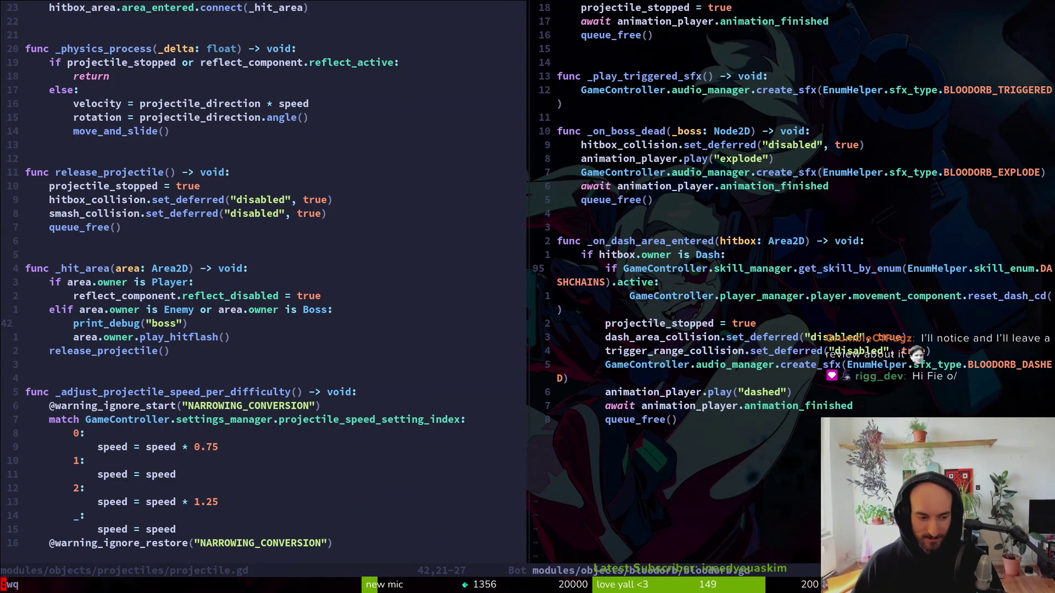
{"action": "key", "text": "Return"}
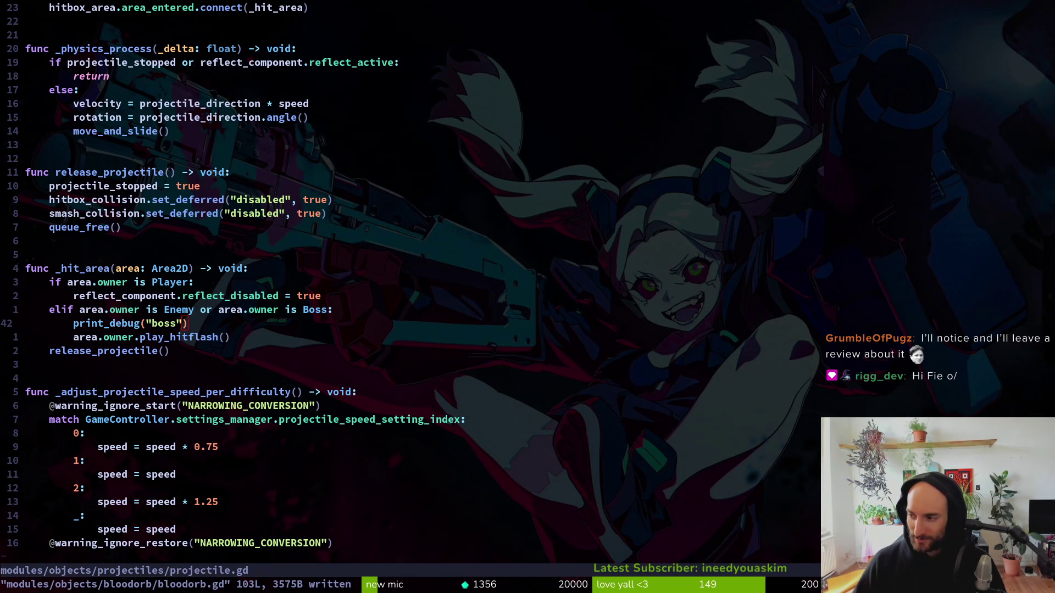
{"action": "key", "text": "alt+Tab"}
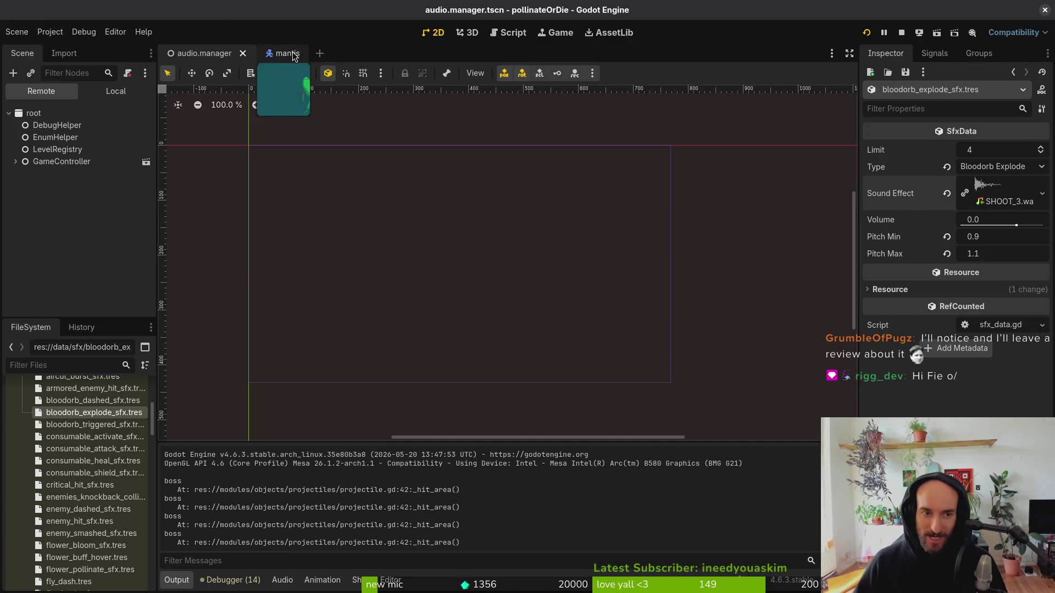
From the mantis tab, open hive.tscn through the quick-open scene list.
{"action": "left_click", "coordinate": [291, 53]}
{"action": "key", "text": "alt+shift+o"}
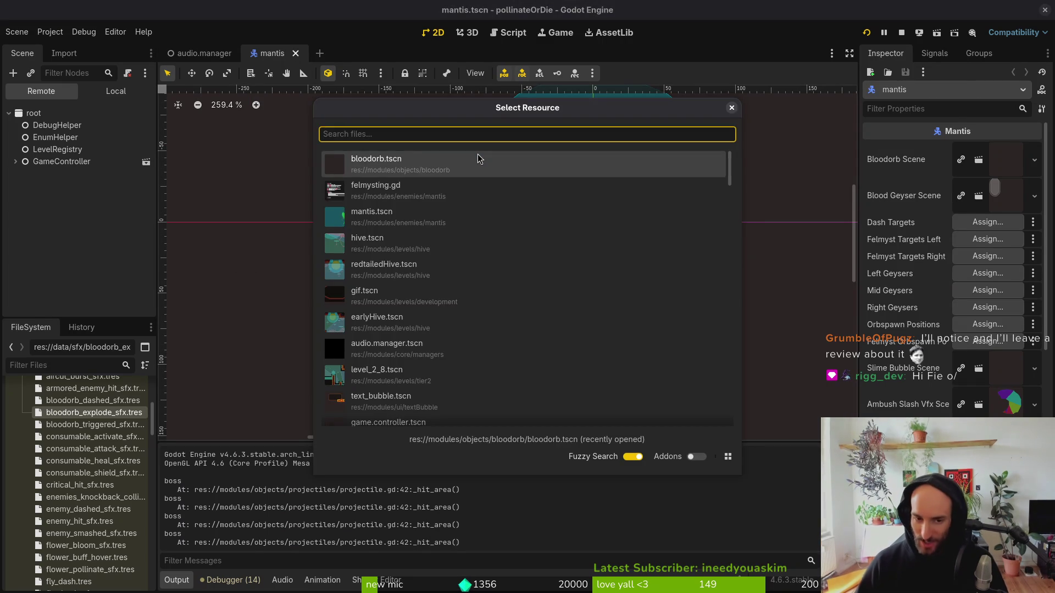
{"action": "key", "text": "Down"}
{"action": "key", "text": "Down"}
{"action": "key", "text": "Down"}
{"action": "key", "text": "Return"}
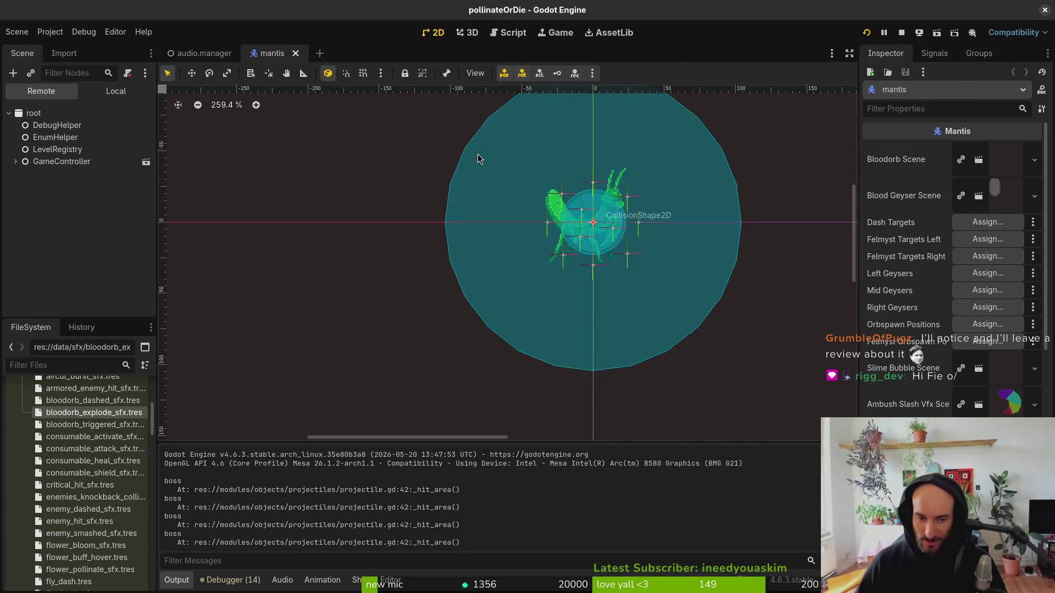
{"action": "scroll", "coordinate": [531, 230], "scroll_direction": "down", "scroll_amount": 4}
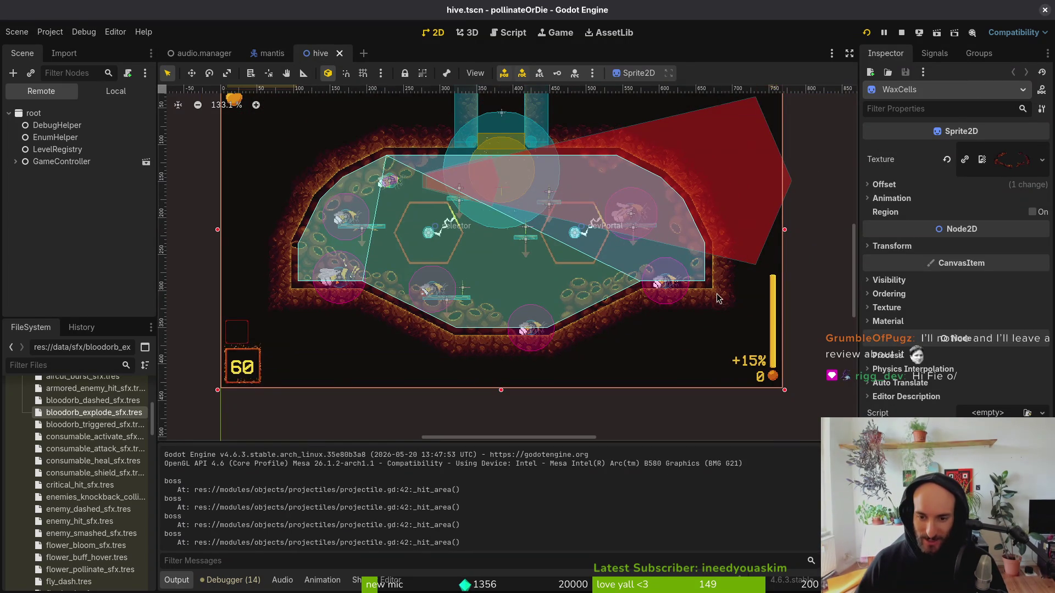
{"action": "scroll", "coordinate": [720, 295], "scroll_direction": "down", "scroll_amount": 4}
{"action": "scroll", "coordinate": [650, 288], "scroll_direction": "up", "scroll_amount": 5}
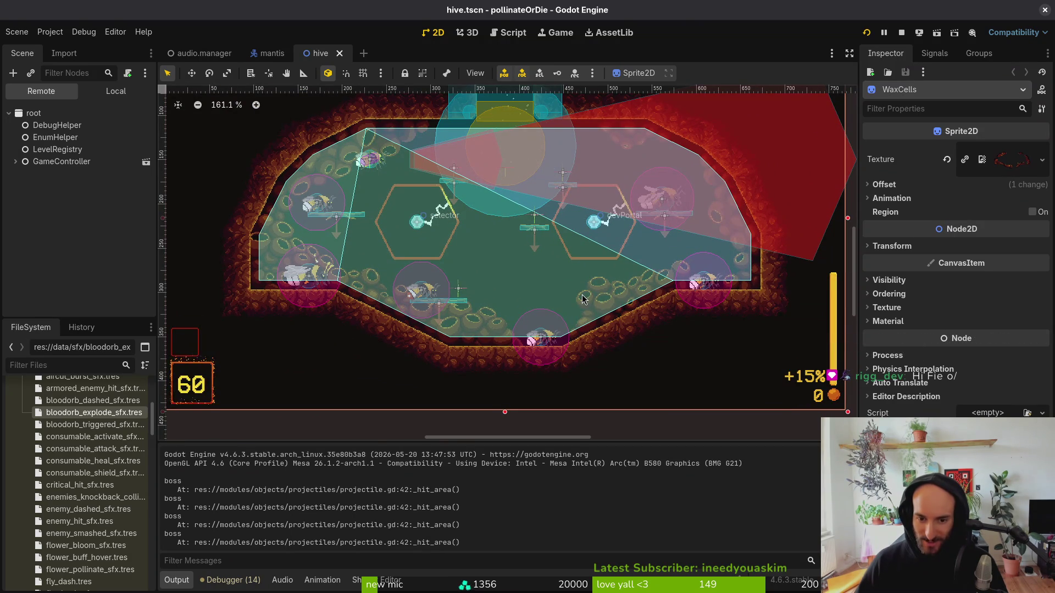
{"action": "scroll", "coordinate": [687, 330], "scroll_direction": "down", "scroll_amount": 4}
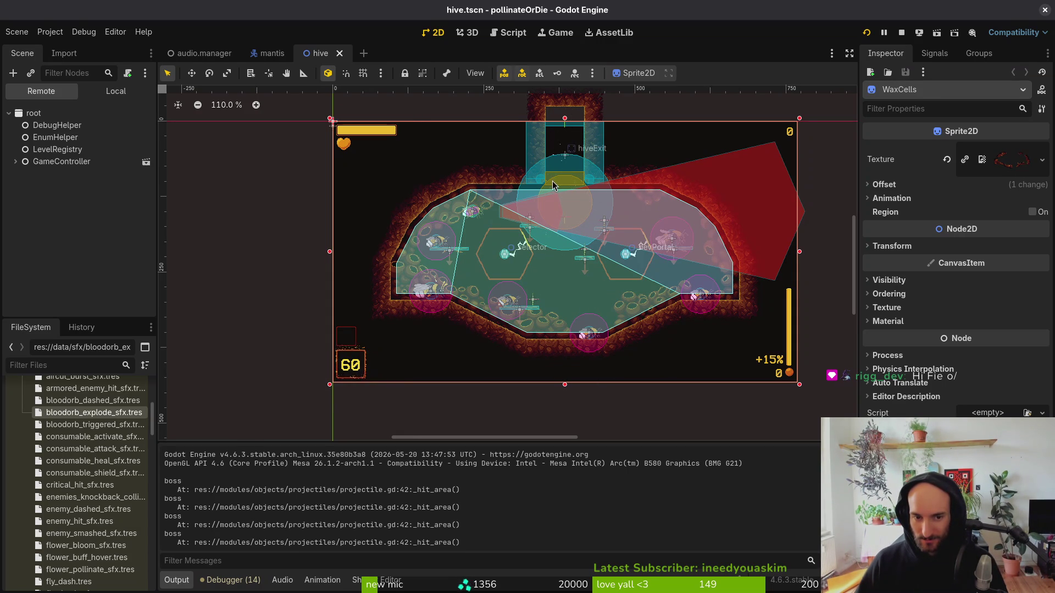
Switch the Scene dock to the hive's Local node tree and select the walls tilemap layer.
{"action": "left_click", "coordinate": [116, 91]}
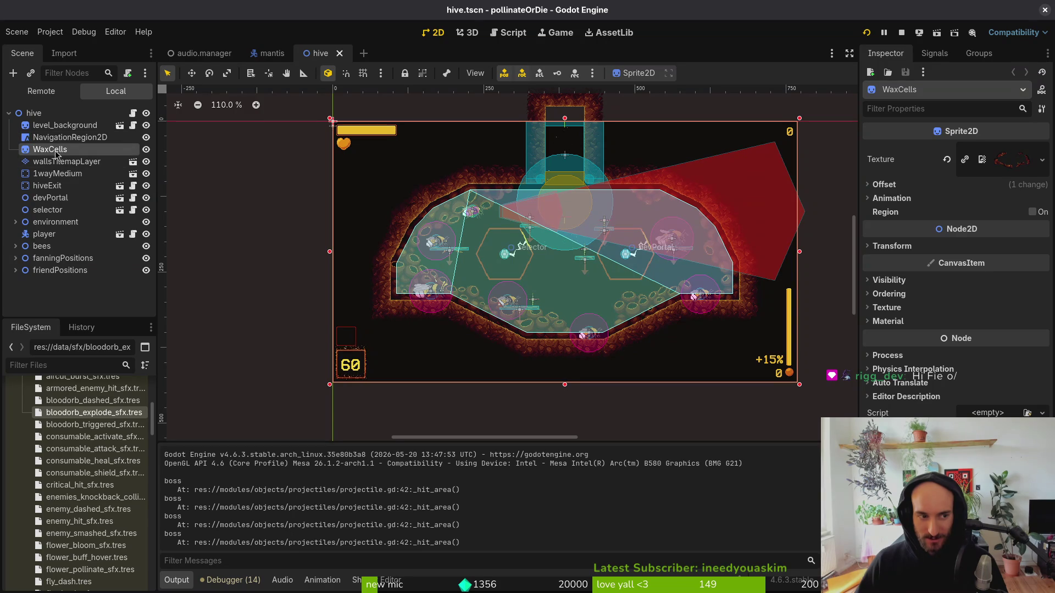
{"action": "left_click", "coordinate": [57, 161]}
{"action": "scroll", "coordinate": [386, 406], "scroll_direction": "down", "scroll_amount": 3}
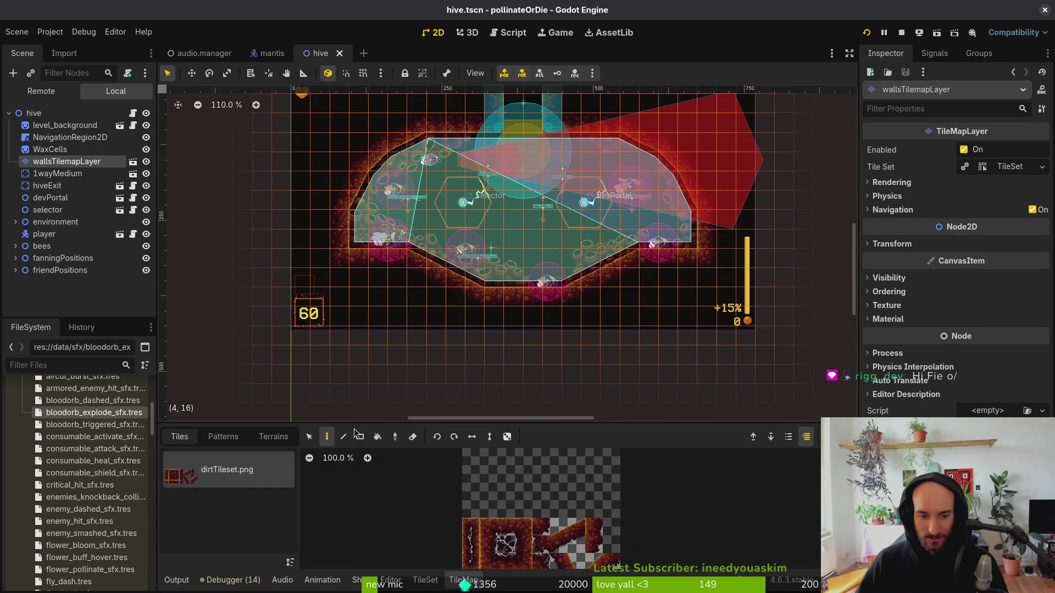
Select a block of left wall tiles and move it.
{"action": "left_click", "coordinate": [310, 437]}
{"action": "scroll", "coordinate": [432, 353], "scroll_direction": "up", "scroll_amount": 2}
{"action": "left_click_drag", "start_coordinate": [302, 171], "coordinate": [412, 343]}
{"action": "left_click_drag", "start_coordinate": [470, 137], "coordinate": [357, 244]}
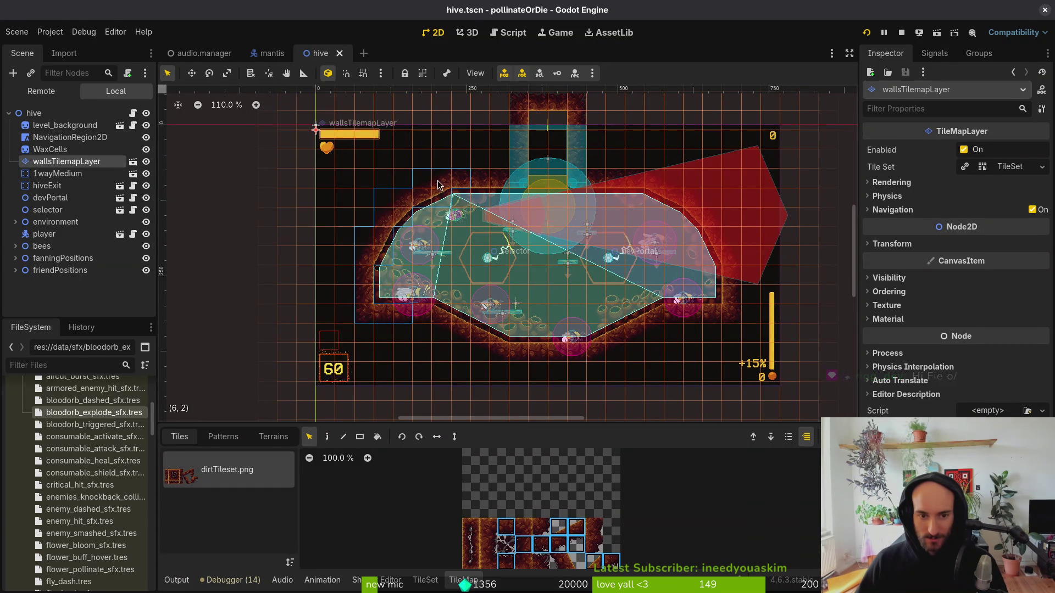
{"action": "scroll", "coordinate": [651, 269], "scroll_direction": "right", "scroll_amount": 3}
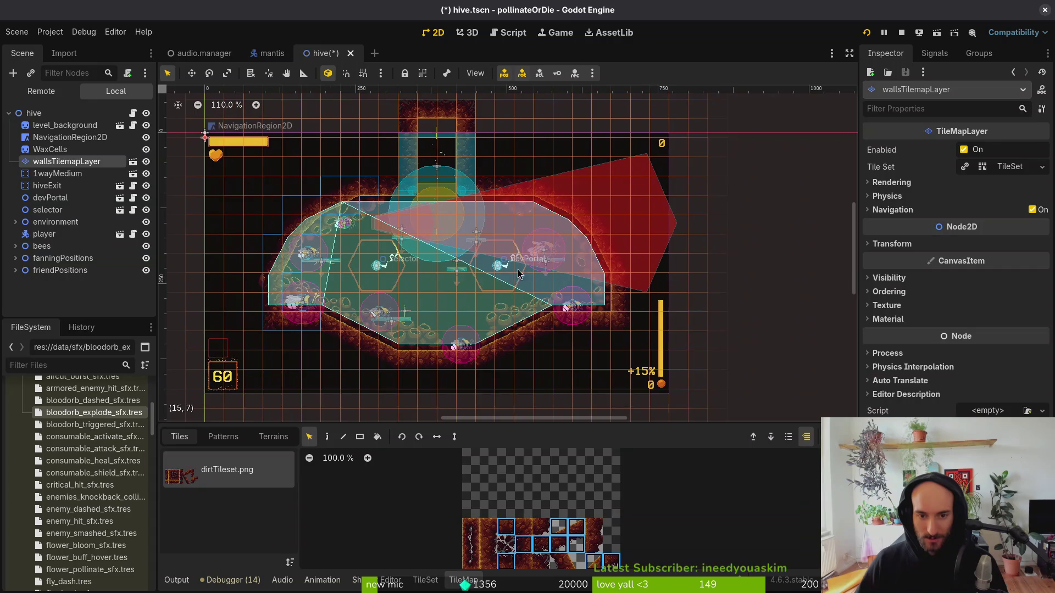
{"action": "key", "text": "Escape"}
Delete the right-wall tiles that sit inside the red area.
{"action": "left_click", "coordinate": [66, 161]}
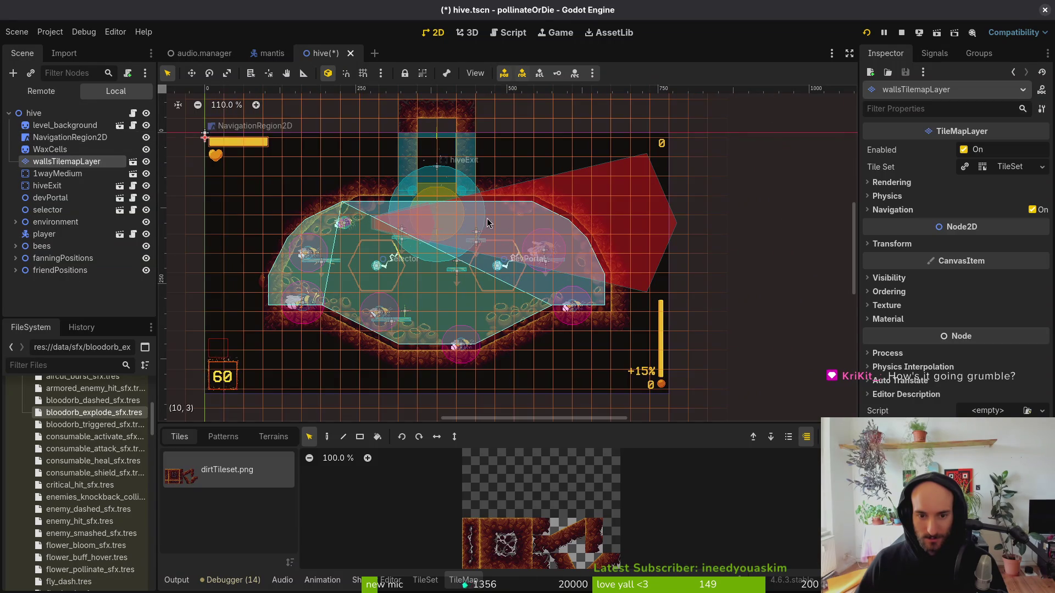
{"action": "left_click_drag", "start_coordinate": [573, 196], "coordinate": [667, 324]}
{"action": "left_click_drag", "start_coordinate": [498, 159], "coordinate": [607, 237]}
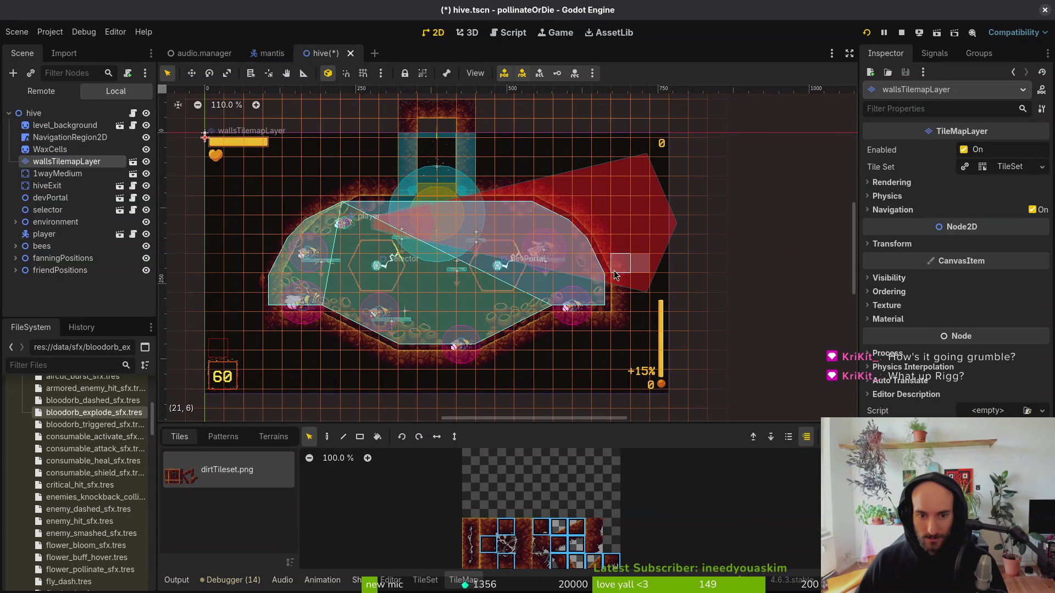
{"action": "left_click", "coordinate": [612, 266]}
{"action": "left_click_drag", "start_coordinate": [518, 165], "coordinate": [645, 253]}
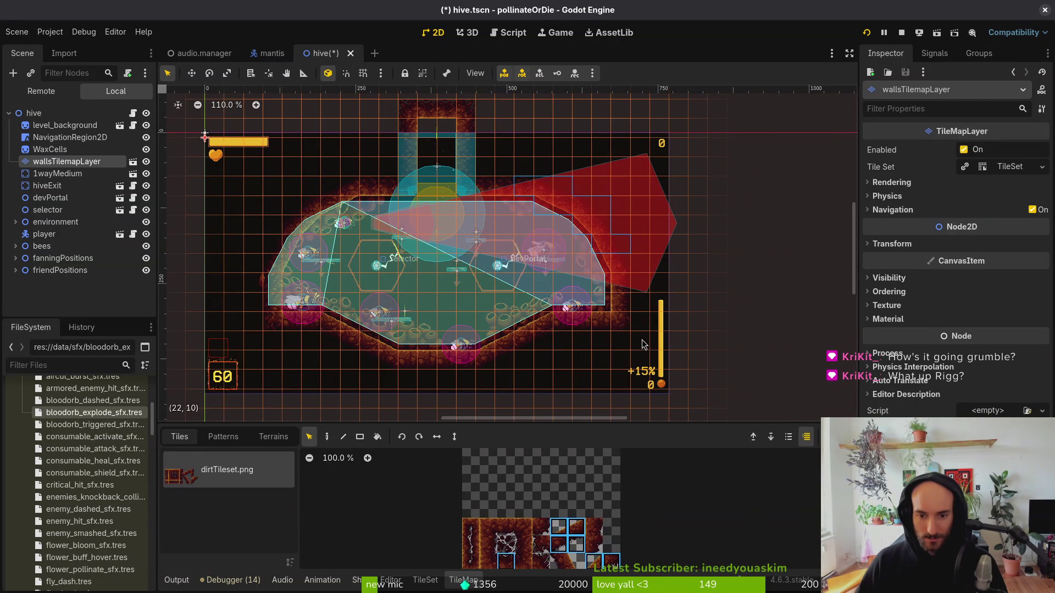
{"action": "key", "text": "Delete"}
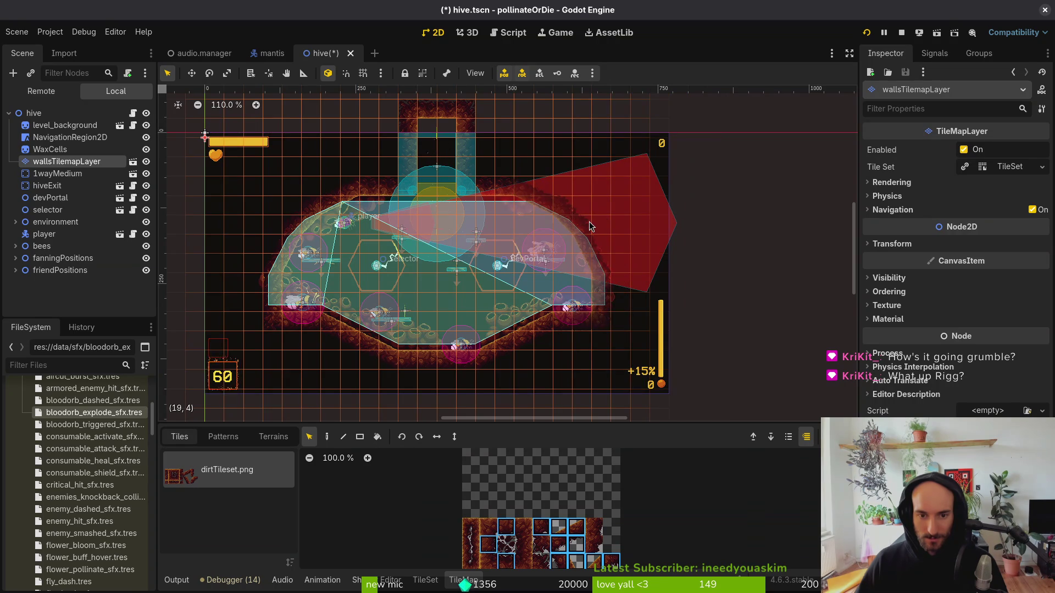
{"action": "key", "text": "Escape"}
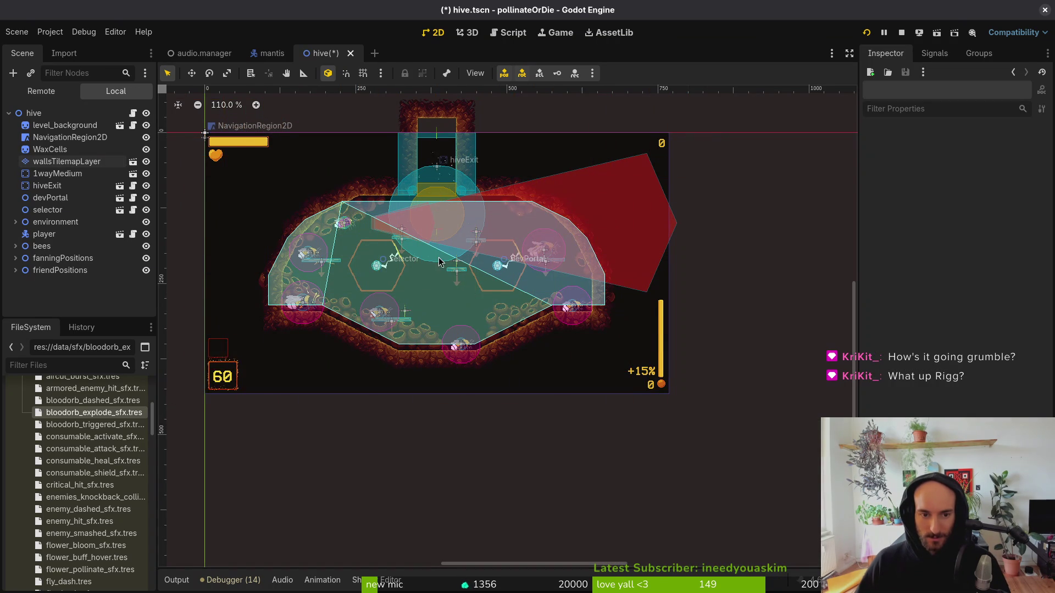
{"action": "left_click_drag", "start_coordinate": [438, 262], "coordinate": [448, 256]}
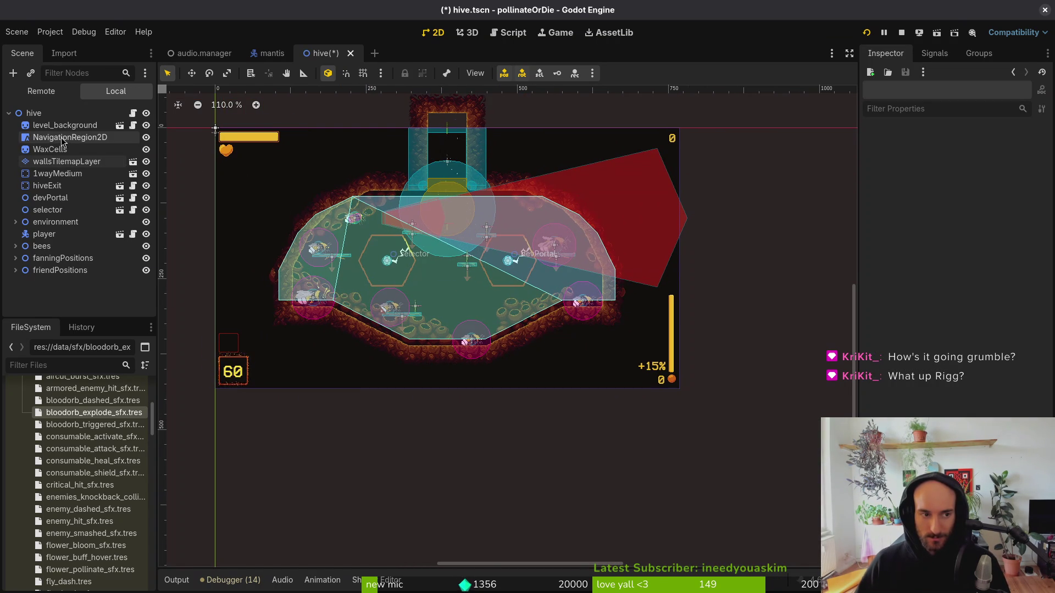
Select a block of floor tiles and move it slightly upward.
{"action": "left_click", "coordinate": [67, 161]}
{"action": "left_click_drag", "start_coordinate": [265, 182], "coordinate": [662, 390]}
{"action": "left_click_drag", "start_coordinate": [614, 321], "coordinate": [614, 299]}
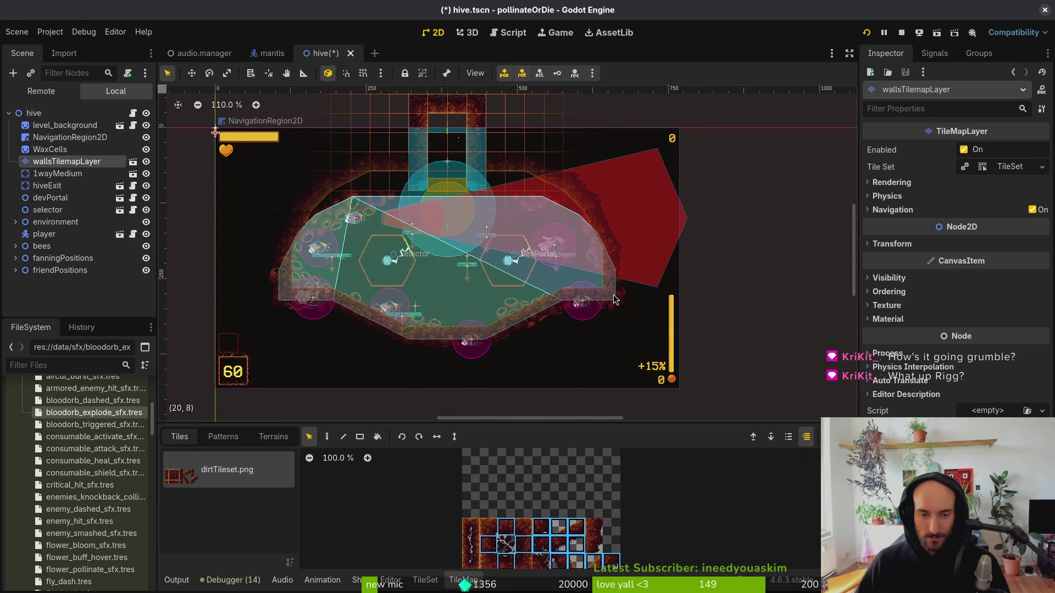
{"action": "left_click_drag", "start_coordinate": [614, 298], "coordinate": [614, 311]}
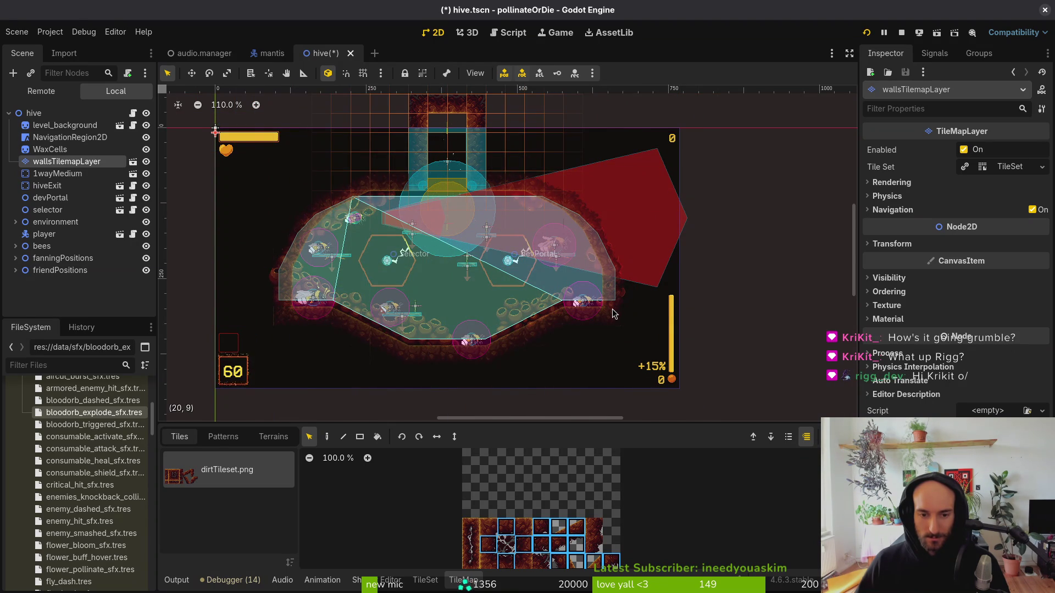
{"action": "left_click", "coordinate": [613, 309]}
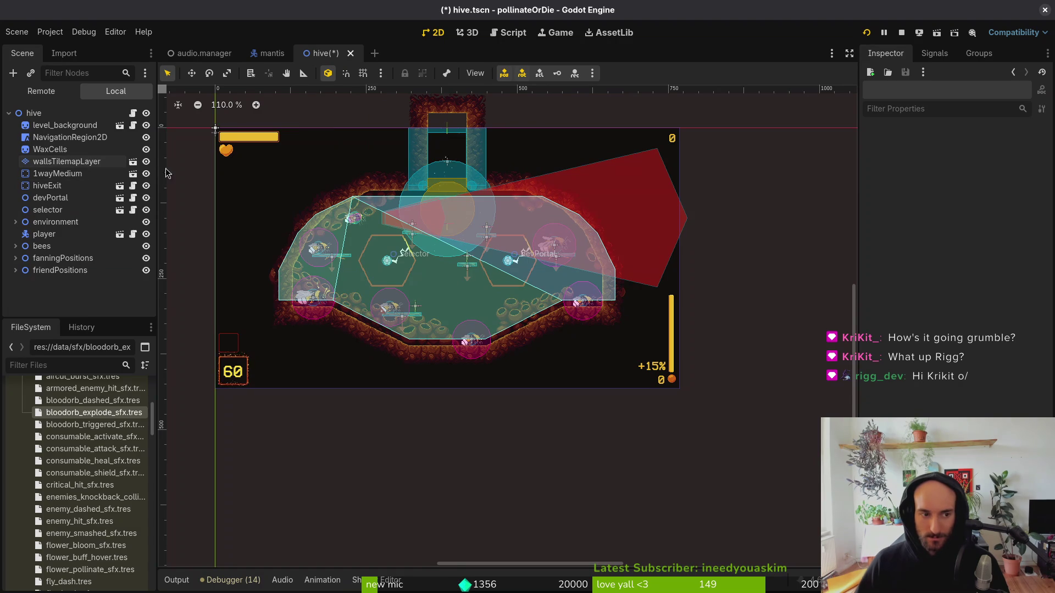
Hide NavigationRegion2D, select all wall tiles, then select the selector portal at 284, 220.
{"action": "left_click", "coordinate": [145, 138]}
{"action": "scroll", "coordinate": [417, 297], "scroll_direction": "up", "scroll_amount": 5}
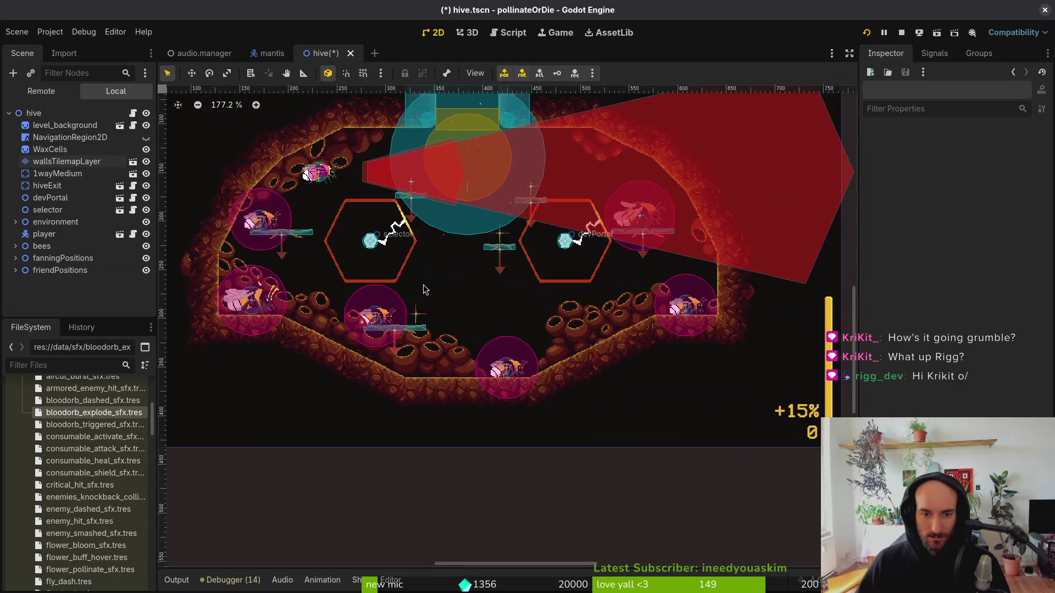
{"action": "scroll", "coordinate": [426, 285], "scroll_direction": "down", "scroll_amount": 6}
{"action": "scroll", "coordinate": [436, 276], "scroll_direction": "up", "scroll_amount": 2}
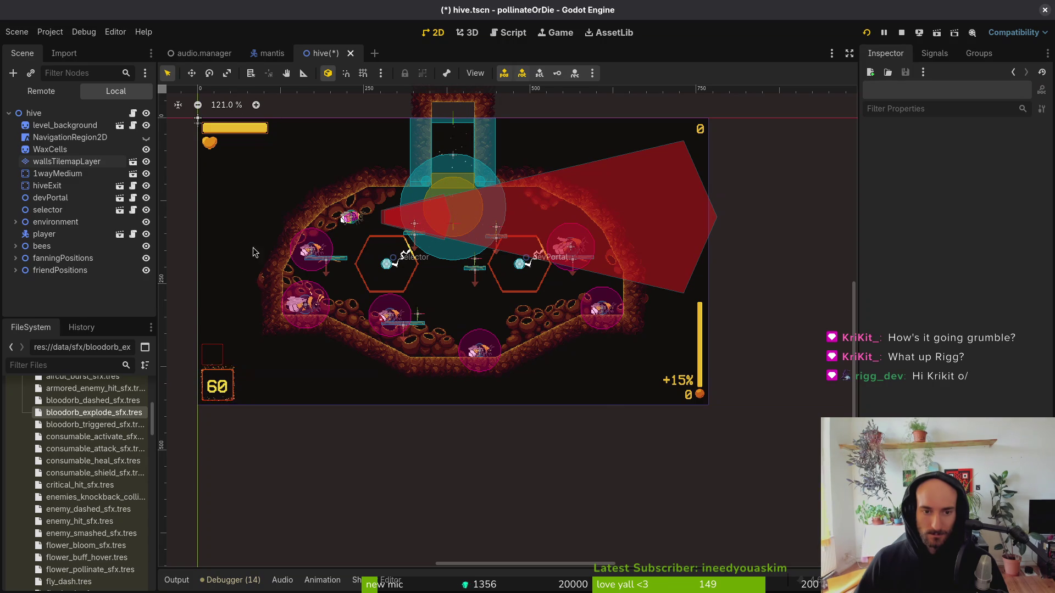
{"action": "left_click", "coordinate": [67, 161]}
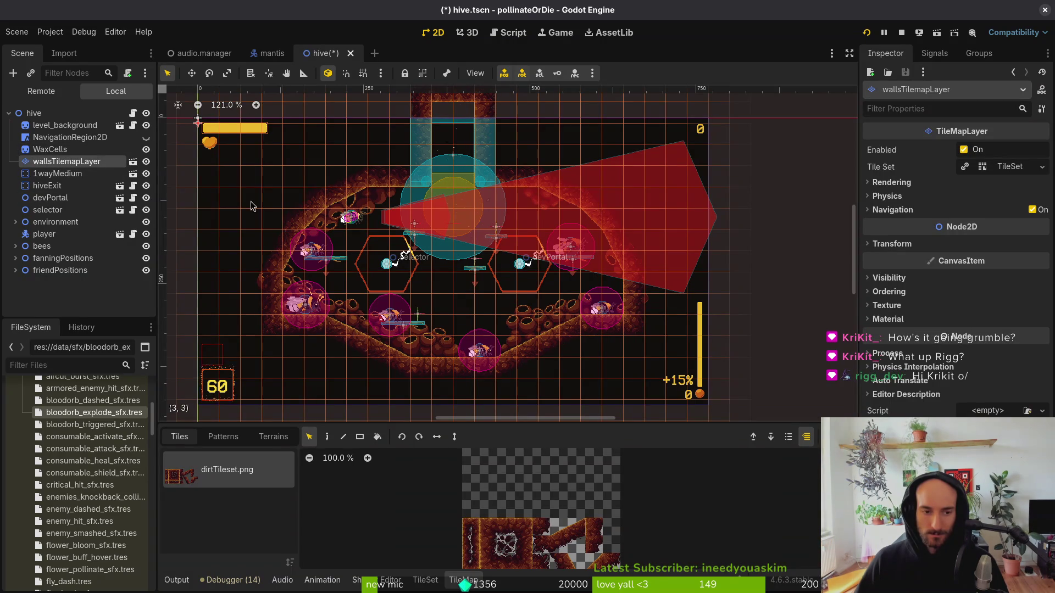
{"action": "key", "text": "ctrl+a"}
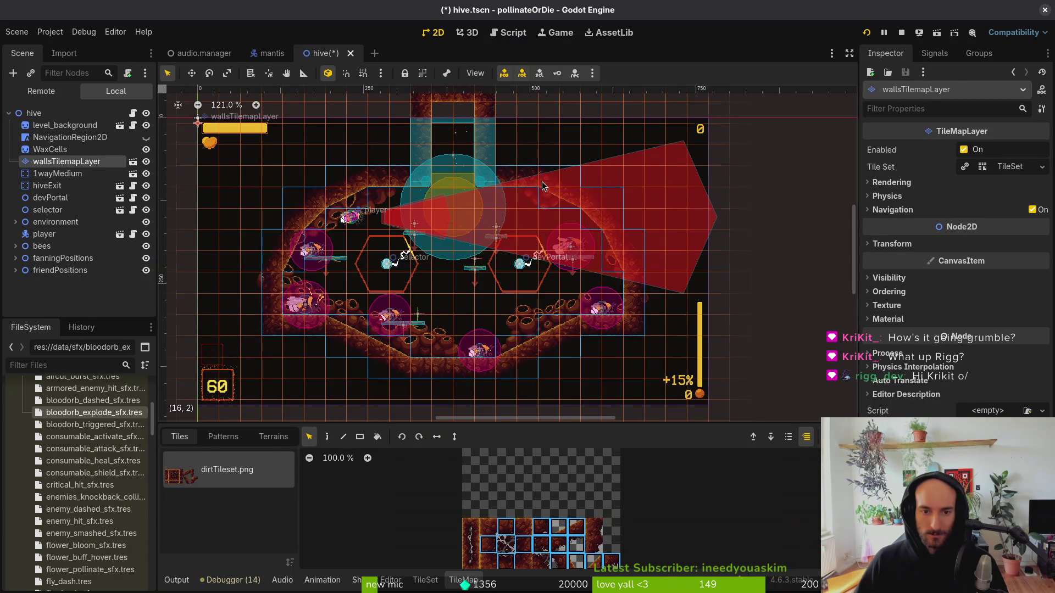
{"action": "left_click", "coordinate": [425, 155]}
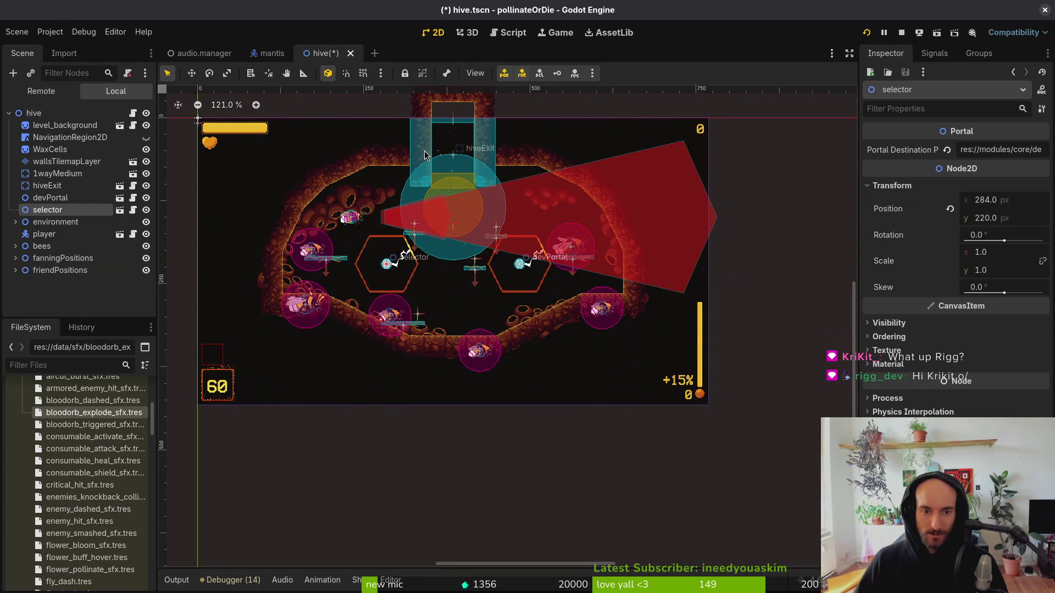
Select the hiveExit node from the node list under the hive entrance.
{"action": "scroll", "coordinate": [520, 292], "scroll_direction": "up", "scroll_amount": 3}
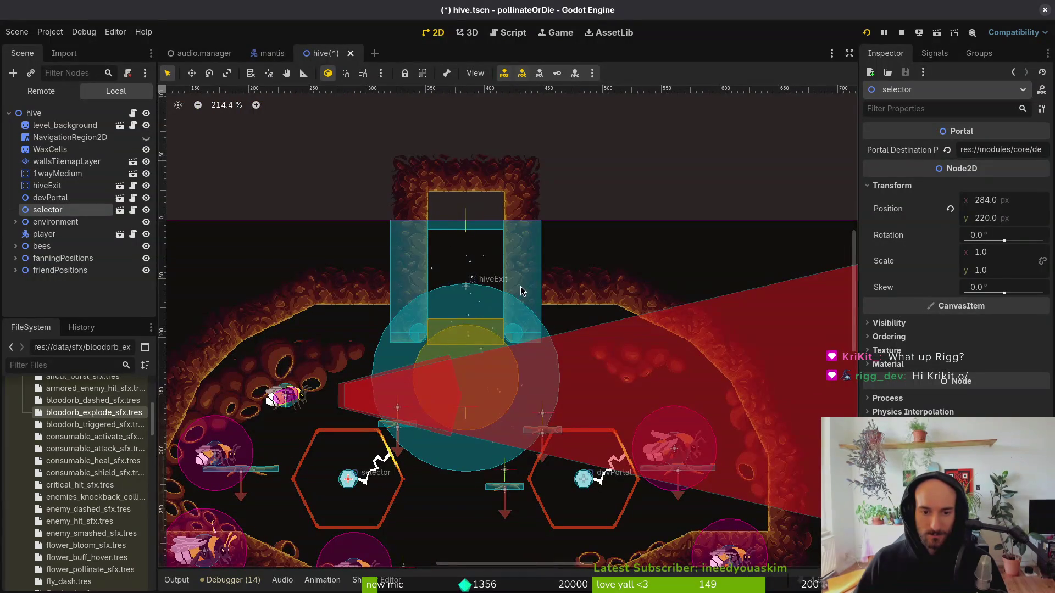
{"action": "right_click", "coordinate": [470, 279], "text": "alt"}
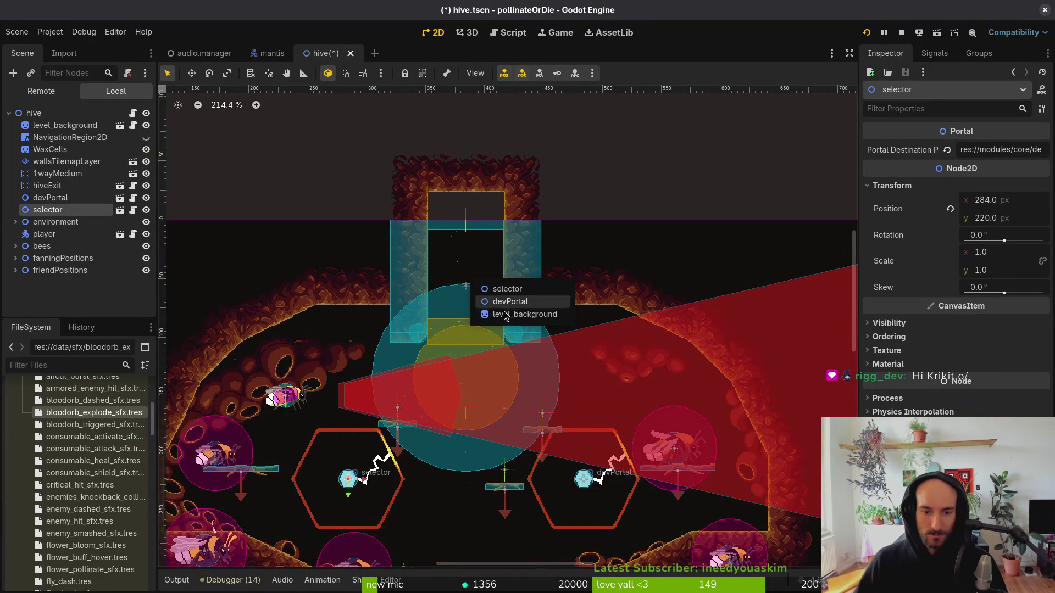
{"action": "right_click", "coordinate": [463, 290], "text": "alt"}
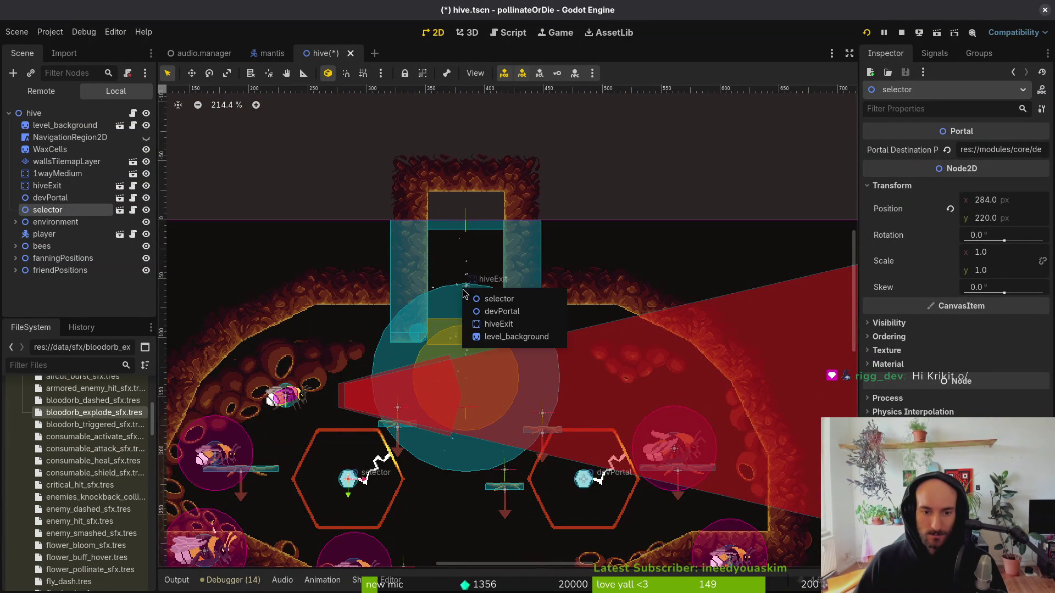
{"action": "left_click", "coordinate": [511, 337]}
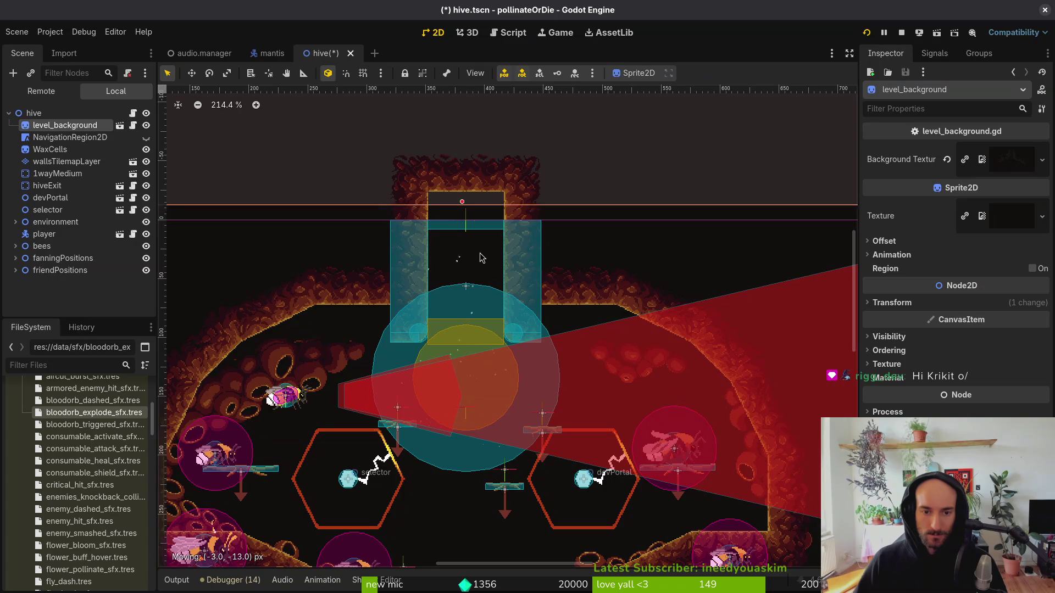
{"action": "right_click", "coordinate": [471, 286], "text": "alt"}
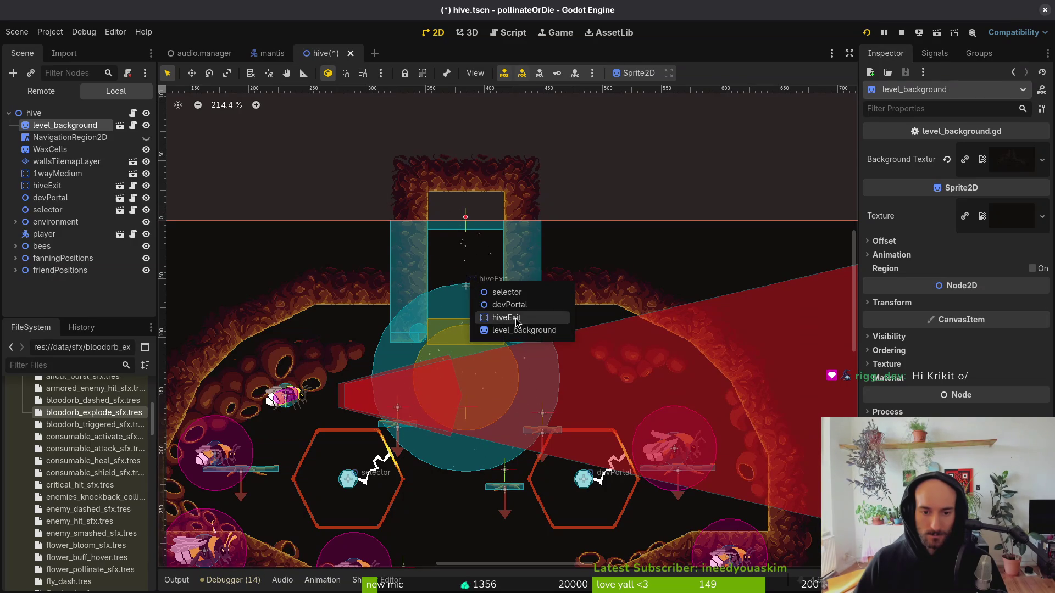
{"action": "left_click", "coordinate": [505, 318]}
Raise hiveExit 32 px, undo the move, show NavigationRegion2D again, and save hive.tscn.
{"action": "left_click_drag", "start_coordinate": [493, 279], "coordinate": [491, 242]}
{"action": "scroll", "coordinate": [497, 254], "scroll_direction": "down", "scroll_amount": 5}
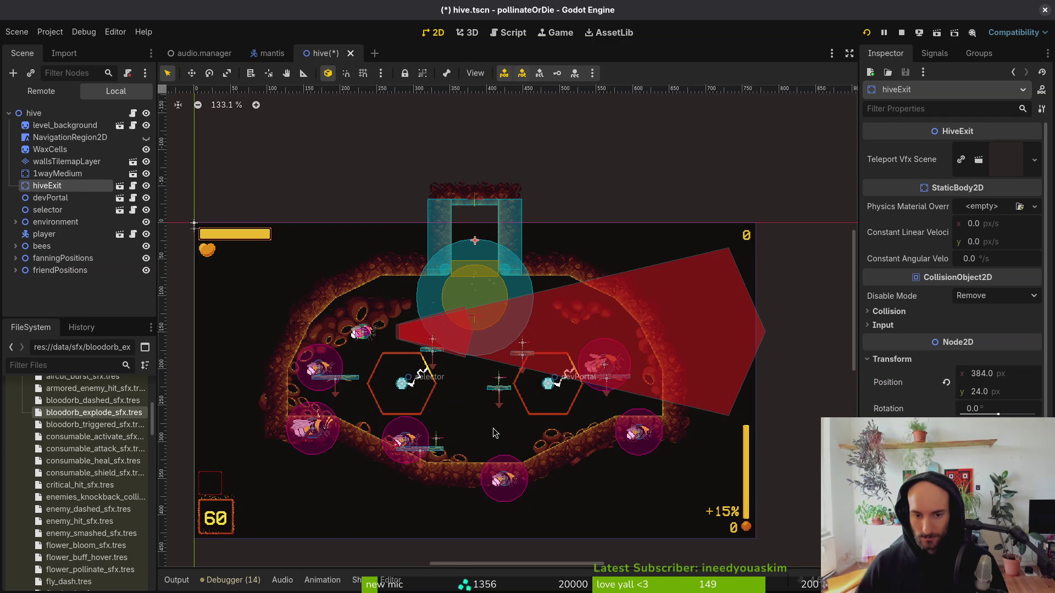
{"action": "left_click_drag", "start_coordinate": [489, 428], "coordinate": [516, 378]}
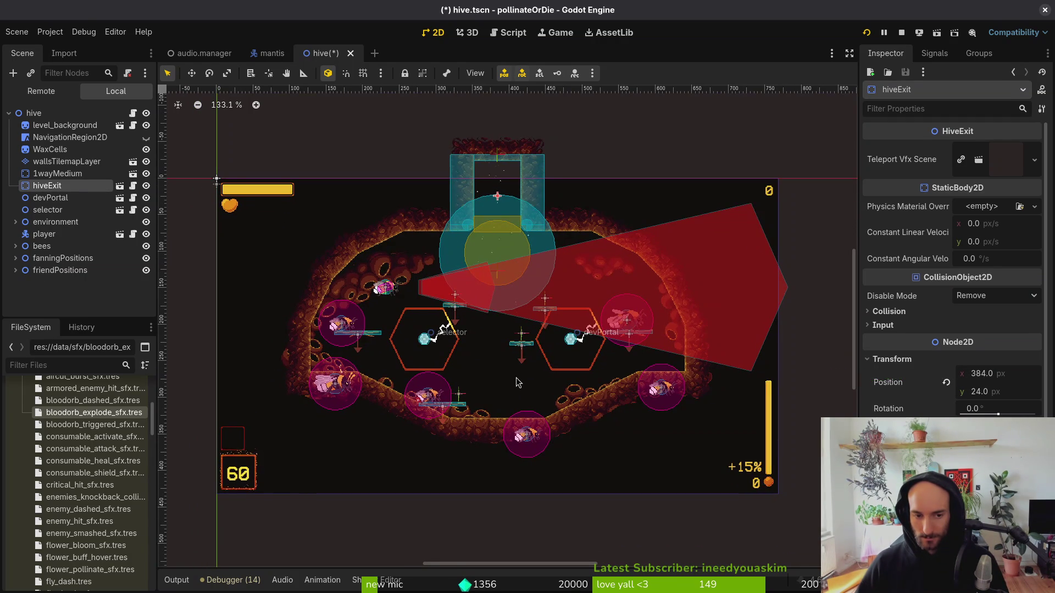
{"action": "key", "text": "Down"}
{"action": "key", "text": "ctrl+z"}
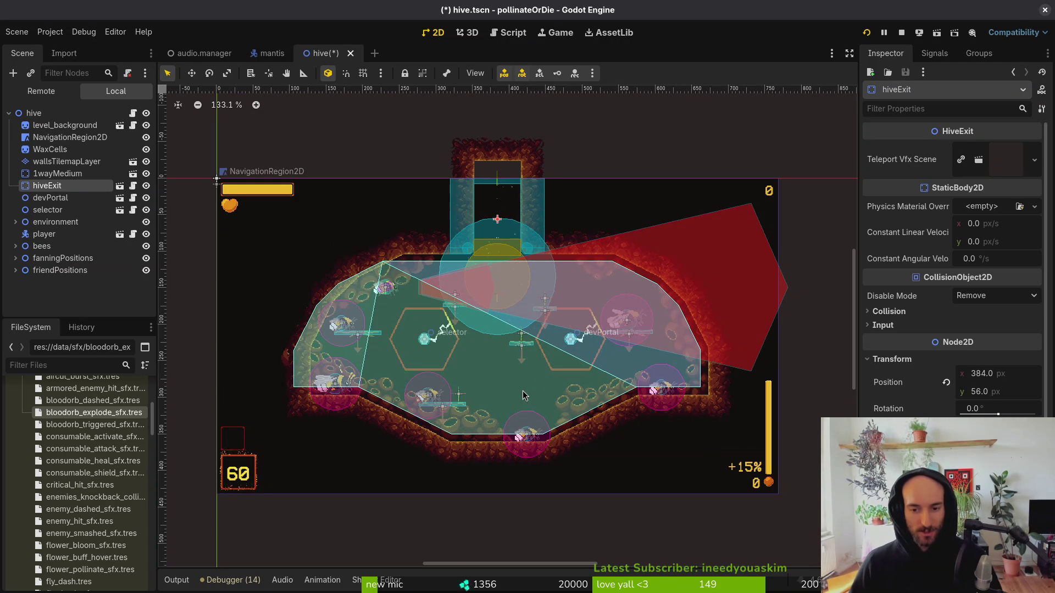
{"action": "key", "text": "ctrl+s"}
{"action": "key", "text": "Escape"}
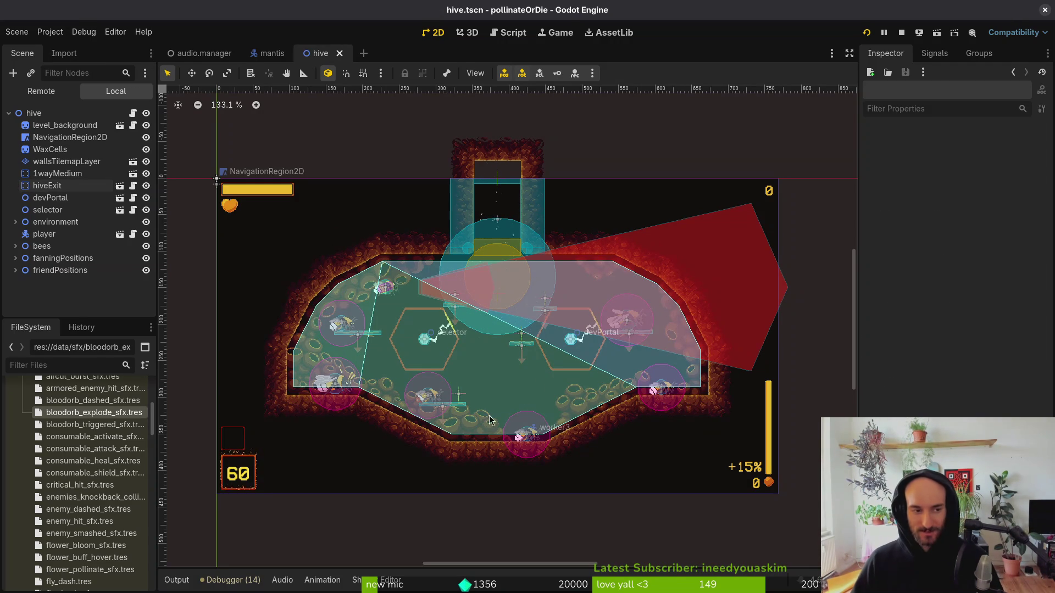
Close the hive scene, run the game, and load the mantis level from the F1 debug select.
{"action": "left_click", "coordinate": [340, 53]}
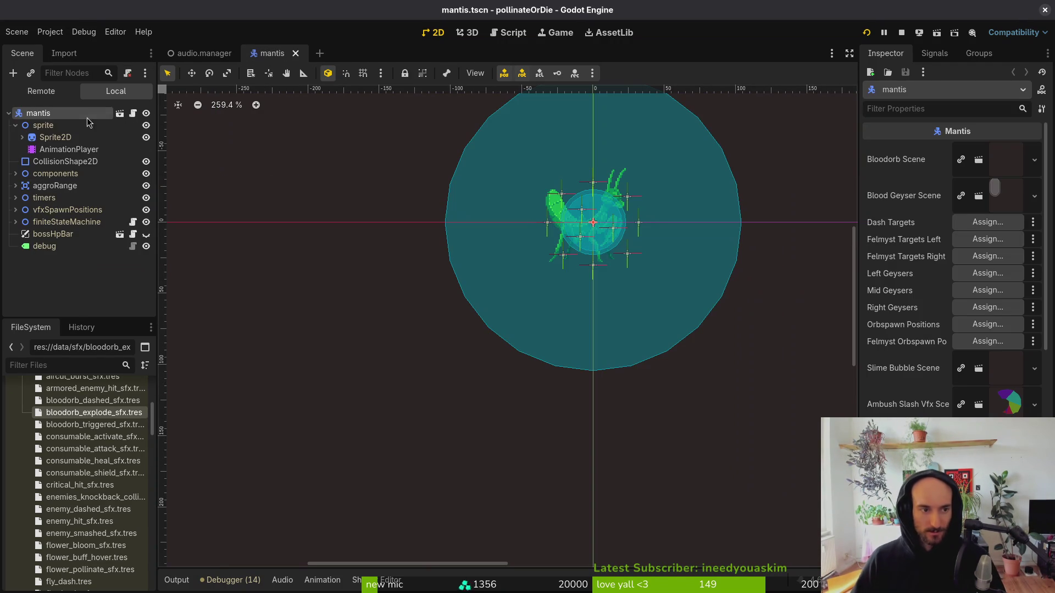
{"action": "left_click", "coordinate": [16, 125]}
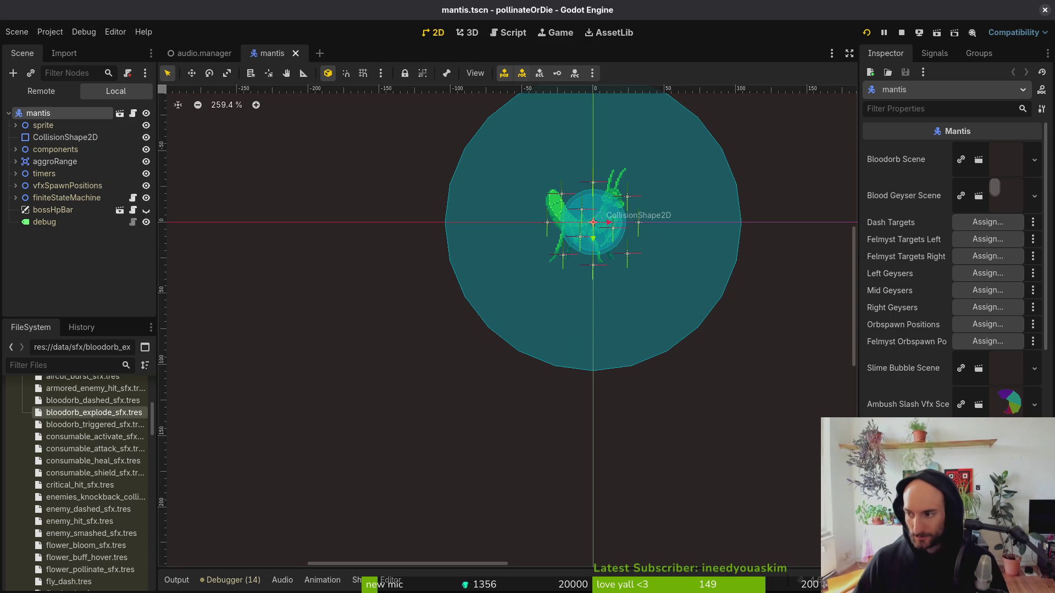
{"action": "left_click", "coordinate": [935, 36]}
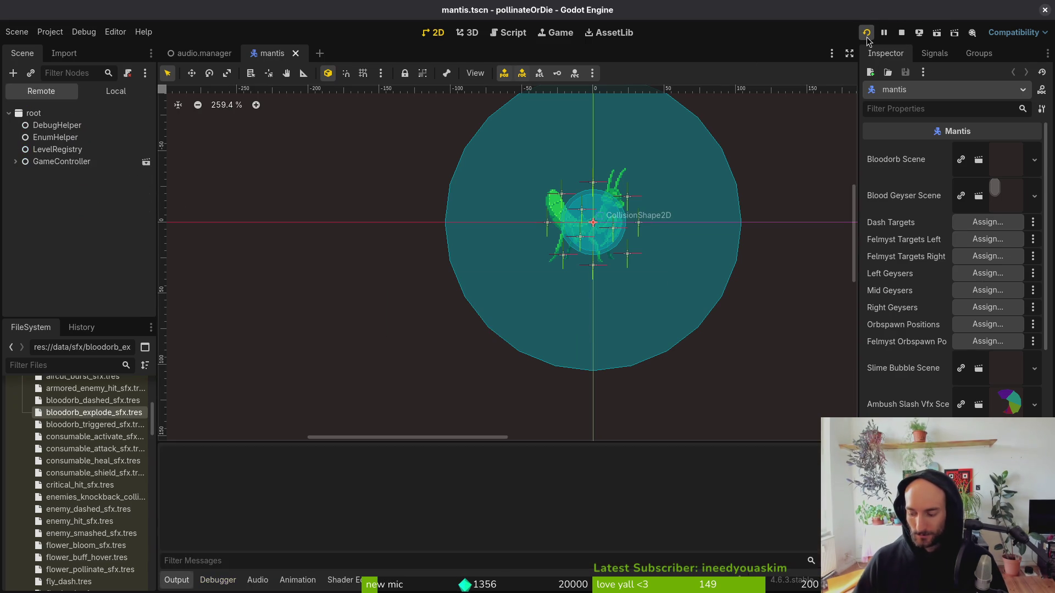
{"action": "key", "text": "Return"}
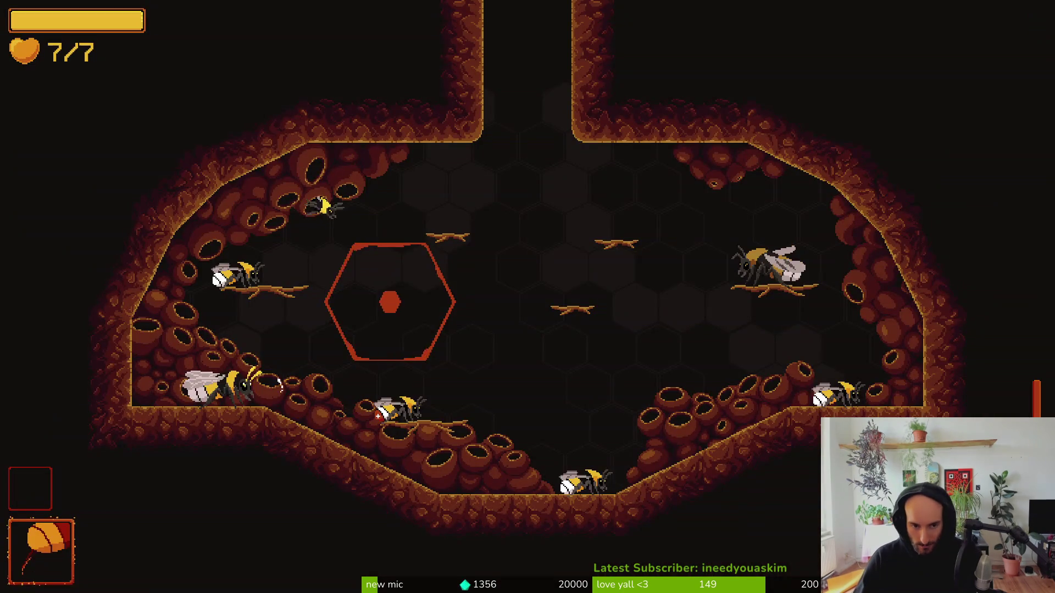
{"action": "key", "text": "F1"}
{"action": "key", "text": "Down"}
{"action": "key", "text": "Down"}
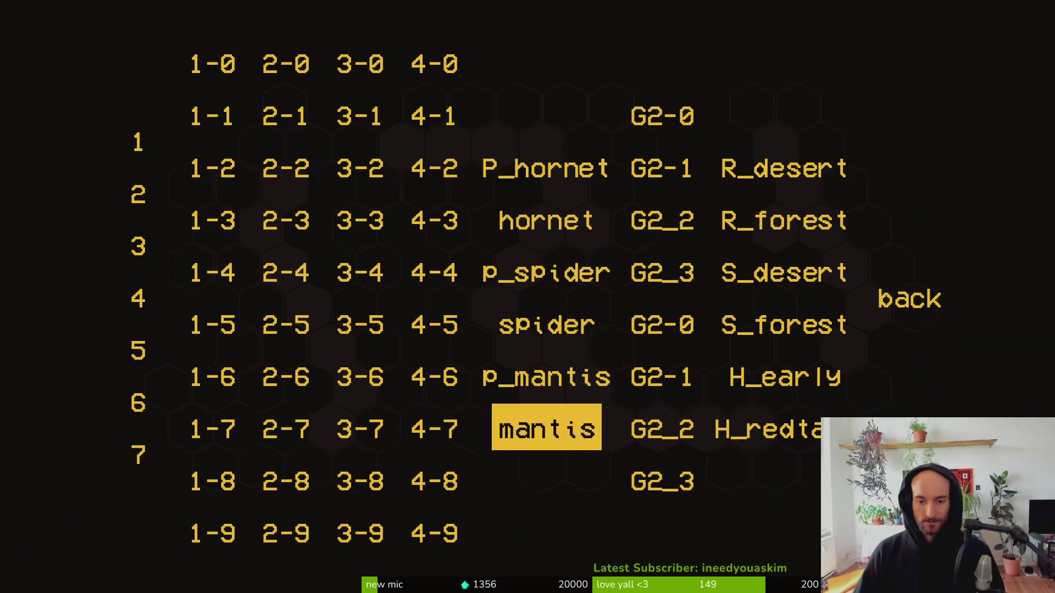
{"action": "key", "text": "Return"}
Fly the bee around the central plant, dodging the Mantis and slashing it.
{"action": "key", "text": "Up"}
{"action": "key", "text": "Right"}
{"action": "key", "text": "x"}
{"action": "key", "text": "Down"}
{"action": "key", "text": "shift"}
{"action": "key", "text": "Left"}
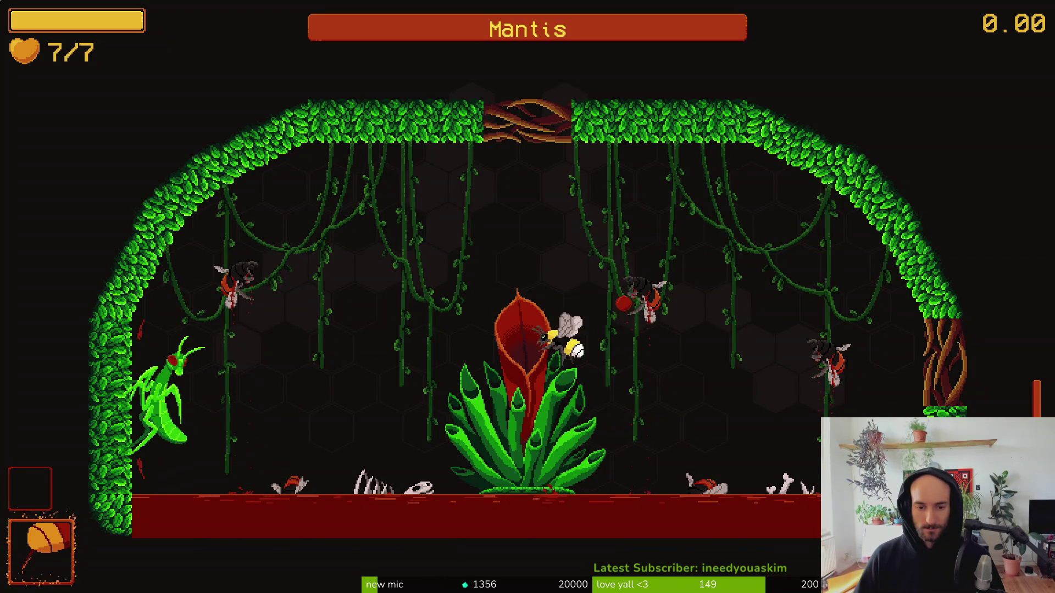
{"action": "key", "text": "x"}
{"action": "key", "text": "x"}
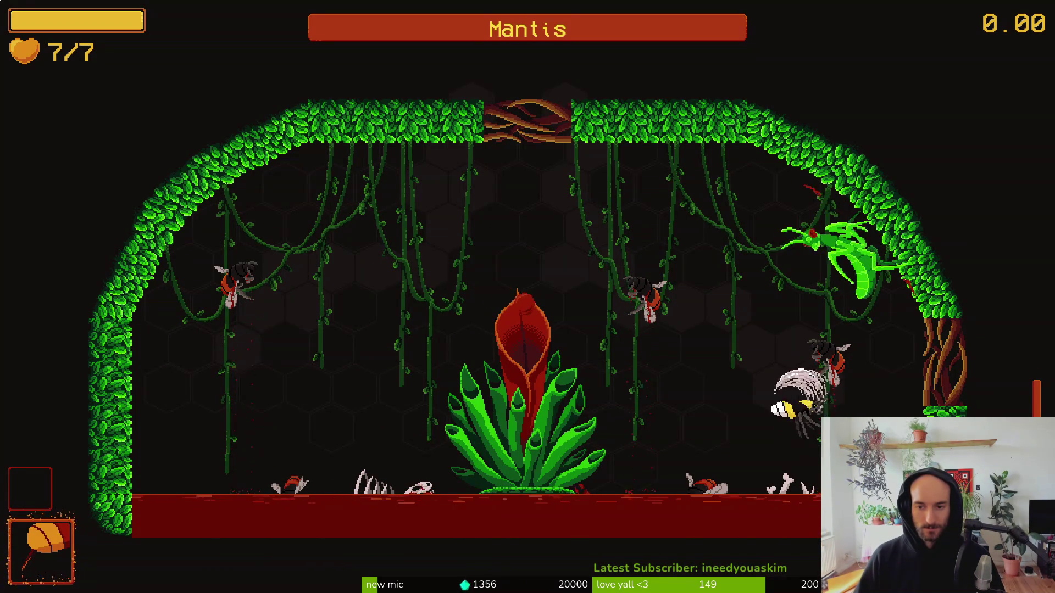
{"action": "key", "text": "Up"}
{"action": "key", "text": "Left"}
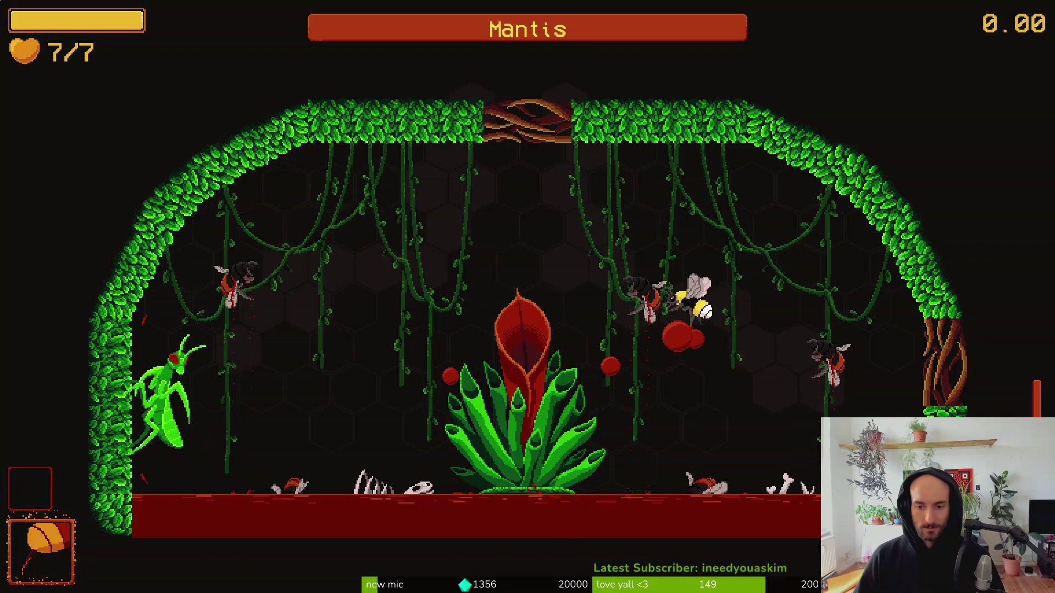
{"action": "key", "text": "Down"}
{"action": "key", "text": "Right"}
{"action": "key", "text": "x"}
{"action": "key", "text": "Up"}
{"action": "key", "text": "Left"}
{"action": "key", "text": "Left"}
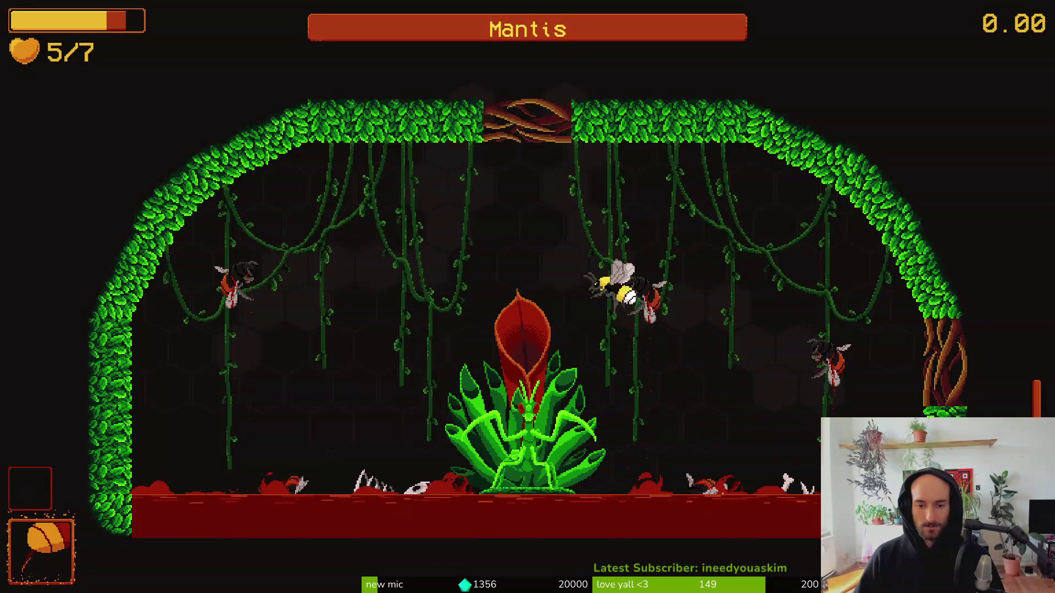
{"action": "key", "text": "Down"}
{"action": "key", "text": "x"}
{"action": "key", "text": "Up"}
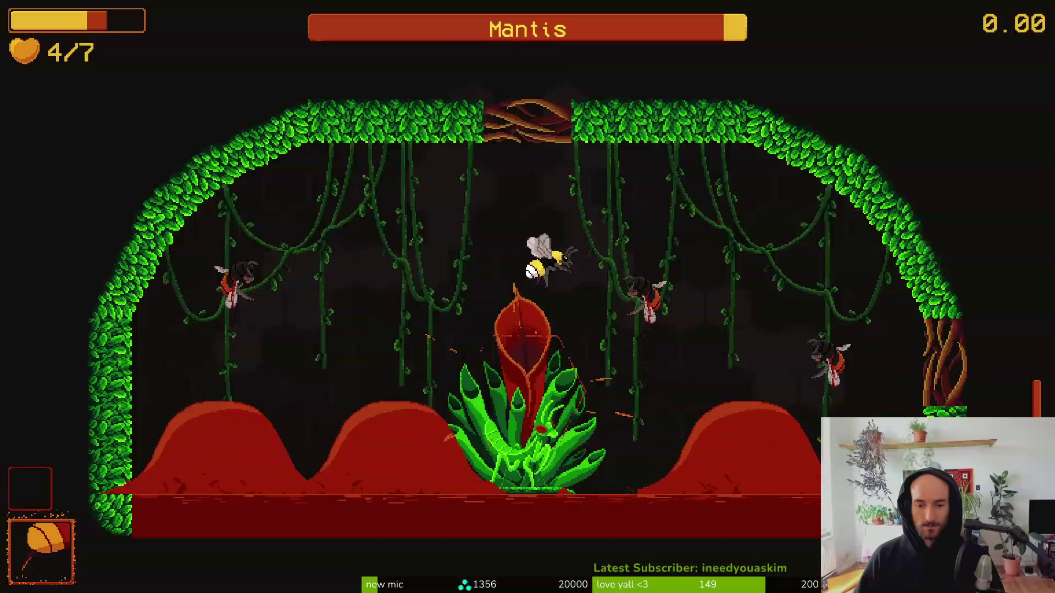
{"action": "key", "text": "x"}
{"action": "key", "text": "Right"}
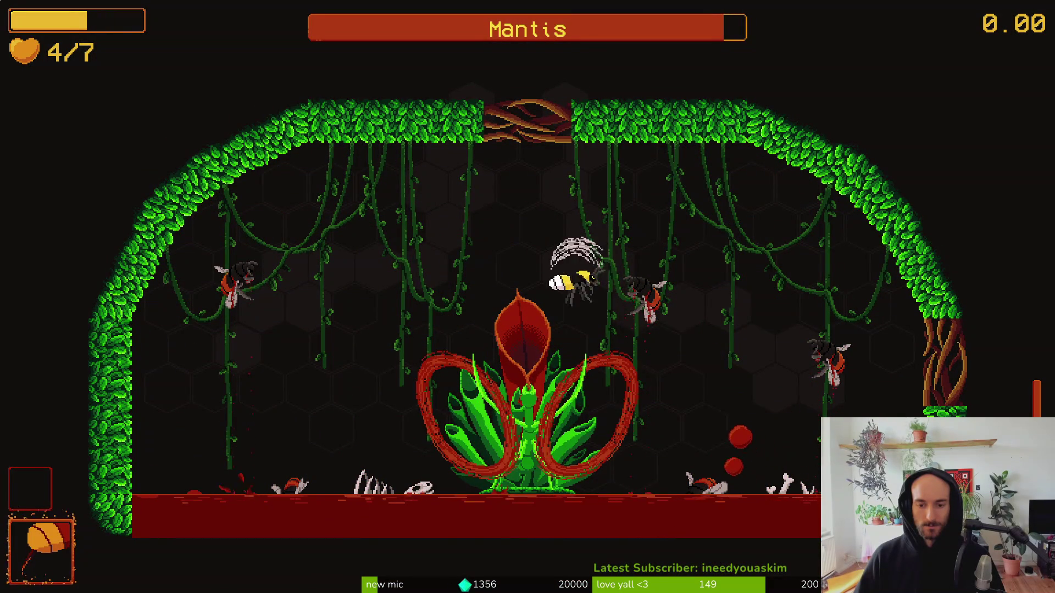
{"action": "key", "text": "Left"}
{"action": "key", "text": "x"}
{"action": "key", "text": "x"}
{"action": "key", "text": "Up"}
{"action": "key", "text": "Right"}
{"action": "key", "text": "x"}
{"action": "key", "text": "Left"}
{"action": "key", "text": "x"}
{"action": "key", "text": "Up"}
{"action": "key", "text": "x"}
{"action": "key", "text": "Right"}
{"action": "key", "text": "x"}
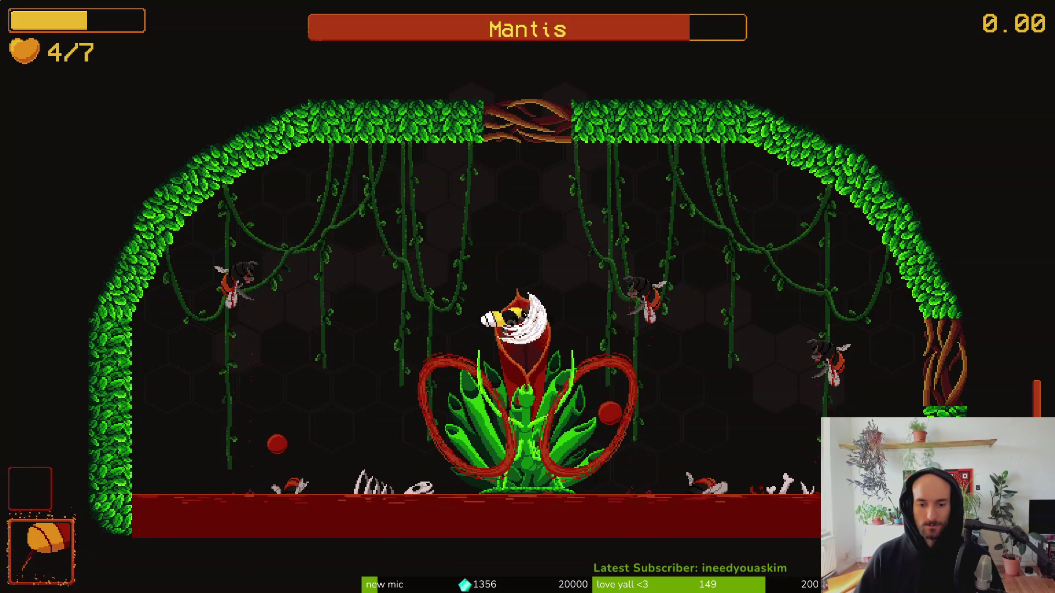
{"action": "key", "text": "x"}
{"action": "key", "text": "x"}
{"action": "key", "text": "x"}
{"action": "key", "text": "x"}
{"action": "key", "text": "x"}
{"action": "key", "text": "Up"}
{"action": "key", "text": "Right"}
{"action": "key", "text": "x"}
{"action": "key", "text": "Left"}
{"action": "key", "text": "x"}
Keep diving and slashing at the Mantis until the bee dies, then choose Rebirth to respawn.
{"action": "key", "text": "Up"}
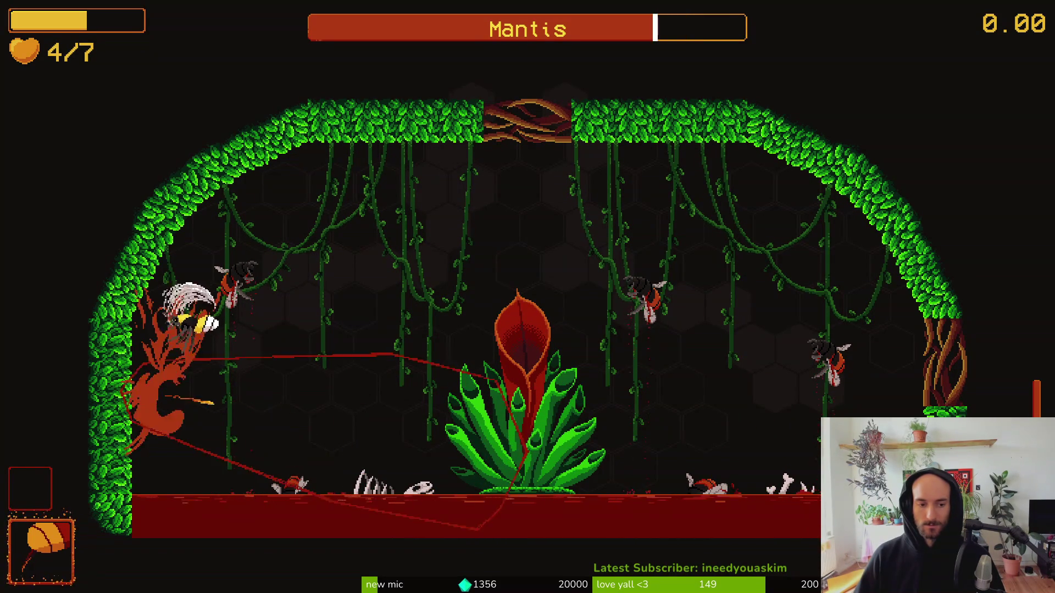
{"action": "key", "text": "Right"}
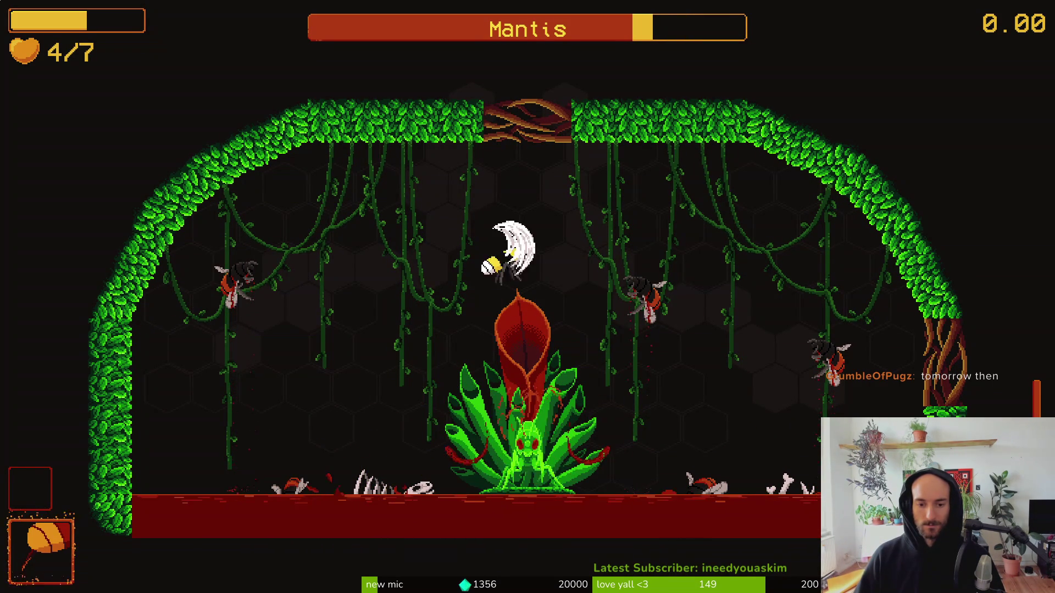
{"action": "key", "text": "Up"}
{"action": "key", "text": "x"}
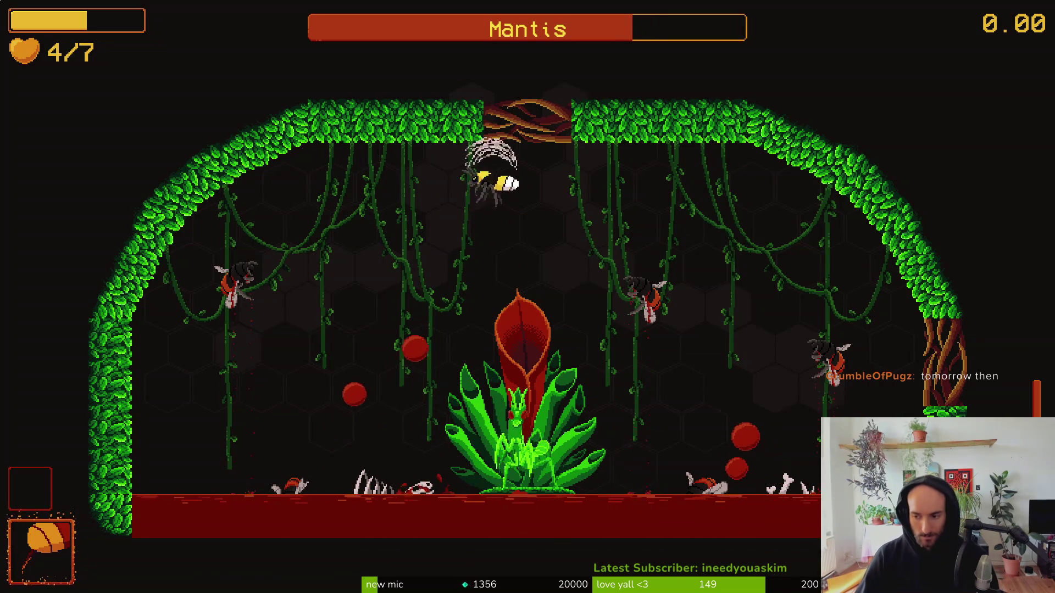
{"action": "key", "text": "Right"}
{"action": "key", "text": "x"}
{"action": "key", "text": "Left"}
{"action": "key", "text": "x"}
{"action": "key", "text": "Up"}
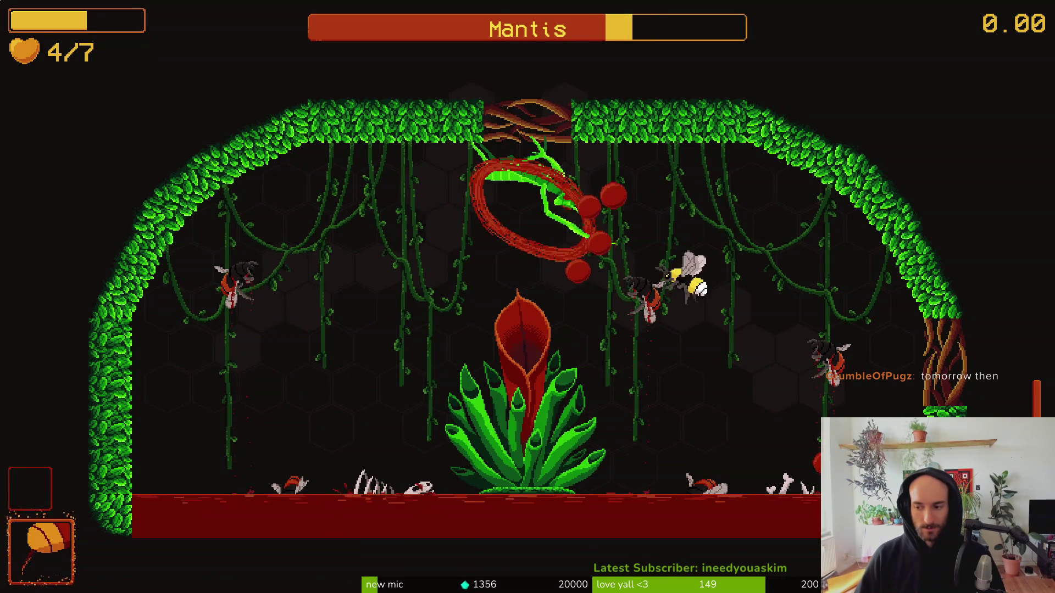
{"action": "key", "text": "x"}
{"action": "key", "text": "Up"}
{"action": "key", "text": "x"}
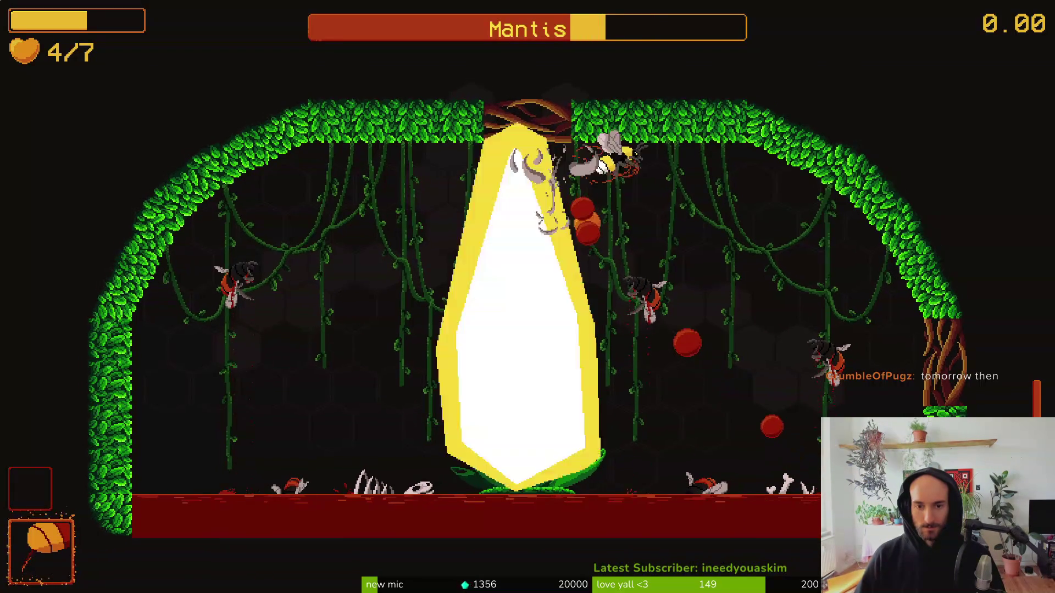
{"action": "key", "text": "Left"}
{"action": "key", "text": "x"}
{"action": "key", "text": "Up"}
{"action": "key", "text": "Right"}
{"action": "key", "text": "x"}
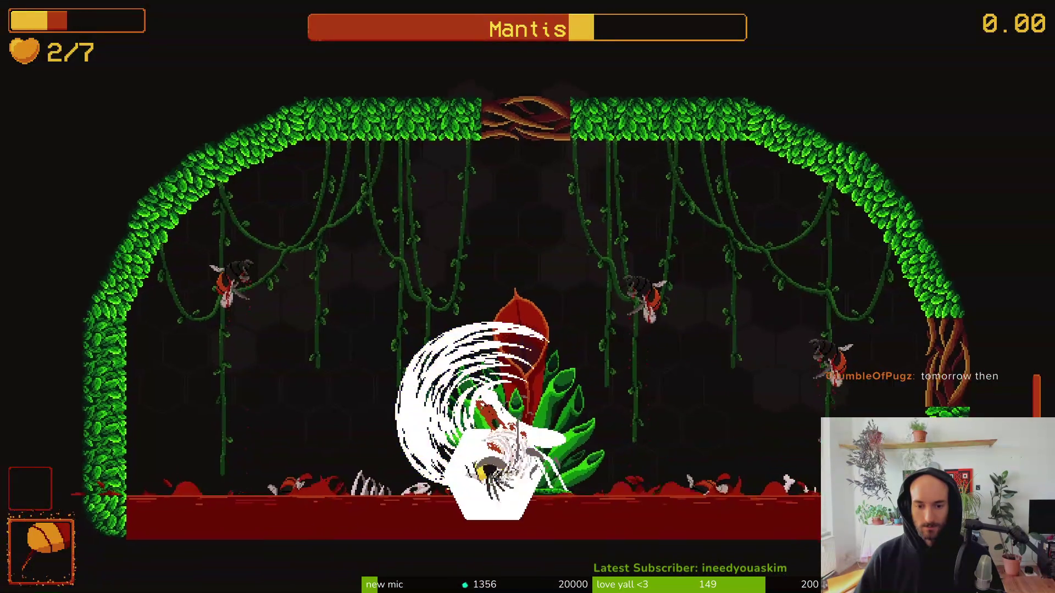
{"action": "key", "text": "Left"}
{"action": "key", "text": "x"}
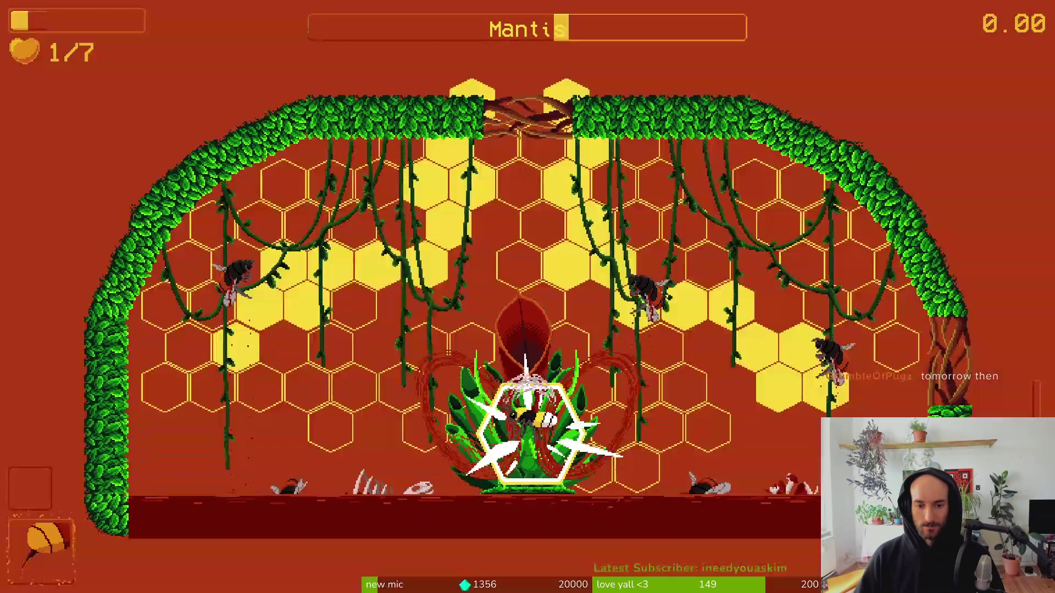
{"action": "key", "text": "x"}
{"action": "key", "text": "Up"}
{"action": "key", "text": "Right"}
{"action": "key", "text": "x"}
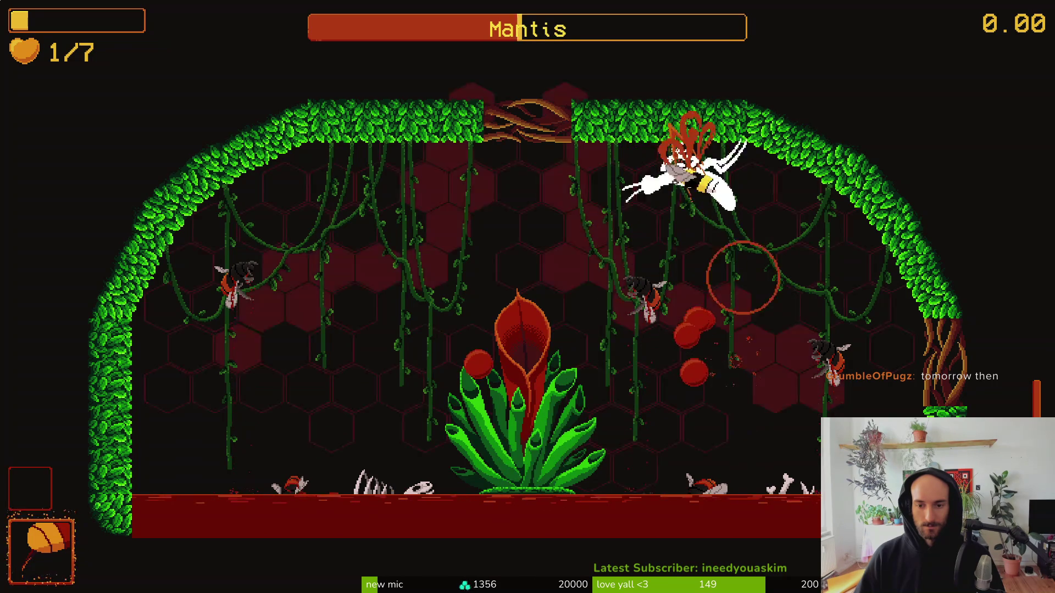
{"action": "key", "text": "x"}
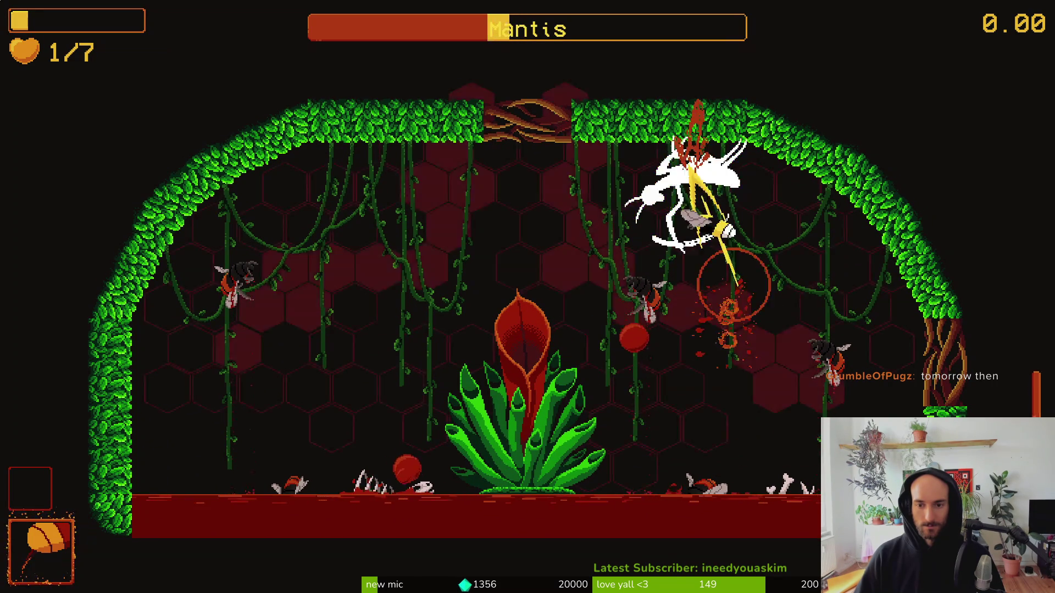
{"action": "key", "text": "Right"}
{"action": "key", "text": "x"}
{"action": "key", "text": "Left"}
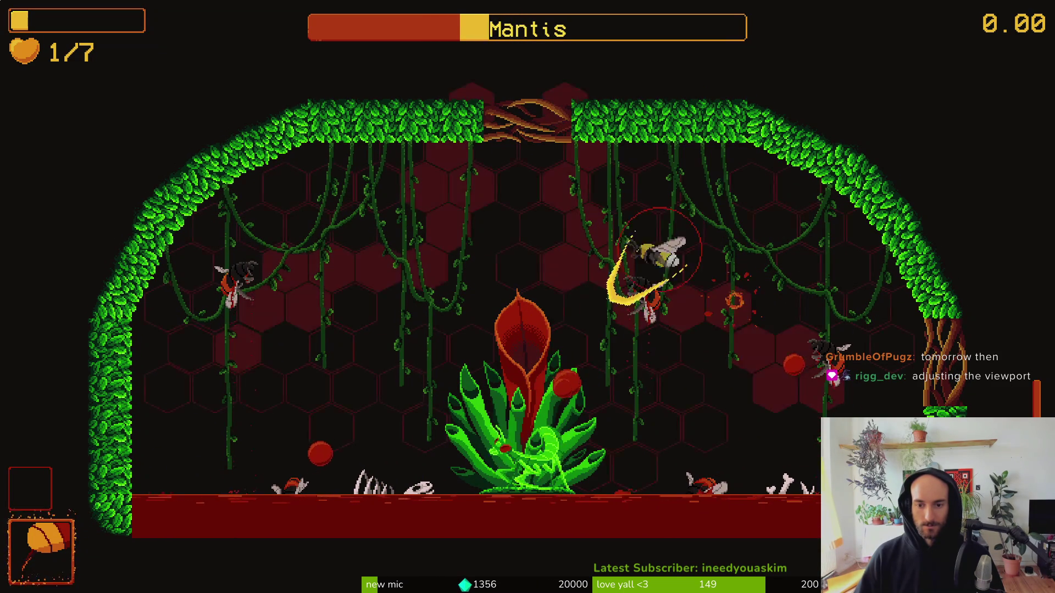
{"action": "key", "text": "Left"}
{"action": "key", "text": "x"}
{"action": "key", "text": "x"}
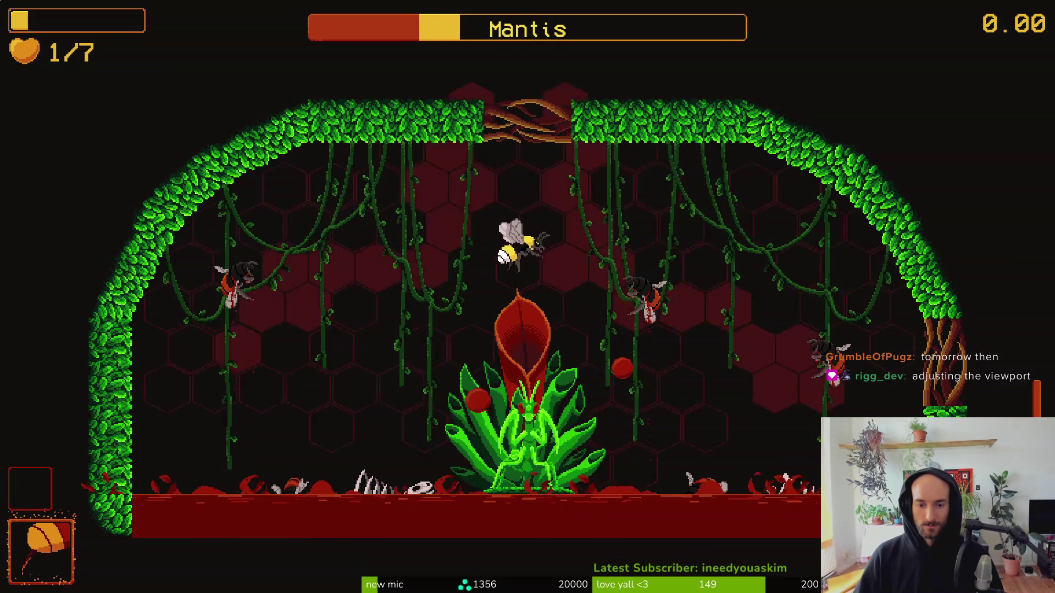
{"action": "key", "text": "x"}
{"action": "key", "text": "Left"}
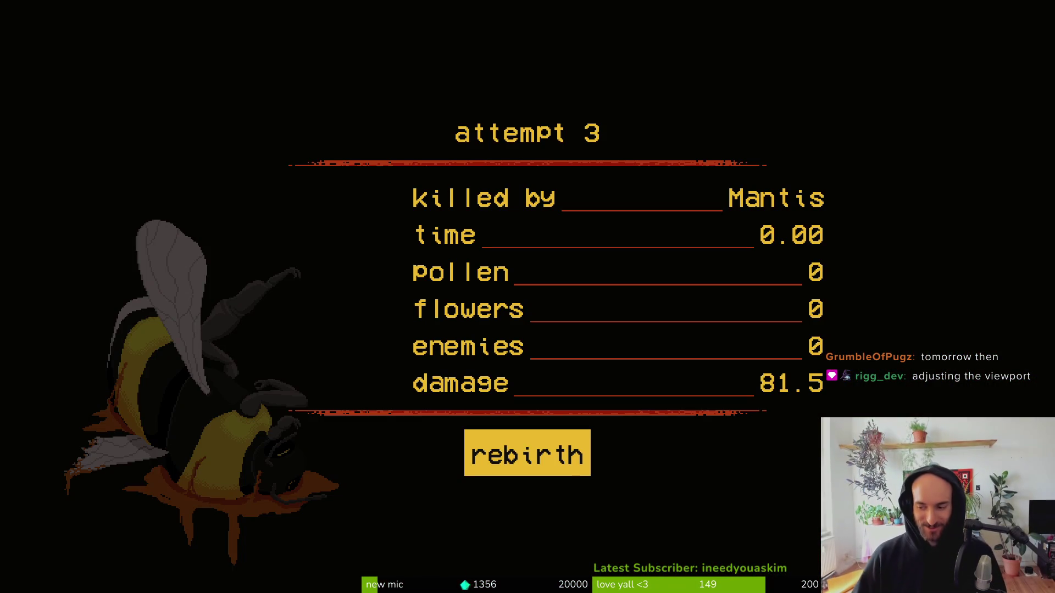
{"action": "key", "text": "Return"}
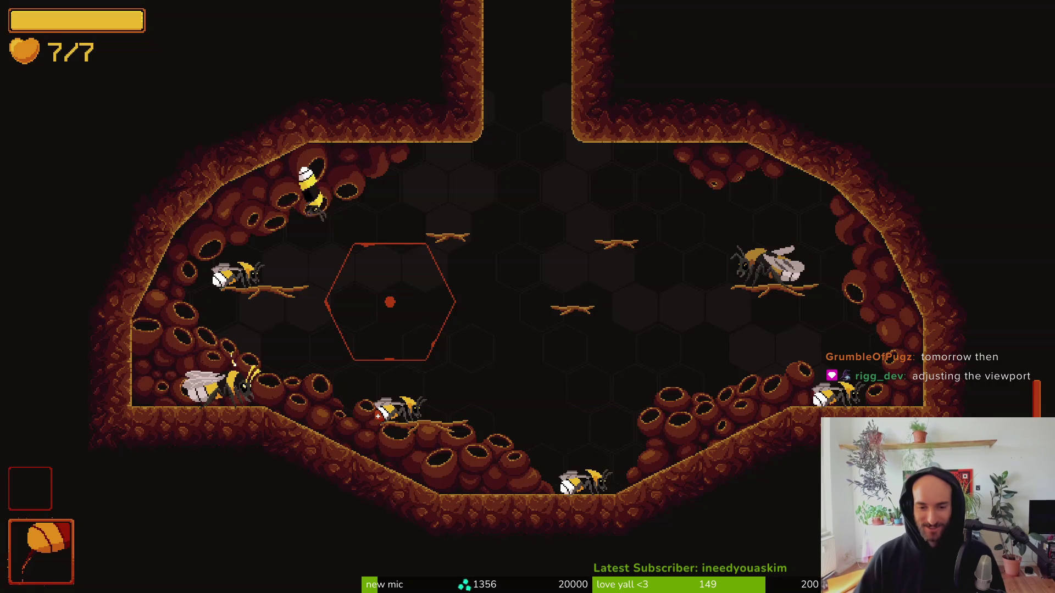
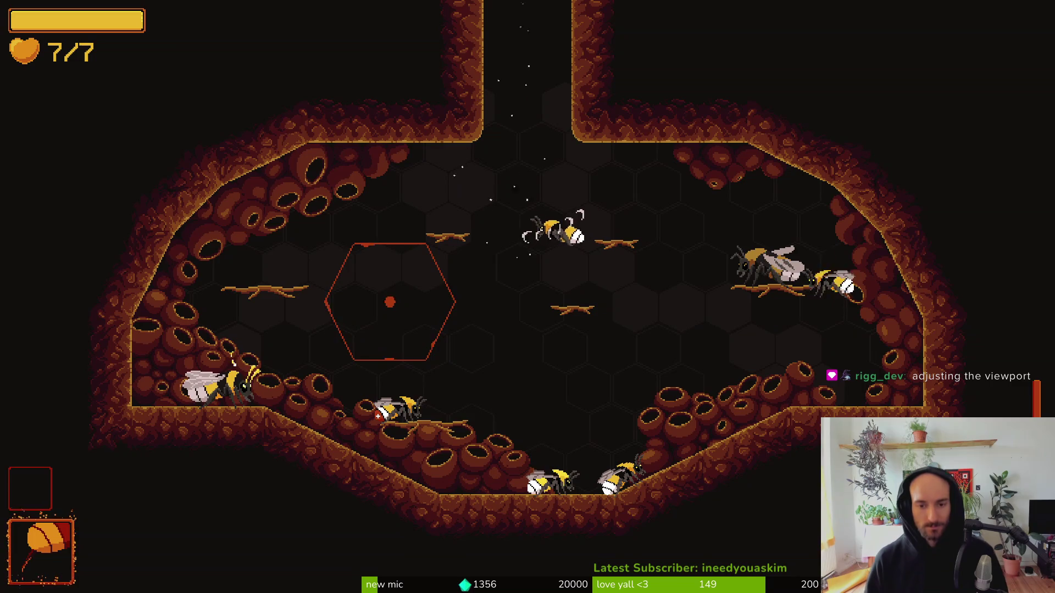
Leave the running game for the editor and open Files at the pollinate-or-die project folder.
{"action": "key", "text": "alt+Tab"}
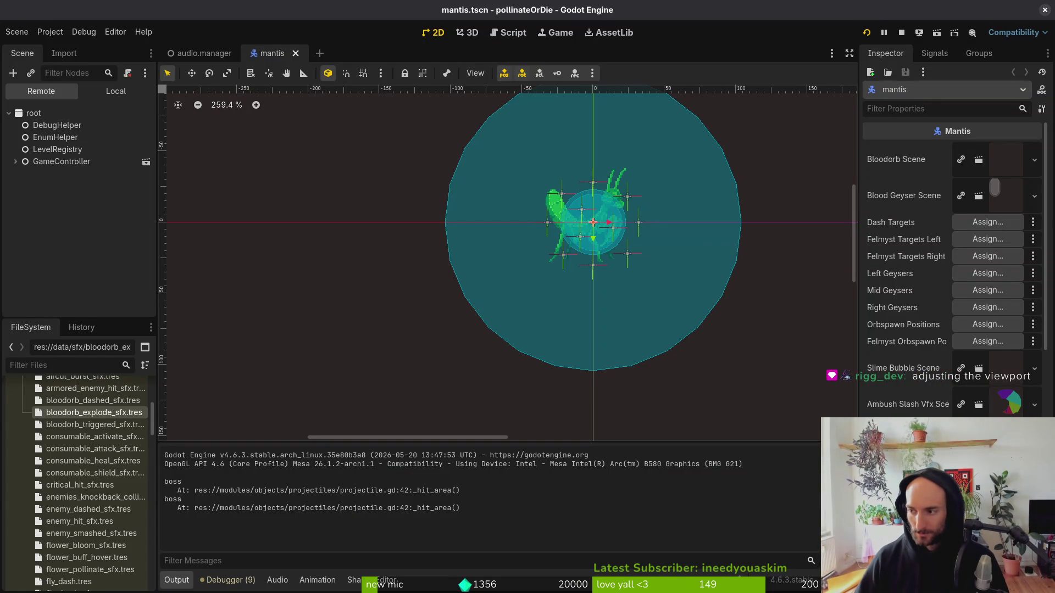
{"action": "key", "text": "super"}
{"action": "key", "text": "super"}
{"action": "key", "text": "super+e"}
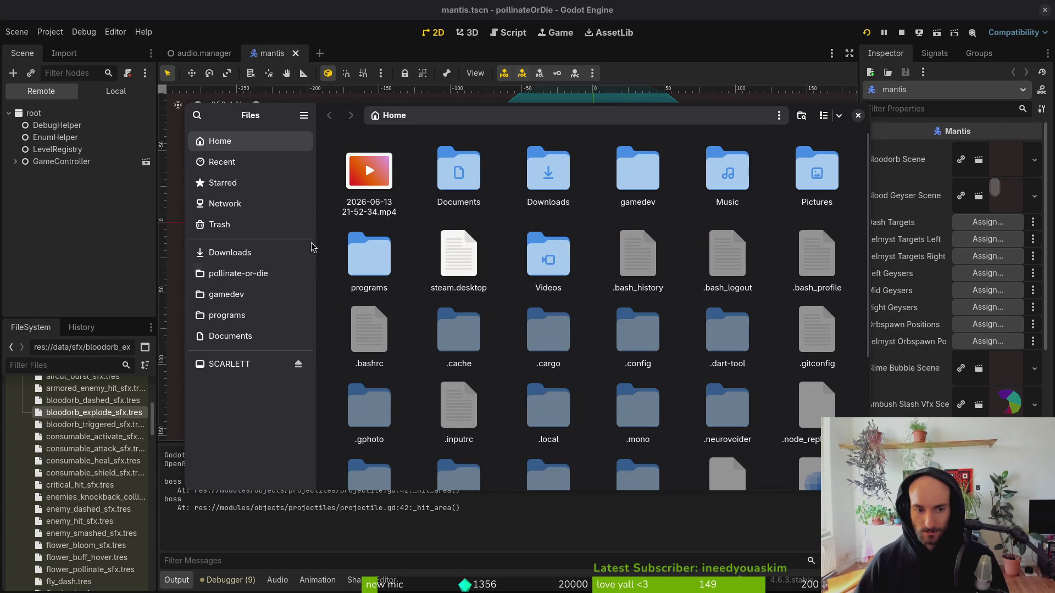
{"action": "left_click", "coordinate": [233, 275]}
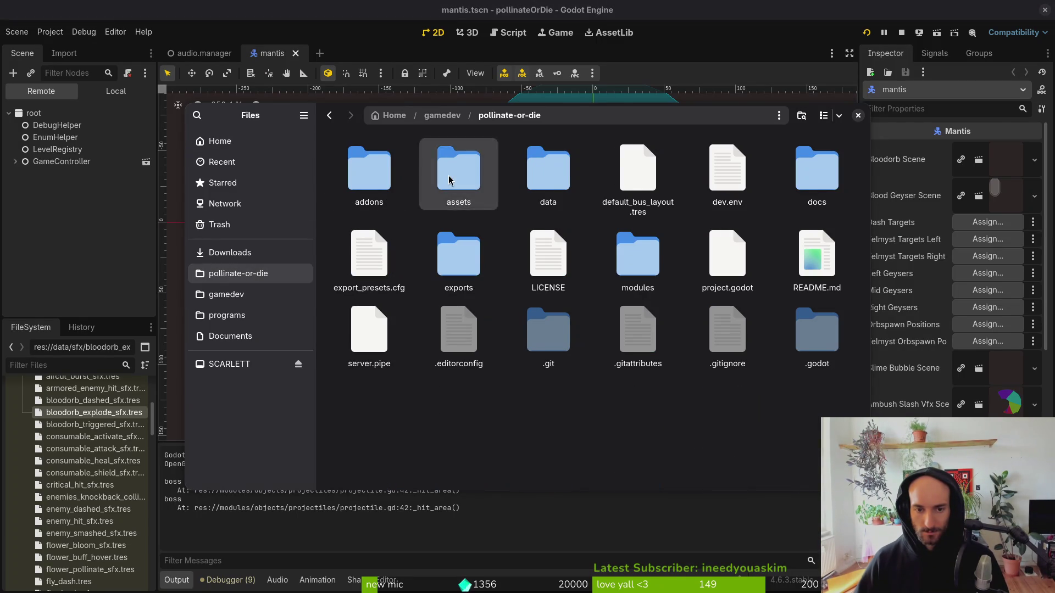
In assets/audio, preview the balloon sounds and rename balloon_3.wav to bloodorb_triggered_sfx.wav.
{"action": "double_click", "coordinate": [456, 172]}
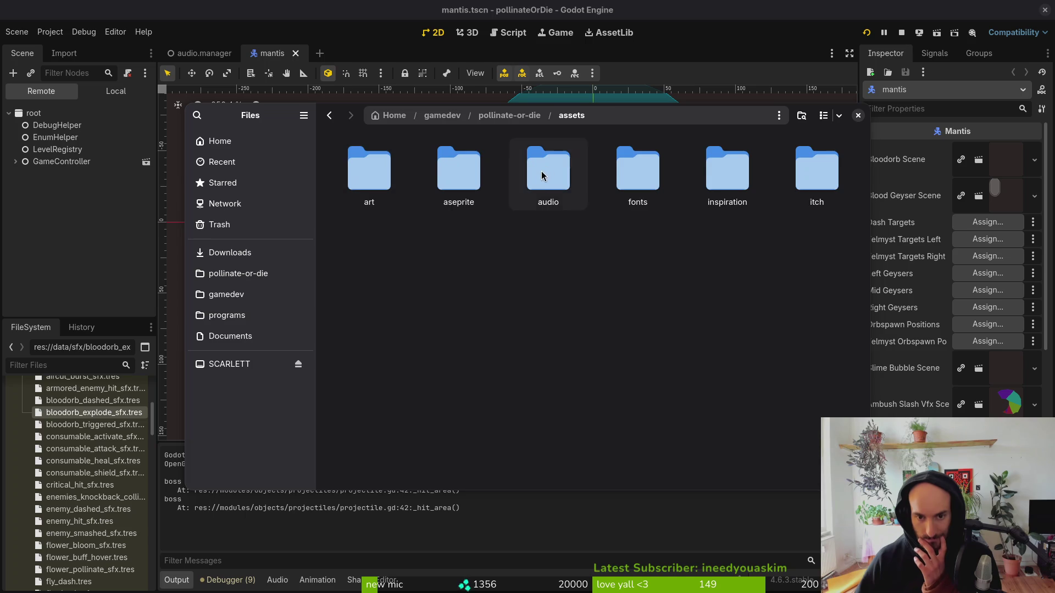
{"action": "double_click", "coordinate": [552, 181]}
{"action": "key", "text": "space"}
{"action": "key", "text": "space"}
{"action": "left_click", "coordinate": [697, 189]}
{"action": "key", "text": "space"}
{"action": "left_click", "coordinate": [694, 186]}
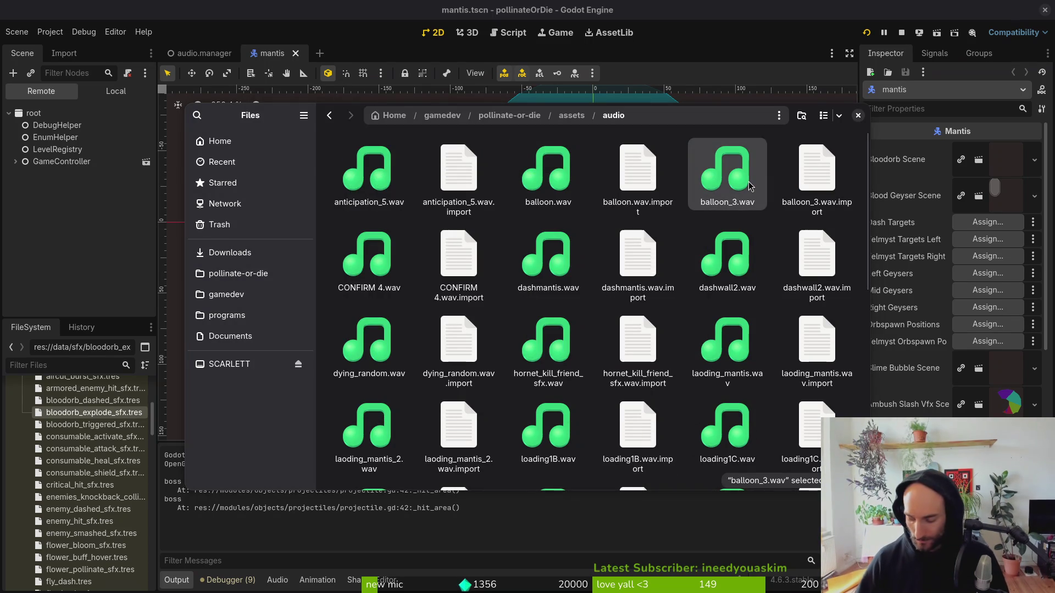
{"action": "key", "text": "F2"}
{"action": "type", "text": "bloodorb_triggered_.wav"}
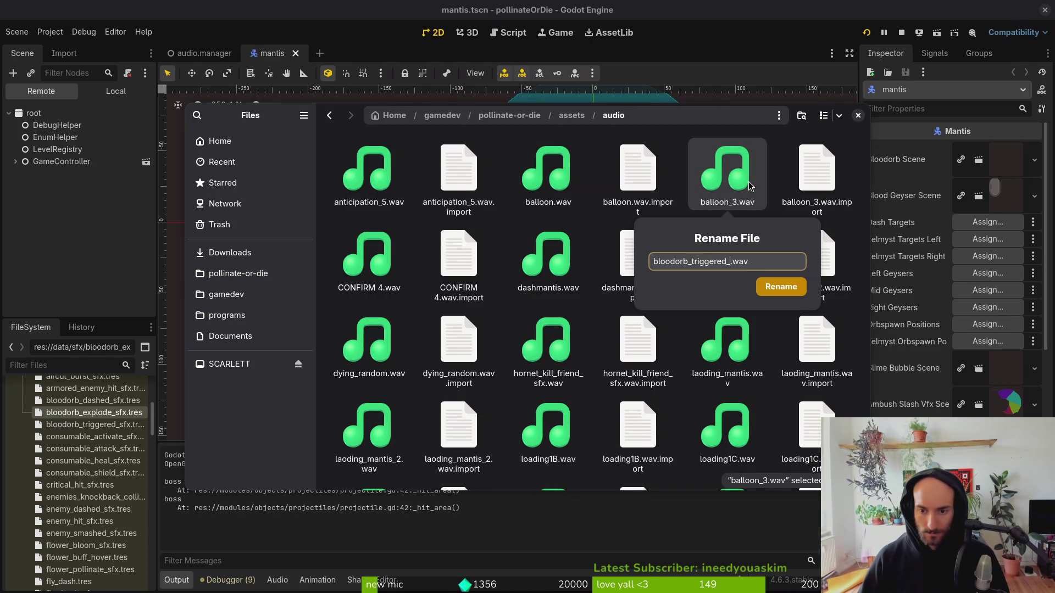
{"action": "type", "text": "sfx"}
{"action": "key", "text": "Return"}
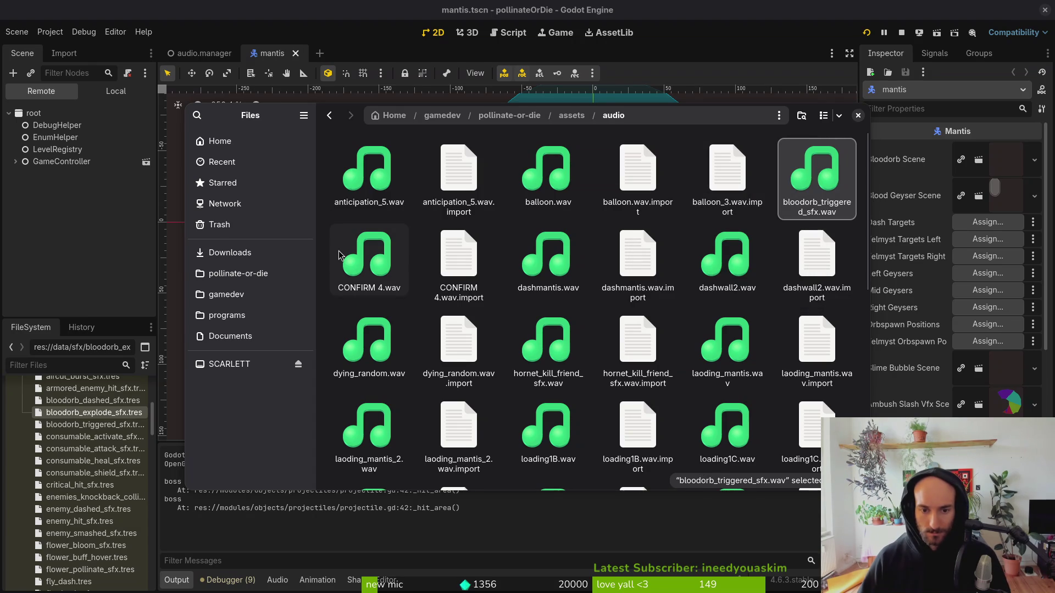
Audition CONFIRM 4.wav, rename dashmantis.wav to mantis_dash_sfx.wav, then preview mantis_dying_3.wav.
{"action": "left_click", "coordinate": [339, 255]}
{"action": "key", "text": "space"}
{"action": "key", "text": "space"}
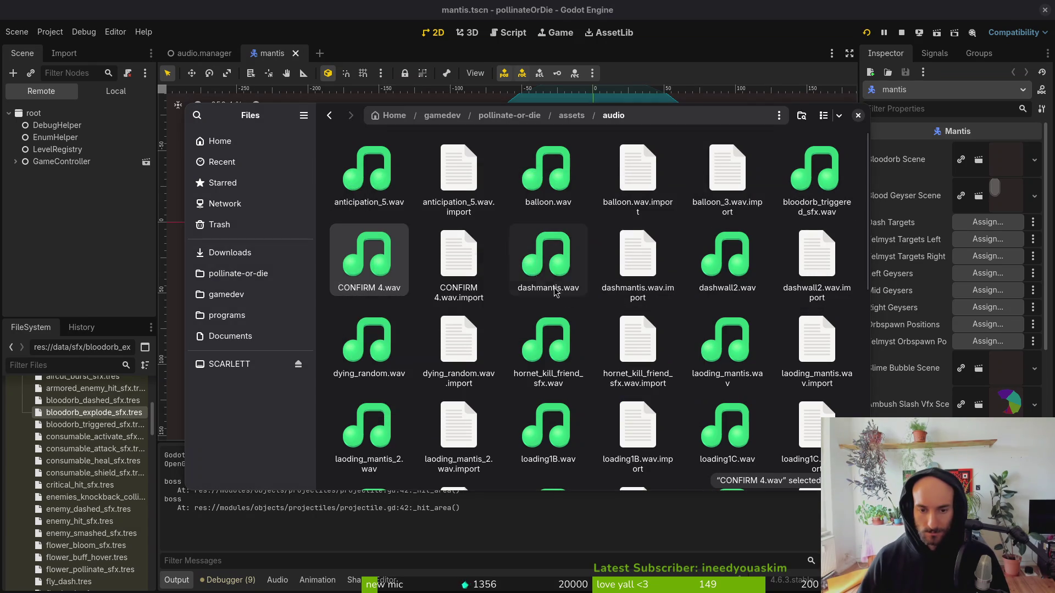
{"action": "left_click", "coordinate": [567, 301]}
{"action": "key", "text": "space"}
{"action": "key", "text": "space"}
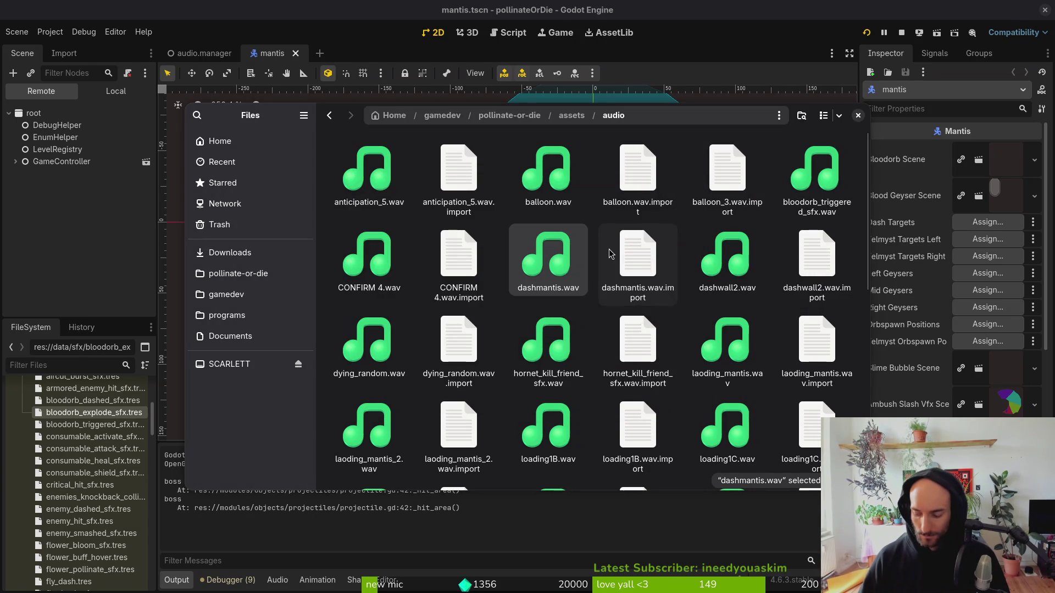
{"action": "key", "text": "F2"}
{"action": "type", "text": "mantis_dash_.wav"}
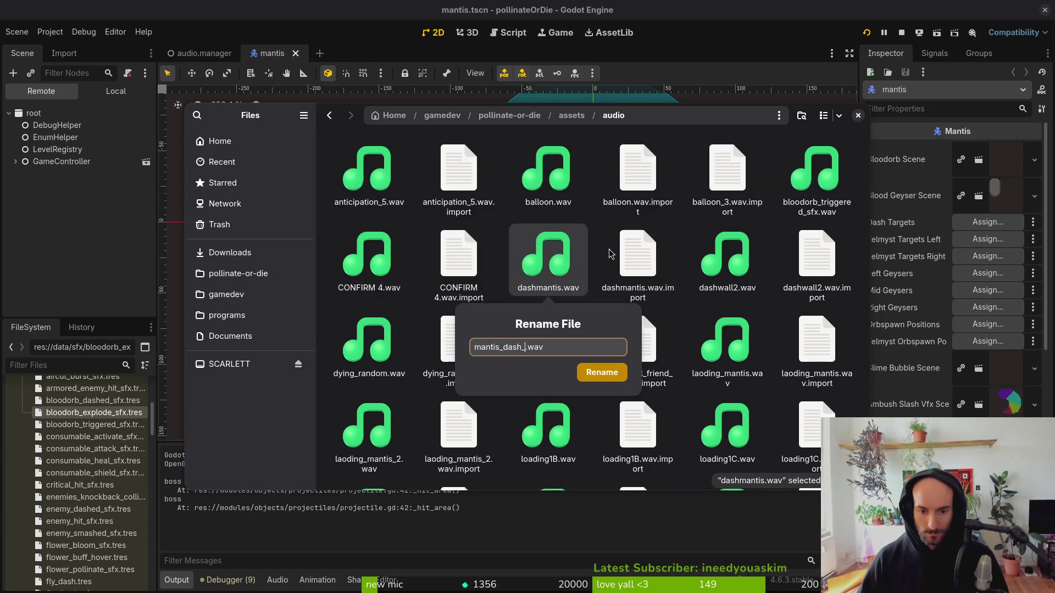
{"action": "type", "text": "sfx"}
{"action": "key", "text": "Return"}
{"action": "left_click", "coordinate": [712, 259]}
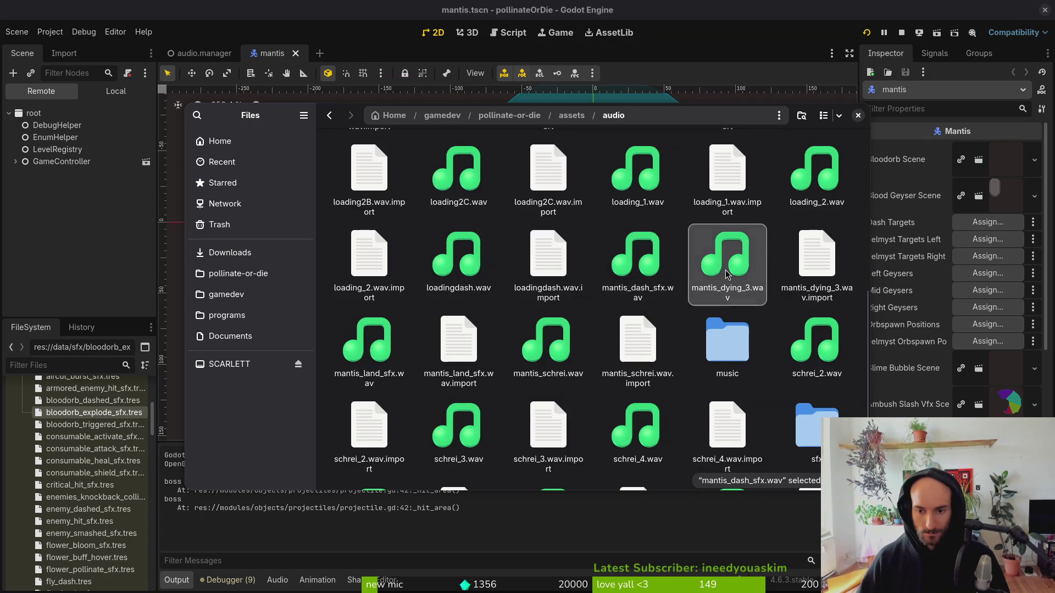
{"action": "key", "text": "space"}
{"action": "key", "text": "space"}
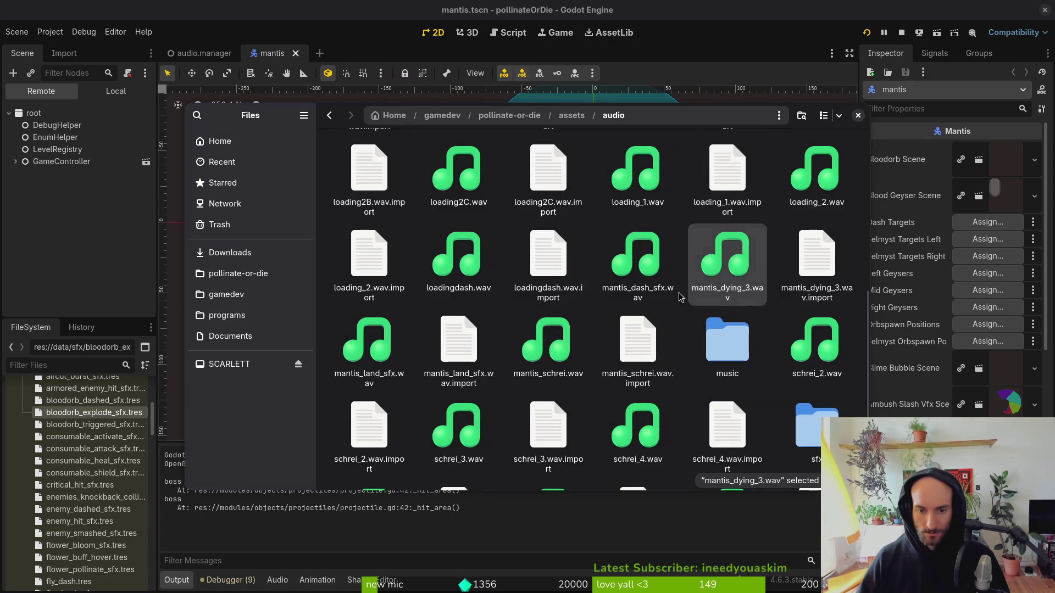
Audition mantis_land_sfx.wav and loadingdash.wav, then rename loadingdash.wav to mantis_dash_windup_sfx.wav.
{"action": "key", "text": "Right"}
{"action": "key", "text": "Right"}
{"action": "key", "text": "space"}
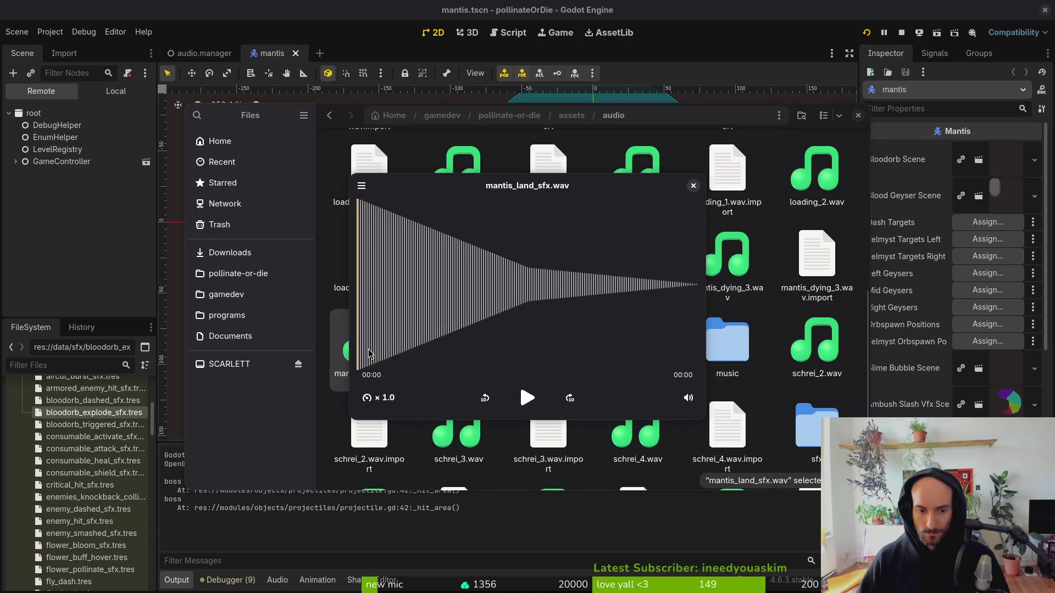
{"action": "key", "text": "space"}
{"action": "left_click", "coordinate": [461, 274]}
{"action": "key", "text": "space"}
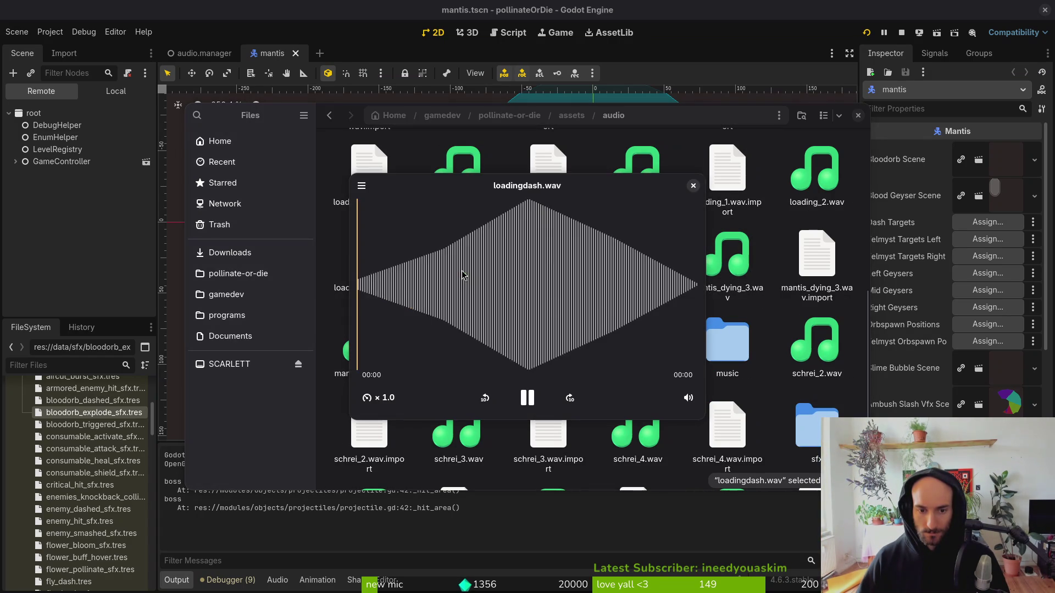
{"action": "key", "text": "space"}
{"action": "key", "text": "F2"}
{"action": "type", "text": "man"}
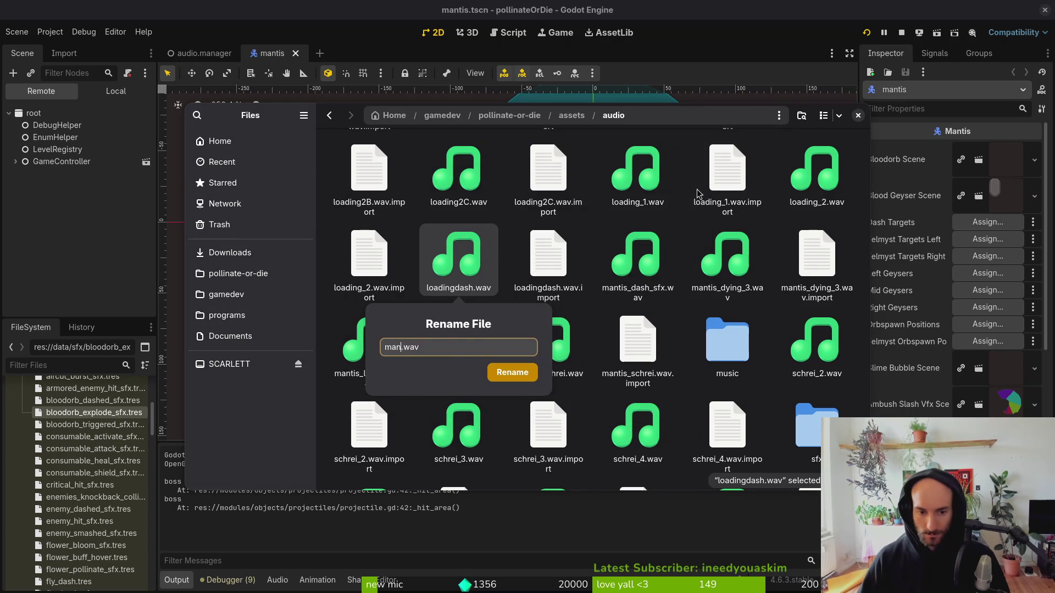
{"action": "type", "text": "-"}
{"action": "key", "text": "Return"}
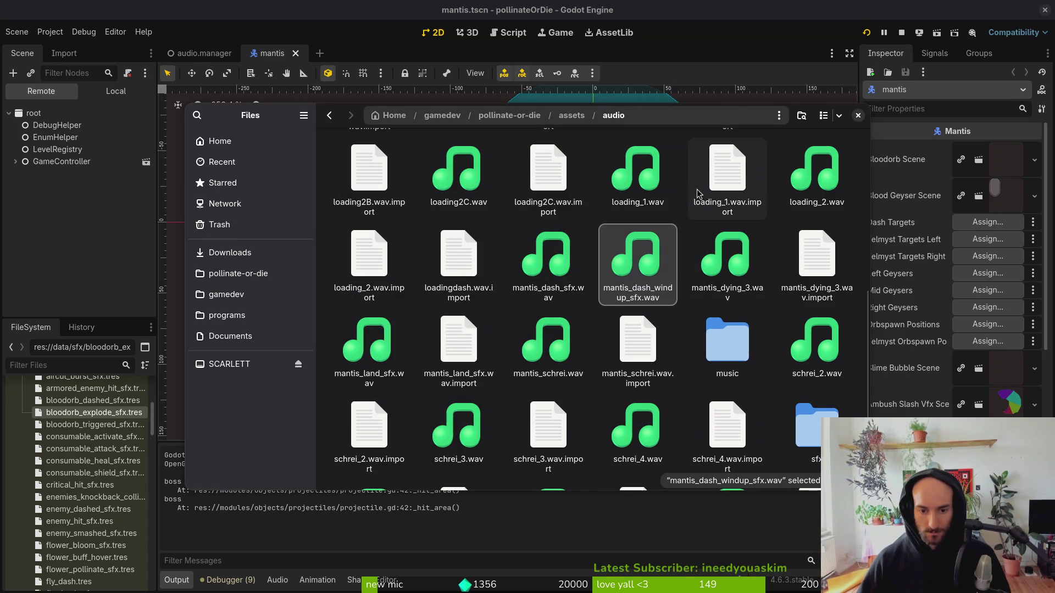
Listen to mantis_schrei.wav twice, then bring the Godot editor back to the front.
{"action": "left_click", "coordinate": [541, 334]}
{"action": "key", "text": "space"}
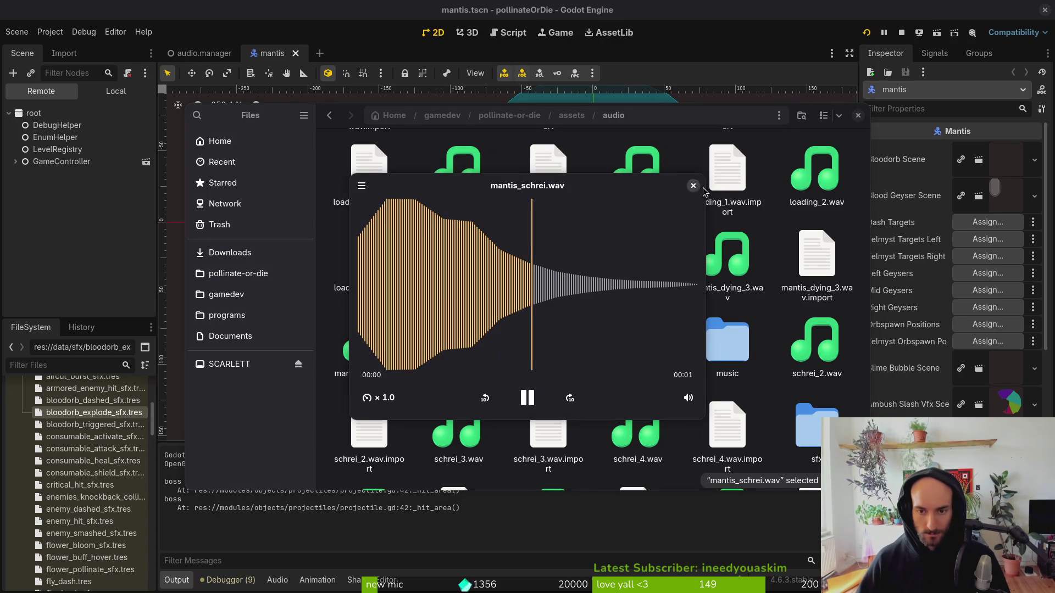
{"action": "key", "text": "space"}
{"action": "key", "text": "space"}
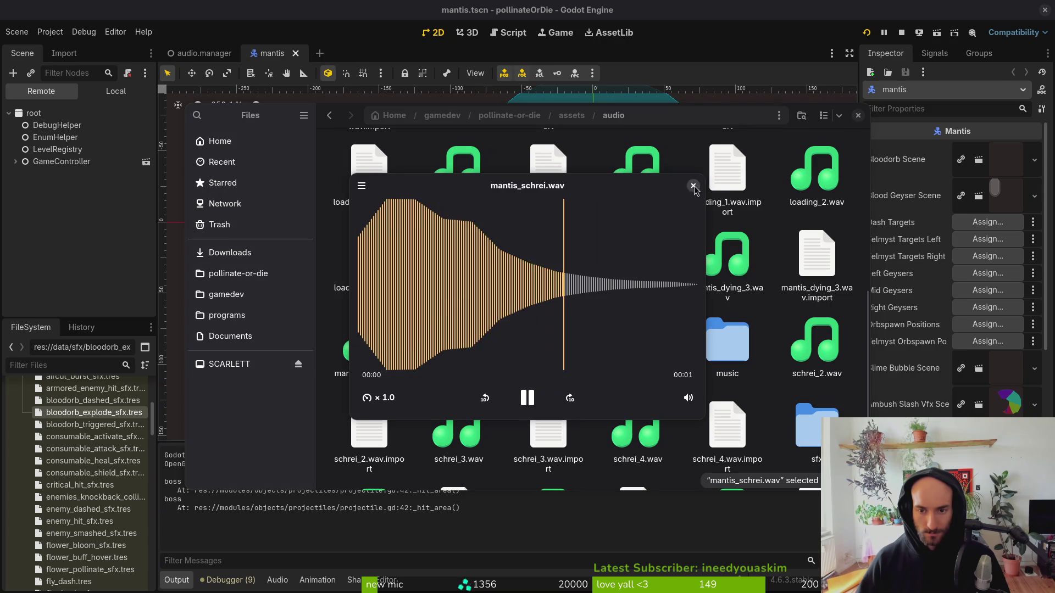
{"action": "key", "text": "space"}
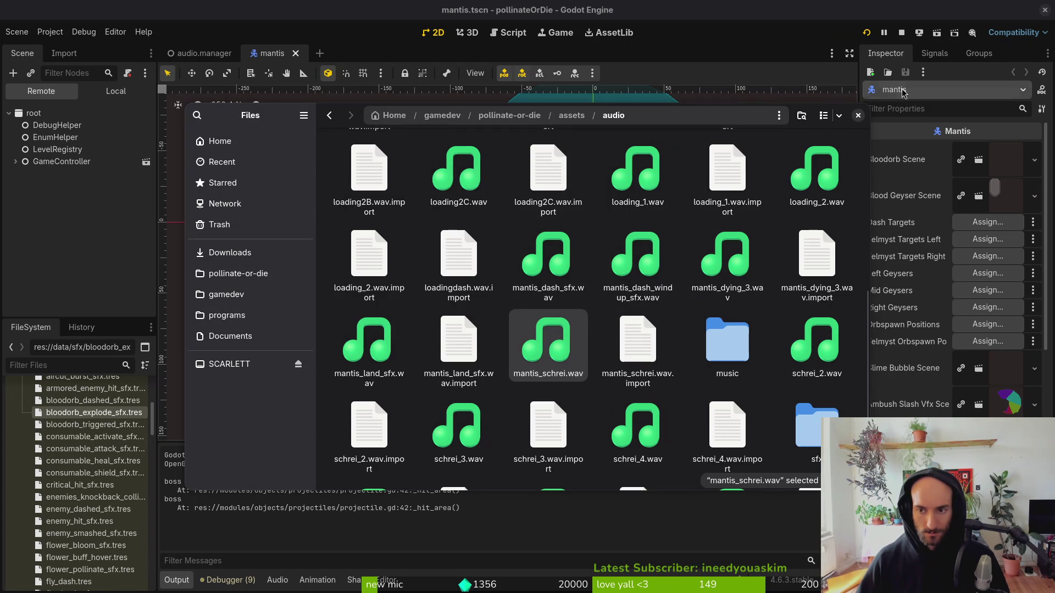
{"action": "left_click", "coordinate": [958, 132]}
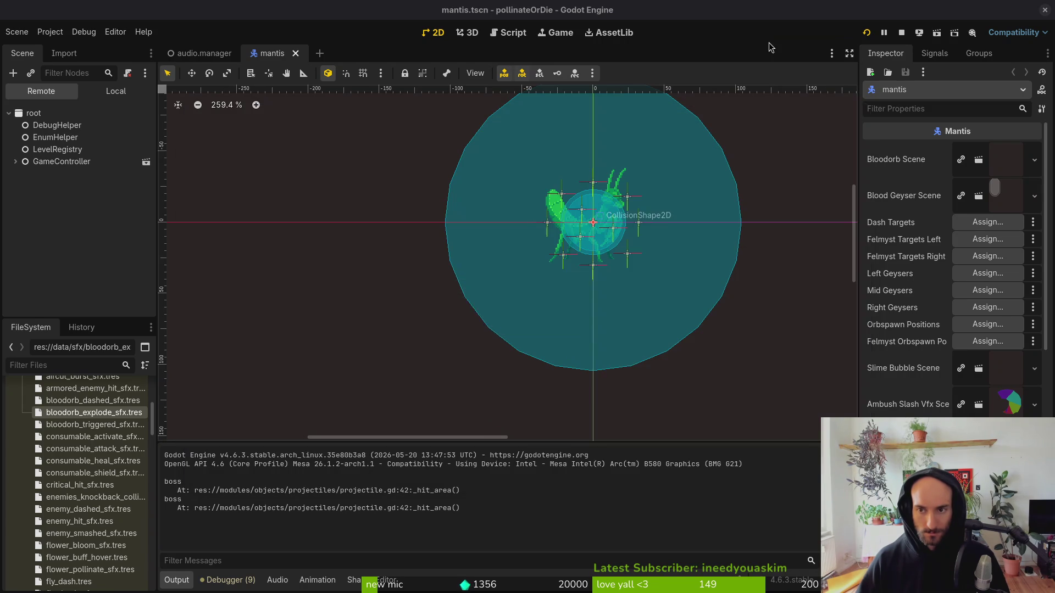
Switch to the audio.manager scene and page the Sound Effects array back to entries 80–93.
{"action": "left_click", "coordinate": [116, 91]}
{"action": "left_click", "coordinate": [198, 53]}
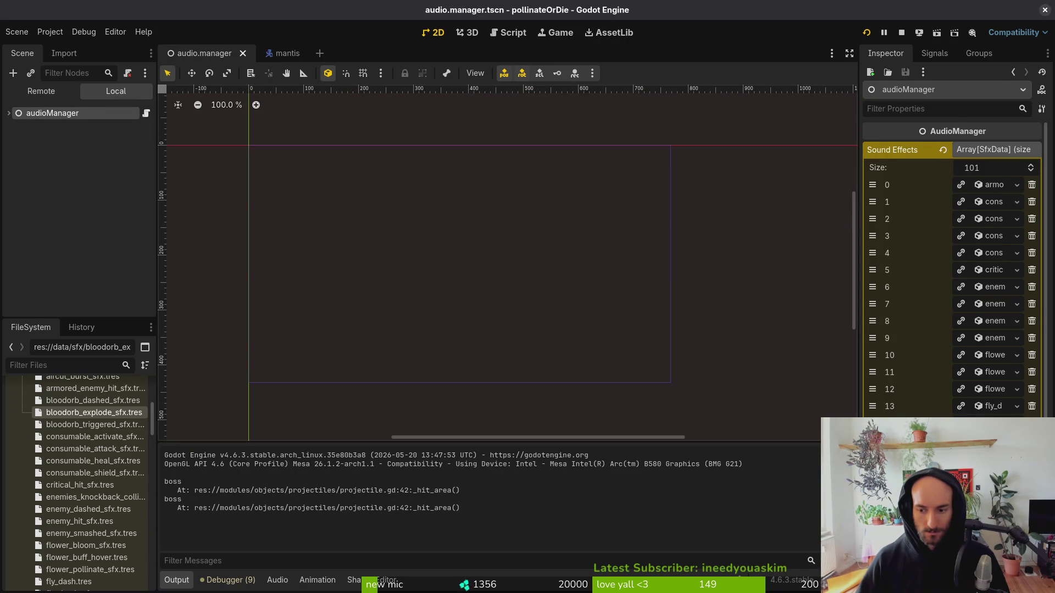
{"action": "left_click", "coordinate": [923, 221]}
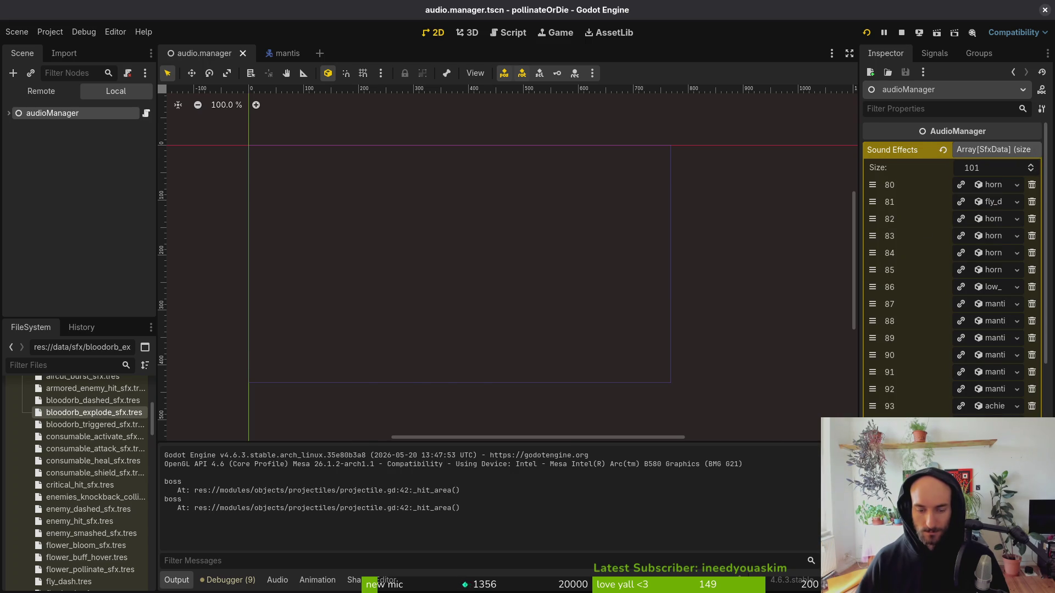
{"action": "key", "text": "alt+Tab"}
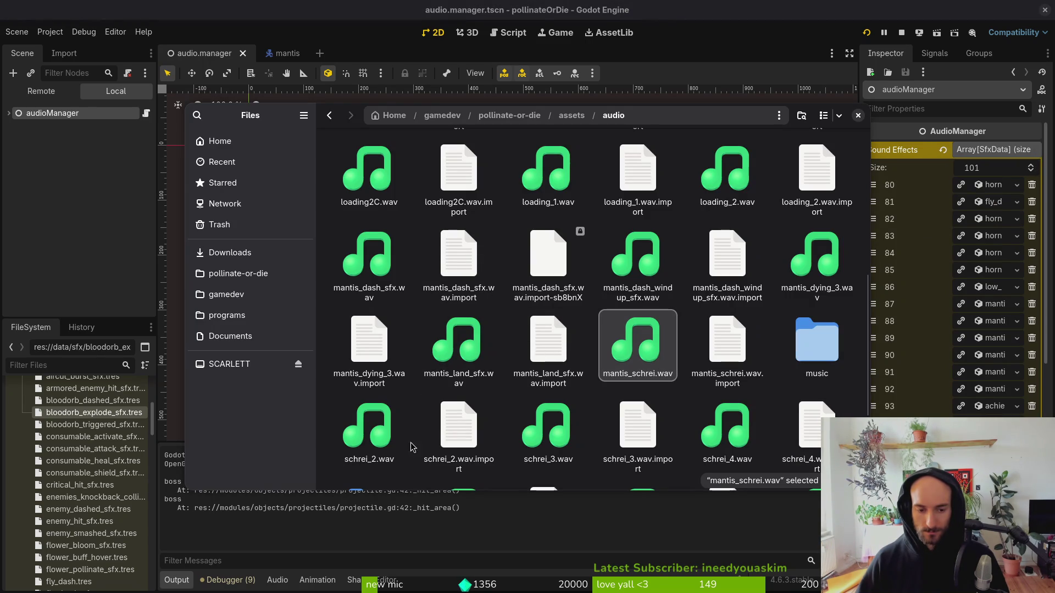
Rename schrei_2.wav to mantis_dash_scream_sfx.wav.
{"action": "left_click", "coordinate": [373, 437]}
{"action": "key", "text": "F2"}
{"action": "type", "text": "mantis_dash_scream_sfx.wav"}
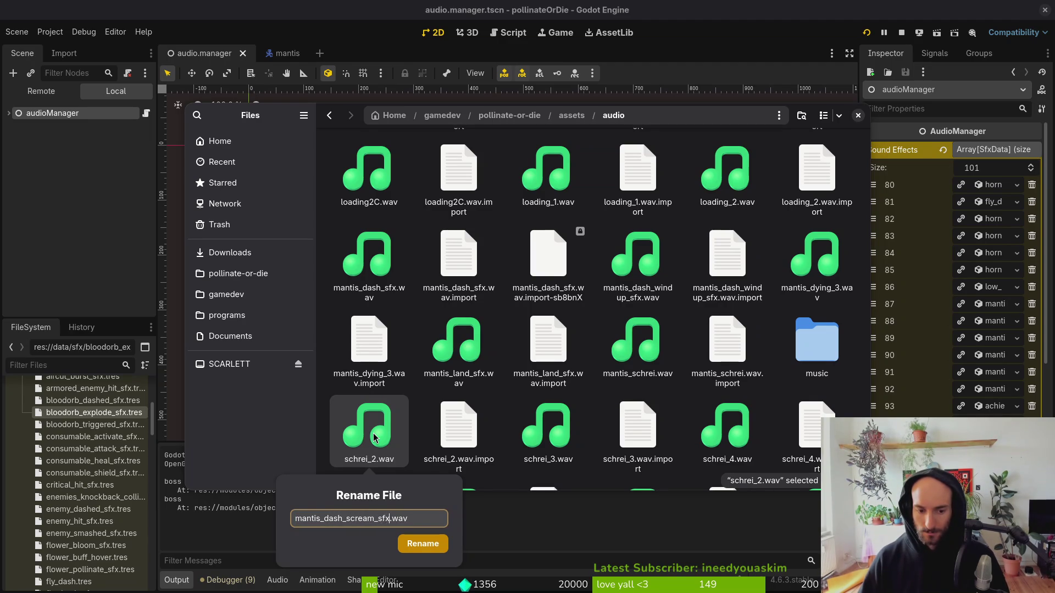
{"action": "key", "text": "Return"}
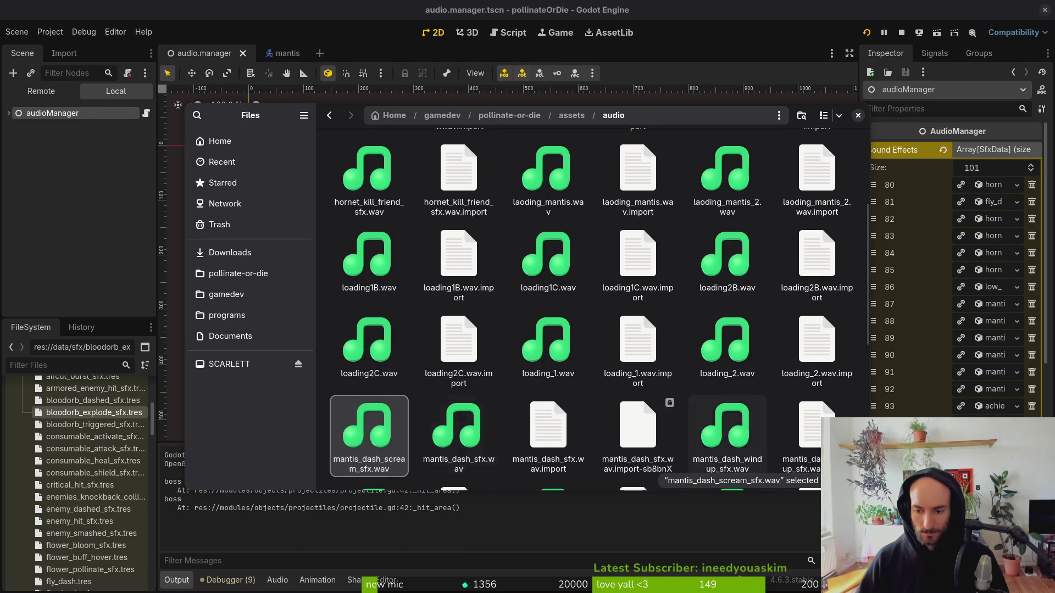
{"action": "key", "text": "ctrl+w"}
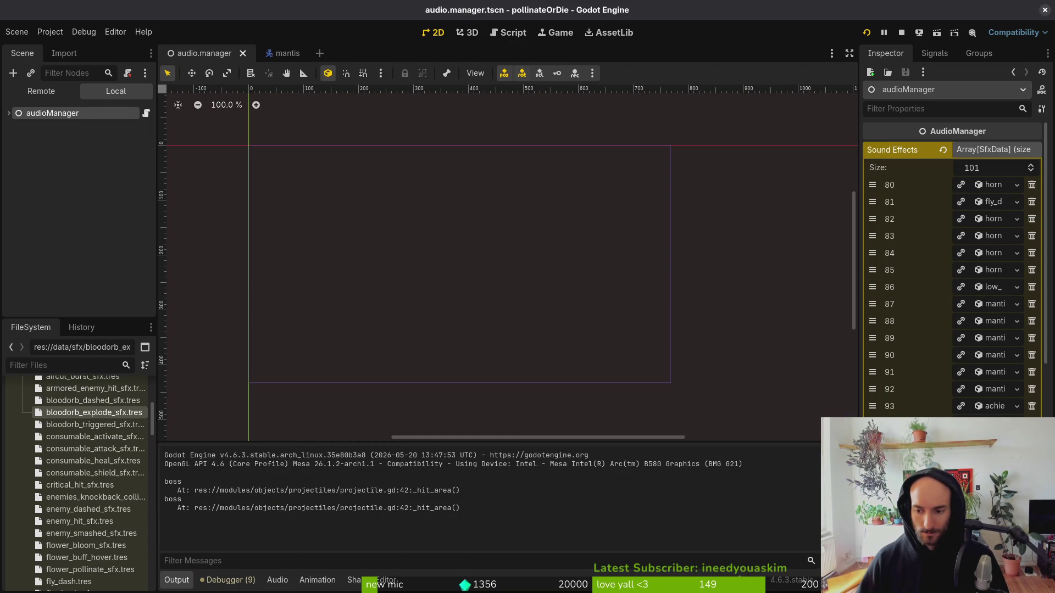
Rename schrei_3.wav to mantis_felmyst_scream_sfx.wav.
{"action": "key", "text": "alt+Tab"}
{"action": "scroll", "coordinate": [637, 319], "scroll_direction": "down", "scroll_amount": 1}
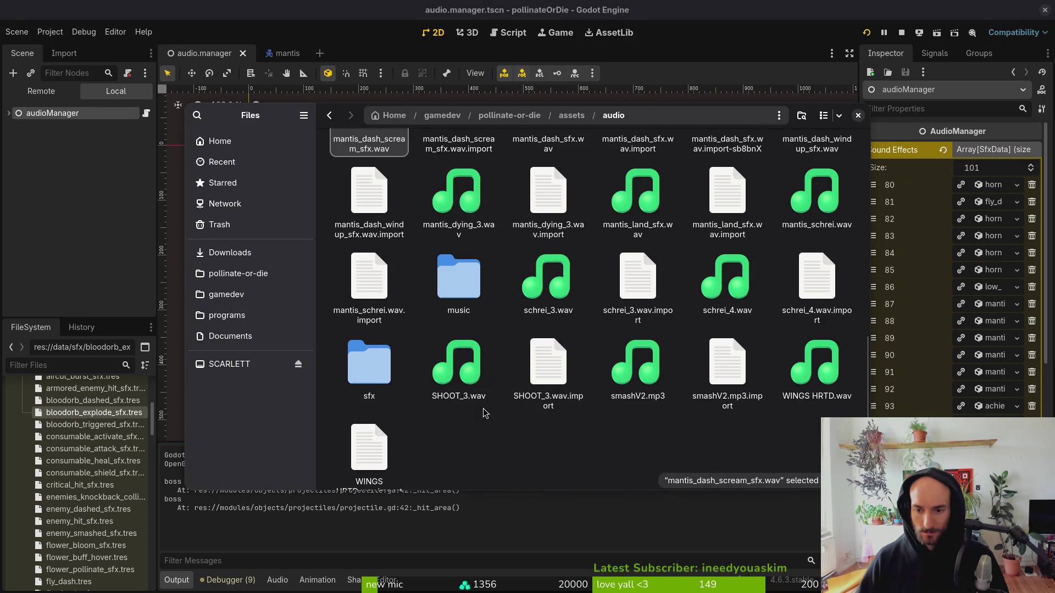
{"action": "left_click", "coordinate": [550, 286]}
{"action": "key", "text": "F2"}
{"action": "type", "text": "mantis_felm"}
{"action": "type", "text": "yst_scream_sfx.wav"}
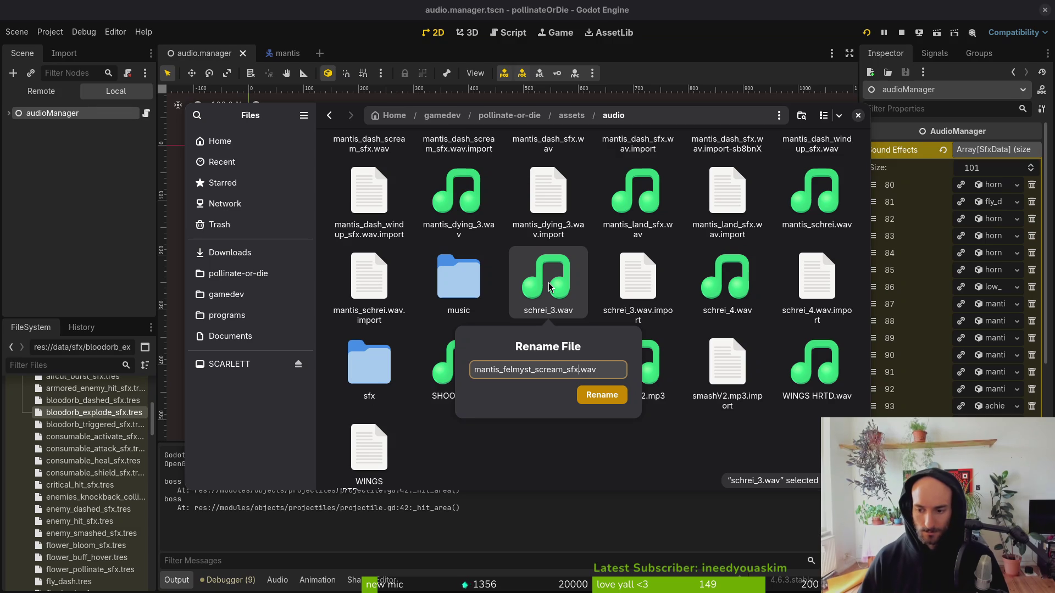
{"action": "key", "text": "Return"}
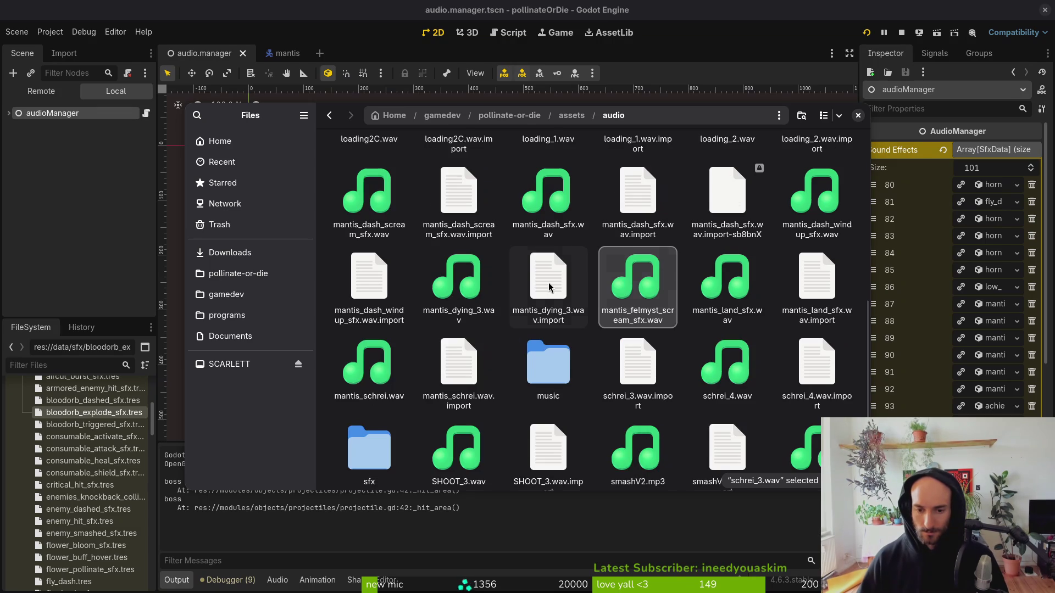
{"action": "key", "text": "alt+Tab"}
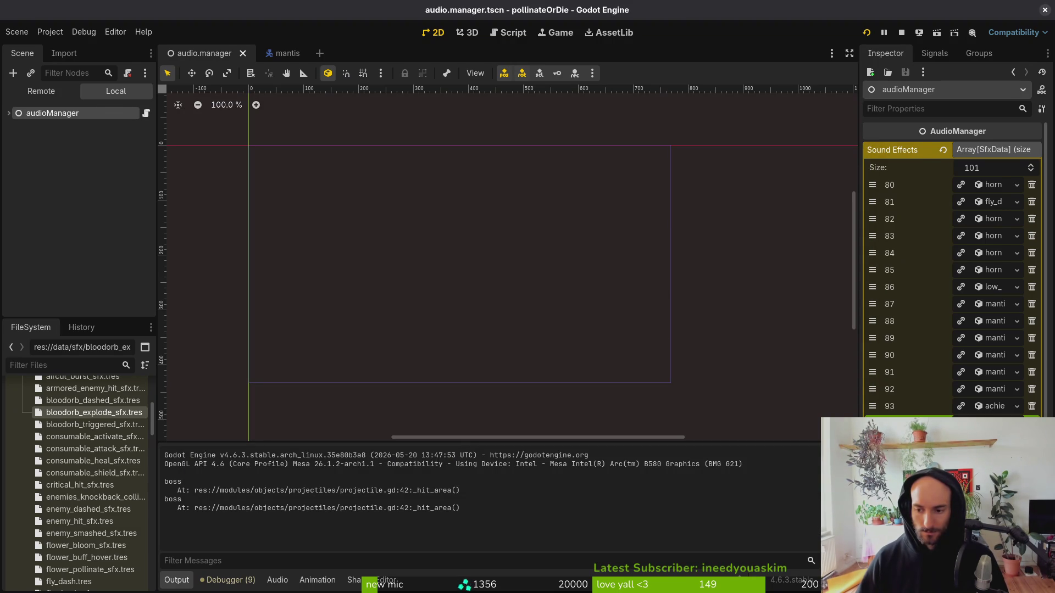
Rename loading1C.wav to mantis_orbing_sfx.wav and expand sound effect entry 92 in Godot.
{"action": "key", "text": "alt+Tab"}
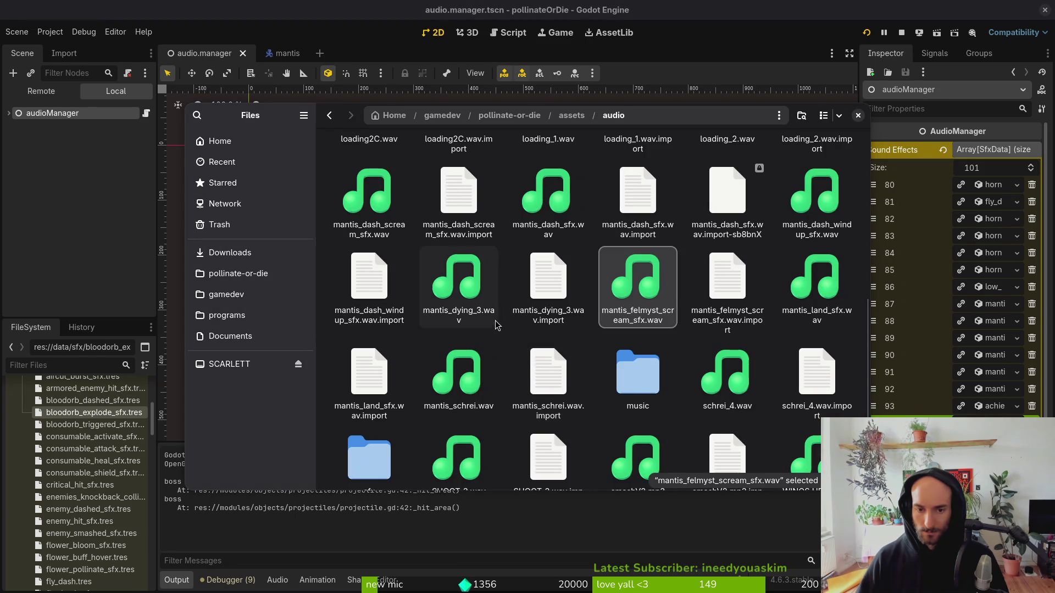
{"action": "scroll", "coordinate": [566, 322], "scroll_direction": "up", "scroll_amount": 3}
{"action": "left_click", "coordinate": [523, 189]}
{"action": "key", "text": "F2"}
{"action": "type", "text": "mantis_orbing_sf.wav"}
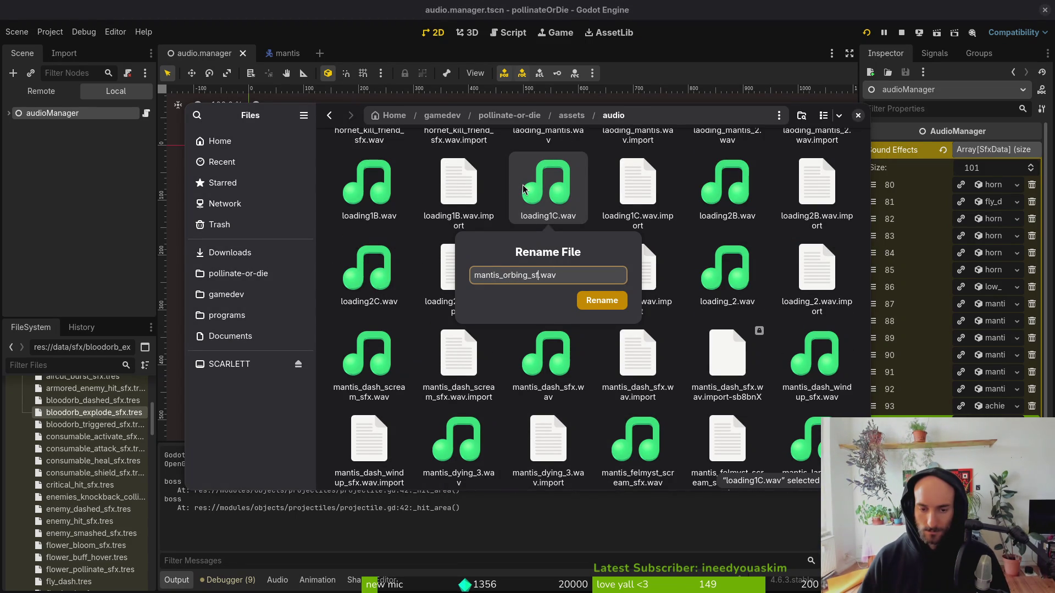
{"action": "key", "text": "Return"}
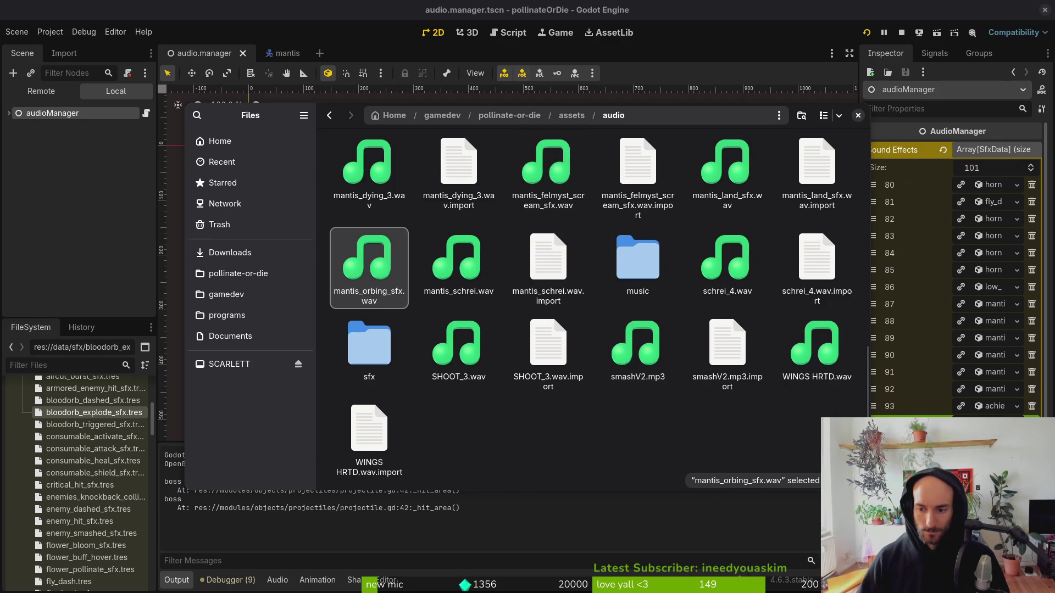
{"action": "key", "text": "alt+Tab"}
{"action": "left_click", "coordinate": [996, 390]}
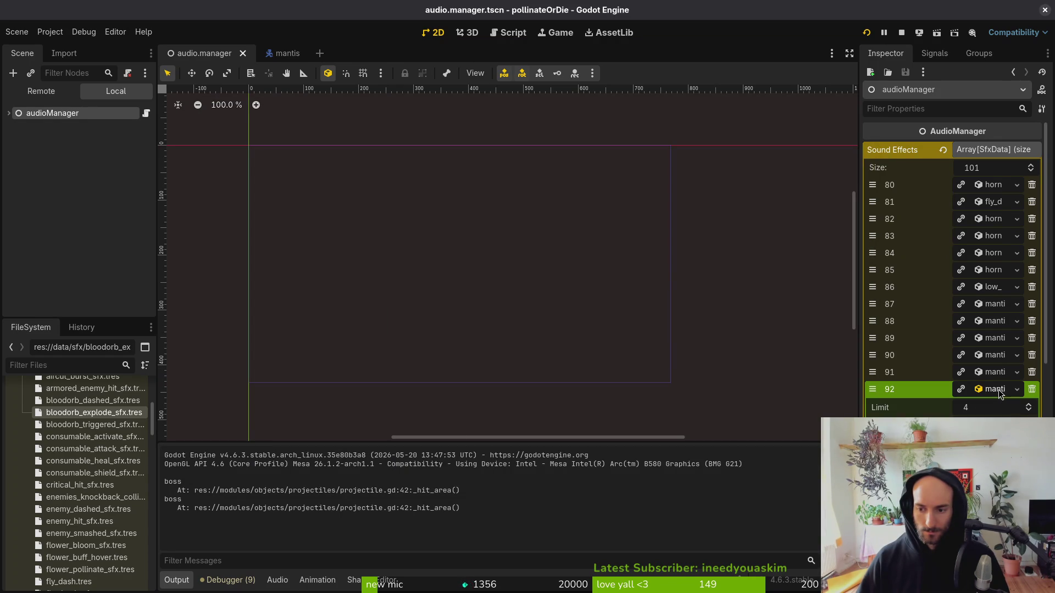
Rename schrei_4.wav to mantis_orbwall_windup_sfx.wav.
{"action": "key", "text": "alt+Tab"}
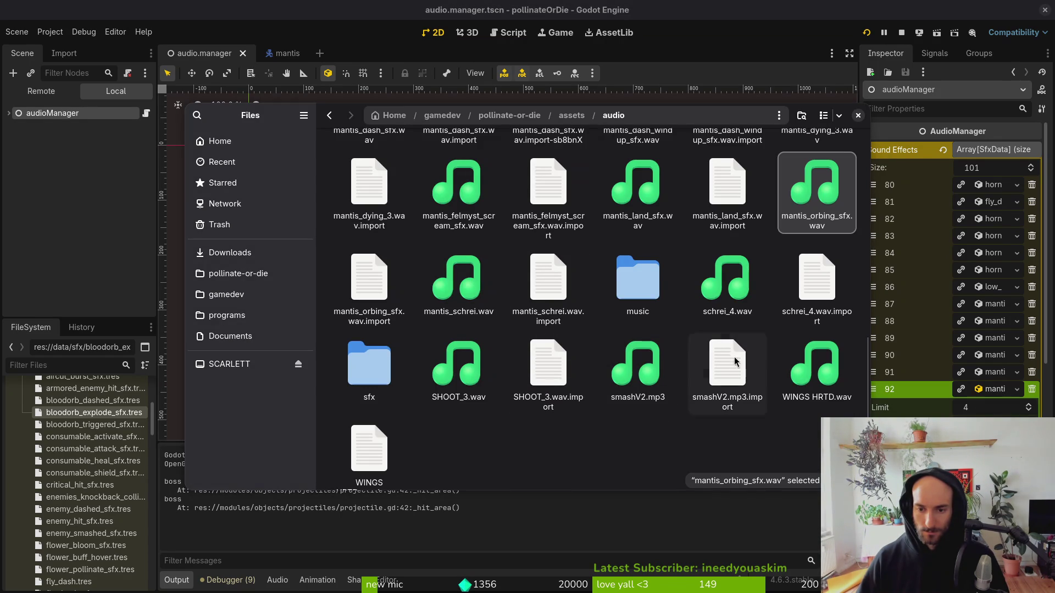
{"action": "left_click", "coordinate": [754, 300]}
{"action": "key", "text": "F2"}
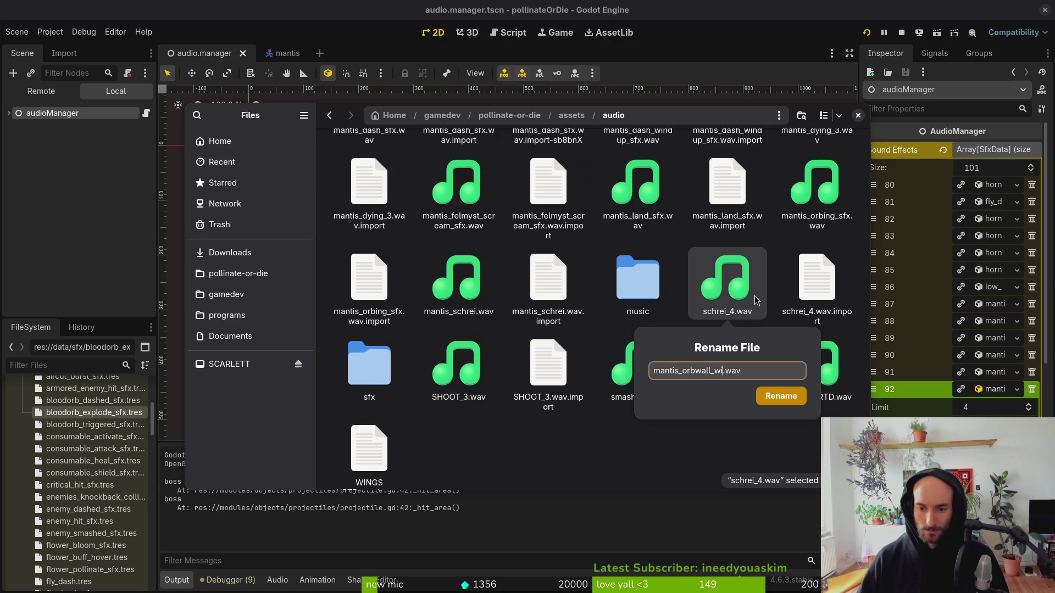
{"action": "type", "text": "ndup_sfx"}
{"action": "key", "text": "Return"}
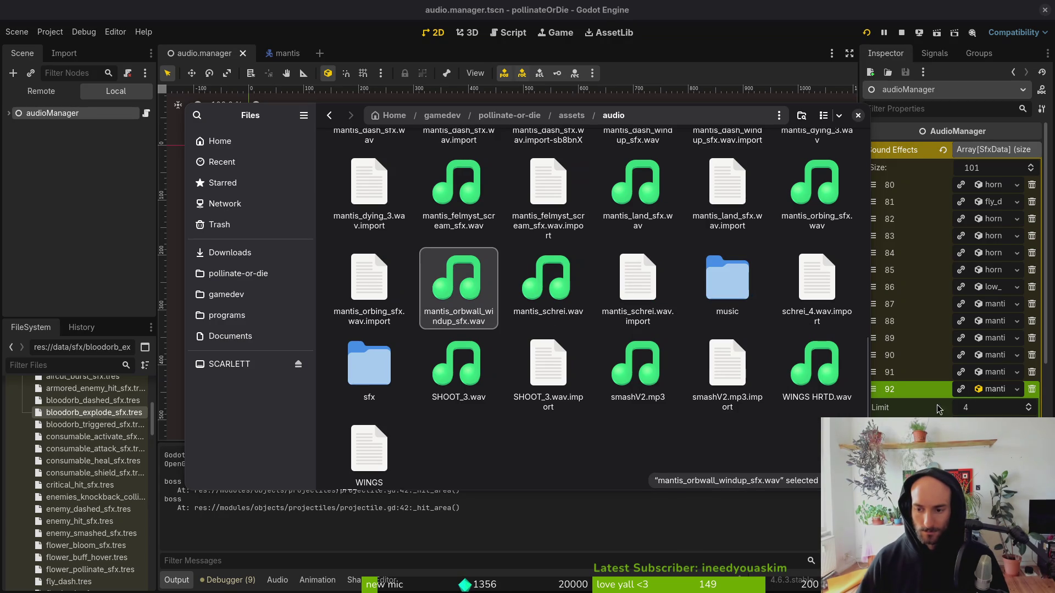
{"action": "key", "text": "alt+Tab"}
Rename loading2C.wav to mantis_orbwall_sfx.wav.
{"action": "scroll", "coordinate": [989, 387], "scroll_direction": "down", "scroll_amount": 1}
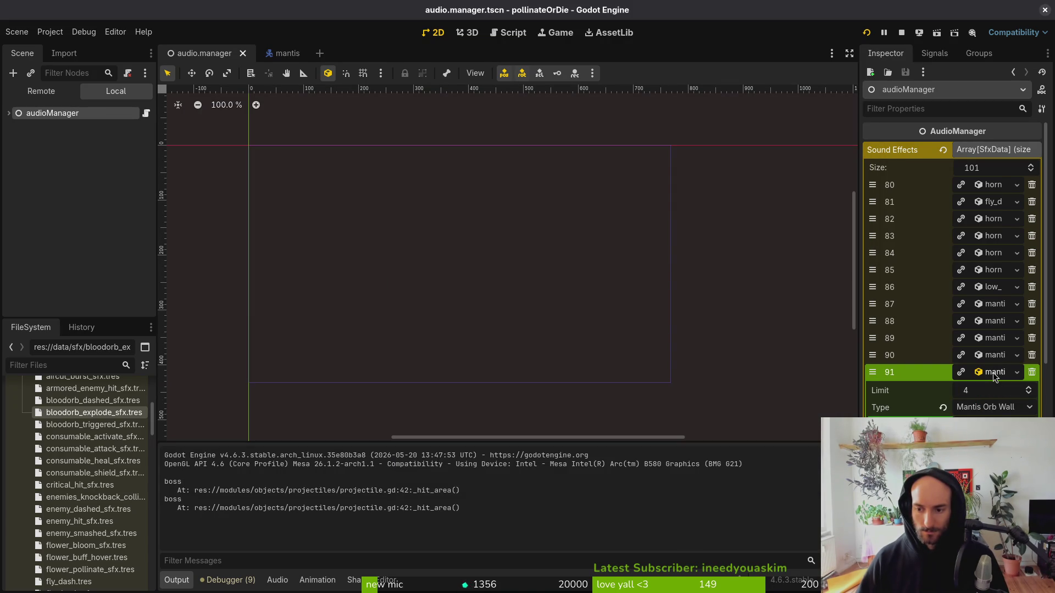
{"action": "key", "text": "alt+Tab"}
{"action": "scroll", "coordinate": [549, 246], "scroll_direction": "up", "scroll_amount": 3}
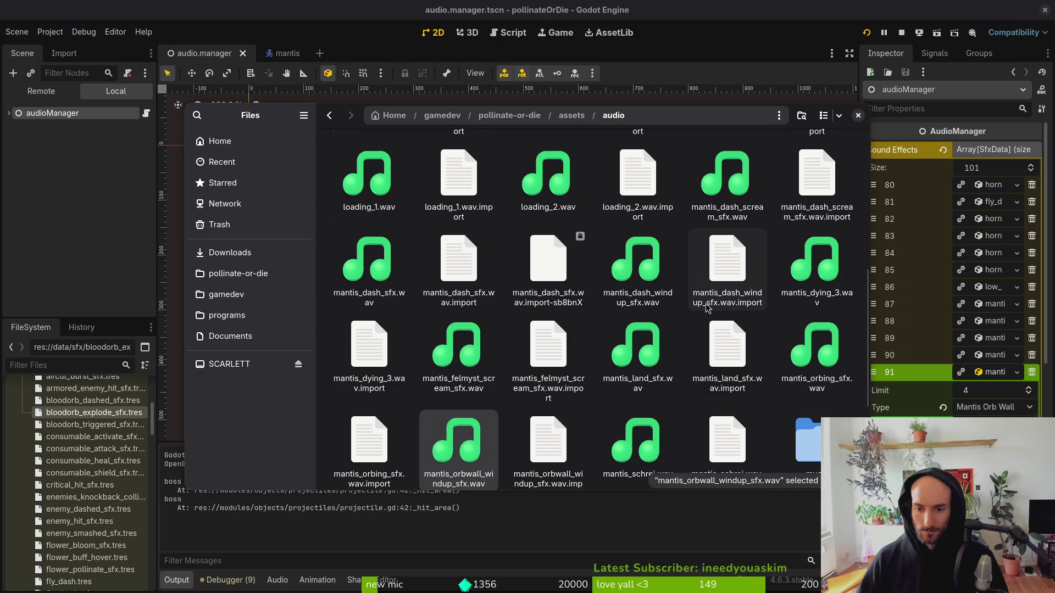
{"action": "scroll", "coordinate": [462, 187], "scroll_direction": "up", "scroll_amount": 3}
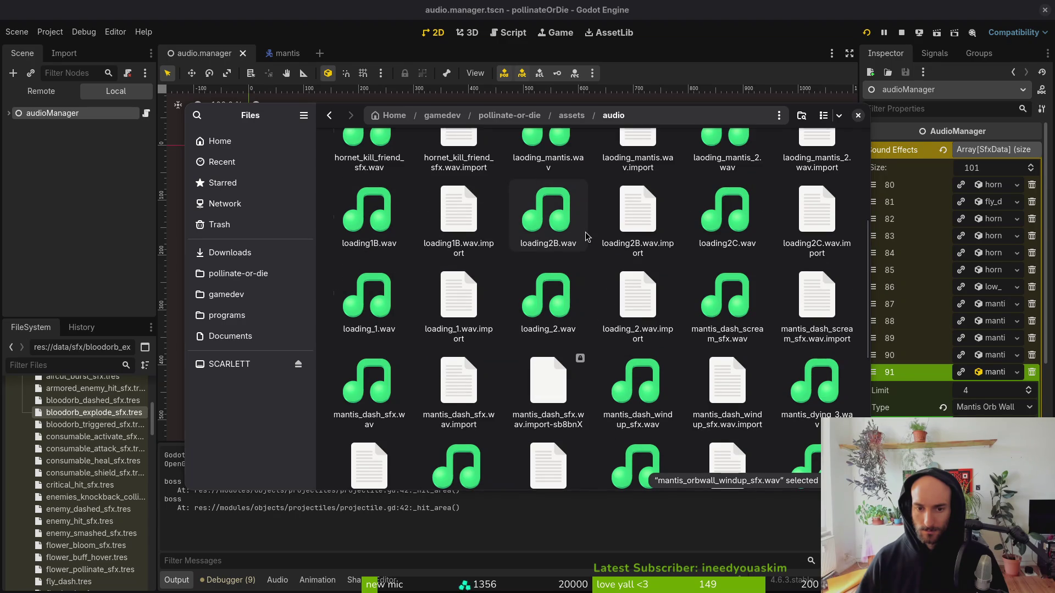
{"action": "left_click", "coordinate": [724, 241]}
{"action": "key", "text": "F2"}
{"action": "type", "text": "mantis_orbwall_sfx.wav"}
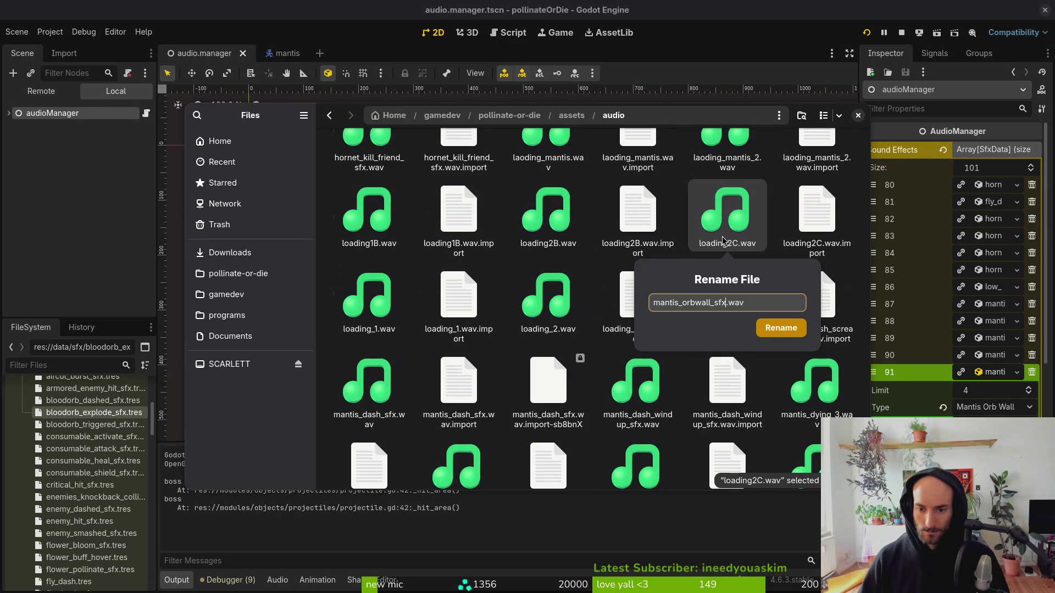
{"action": "key", "text": "Return"}
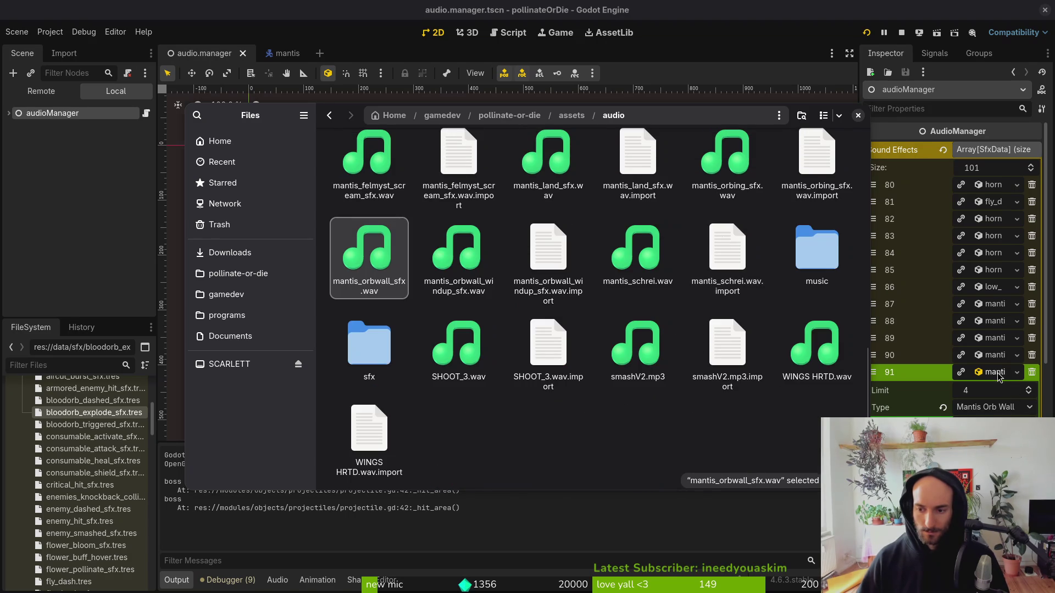
Expand sound effect entries 90 and 89 and browse the audio folder for a sound.
{"action": "left_click", "coordinate": [999, 378]}
{"action": "left_click", "coordinate": [996, 357]}
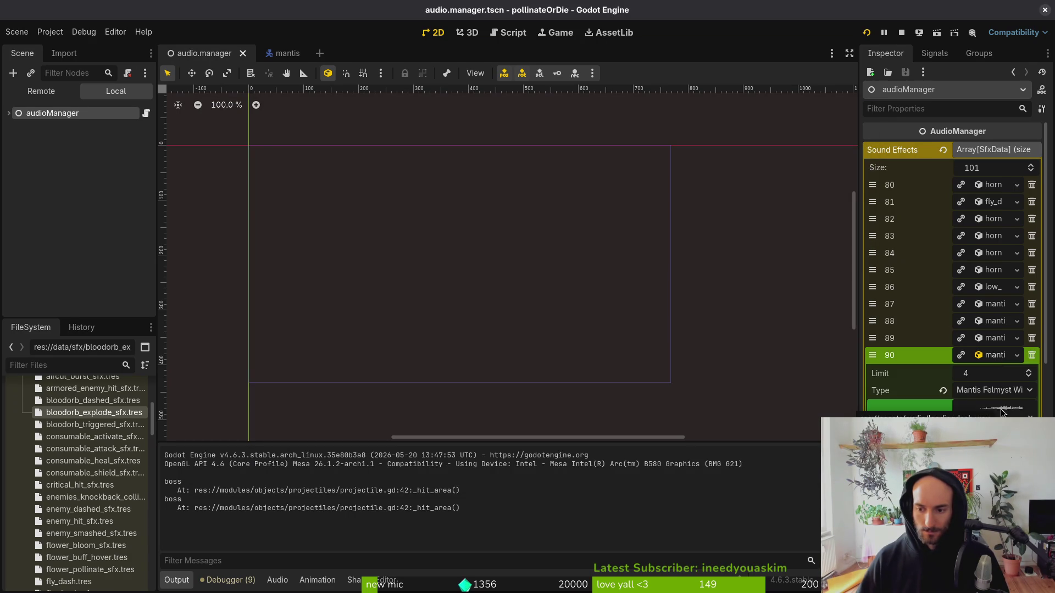
{"action": "left_click", "coordinate": [992, 356]}
{"action": "left_click", "coordinate": [995, 341]}
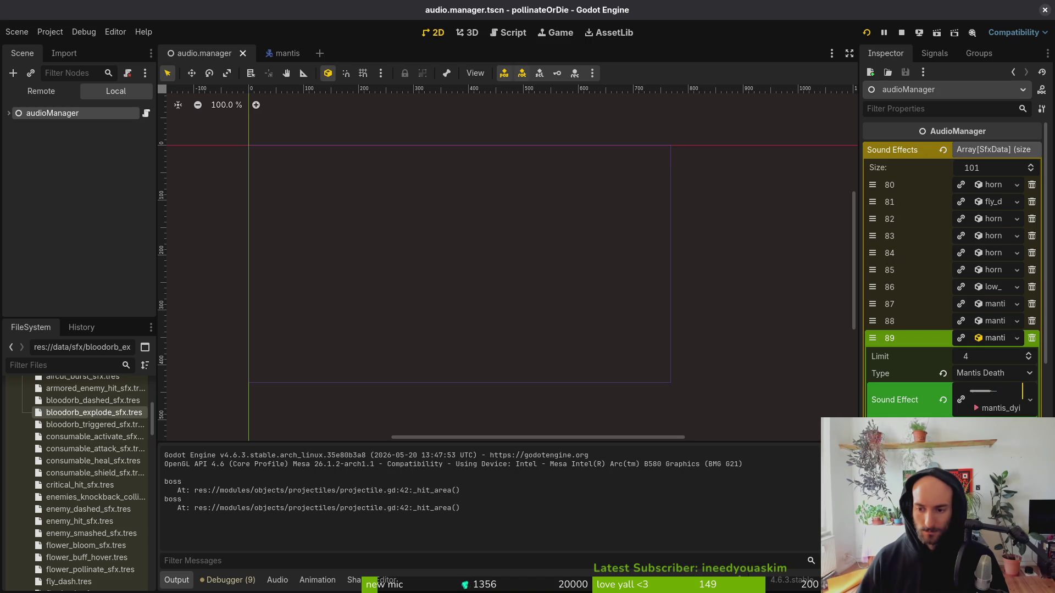
{"action": "left_click", "coordinate": [998, 405]}
{"action": "scroll", "coordinate": [769, 275], "scroll_direction": "up", "scroll_amount": 3}
{"action": "scroll", "coordinate": [768, 273], "scroll_direction": "up", "scroll_amount": 2}
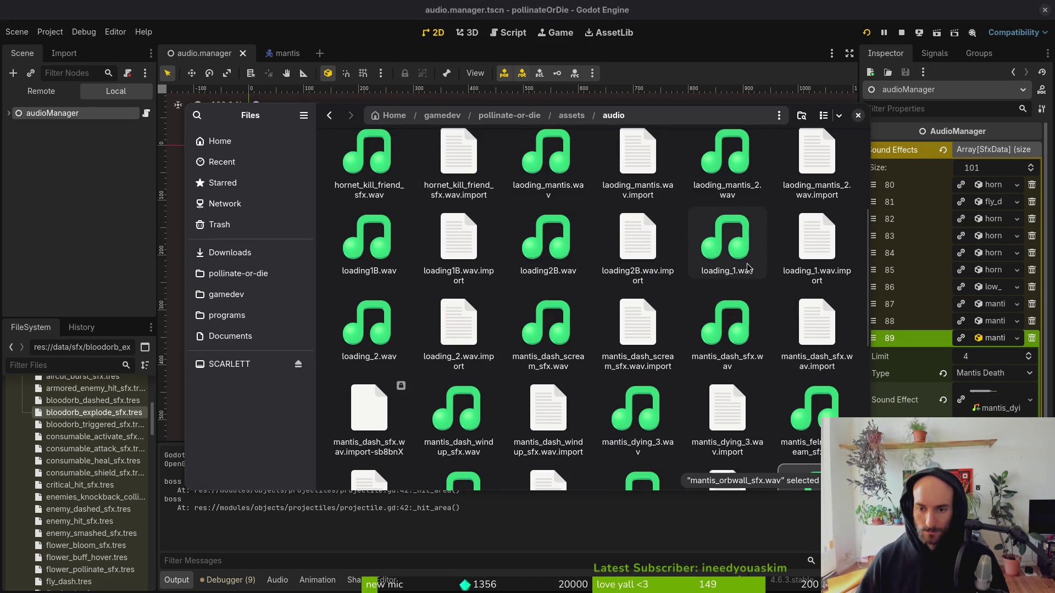
Browse Downloads/sfx/mantisSfx and play mantis_dying_2, mantis_dying_3 and mantis_dying.
{"action": "key", "text": "Escape"}
{"action": "left_click", "coordinate": [727, 284]}
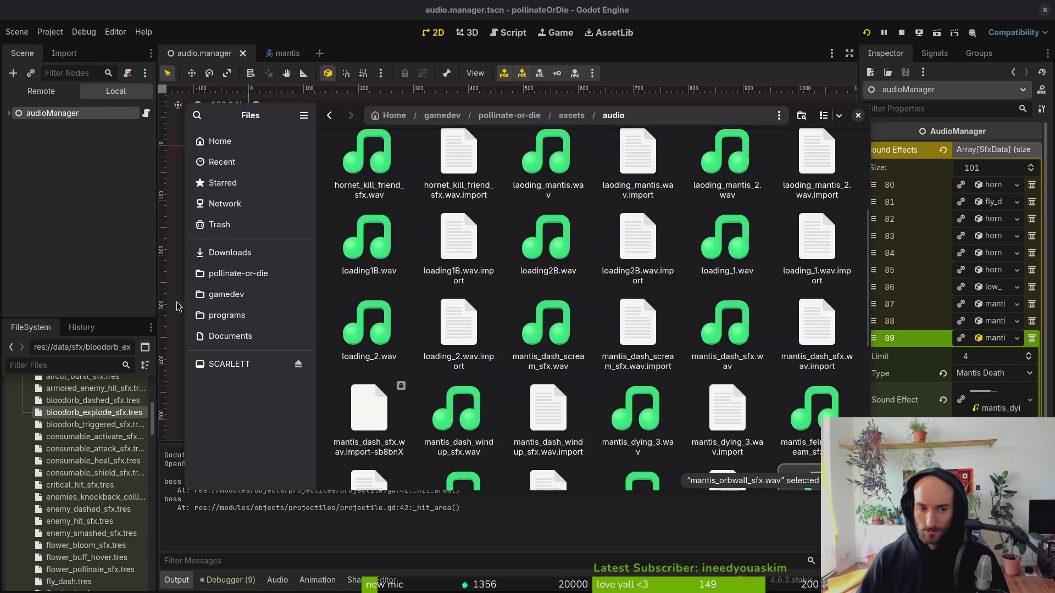
{"action": "left_click", "coordinate": [266, 254]}
{"action": "double_click", "coordinate": [479, 177]}
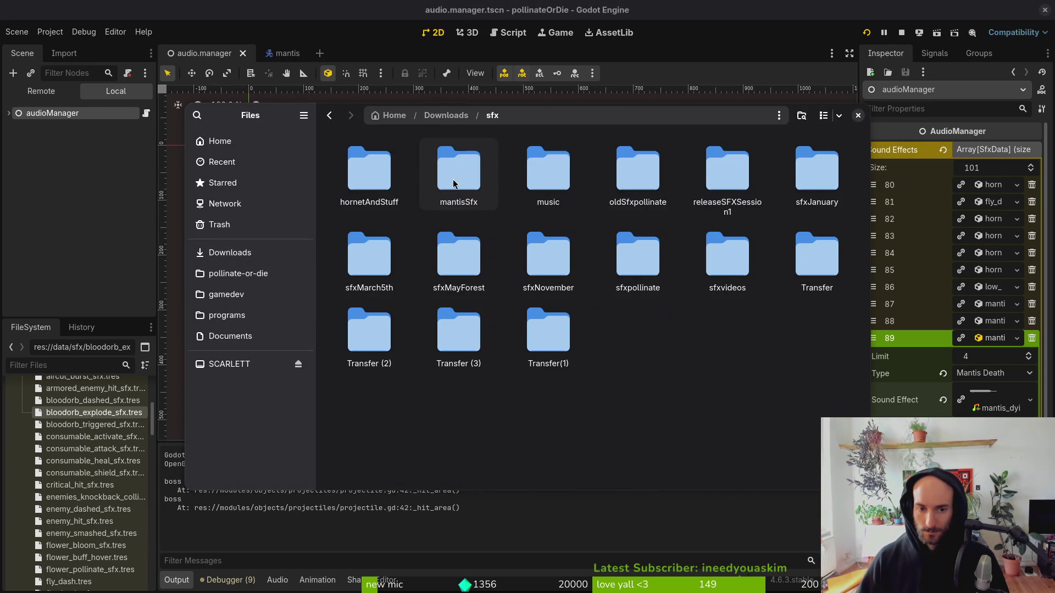
{"action": "double_click", "coordinate": [480, 177]}
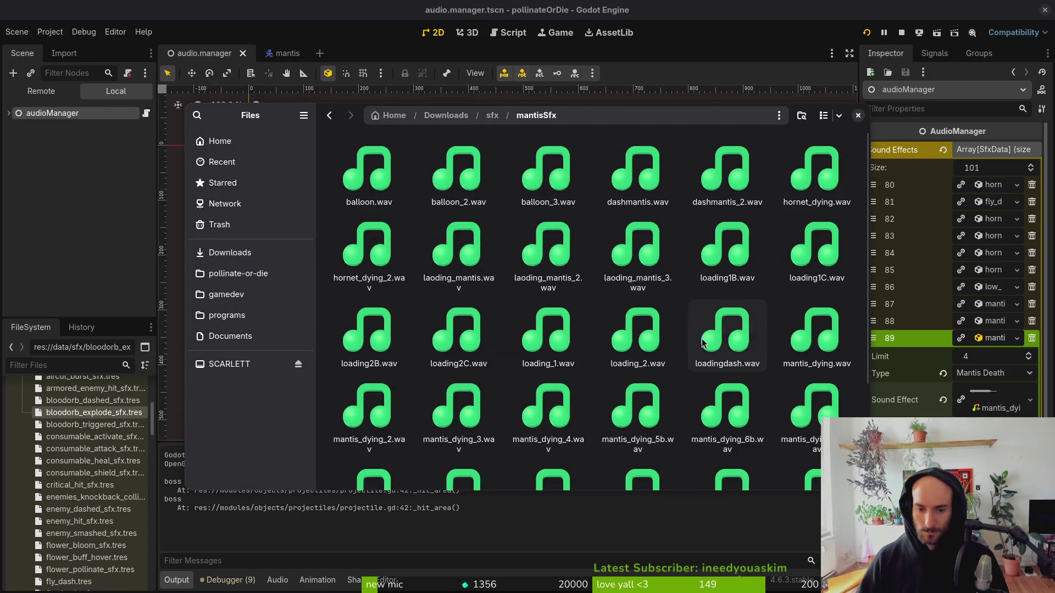
{"action": "double_click", "coordinate": [368, 391]}
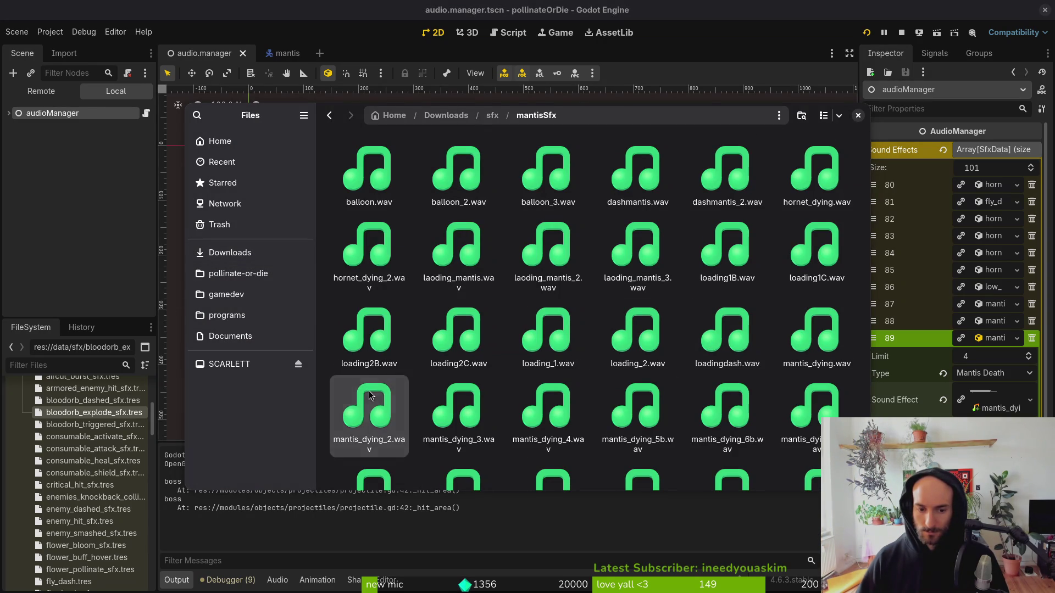
{"action": "double_click", "coordinate": [460, 404]}
{"action": "double_click", "coordinate": [831, 341]}
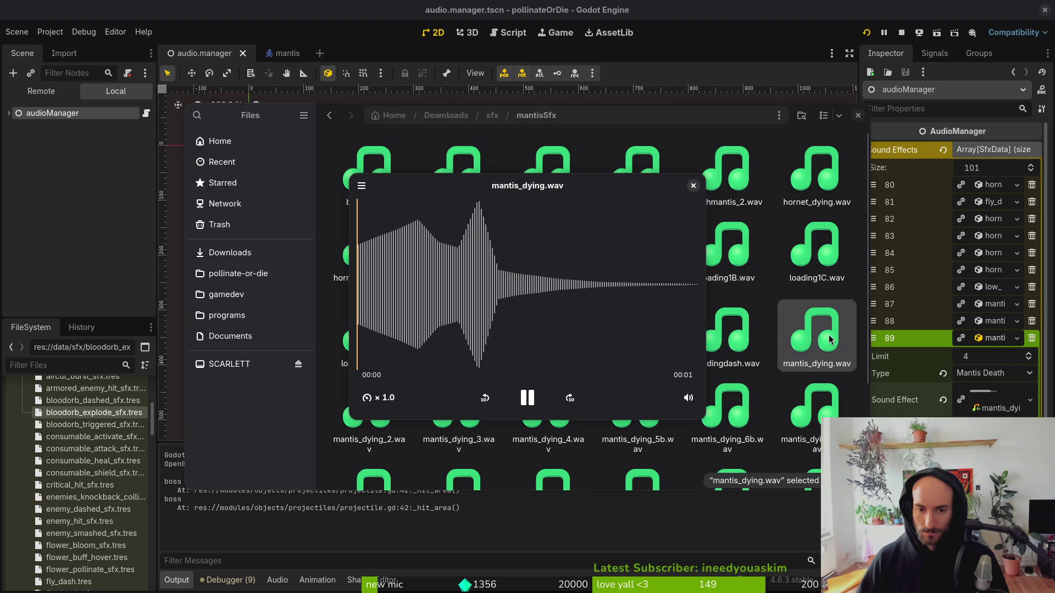
{"action": "left_click", "coordinate": [858, 116]}
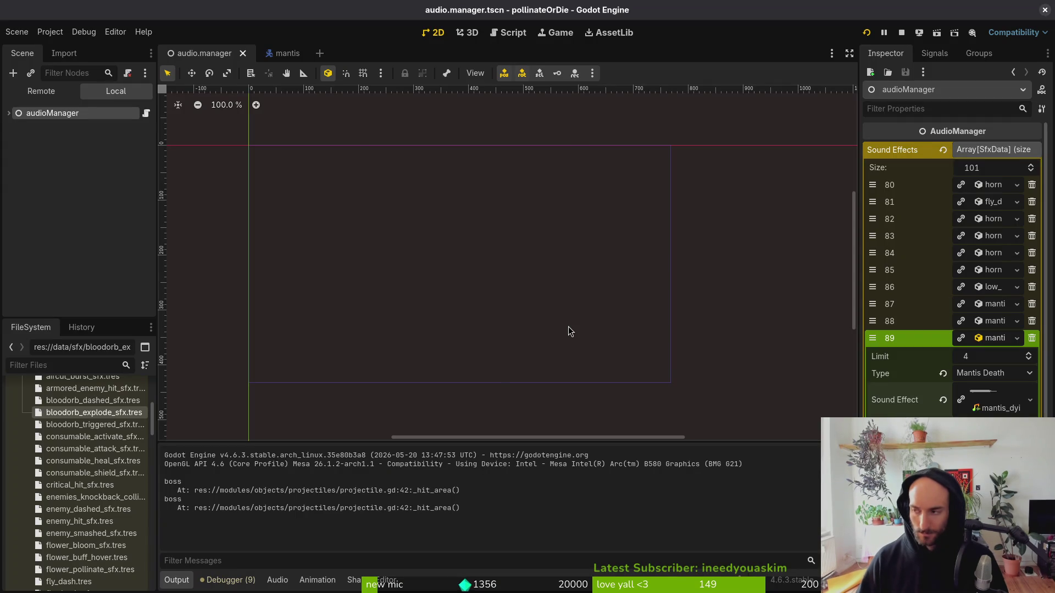
{"action": "key", "text": "alt+Tab"}
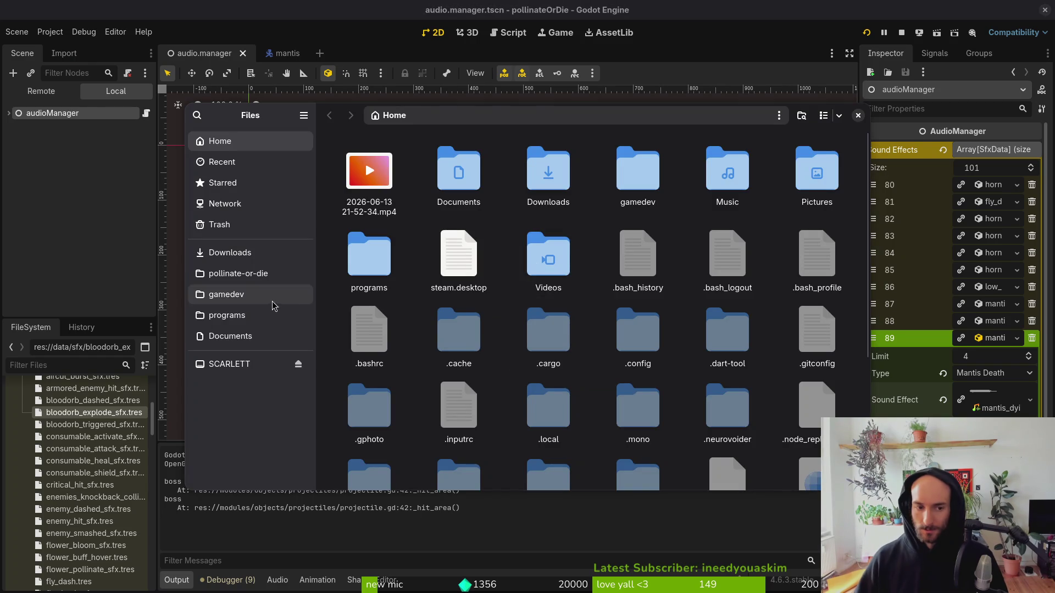
In the project's assets/audio, preview mantis_dying_3.wav and rename it mantis_death_sfx.wav.
{"action": "left_click", "coordinate": [264, 273]}
{"action": "double_click", "coordinate": [446, 182]}
{"action": "double_click", "coordinate": [548, 171]}
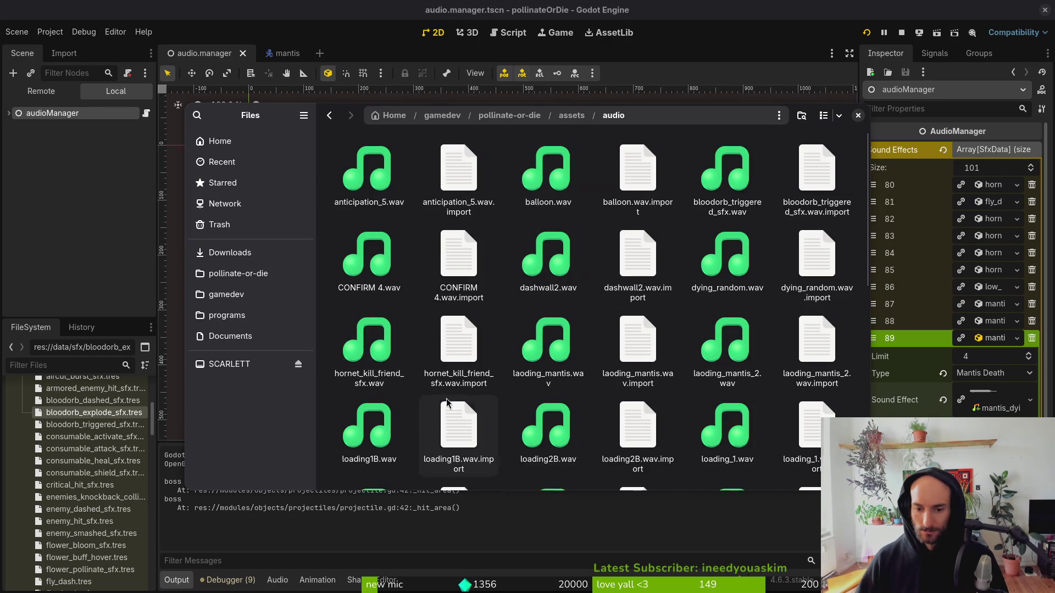
{"action": "scroll", "coordinate": [714, 428], "scroll_direction": "down", "scroll_amount": 3}
{"action": "scroll", "coordinate": [554, 376], "scroll_direction": "down", "scroll_amount": 1}
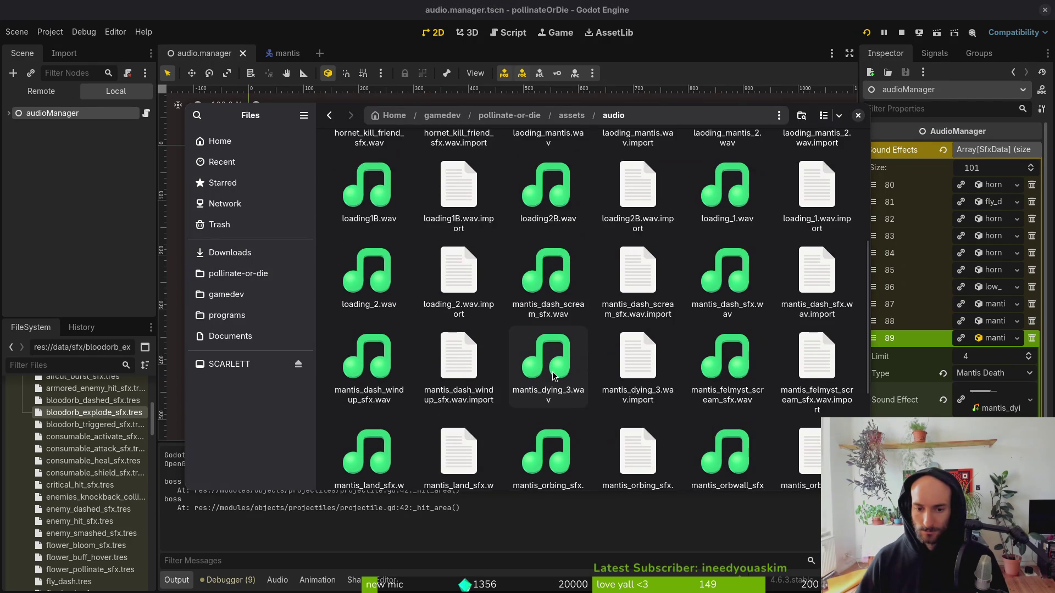
{"action": "left_click", "coordinate": [554, 379]}
{"action": "key", "text": "space"}
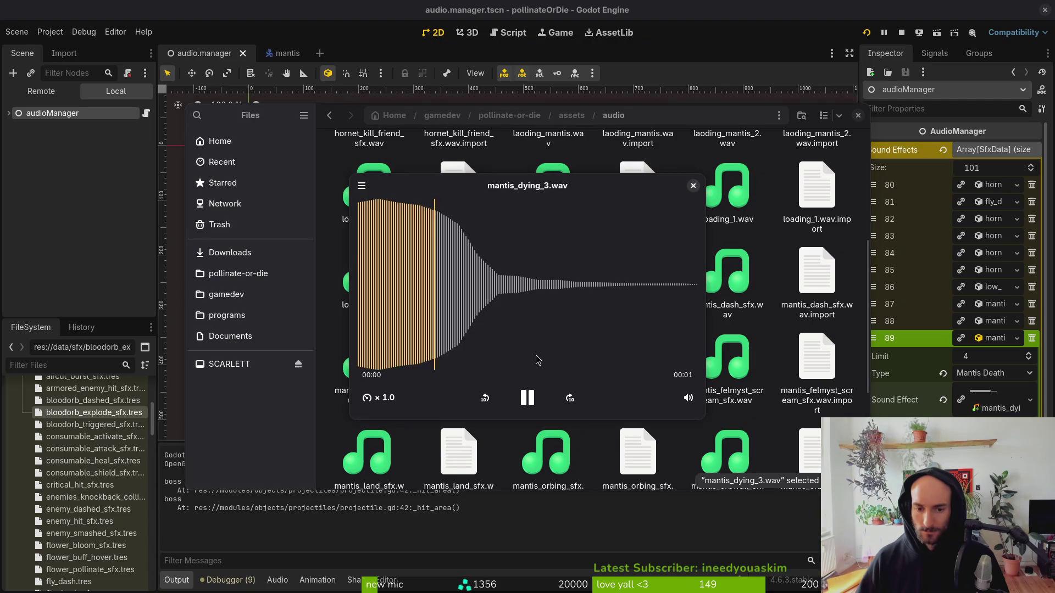
{"action": "key", "text": "space"}
{"action": "key", "text": "F2"}
{"action": "type", "text": "mantis_death_sfx.wav"}
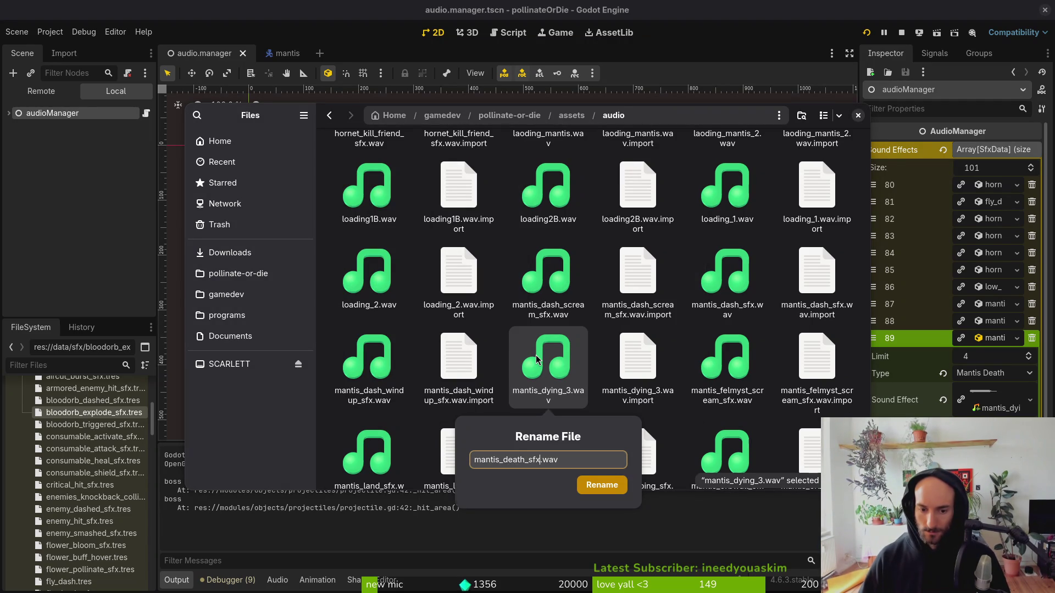
{"action": "key", "text": "Return"}
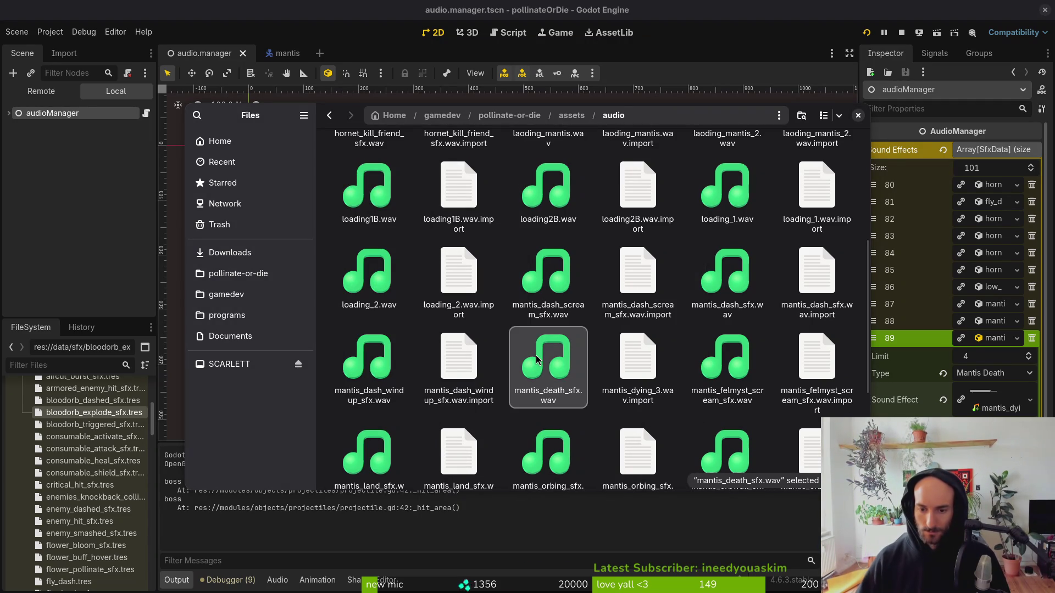
Scroll the Inspector and expand sound effect entry 88.
{"action": "scroll", "coordinate": [537, 360], "scroll_direction": "down", "scroll_amount": 2}
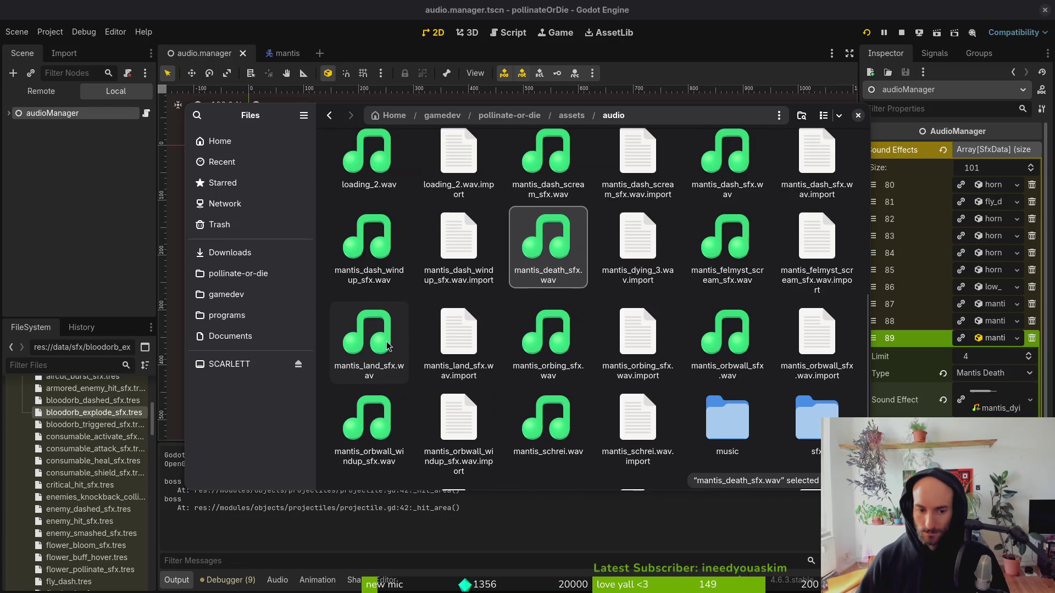
{"action": "scroll", "coordinate": [609, 350], "scroll_direction": "down", "scroll_amount": 1}
{"action": "left_click", "coordinate": [1001, 336]}
{"action": "left_click", "coordinate": [996, 322]}
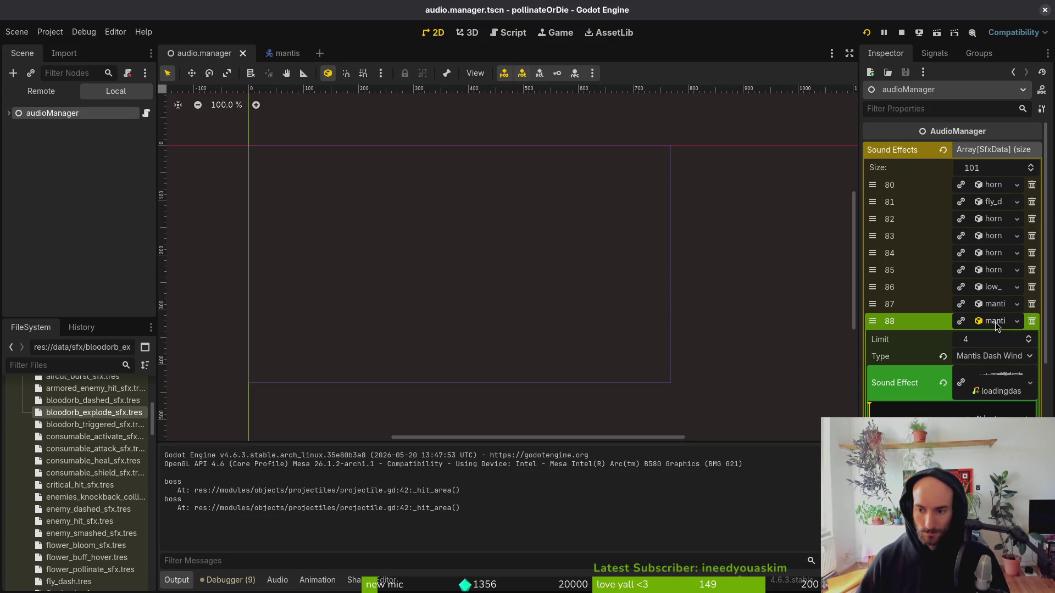
Inspect entry 87's Mantis Clap sound, collapse it, and switch to the projectile.gd editor.
{"action": "left_click", "coordinate": [994, 323]}
{"action": "left_click", "coordinate": [996, 306]}
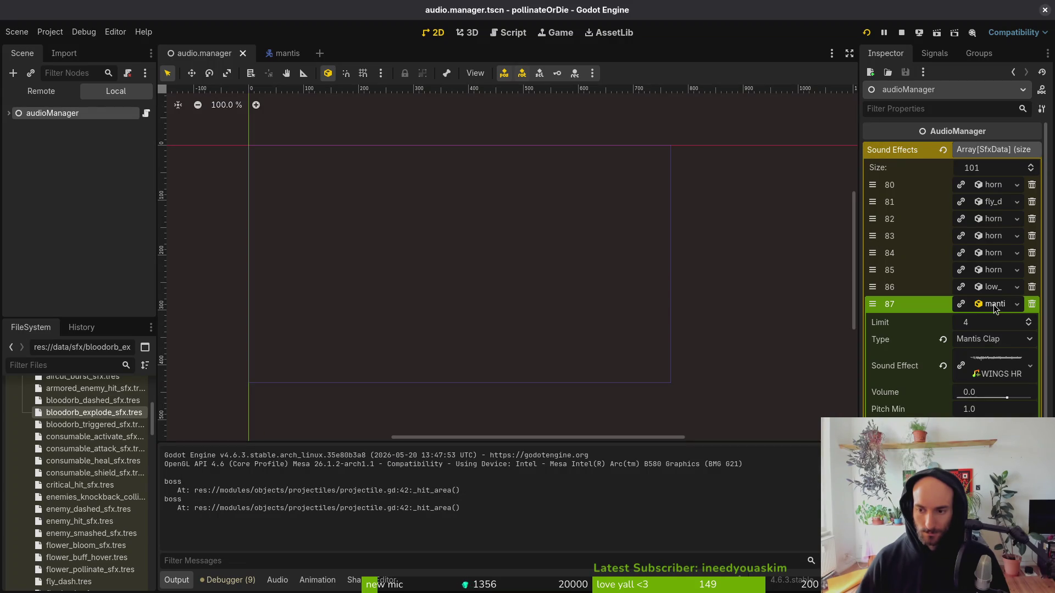
{"action": "left_click", "coordinate": [993, 369]}
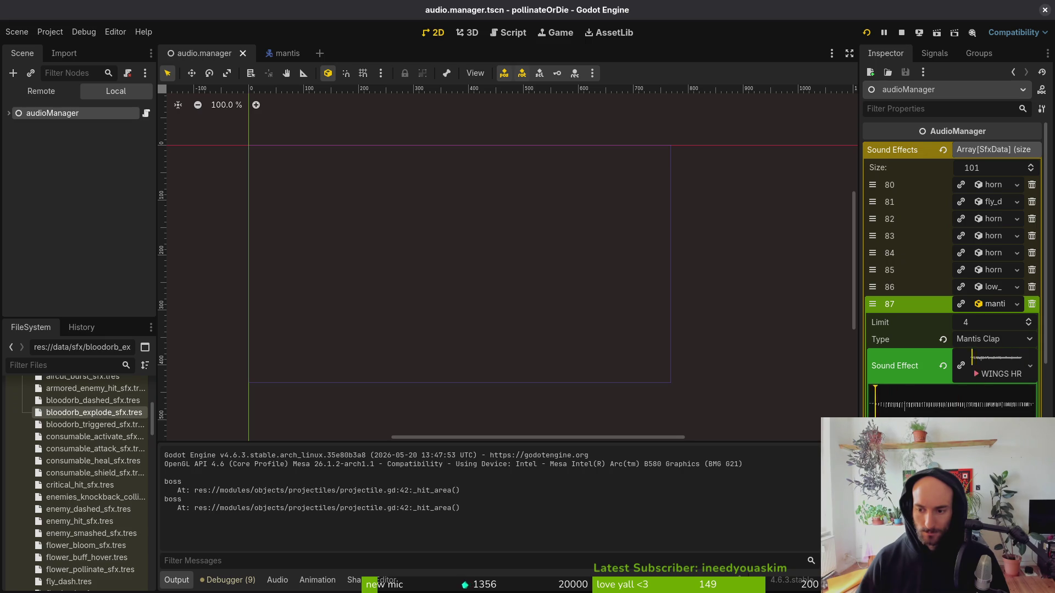
{"action": "left_click", "coordinate": [992, 369]}
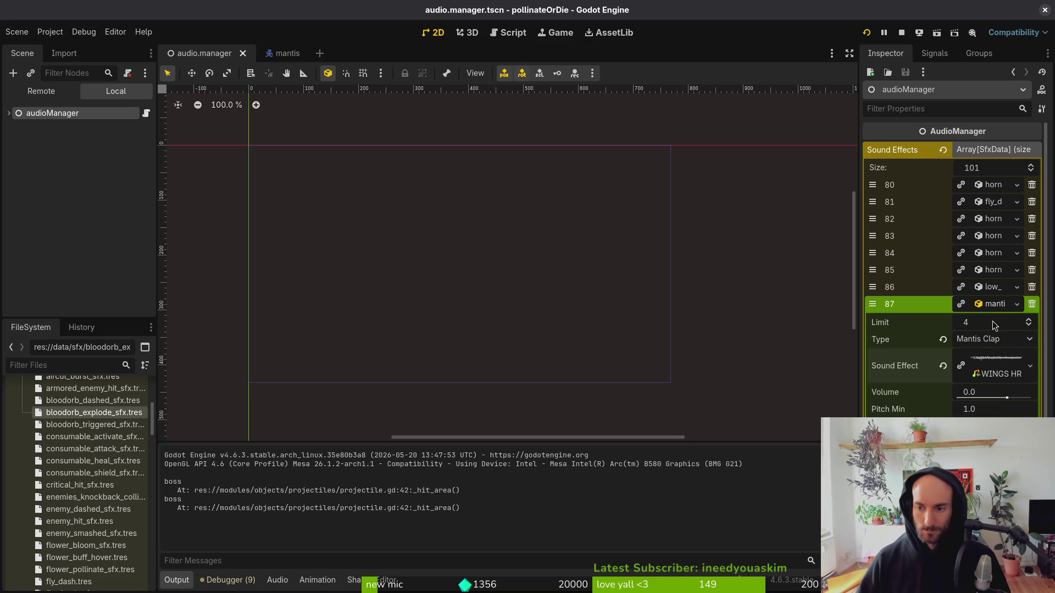
{"action": "left_click", "coordinate": [992, 305]}
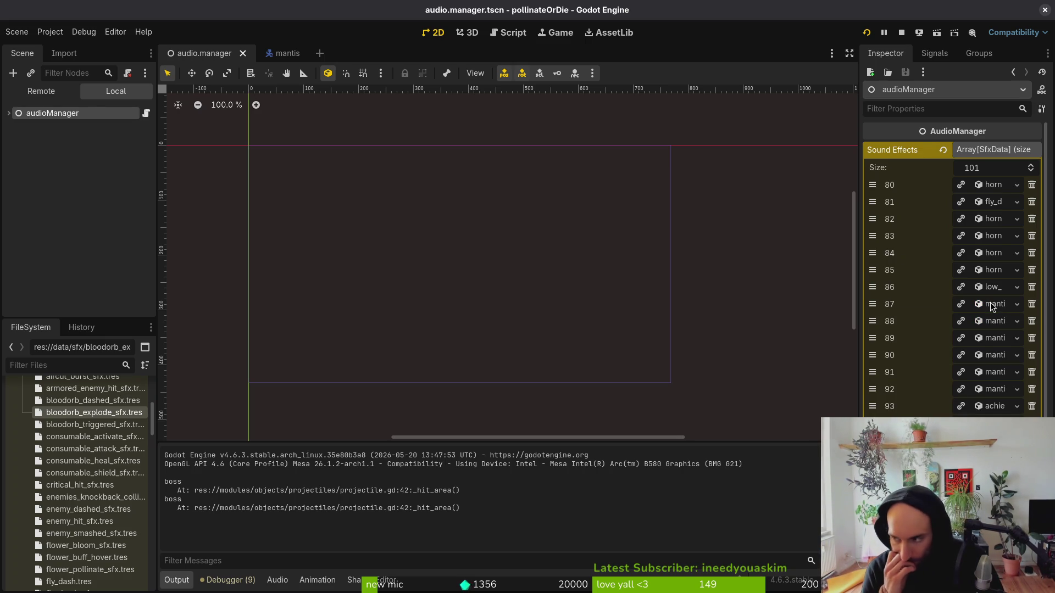
{"action": "key", "text": "alt+Tab"}
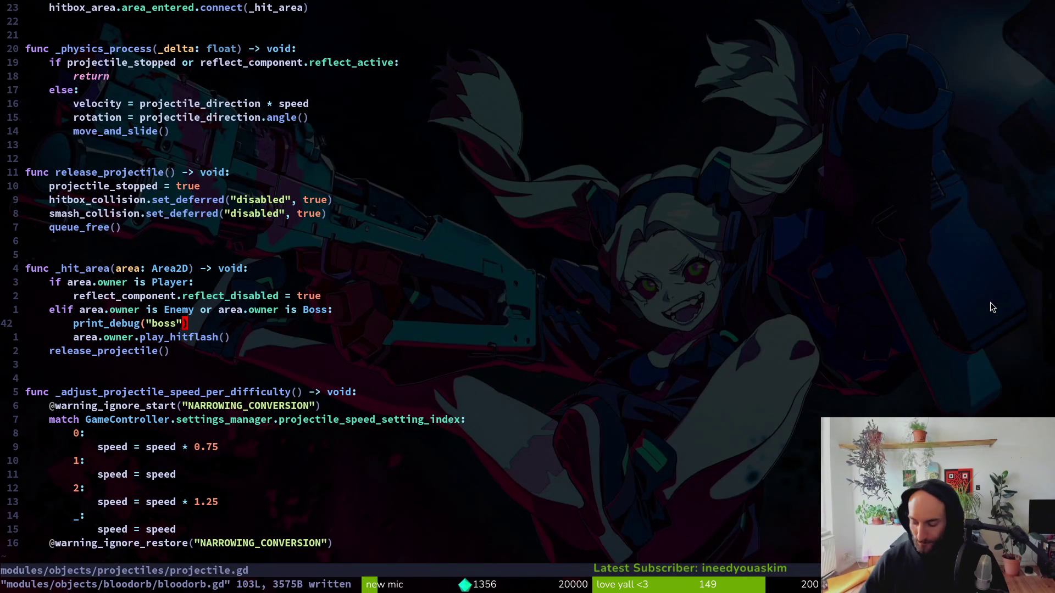
Open enum.helper.gd through the file finder and locate the MANTIS_CLAP line.
{"action": "key", "text": "space"}
{"action": "key", "text": "f"}
{"action": "key", "text": "f"}
{"action": "type", "text": "enhelper"}
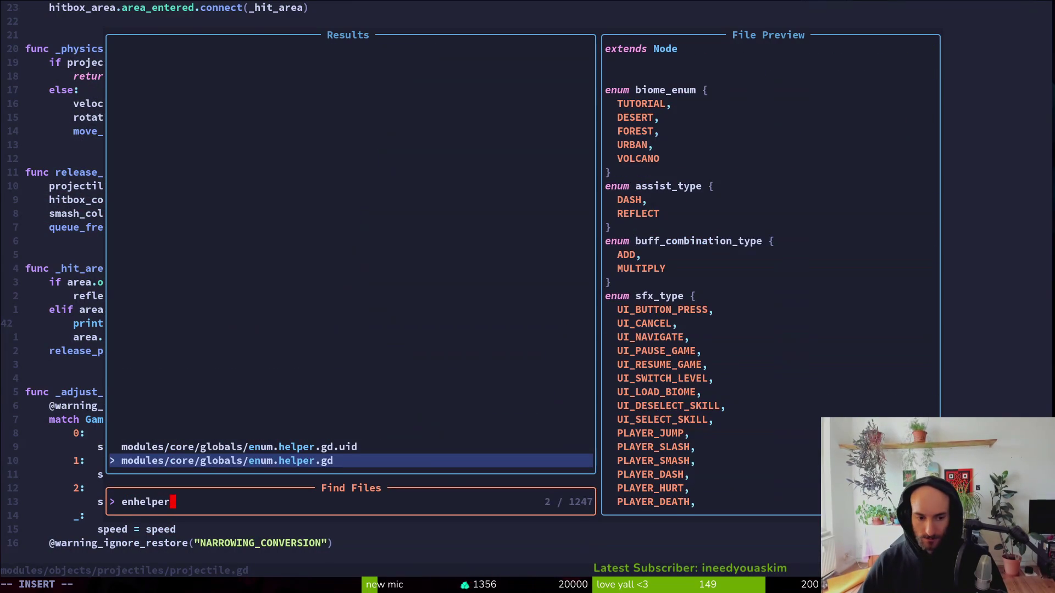
{"action": "key", "text": "Return"}
{"action": "key", "text": "ctrl+u"}
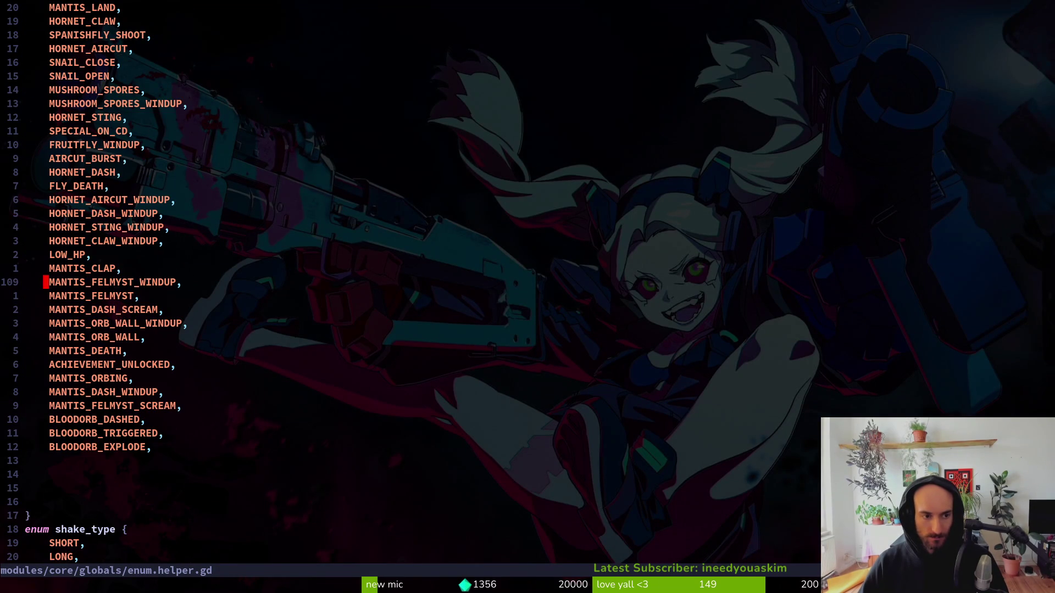
{"action": "key", "text": "k"}
{"action": "key", "text": "shift+v"}
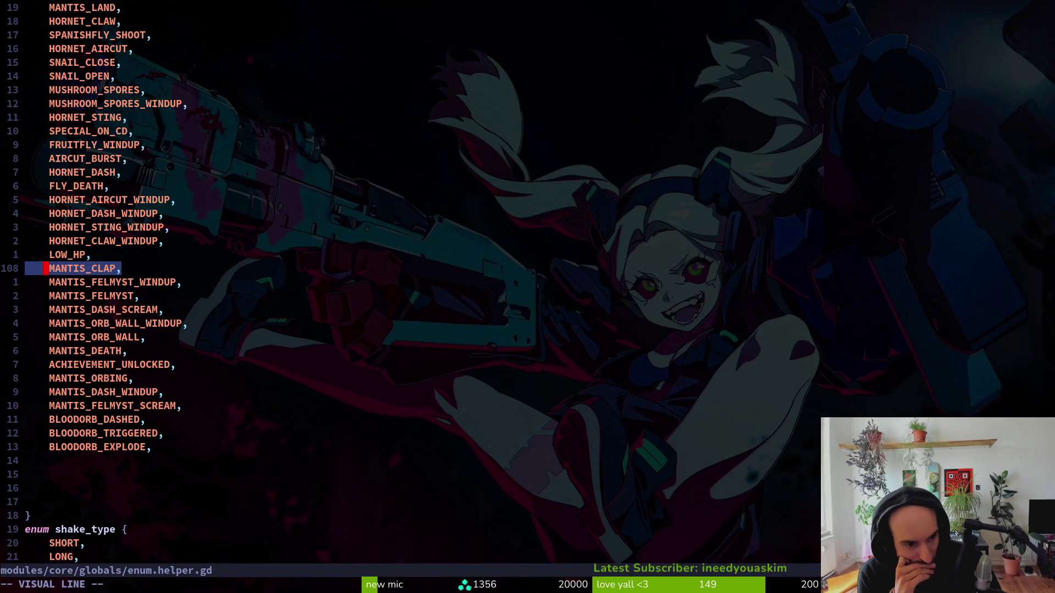
{"action": "scroll", "coordinate": [93, 284], "scroll_direction": "down", "scroll_amount": 1}
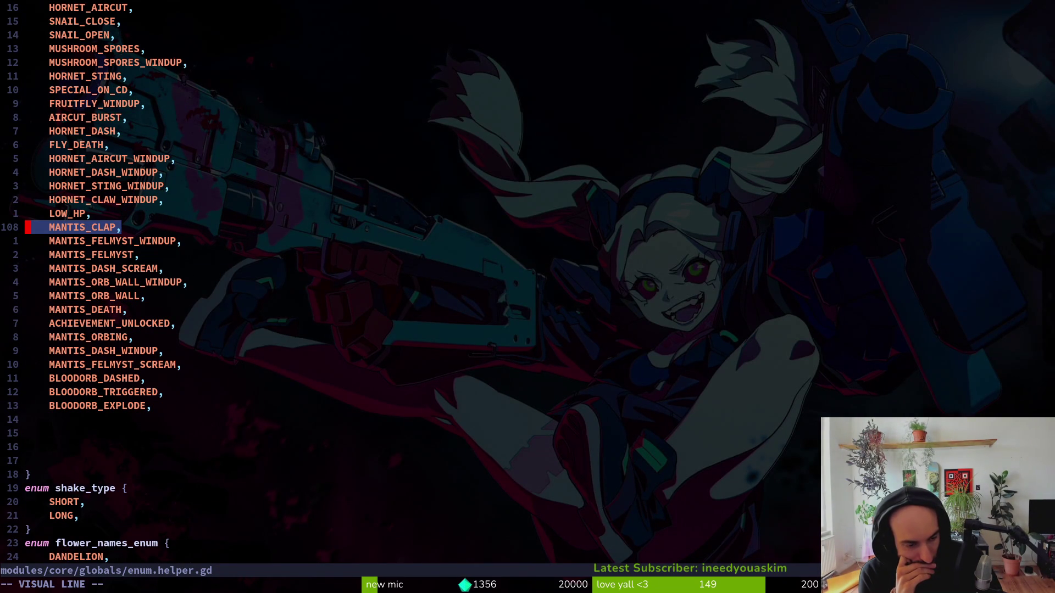
{"action": "key", "text": "Escape"}
Change MANTIS_CLAP to PLAYER_RESPAWN, then save with :wq and exit Neovim.
{"action": "key", "text": "w"}
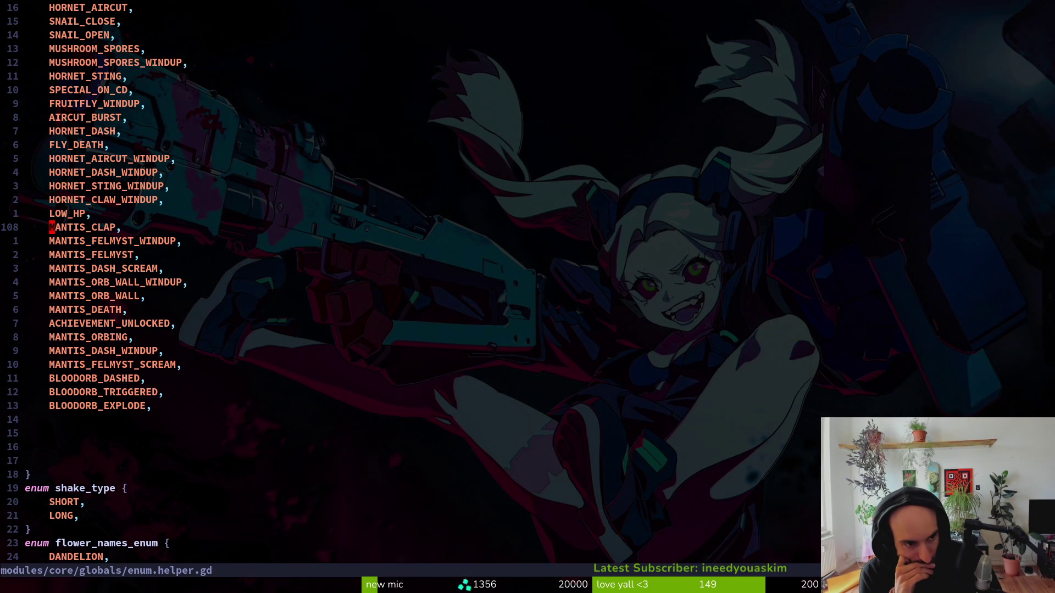
{"action": "type", "text": "cwPLAYER_RESPA"}
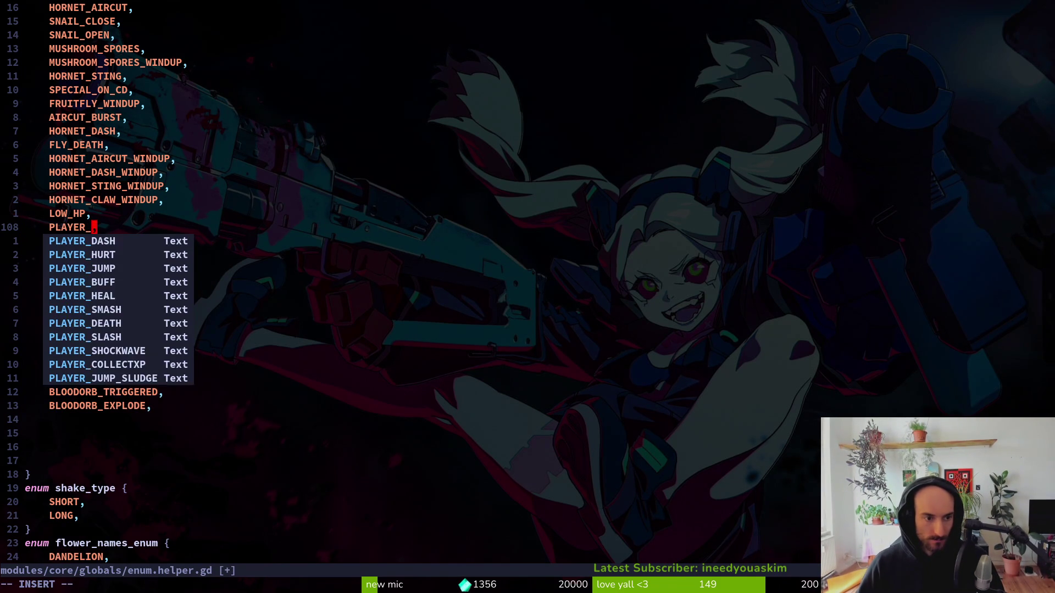
{"action": "type", "text": "WN"}
{"action": "key", "text": "Escape"}
{"action": "type", "text": ":w"}
{"action": "key", "text": "Return"}
{"action": "type", "text": ":wq"}
{"action": "key", "text": "Return"}
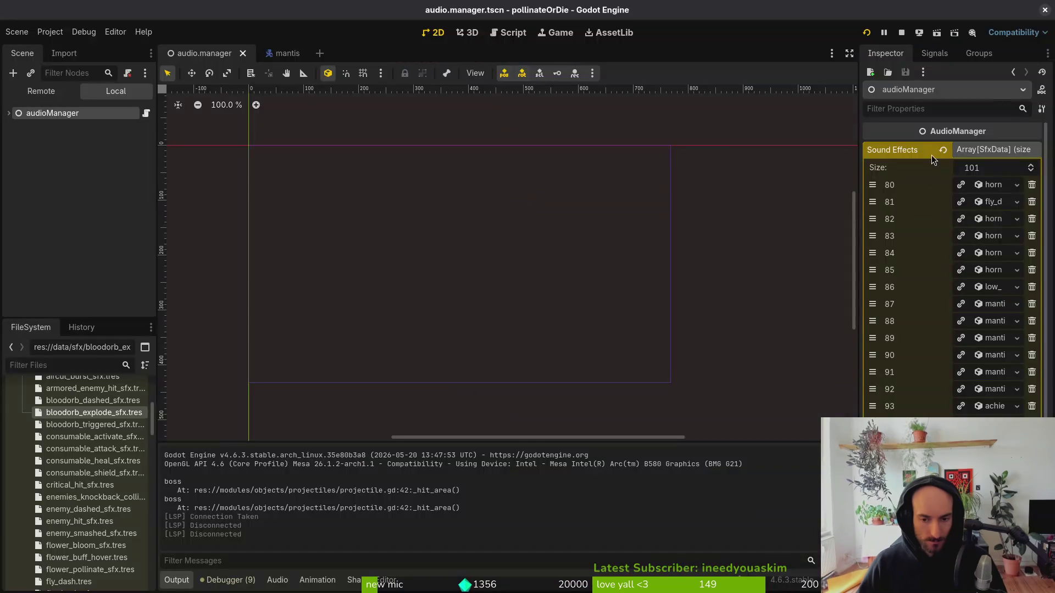
Rename mantis_clap_sfx.tres to player_respawn_sfx.tres in the FileSystem dock.
{"action": "left_click", "coordinate": [987, 321]}
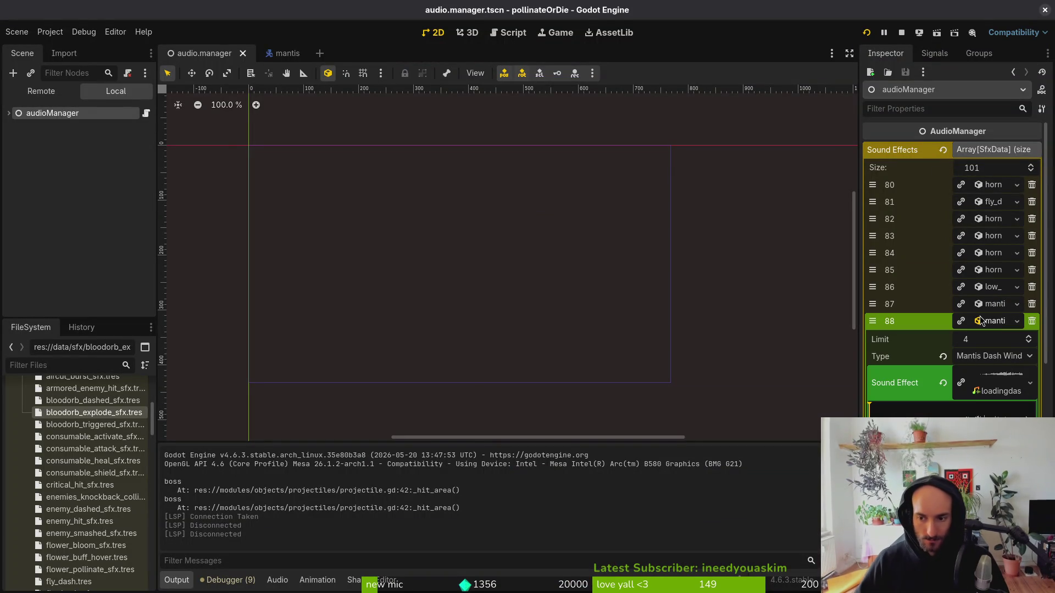
{"action": "scroll", "coordinate": [100, 467], "scroll_direction": "down", "scroll_amount": 5}
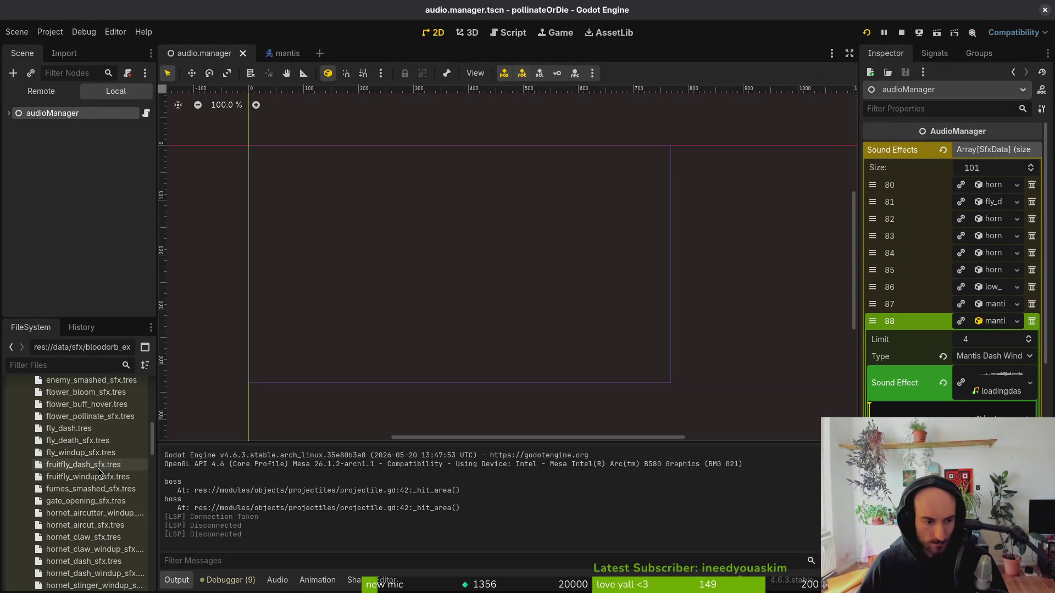
{"action": "scroll", "coordinate": [101, 467], "scroll_direction": "down", "scroll_amount": 10}
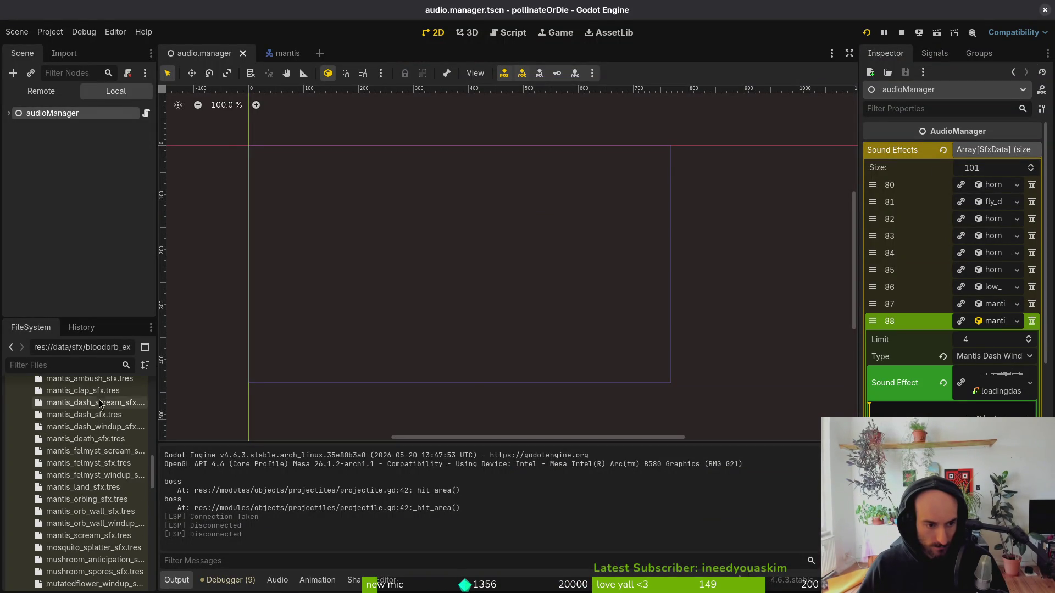
{"action": "left_click", "coordinate": [97, 392]}
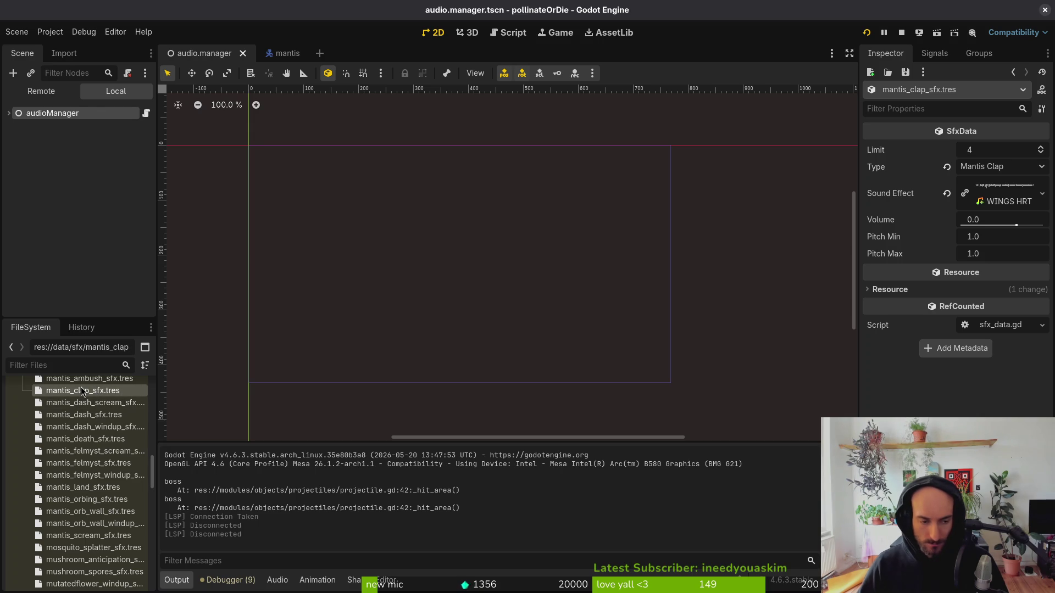
{"action": "key", "text": "F2"}
{"action": "type", "text": "player_re"}
{"action": "key", "text": "Return"}
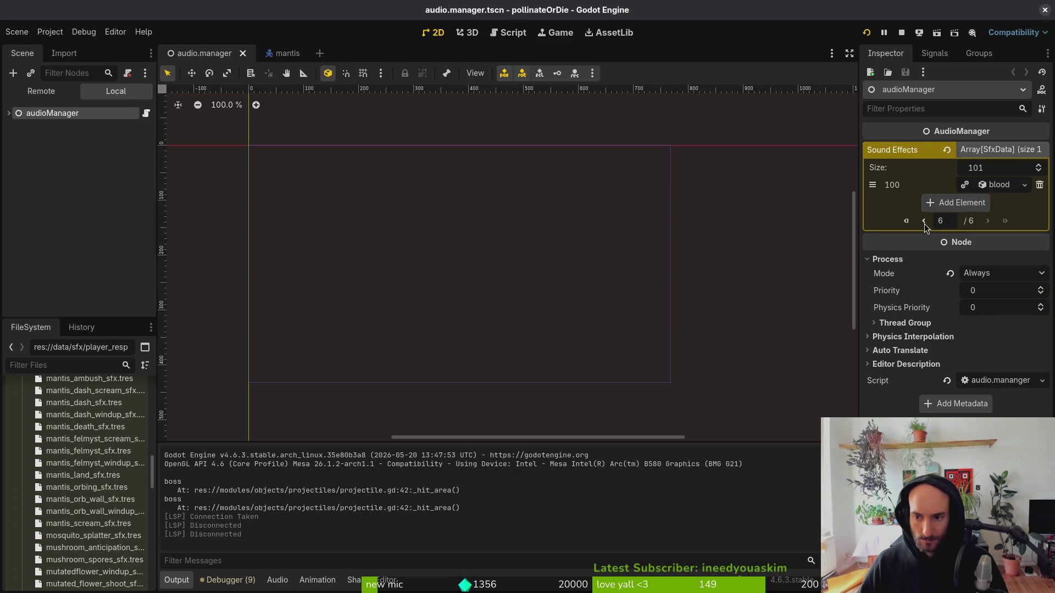
Confirm that Sound Effects entry 87 now references the renamed player_respawn_sfx.tres resource.
{"action": "left_click", "coordinate": [925, 222]}
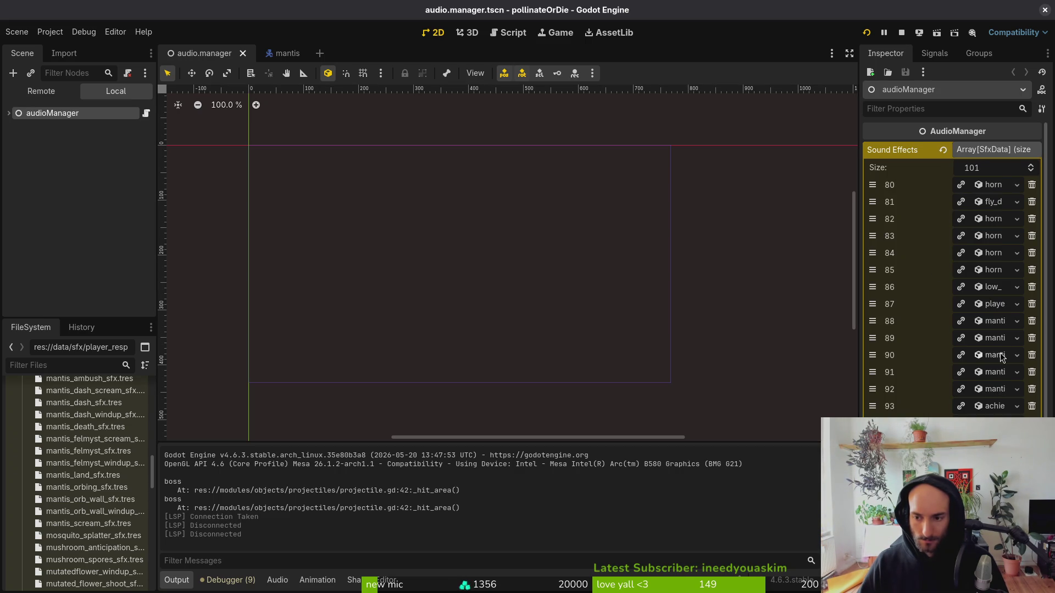
{"action": "left_click", "coordinate": [995, 304]}
{"action": "left_click", "coordinate": [997, 305]}
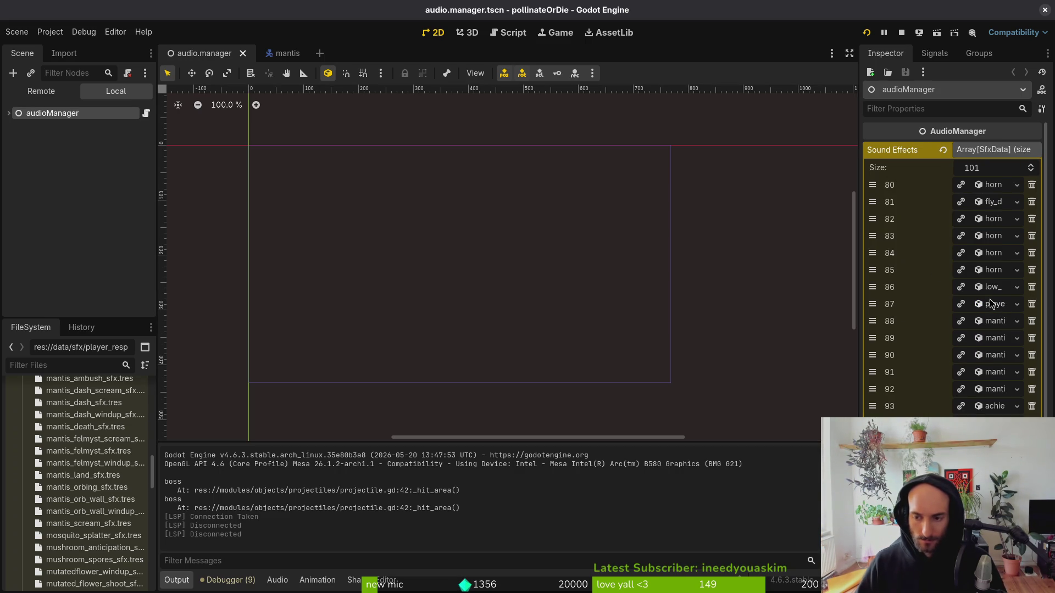
{"action": "left_click", "coordinate": [50, 31]}
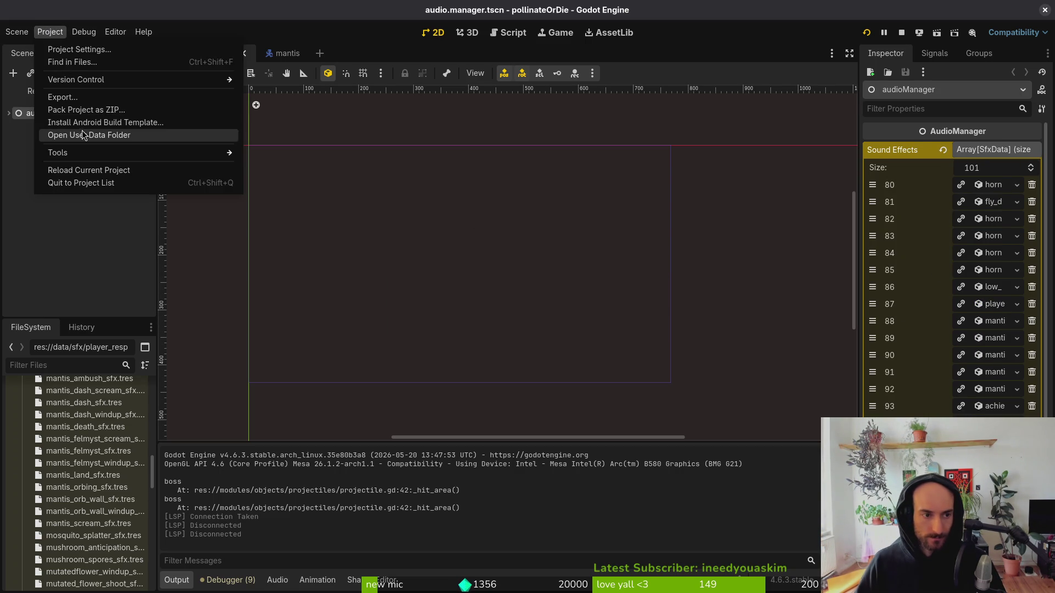
Reload the pollinateOrDie project with Stop & Reload, then bring the terminal forward.
{"action": "left_click", "coordinate": [77, 170]}
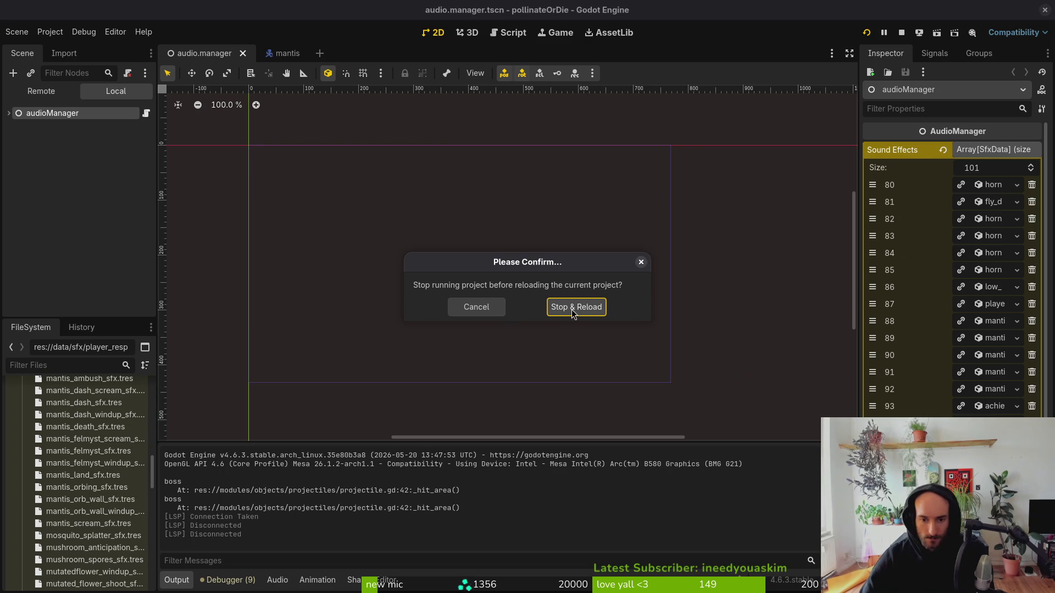
{"action": "left_click", "coordinate": [573, 308]}
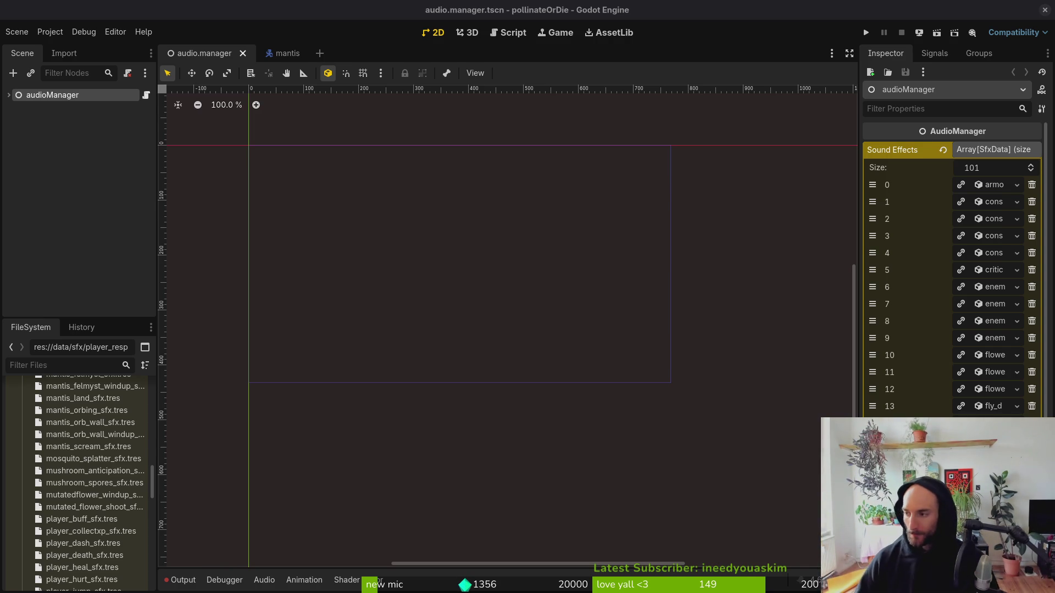
{"action": "key", "text": "alt+Tab"}
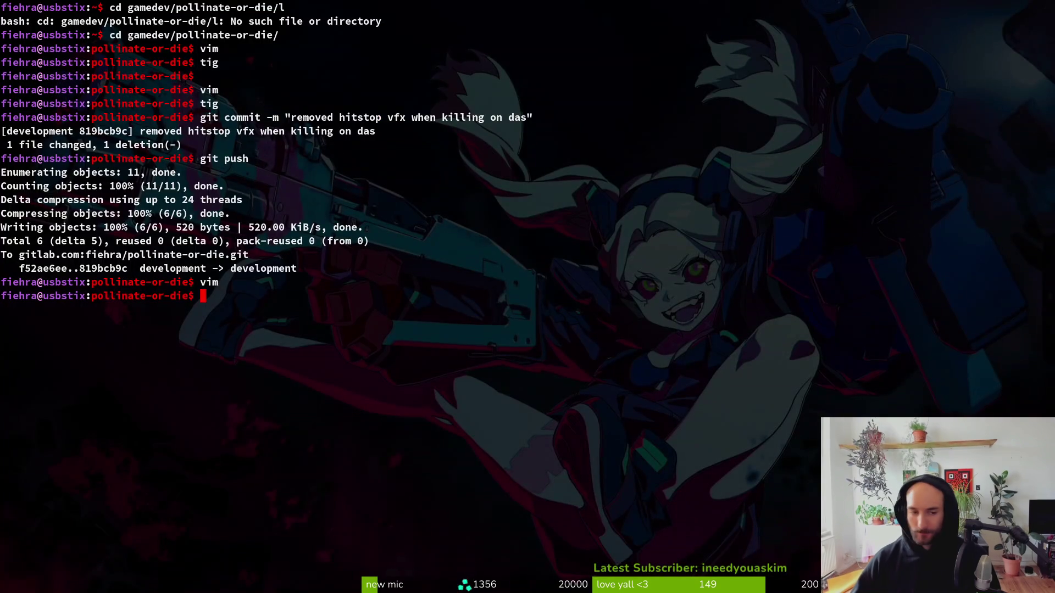
Review the repository changes in tig, then quit it.
{"action": "type", "text": "tig"}
{"action": "key", "text": "Return"}
{"action": "key", "text": "Down"}
{"action": "key", "text": "Down"}
{"action": "type", "text": "qtig"}
{"action": "key", "text": "Return"}
{"action": "key", "text": "q"}
In the assets/audio folder in Files, preview SHOOT_3.wav and smashV2.mp3.
{"action": "key", "text": "alt+Tab"}
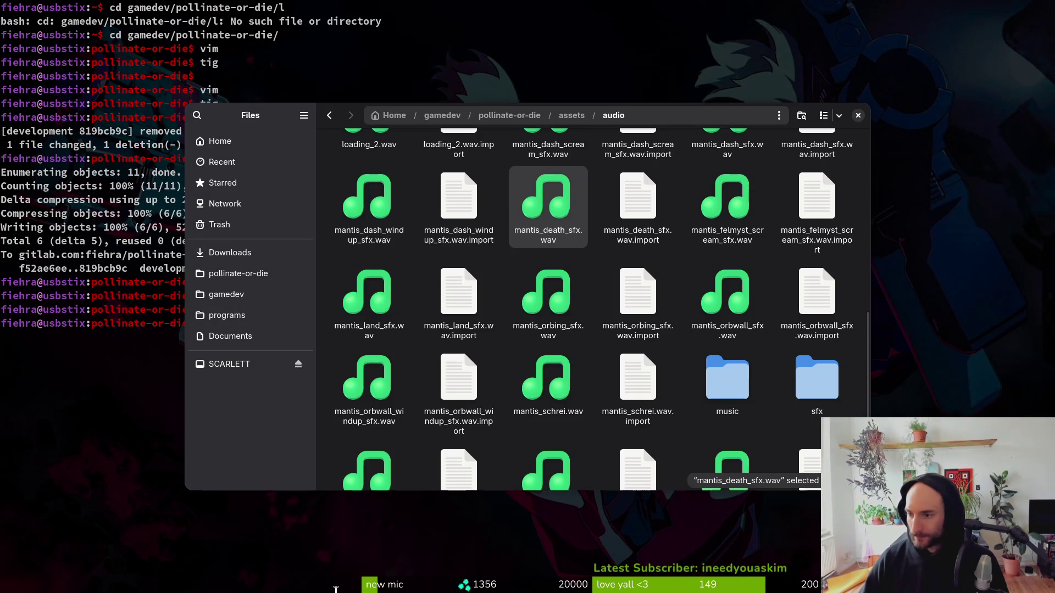
{"action": "scroll", "coordinate": [538, 328], "scroll_direction": "up", "scroll_amount": 5}
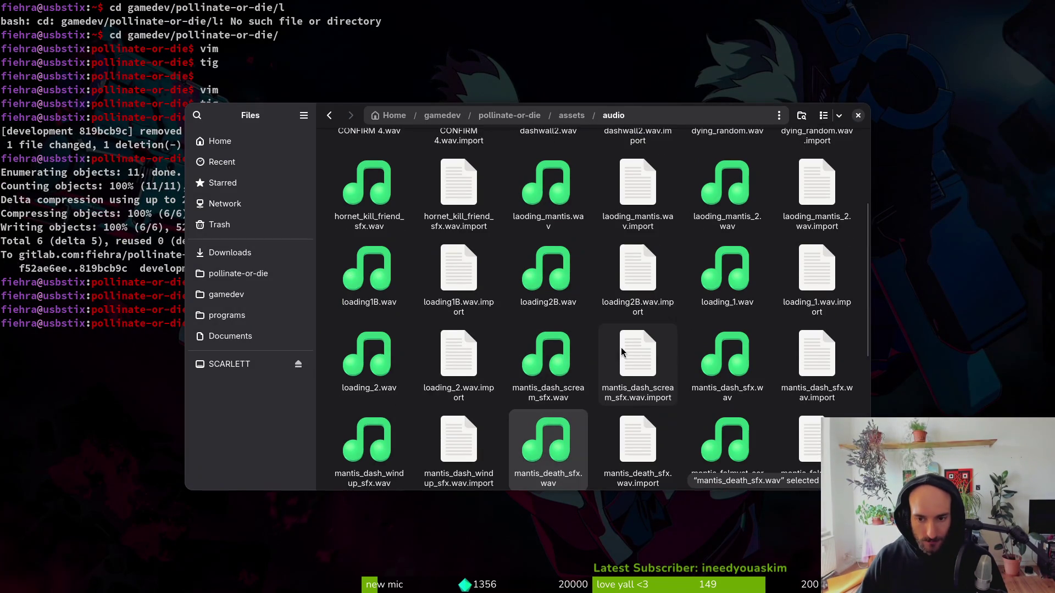
{"action": "scroll", "coordinate": [690, 334], "scroll_direction": "down", "scroll_amount": 6}
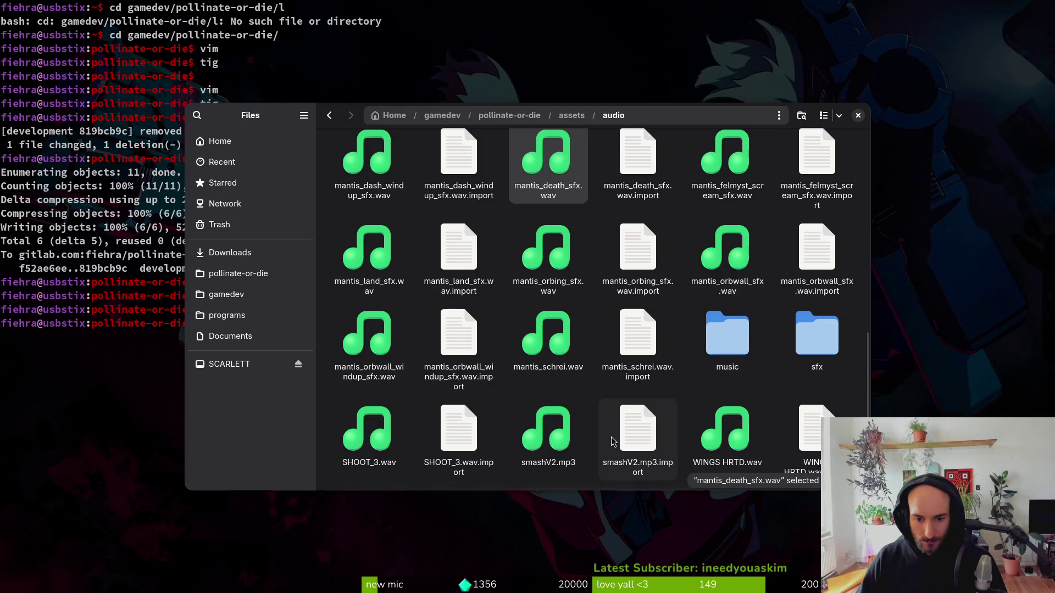
{"action": "double_click", "coordinate": [368, 434]}
{"action": "key", "text": "space"}
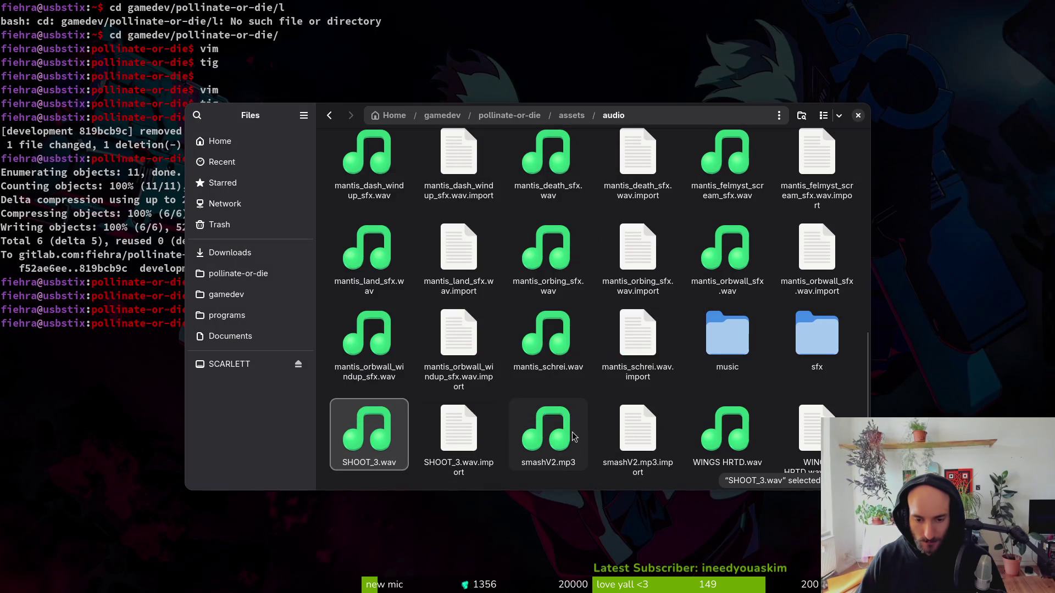
{"action": "left_click", "coordinate": [564, 450]}
{"action": "key", "text": "space"}
Preview WINGS HRTD.wav and mantis_schrei.wav, then return to Godot.
{"action": "key", "text": "space"}
{"action": "key", "text": "space"}
{"action": "key", "text": "space"}
{"action": "left_click", "coordinate": [730, 438]}
{"action": "key", "text": "space"}
{"action": "key", "text": "space"}
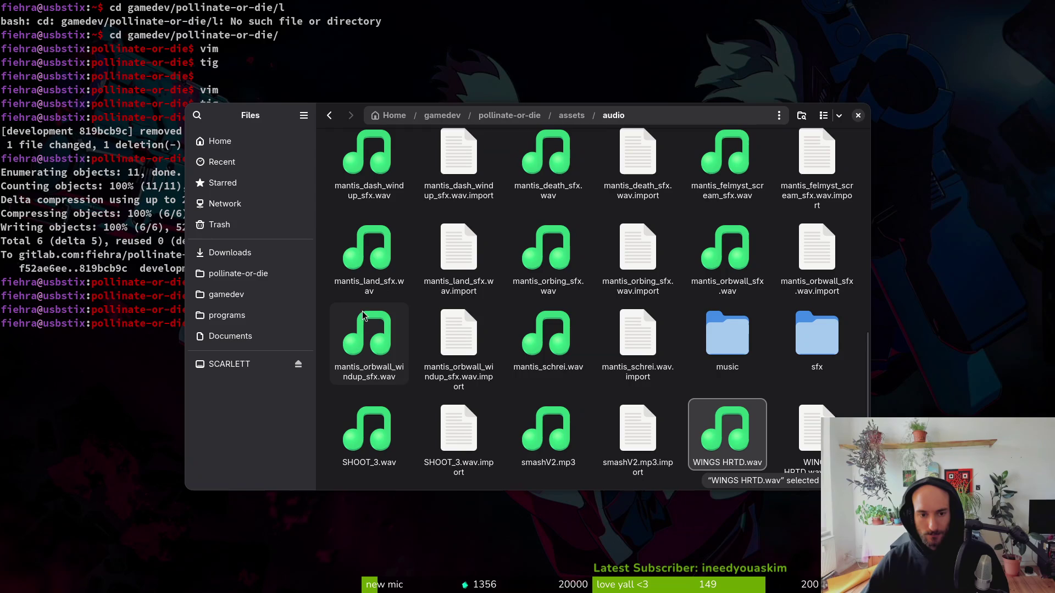
{"action": "left_click", "coordinate": [571, 339]}
{"action": "key", "text": "space"}
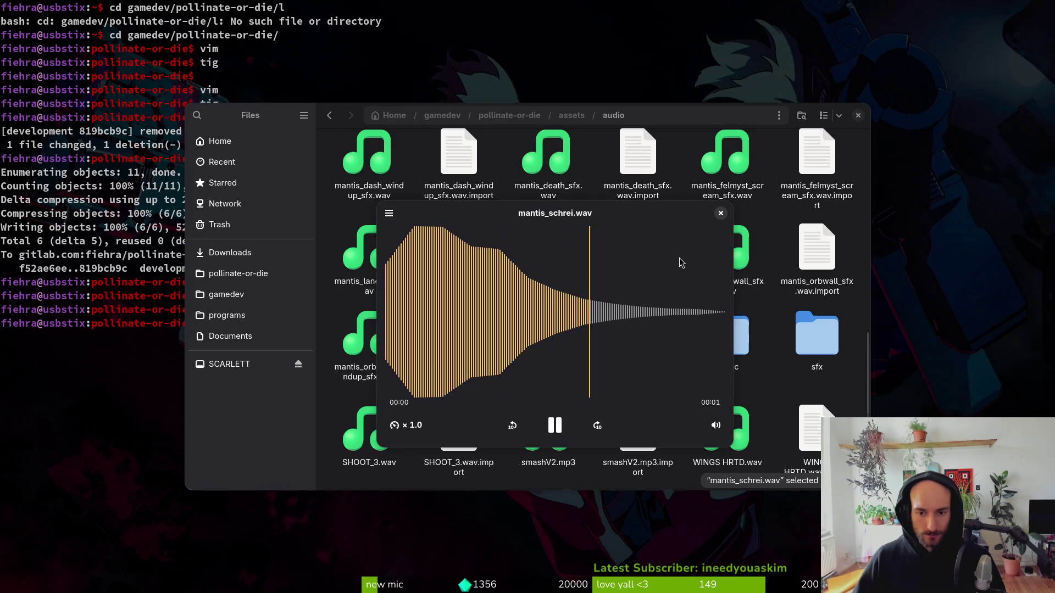
{"action": "key", "text": "space"}
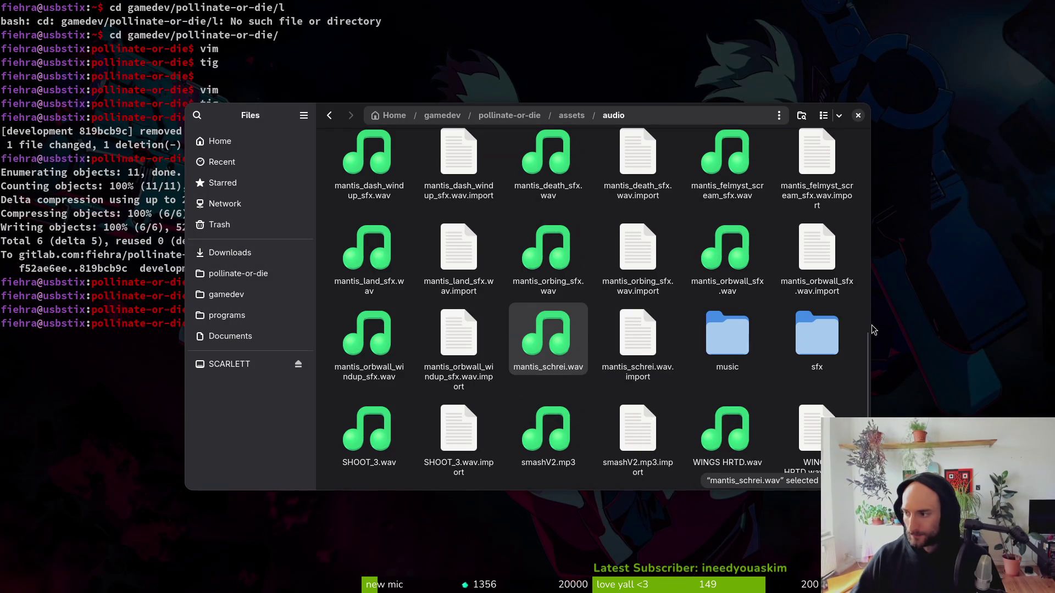
{"action": "key", "text": "alt+Tab"}
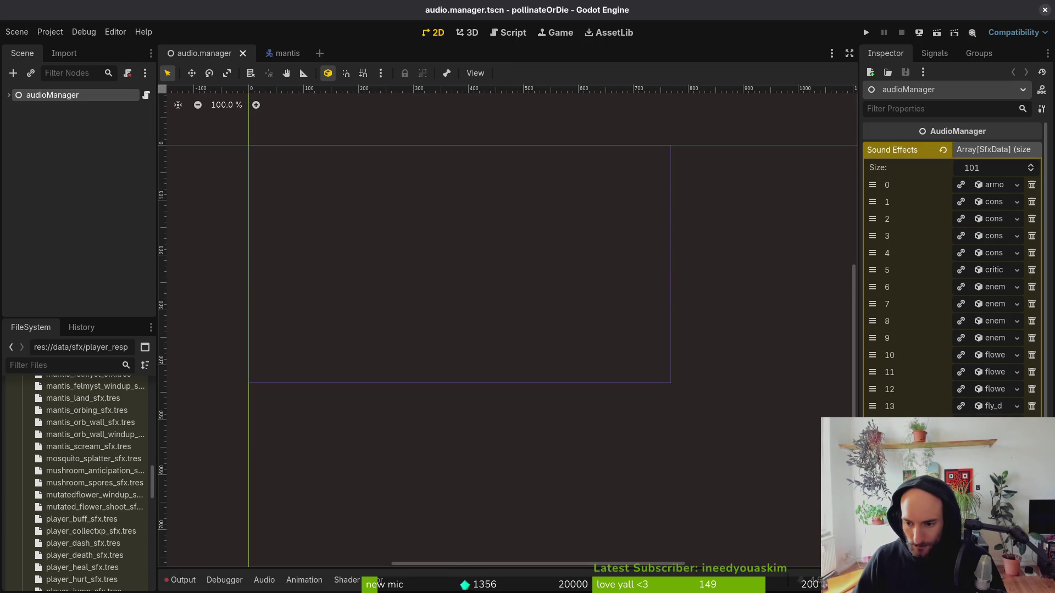
{"action": "scroll", "coordinate": [951, 297], "scroll_direction": "down", "scroll_amount": 5}
{"action": "scroll", "coordinate": [1026, 275], "scroll_direction": "down", "scroll_amount": 4}
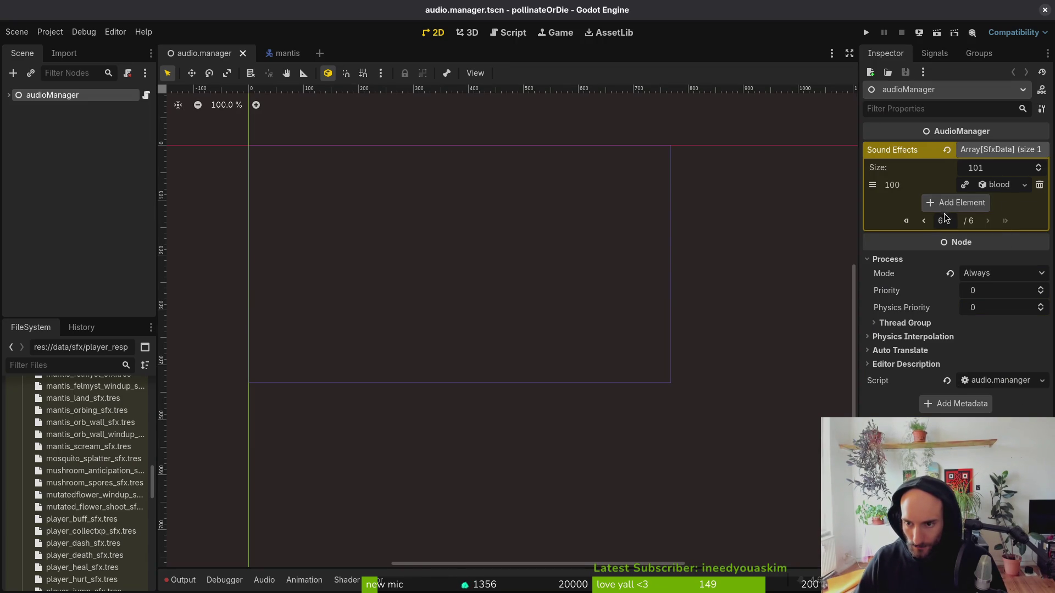
{"action": "left_click", "coordinate": [924, 221]}
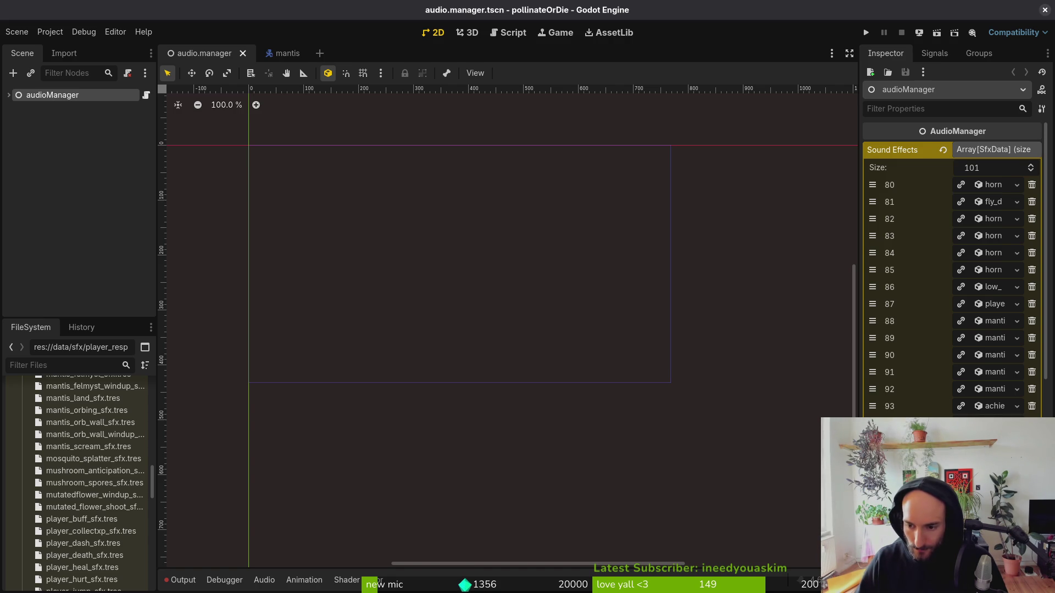
{"action": "left_click", "coordinate": [995, 390]}
{"action": "left_click", "coordinate": [998, 372]}
{"action": "left_click", "coordinate": [999, 356]}
{"action": "left_click", "coordinate": [996, 339]}
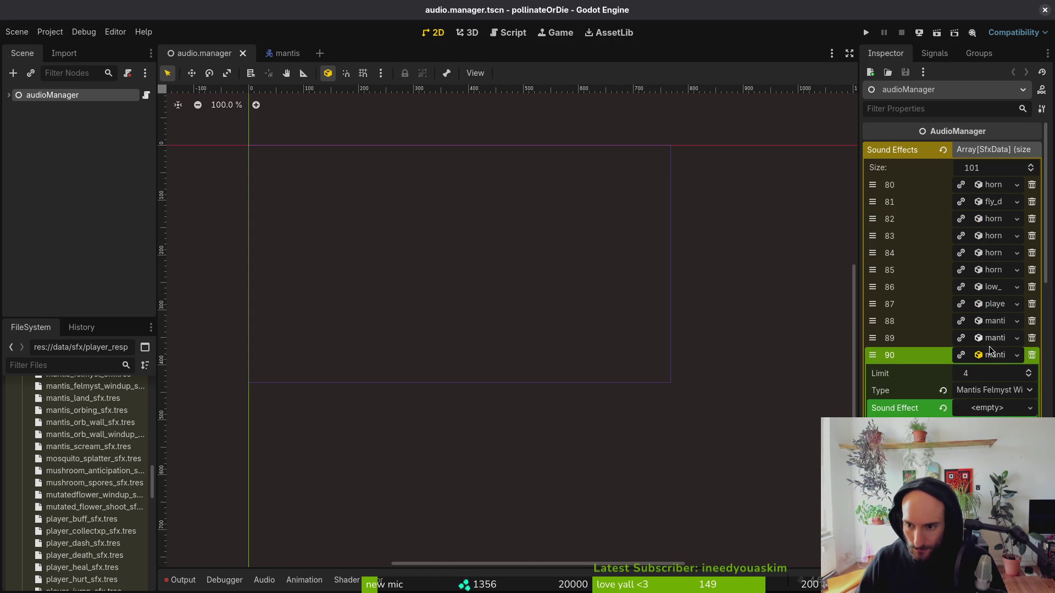
{"action": "left_click", "coordinate": [989, 388]}
{"action": "left_click", "coordinate": [986, 395]}
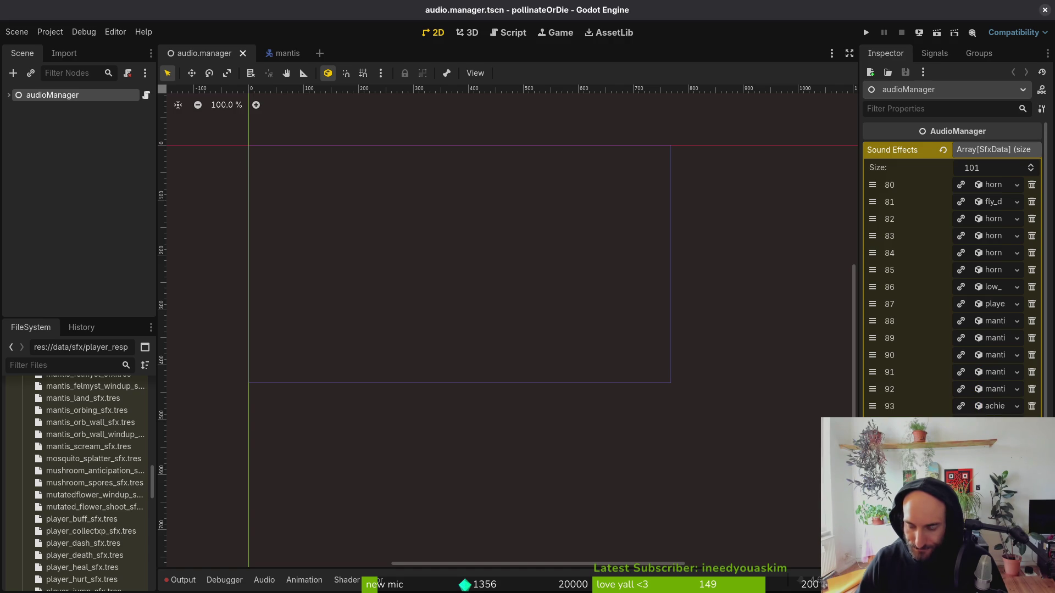
{"action": "scroll", "coordinate": [951, 297], "scroll_direction": "up", "scroll_amount": 5}
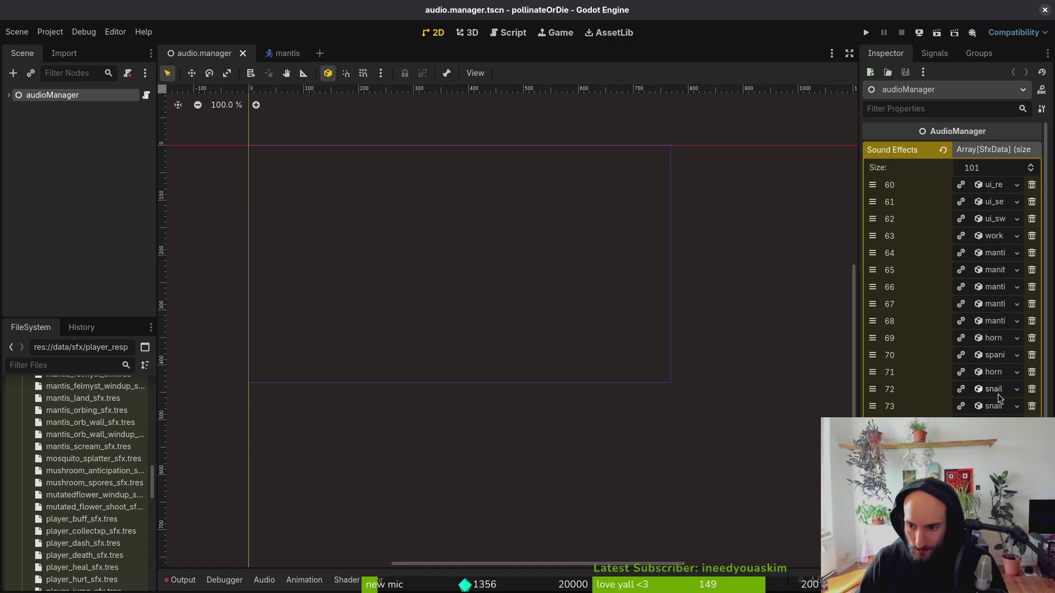
{"action": "left_click", "coordinate": [995, 323]}
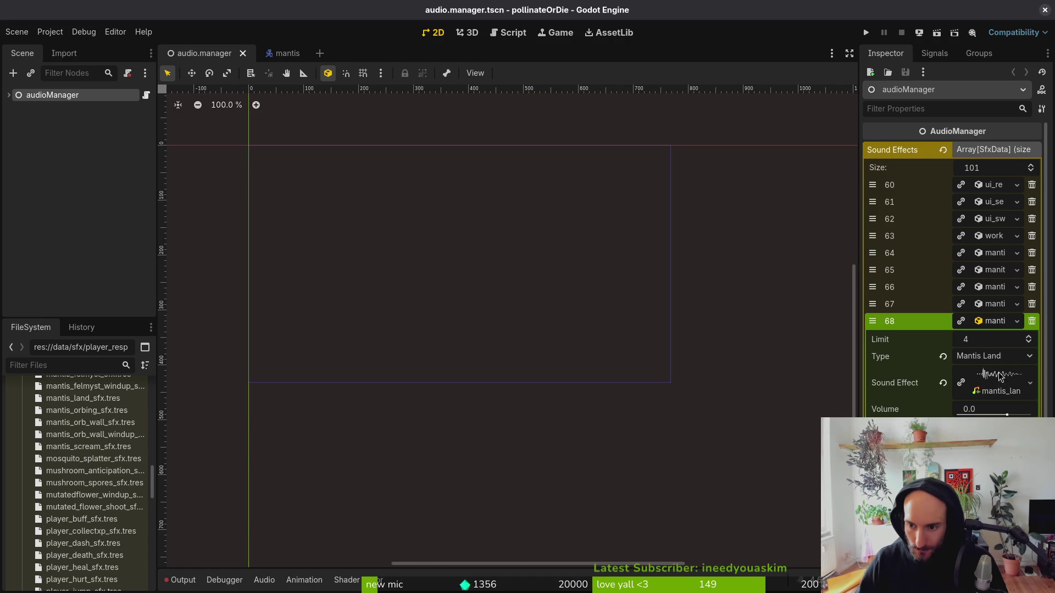
{"action": "left_click", "coordinate": [993, 304]}
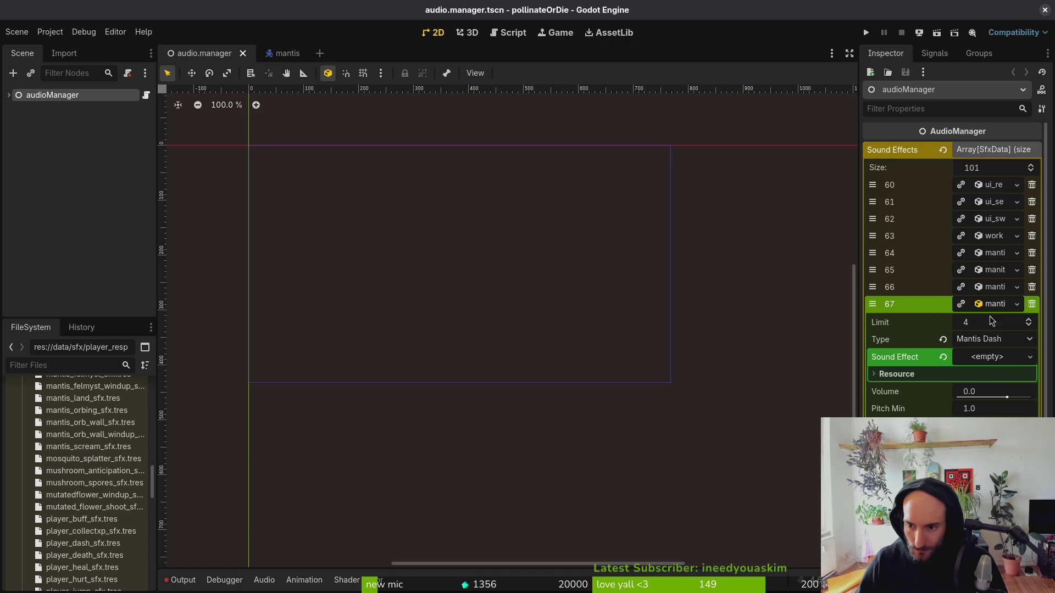
{"action": "left_click", "coordinate": [995, 306]}
{"action": "left_click", "coordinate": [995, 288]}
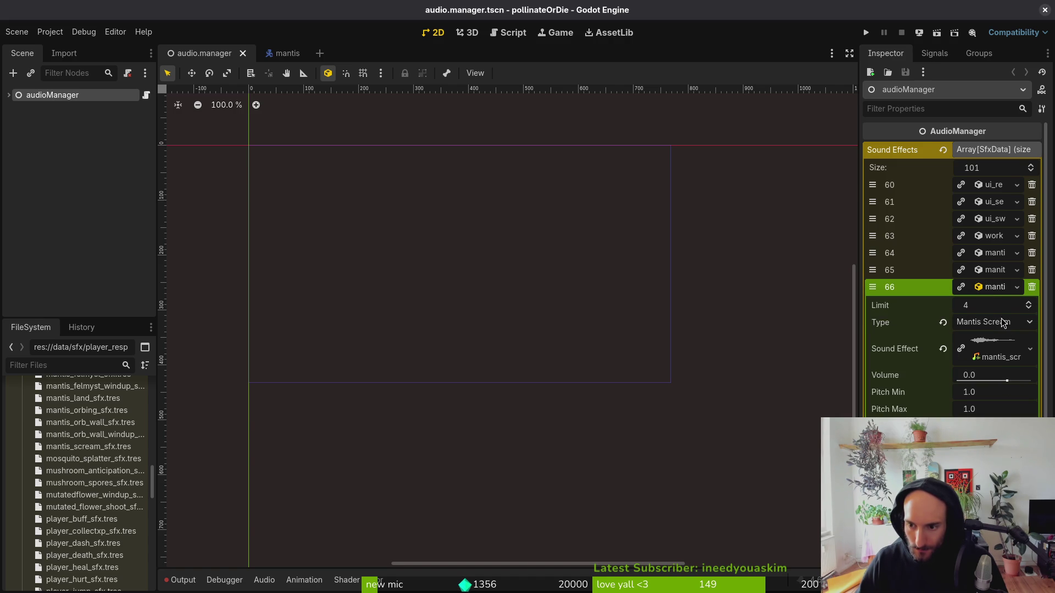
{"action": "left_click", "coordinate": [979, 352]}
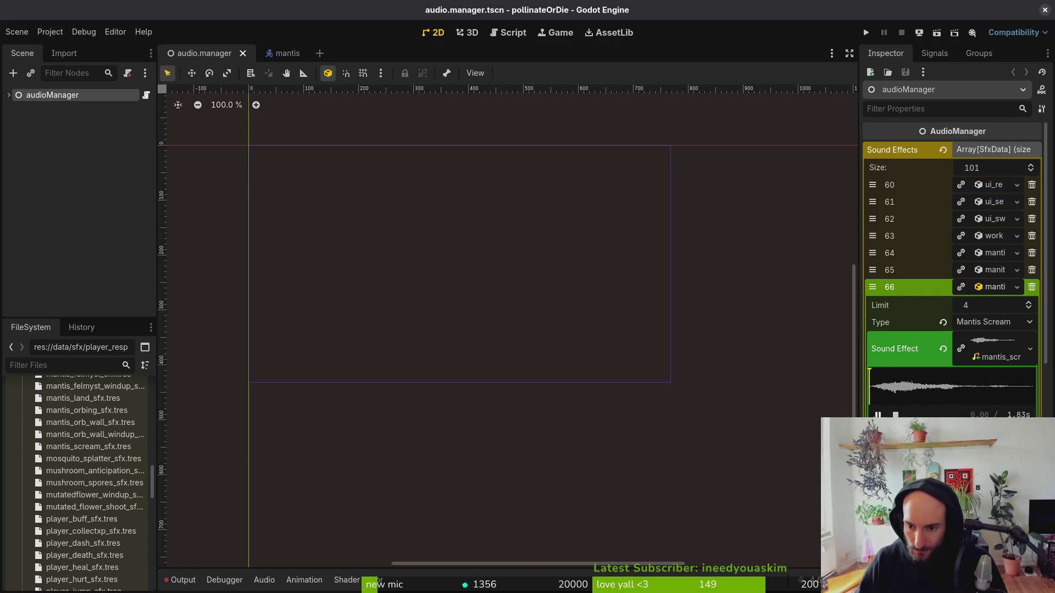
{"action": "left_click", "coordinate": [996, 286]}
{"action": "left_click", "coordinate": [993, 270]}
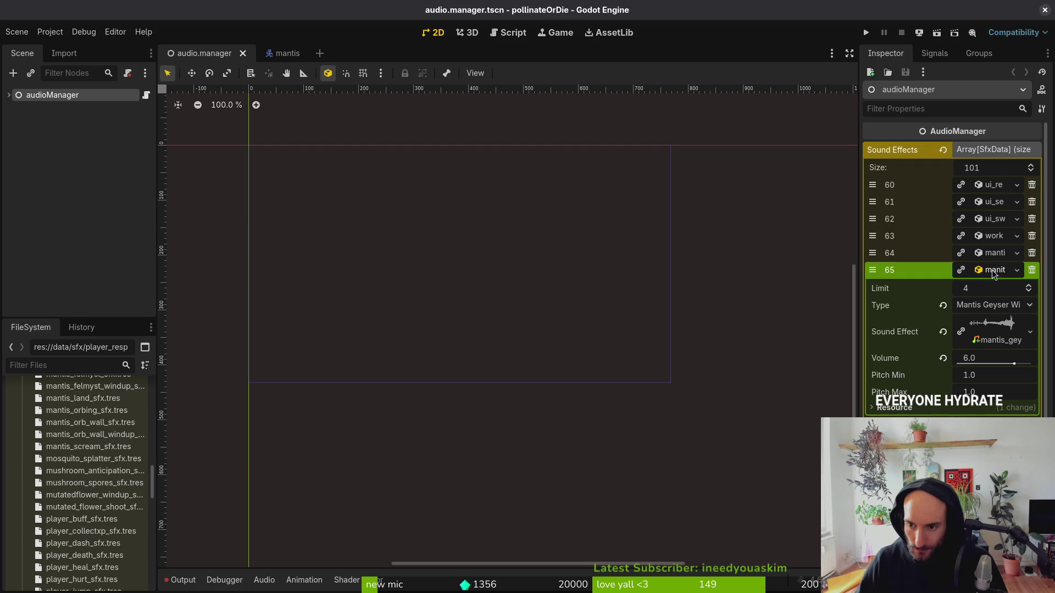
{"action": "left_click", "coordinate": [995, 269]}
{"action": "left_click", "coordinate": [995, 254]}
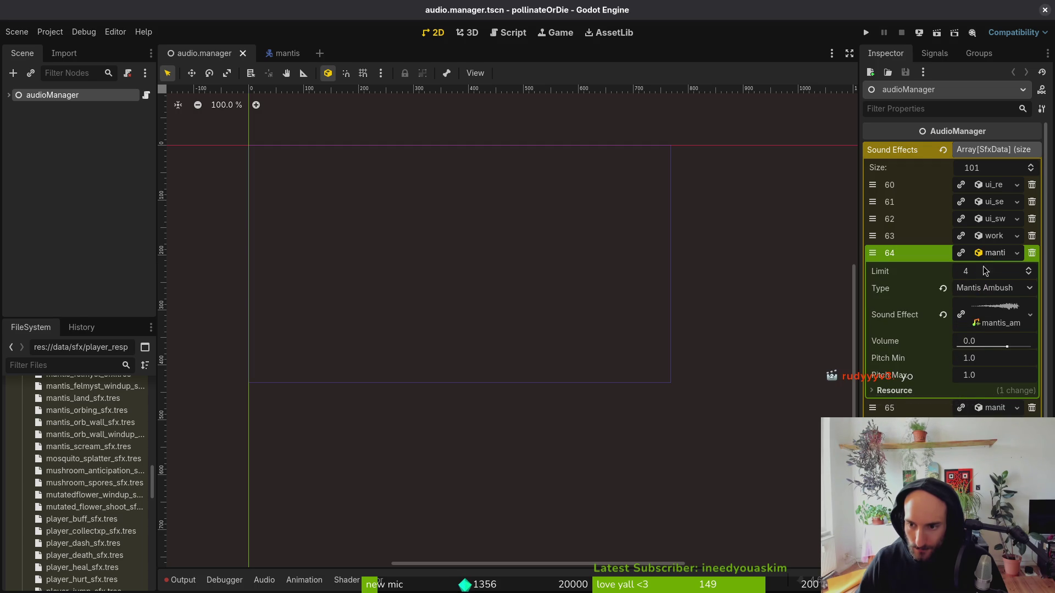
{"action": "left_click", "coordinate": [991, 253]}
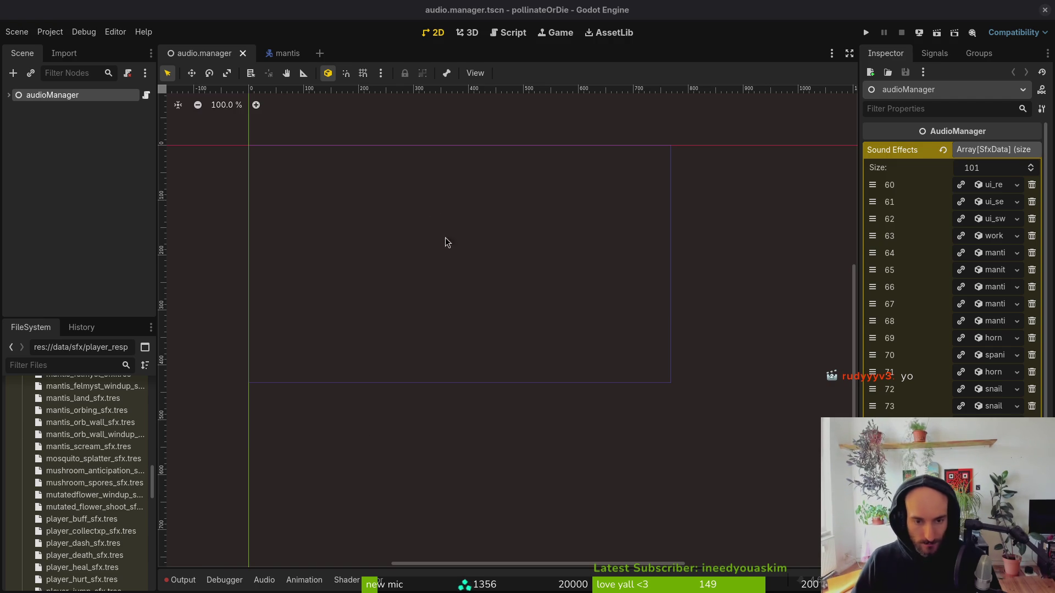
Play mantis_schrei.wav in Files, test-run the game in Godot, then return to Files.
{"action": "key", "text": "alt+Tab"}
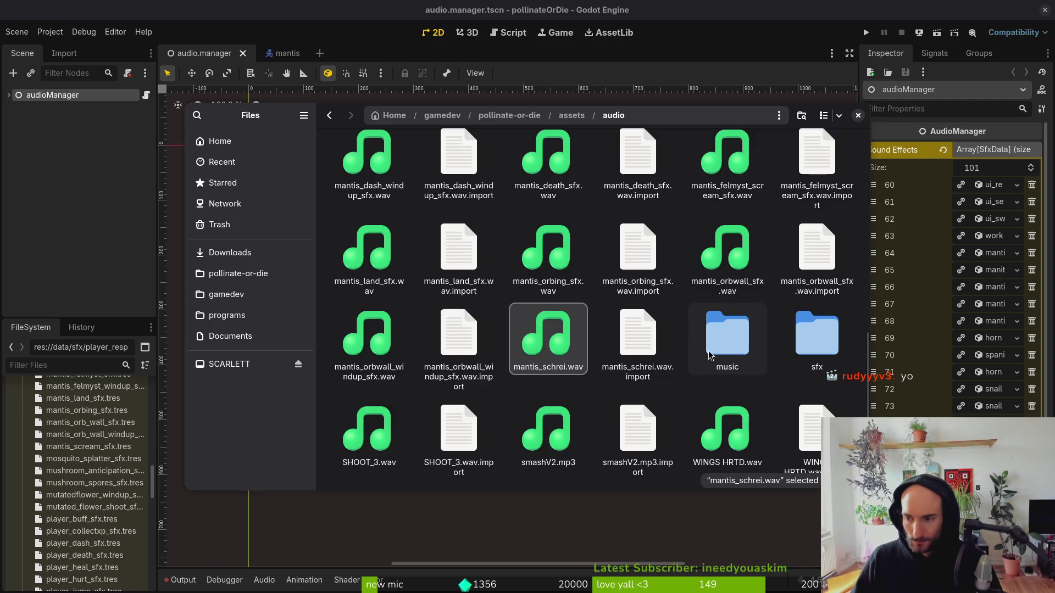
{"action": "double_click", "coordinate": [560, 334]}
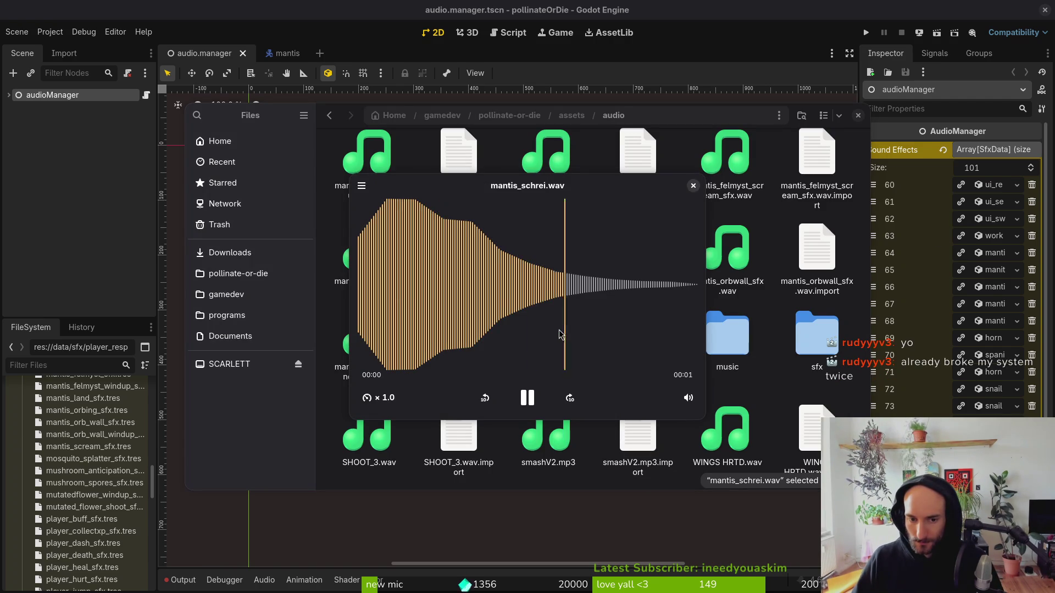
{"action": "left_click", "coordinate": [846, 70]}
{"action": "left_click", "coordinate": [866, 34]}
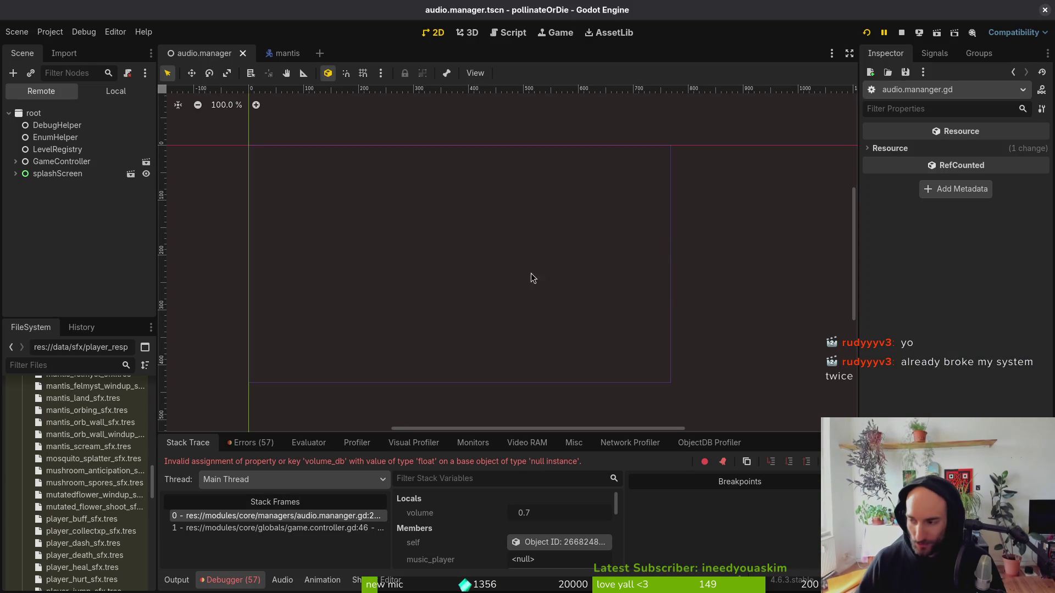
{"action": "key", "text": "alt+Tab"}
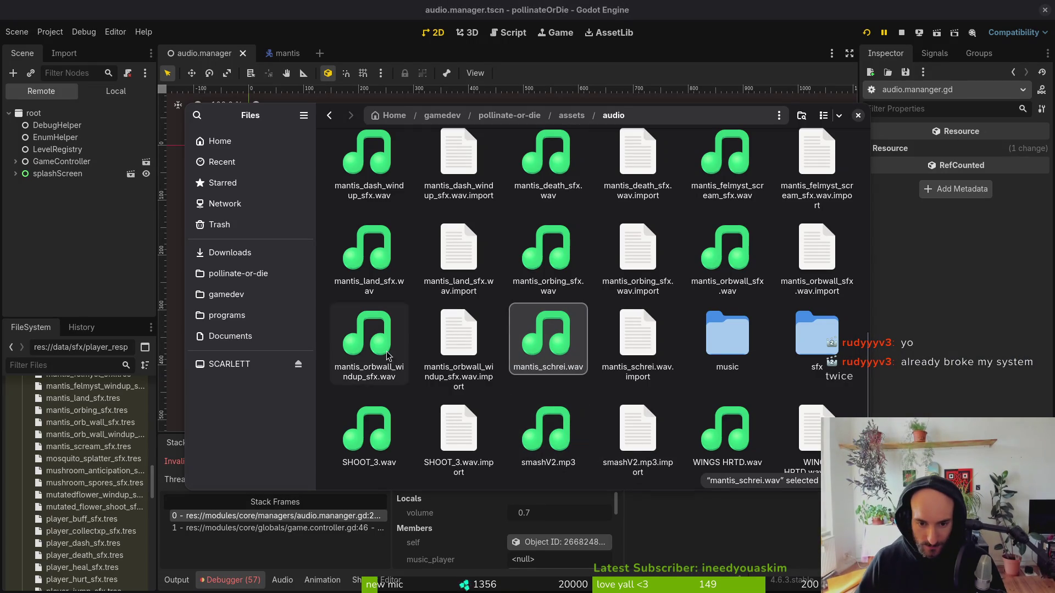
Select the ten mantis sound files: orbwall, orbing, land, orbwall windup, death, felmyst scream, dash windup, dash scream, dash, and one more.
{"action": "left_click", "coordinate": [715, 258]}
{"action": "left_click", "coordinate": [548, 256], "text": "ctrl"}
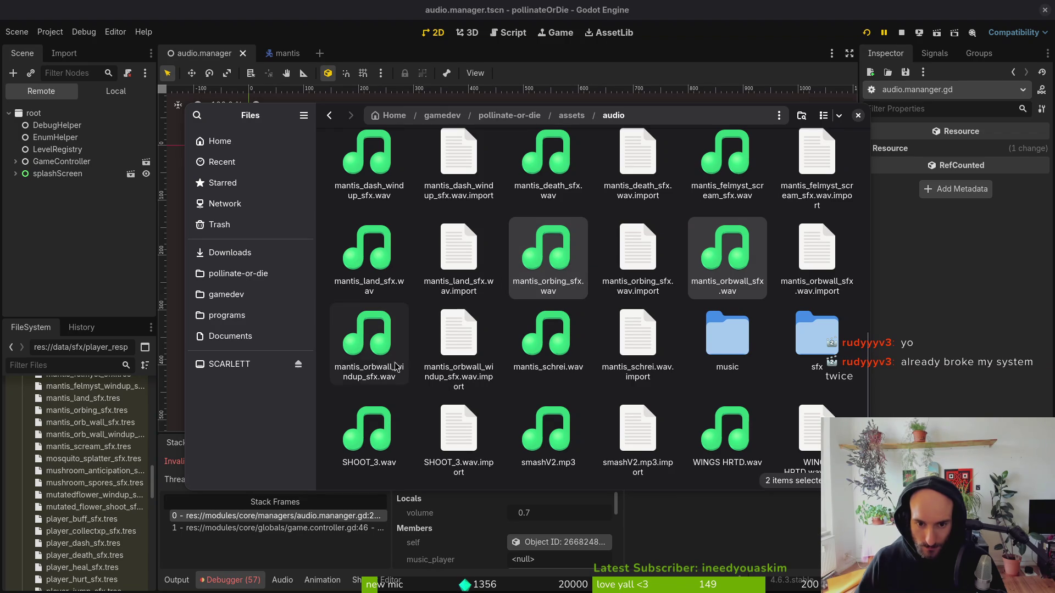
{"action": "left_click", "coordinate": [352, 264], "text": "ctrl"}
{"action": "left_click", "coordinate": [369, 344], "text": "ctrl"}
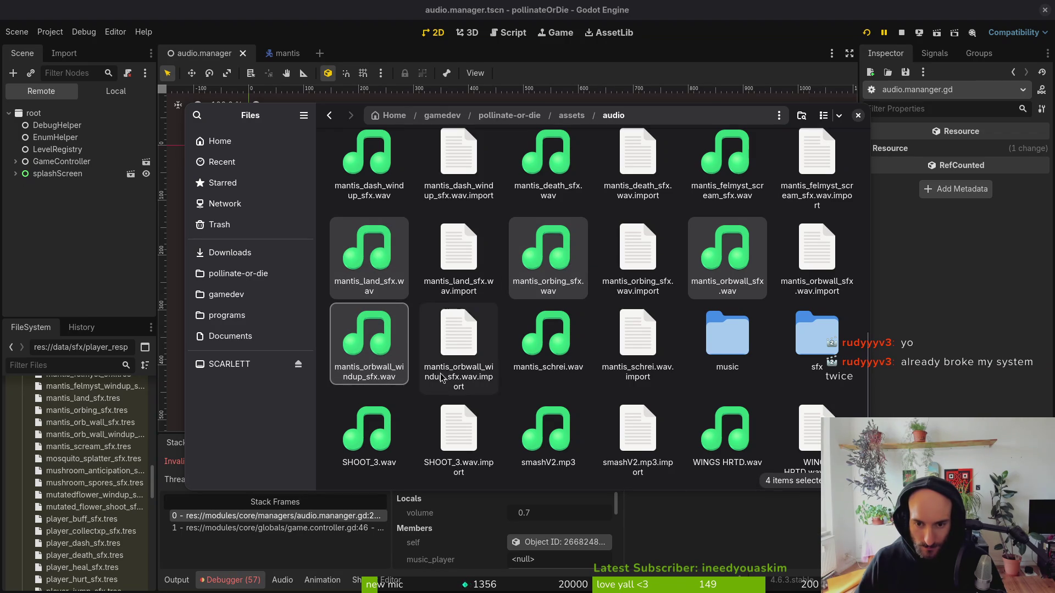
{"action": "scroll", "coordinate": [633, 345], "scroll_direction": "up", "scroll_amount": 3}
{"action": "left_click", "coordinate": [544, 245], "text": "ctrl"}
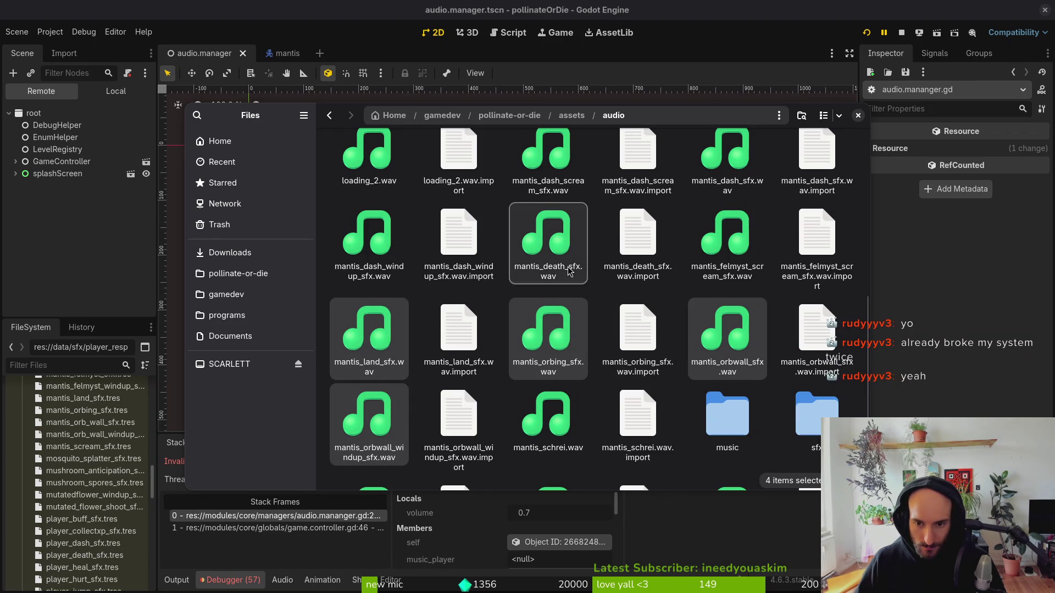
{"action": "left_click", "coordinate": [732, 245], "text": "ctrl"}
{"action": "left_click", "coordinate": [368, 242], "text": "ctrl"}
{"action": "scroll", "coordinate": [368, 242], "scroll_direction": "up", "scroll_amount": 3}
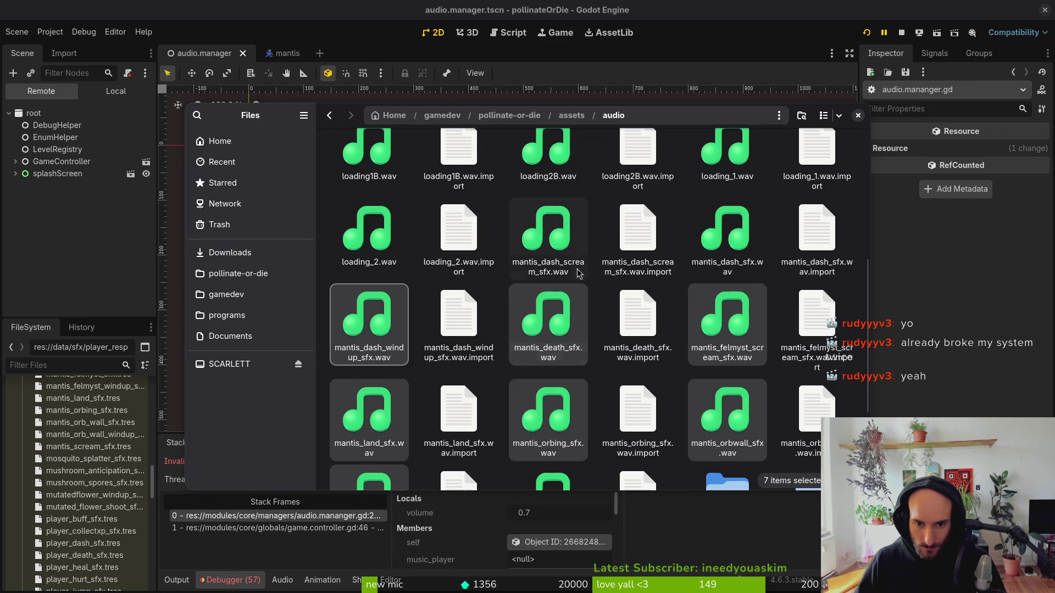
{"action": "left_click", "coordinate": [569, 240], "text": "ctrl"}
{"action": "left_click", "coordinate": [727, 243], "text": "ctrl"}
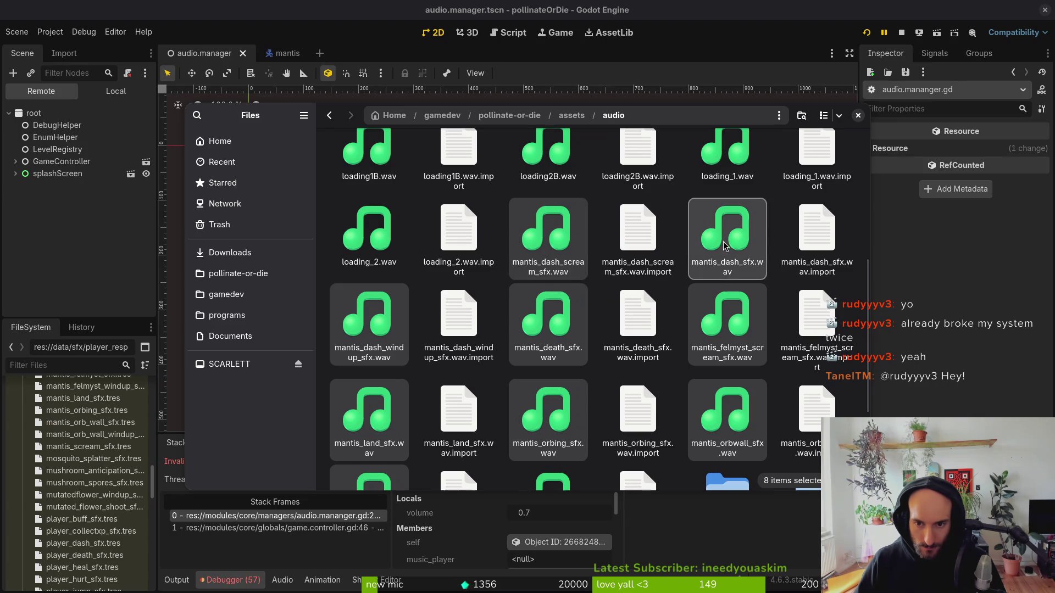
{"action": "scroll", "coordinate": [727, 244], "scroll_direction": "up", "scroll_amount": 4}
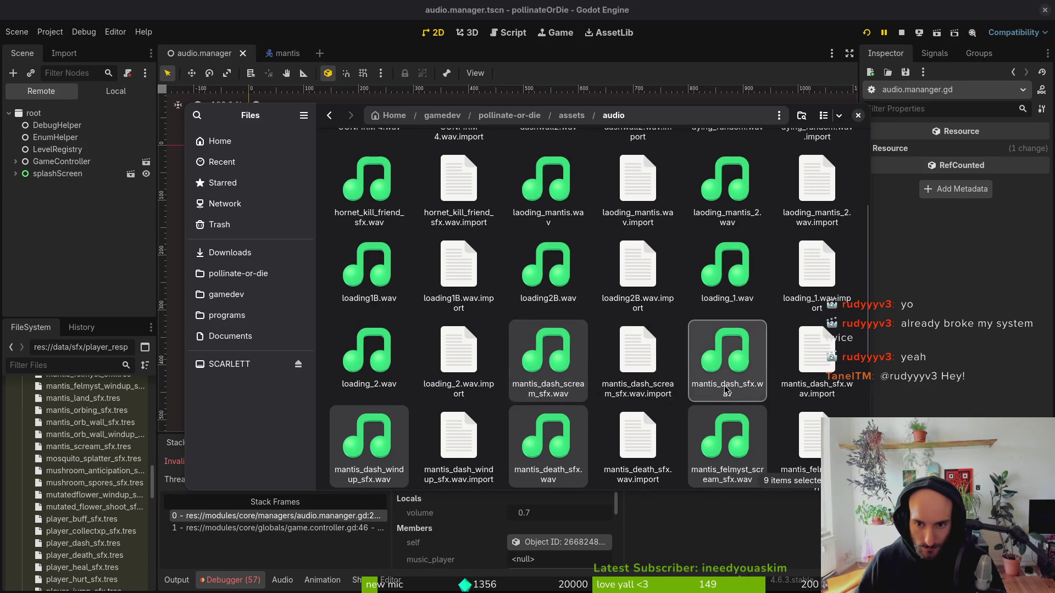
{"action": "scroll", "coordinate": [727, 387], "scroll_direction": "up", "scroll_amount": 5}
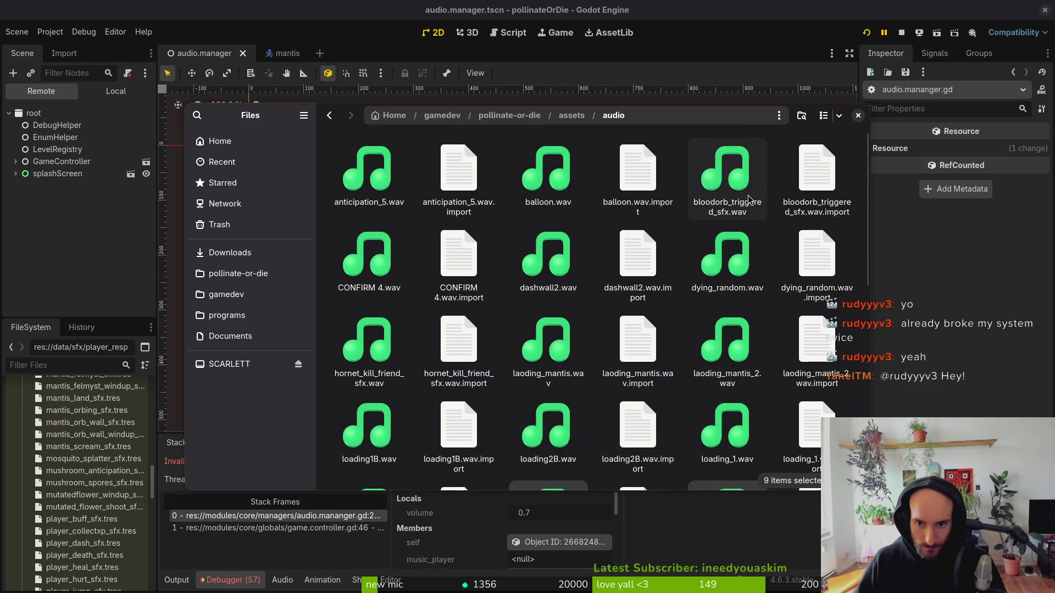
{"action": "scroll", "coordinate": [731, 220], "scroll_direction": "down", "scroll_amount": 10}
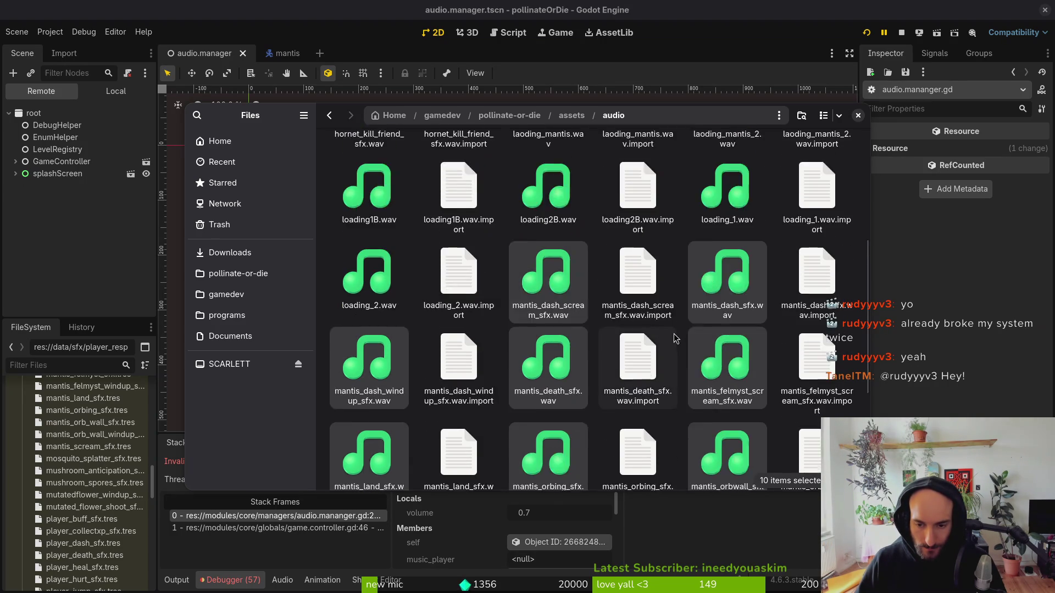
{"action": "left_click", "coordinate": [744, 261], "text": "ctrl"}
Drag the selected files into sfx, skipping the conflicting mantis_land_sfx.wav, and open sfx.
{"action": "left_click_drag", "start_coordinate": [744, 261], "coordinate": [814, 338]}
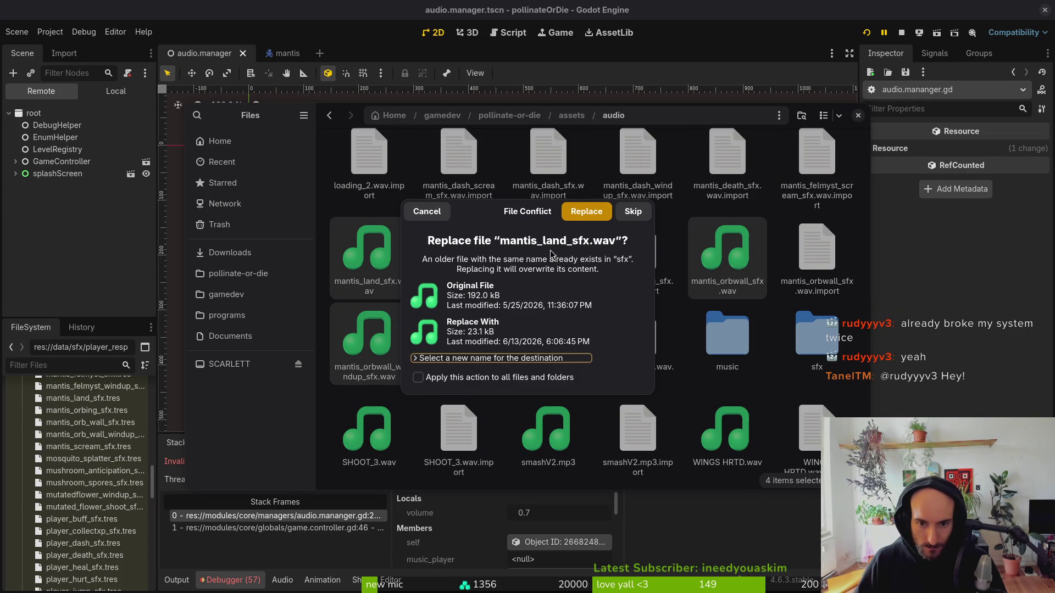
{"action": "left_click", "coordinate": [633, 211]}
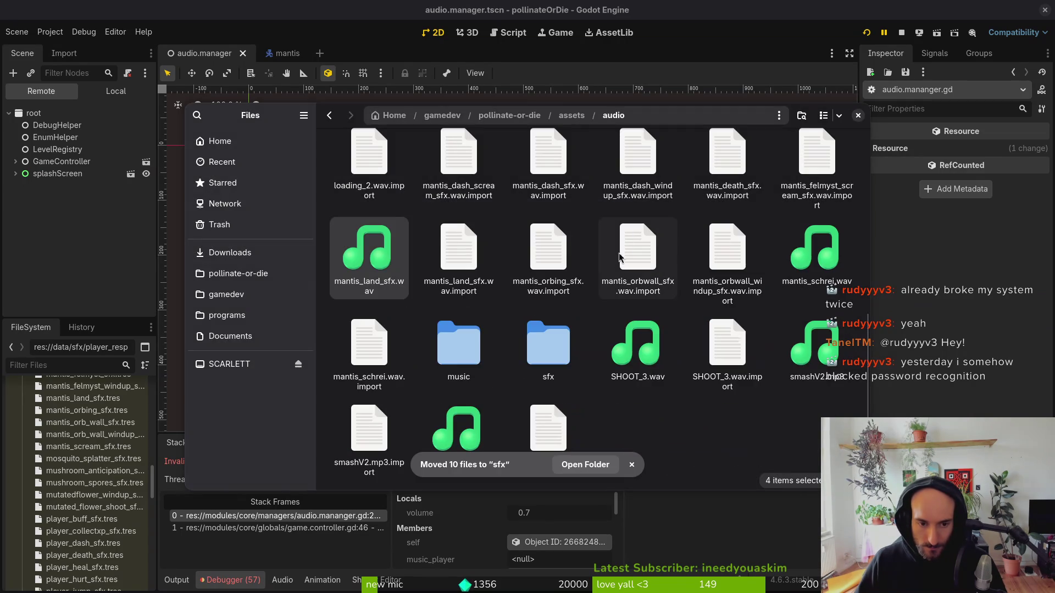
{"action": "key", "text": "space"}
{"action": "key", "text": "space"}
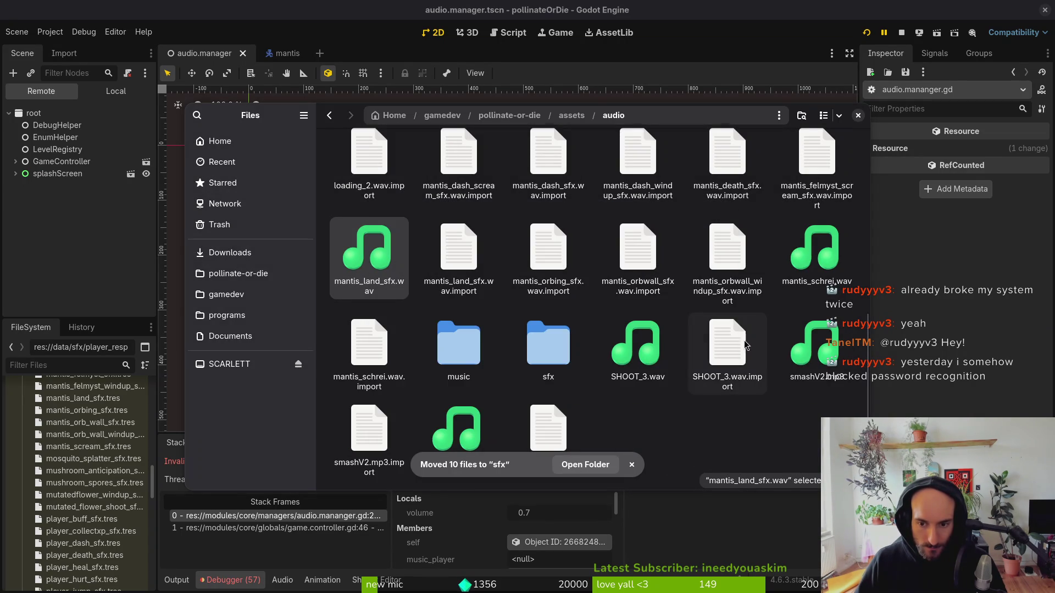
{"action": "double_click", "coordinate": [554, 343]}
Preview the existing mantis_land_sfx.wav copy inside the sfx folder.
{"action": "scroll", "coordinate": [598, 348], "scroll_direction": "down", "scroll_amount": 3}
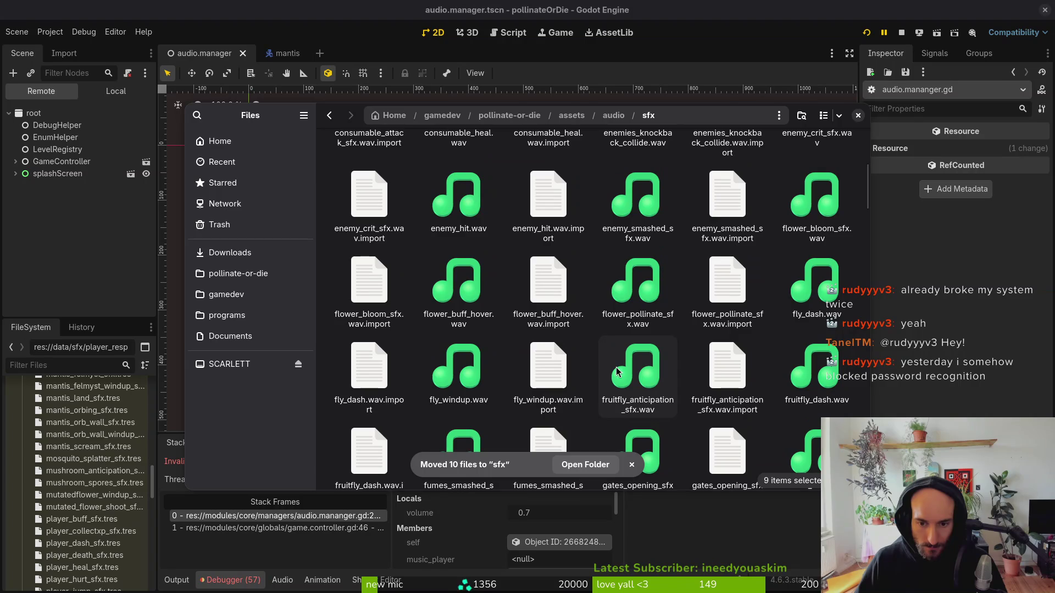
{"action": "scroll", "coordinate": [598, 348], "scroll_direction": "down", "scroll_amount": 3}
{"action": "scroll", "coordinate": [596, 348], "scroll_direction": "down", "scroll_amount": 5}
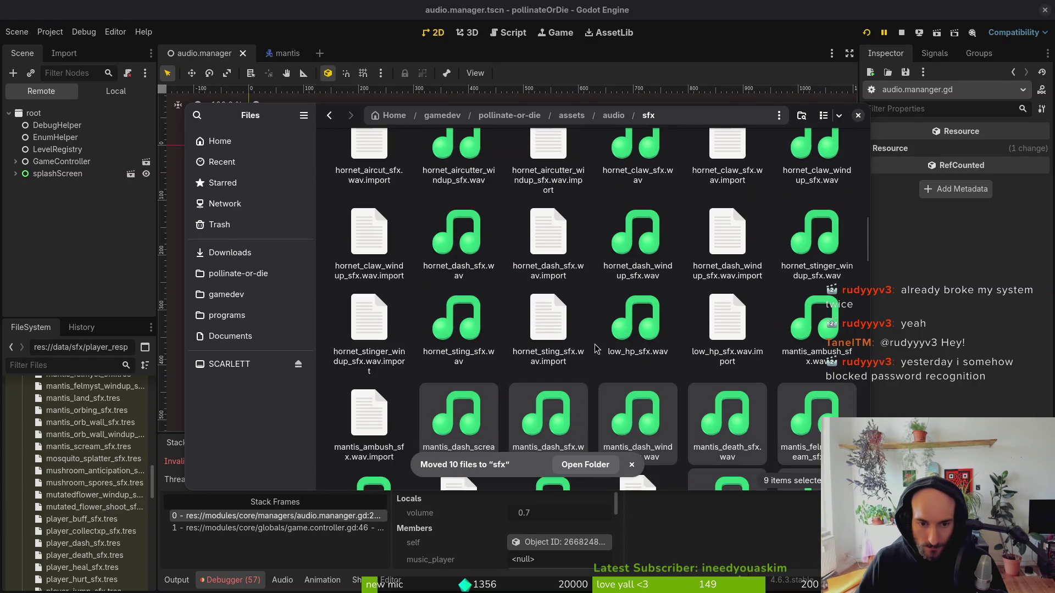
{"action": "left_click", "coordinate": [546, 383]}
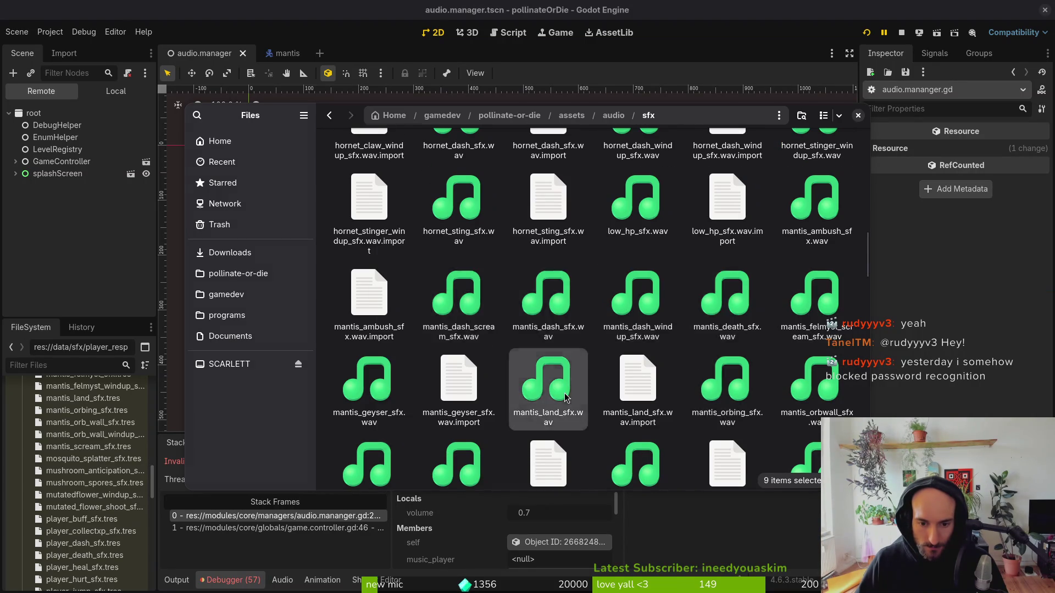
{"action": "key", "text": "space"}
{"action": "key", "text": "space"}
{"action": "key", "text": "space"}
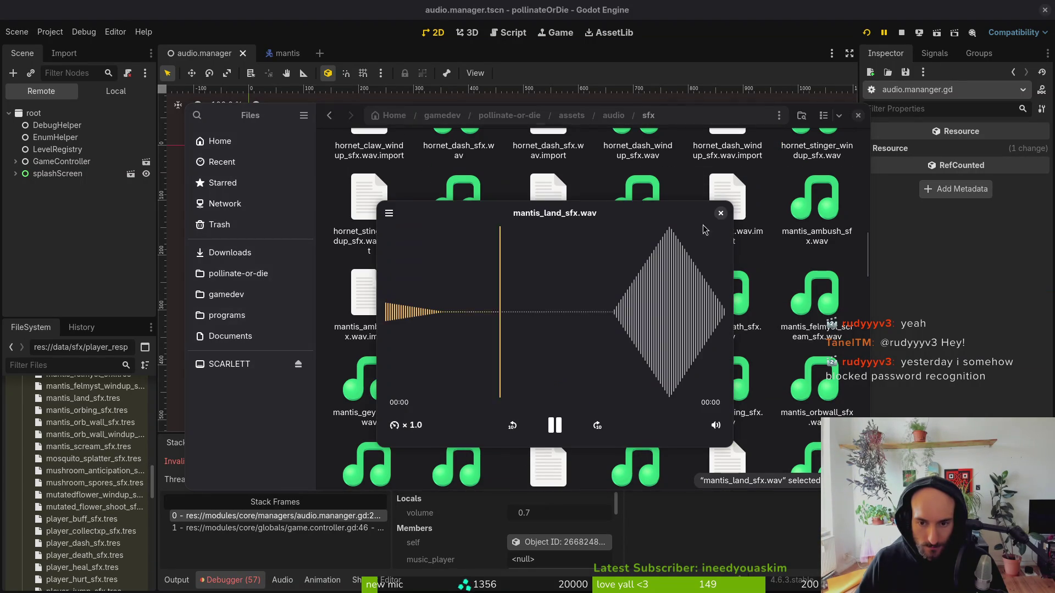
Back in the audio folder, audition laoding_mantis.wav and that folder's mantis_land_sfx.wav.
{"action": "key", "text": "alt+Up"}
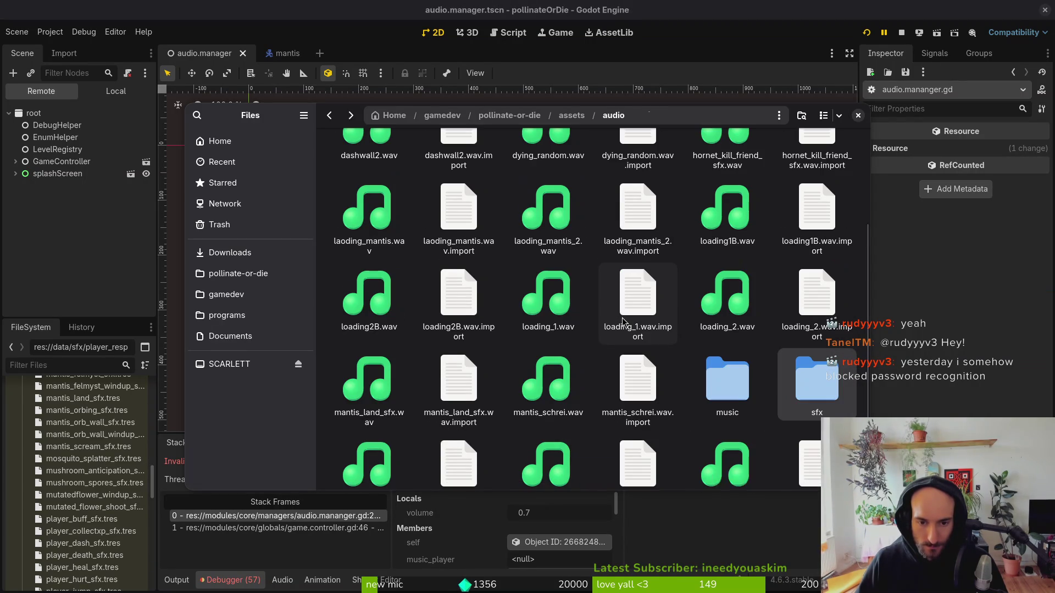
{"action": "left_click", "coordinate": [384, 240]}
{"action": "key", "text": "space"}
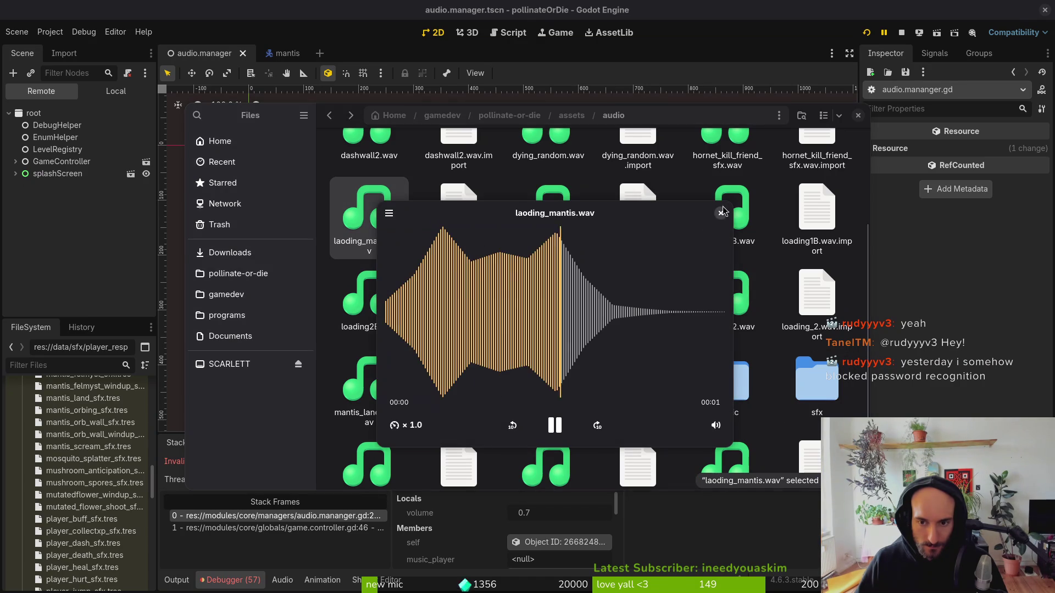
{"action": "key", "text": "space"}
{"action": "key", "text": "Down"}
{"action": "key", "text": "Down"}
{"action": "key", "text": "space"}
{"action": "key", "text": "space"}
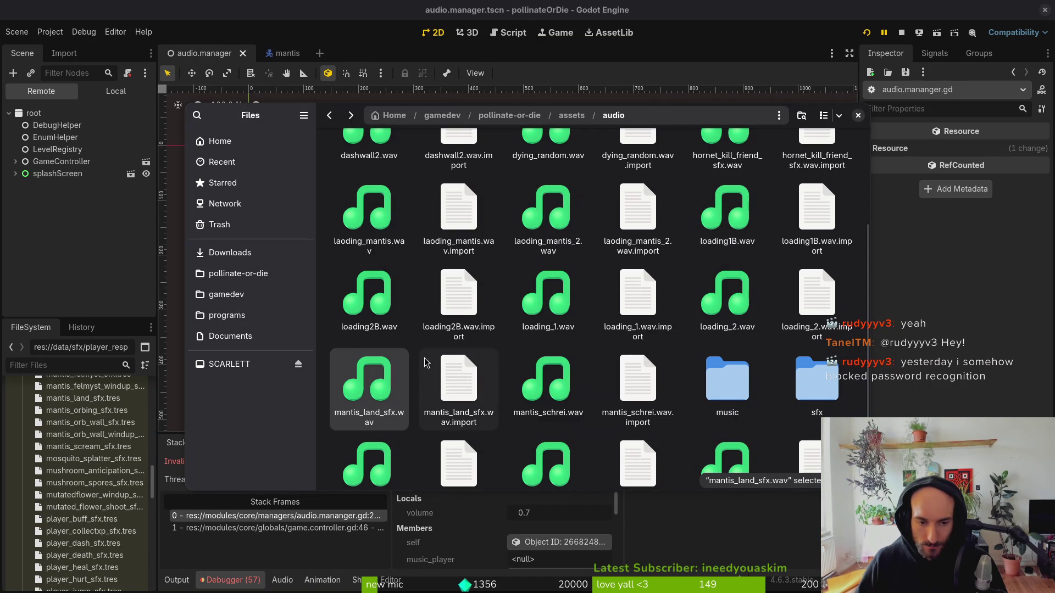
{"action": "key", "text": "space"}
{"action": "left_click", "coordinate": [720, 213]}
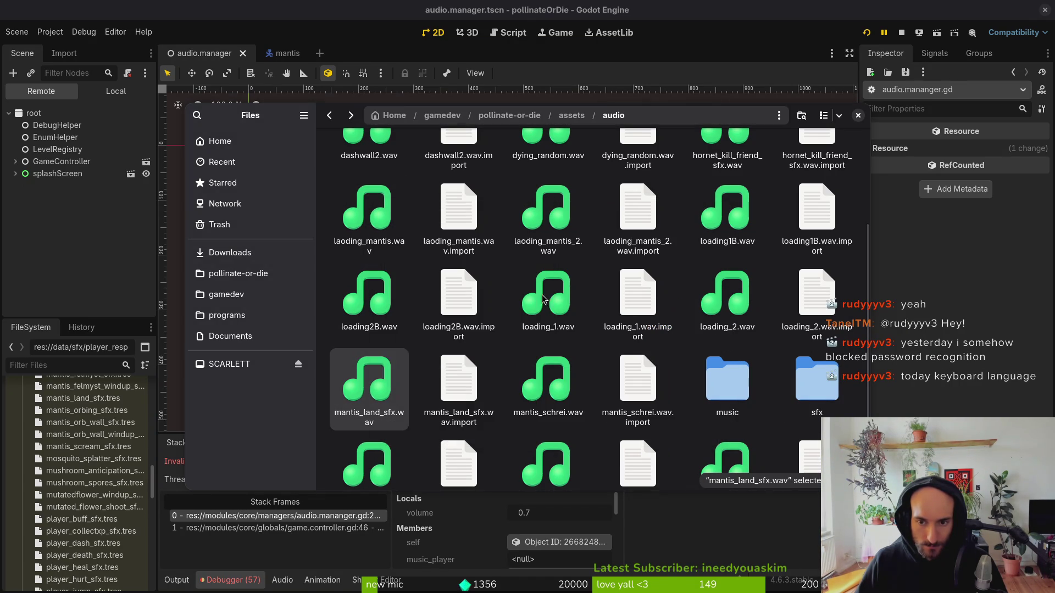
{"action": "key", "text": "space"}
{"action": "left_click", "coordinate": [721, 214]}
{"action": "key", "text": "space"}
Move mantis_land_sfx.wav into sfx, replacing the older copy, then close Files at the project root.
{"action": "left_click", "coordinate": [721, 213]}
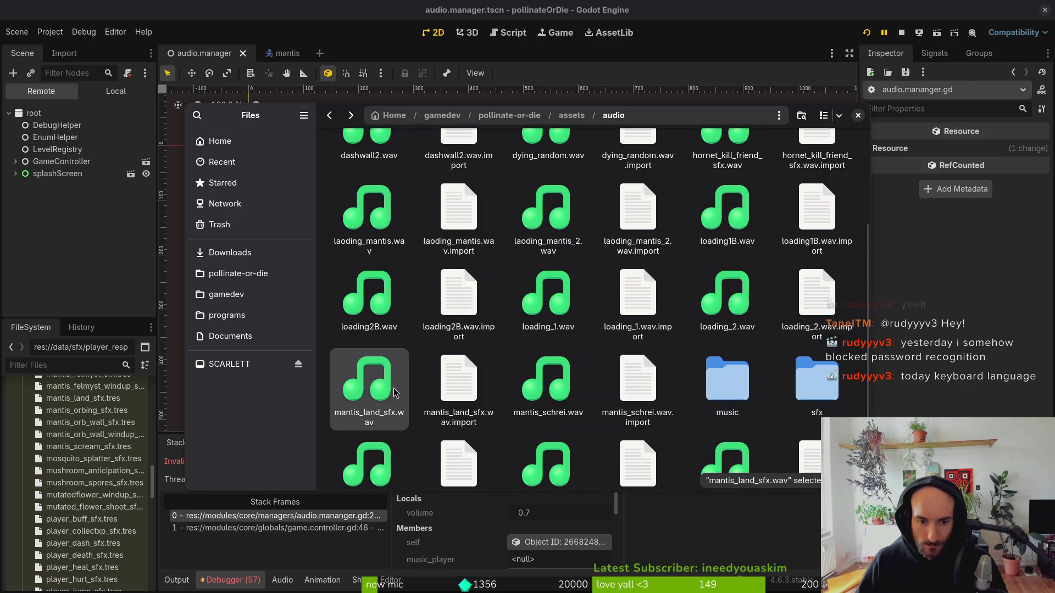
{"action": "mouse_move", "coordinate": [367, 384]}
{"action": "left_mouse_down"}
{"action": "mouse_move", "coordinate": [801, 382]}
{"action": "mouse_move", "coordinate": [520, 416]}
{"action": "mouse_move", "coordinate": [596, 407]}
{"action": "mouse_move", "coordinate": [566, 401]}
{"action": "left_mouse_up"}
{"action": "left_click", "coordinate": [586, 213]}
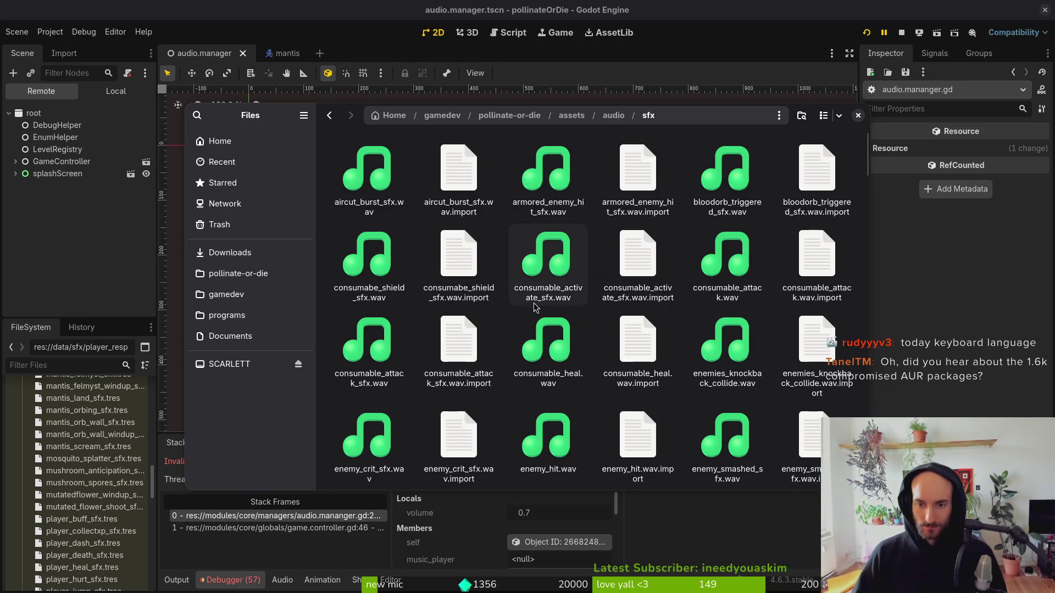
{"action": "key", "text": "alt+Up"}
{"action": "key", "text": "alt+Up"}
{"action": "key", "text": "alt+Up"}
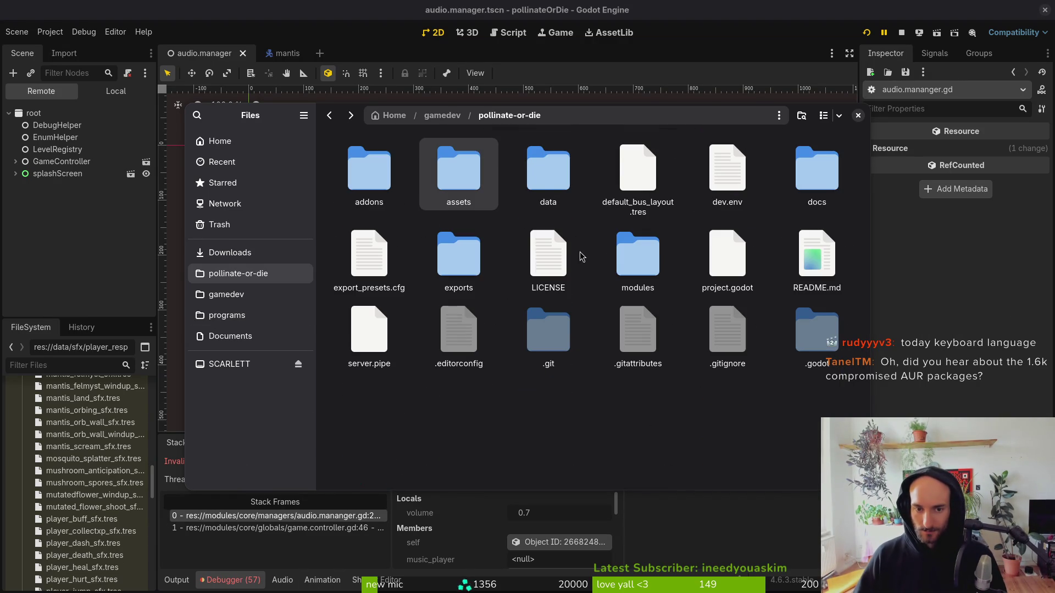
{"action": "left_click", "coordinate": [413, 217]}
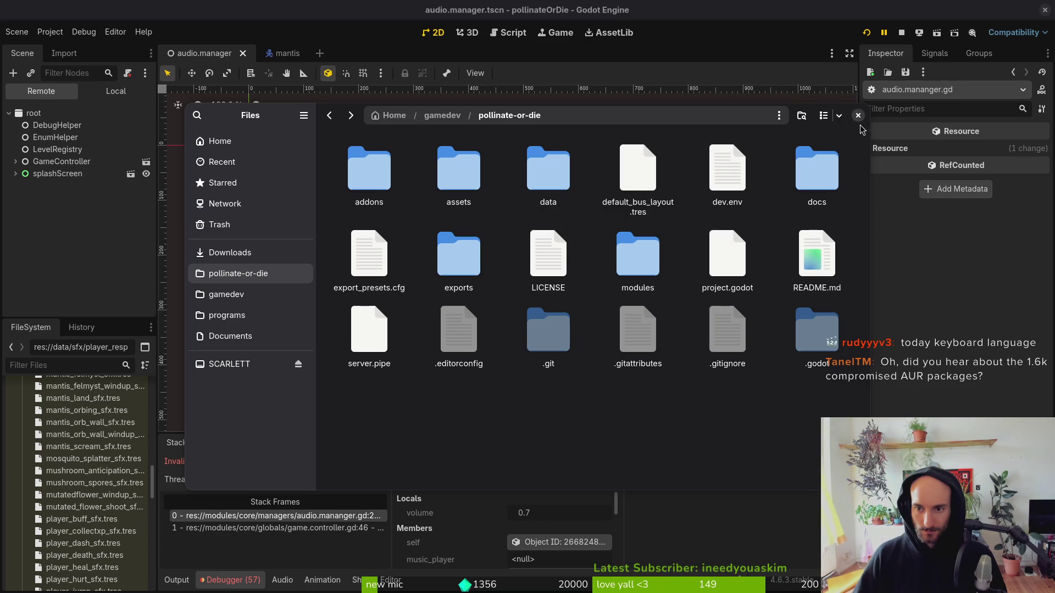
{"action": "left_click", "coordinate": [858, 115]}
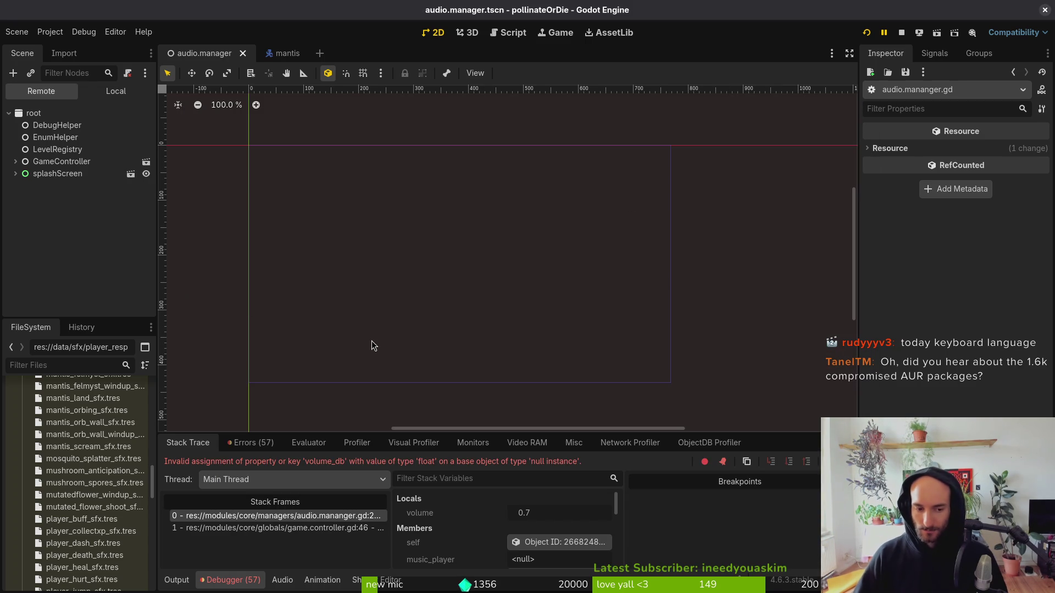
Check the debugger Errors list and select mantis_dash_scream_sfx.tres in the FileSystem dock.
{"action": "left_click", "coordinate": [253, 445]}
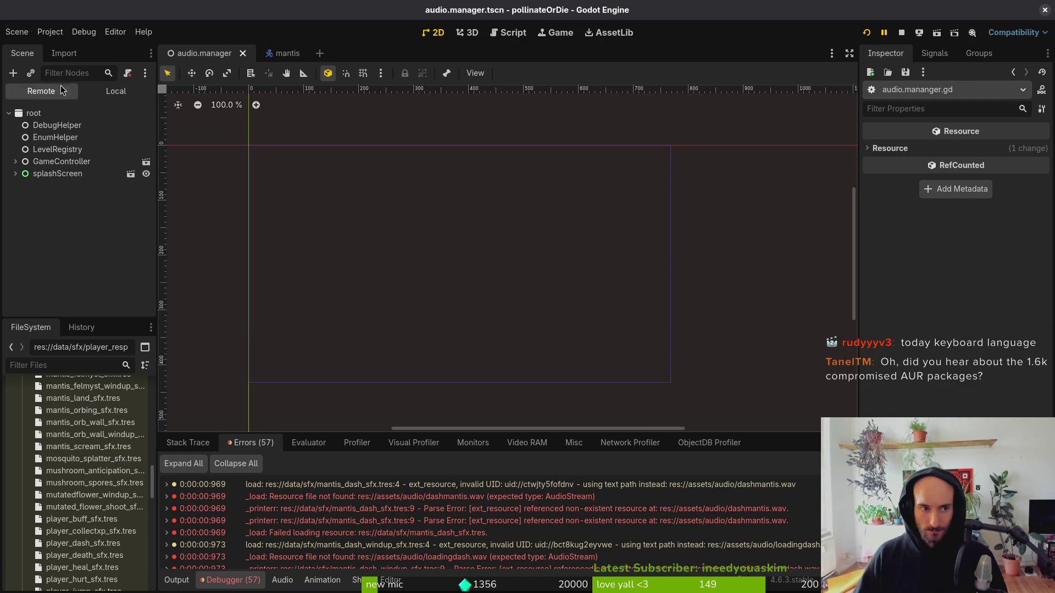
{"action": "scroll", "coordinate": [91, 434], "scroll_direction": "up", "scroll_amount": 5}
{"action": "scroll", "coordinate": [92, 434], "scroll_direction": "up", "scroll_amount": 5}
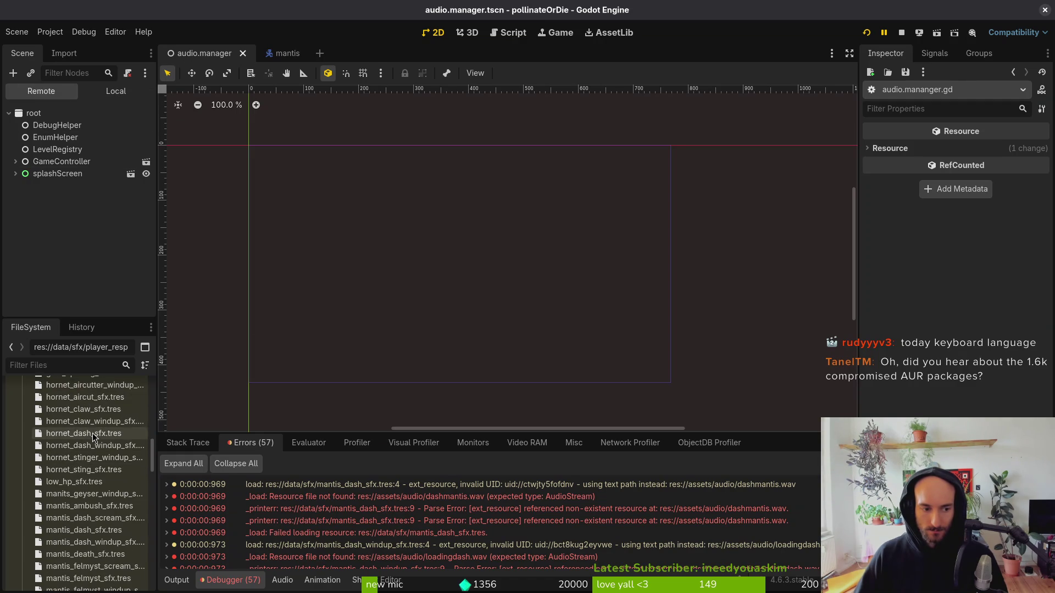
{"action": "left_click", "coordinate": [94, 494]}
{"action": "left_click", "coordinate": [93, 506]}
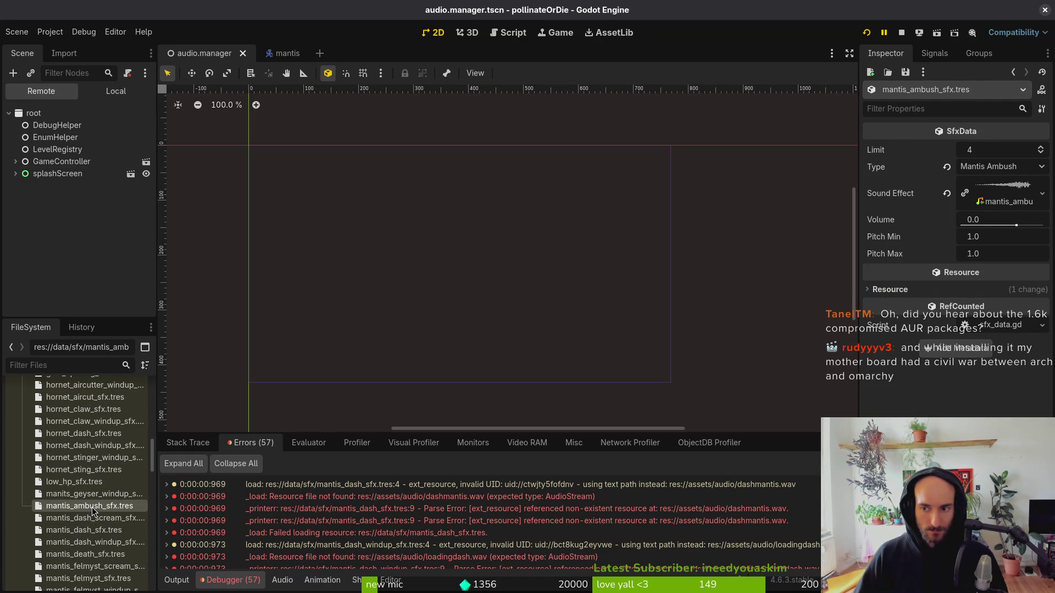
{"action": "left_click", "coordinate": [92, 518]}
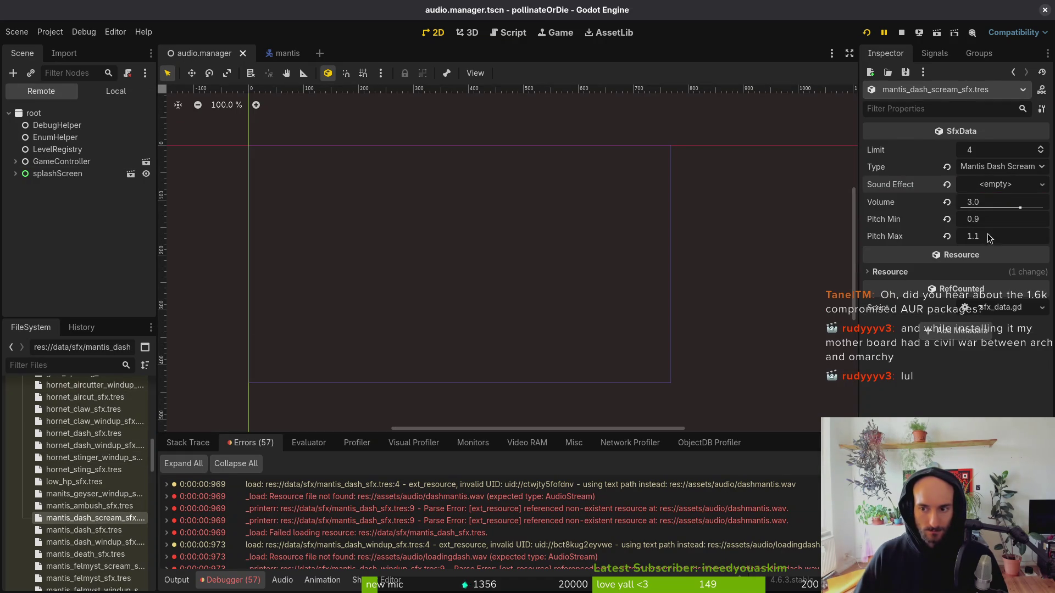
Quick Load mantis_dash_scream_sfx.wav as its Sound Effect and save.
{"action": "left_click", "coordinate": [988, 189]}
{"action": "left_click", "coordinate": [947, 184]}
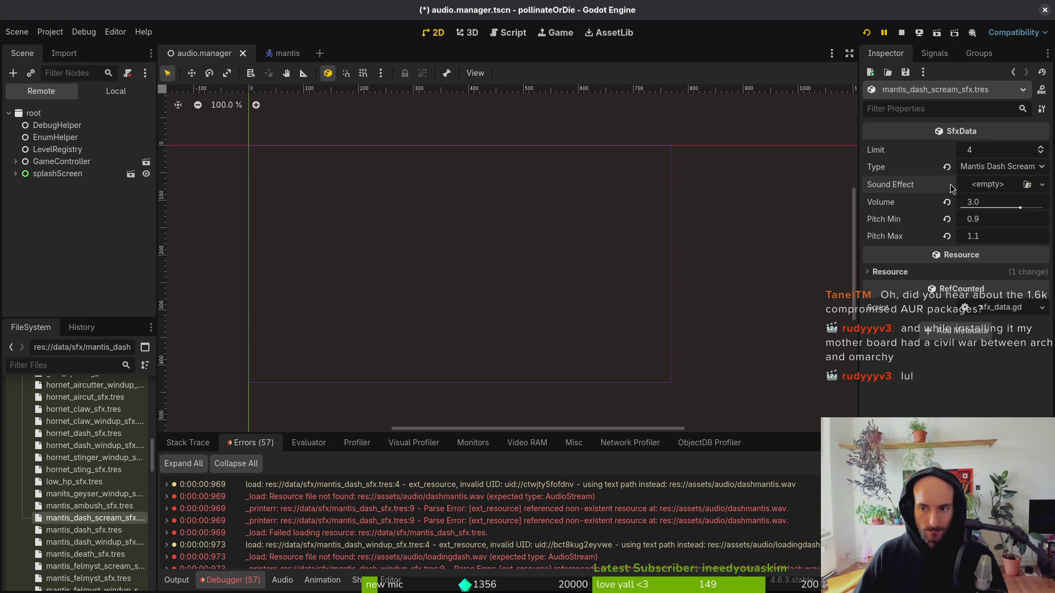
{"action": "left_click", "coordinate": [987, 186]}
{"action": "left_click", "coordinate": [968, 361]}
{"action": "type", "text": "mascrea"}
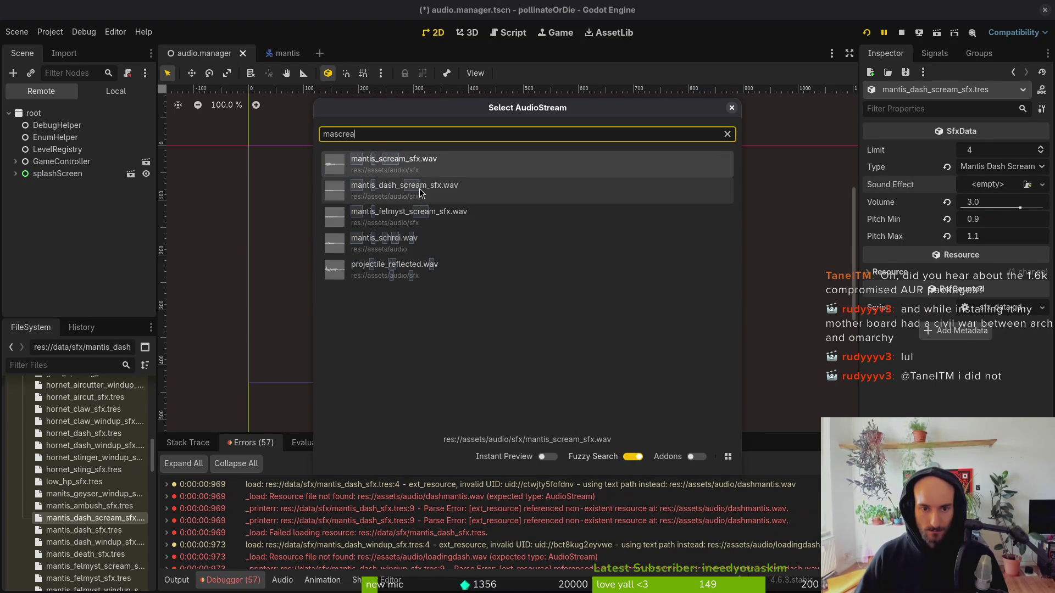
{"action": "double_click", "coordinate": [422, 192]}
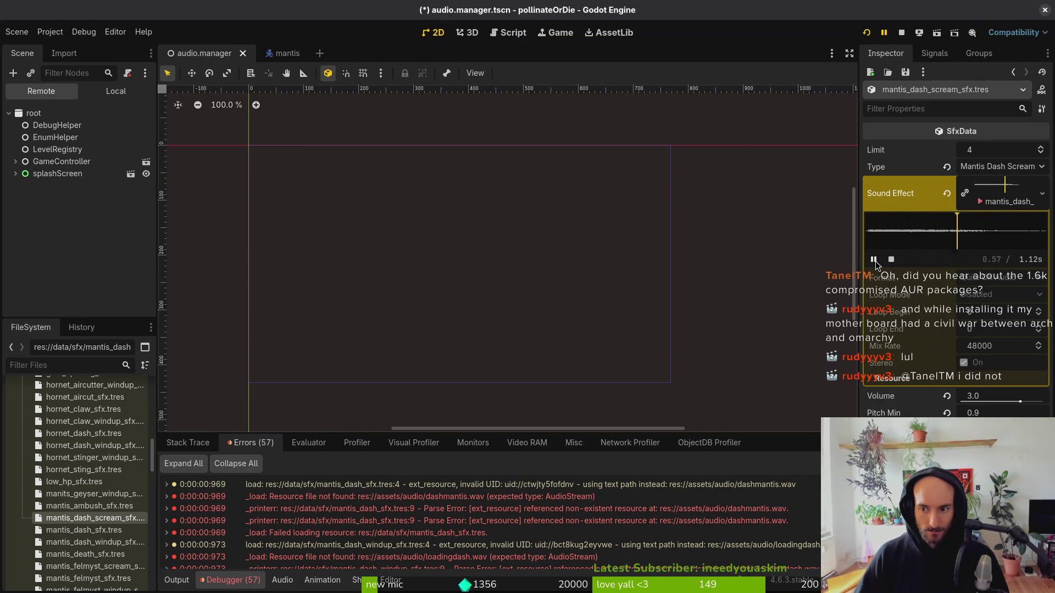
{"action": "key", "text": "ctrl+s"}
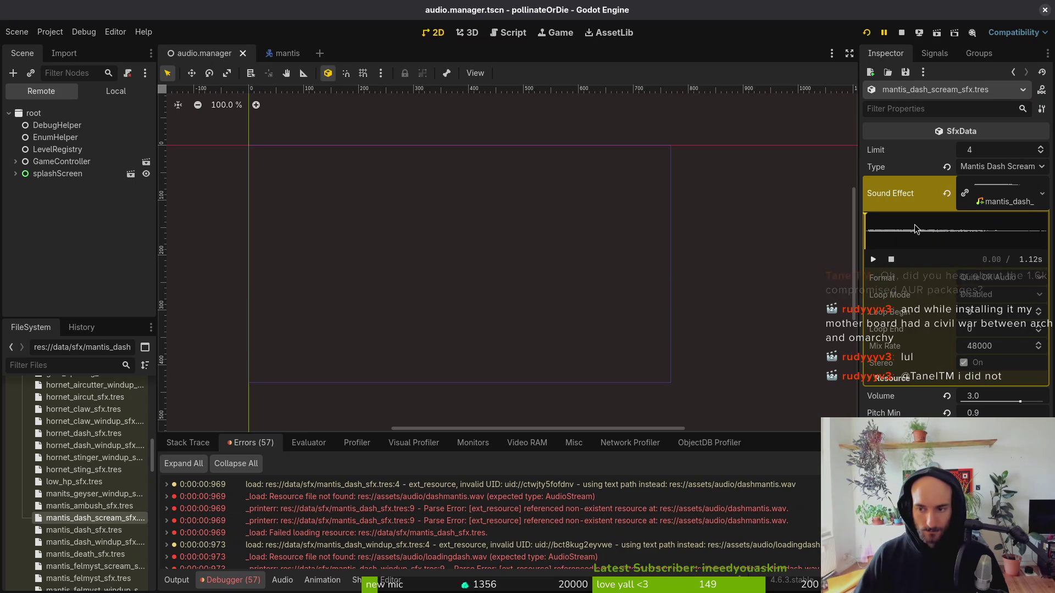
{"action": "left_click", "coordinate": [998, 189]}
{"action": "key", "text": "ctrl+s"}
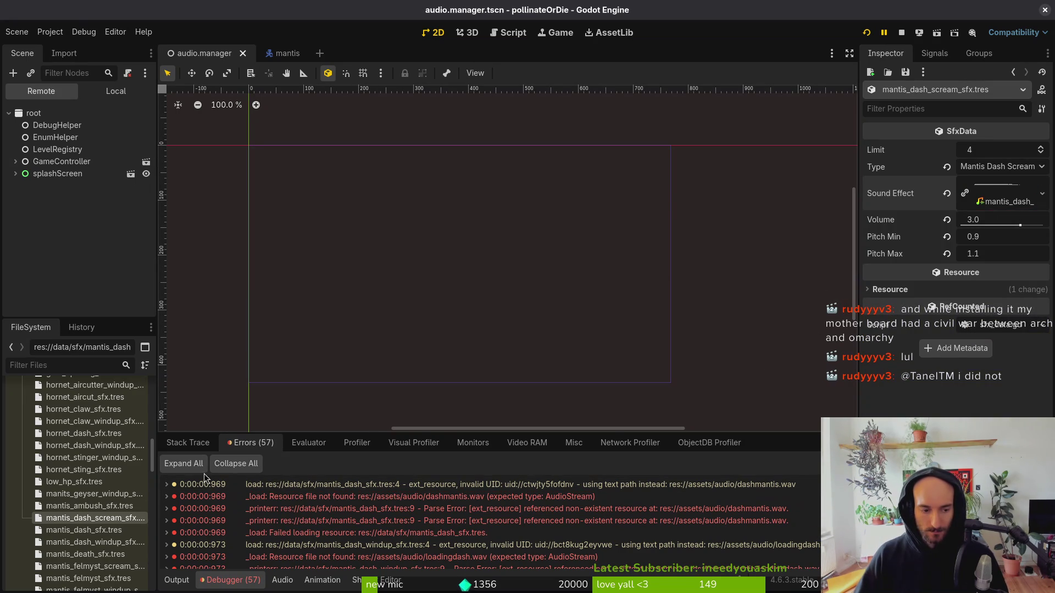
Assign mantis_dash_sfx.wav as the Sound Effect of mantis_dash_sfx.tres and save.
{"action": "left_click", "coordinate": [84, 531]}
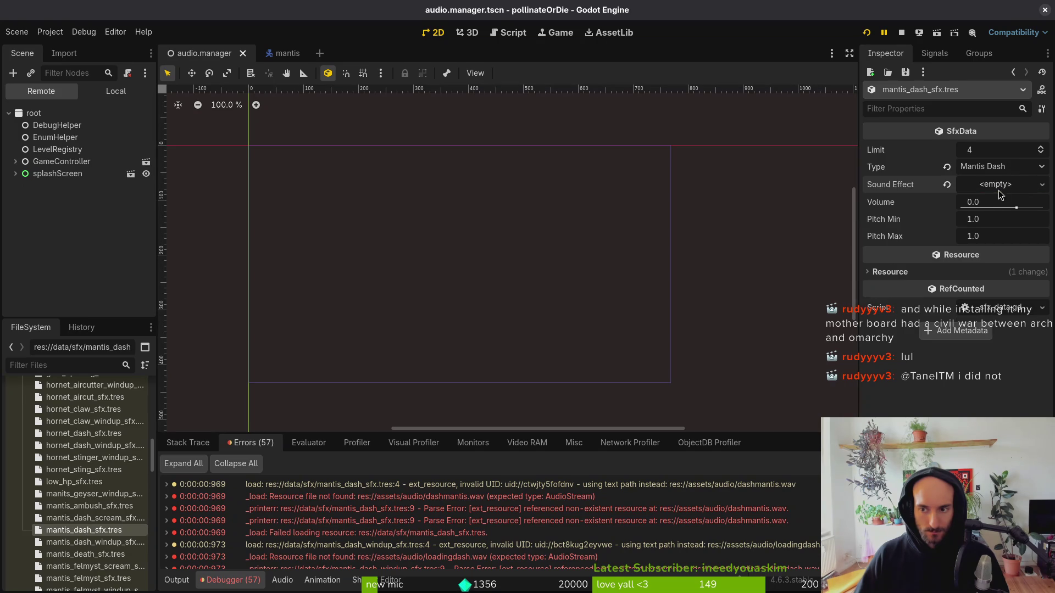
{"action": "left_click", "coordinate": [946, 185]}
{"action": "left_click", "coordinate": [996, 184]}
{"action": "left_click", "coordinate": [989, 363]}
{"action": "type", "text": "madas"}
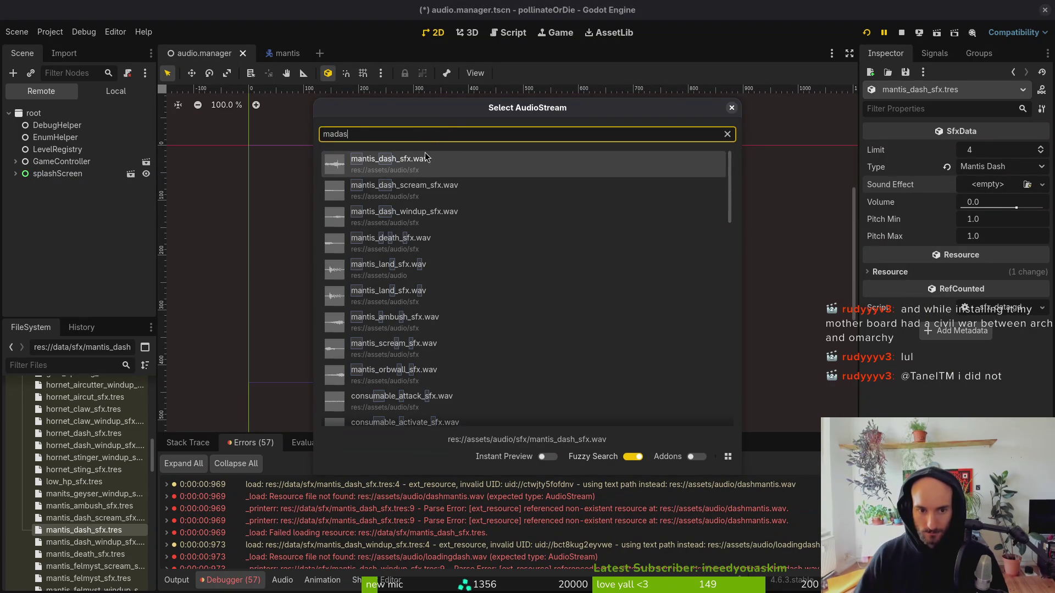
{"action": "left_click", "coordinate": [428, 169]}
{"action": "key", "text": "ctrl+s"}
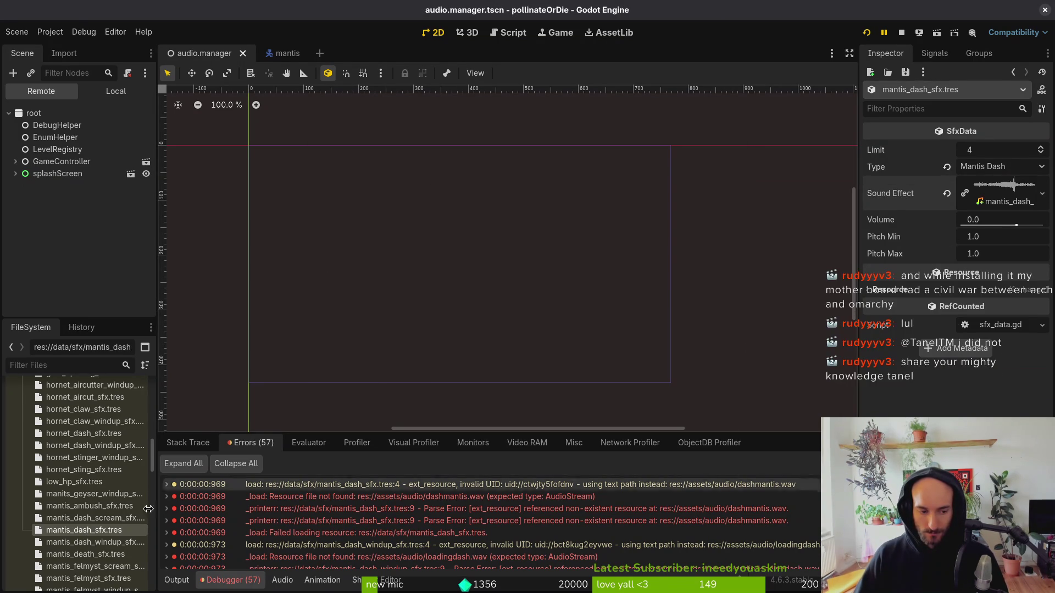
Give mantis_dash_windup_sfx.tres its matching dash windup sound and save.
{"action": "left_click", "coordinate": [116, 544]}
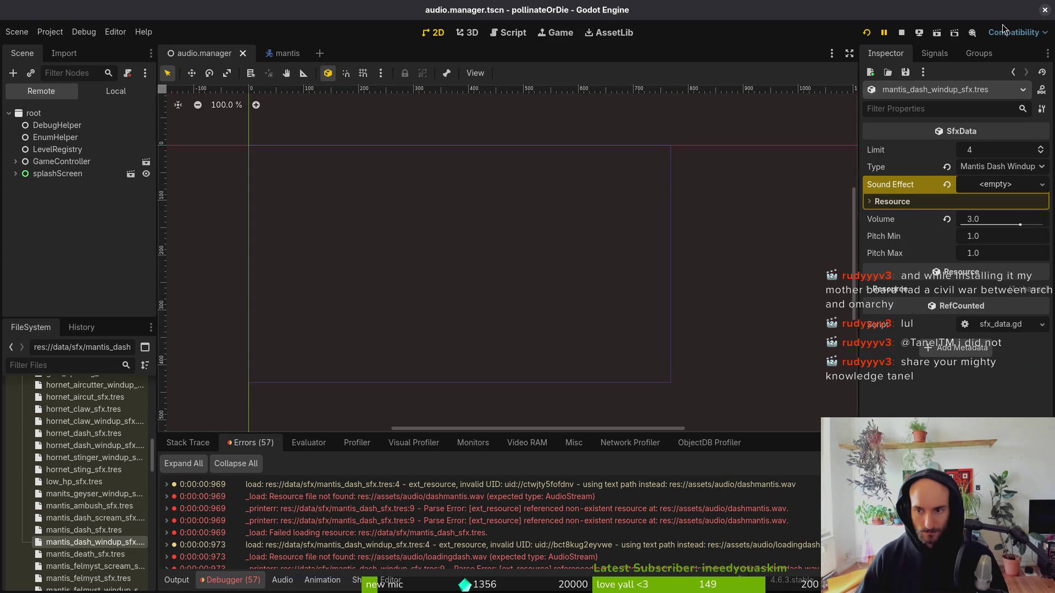
{"action": "left_click", "coordinate": [946, 184]}
{"action": "left_click", "coordinate": [1032, 181]}
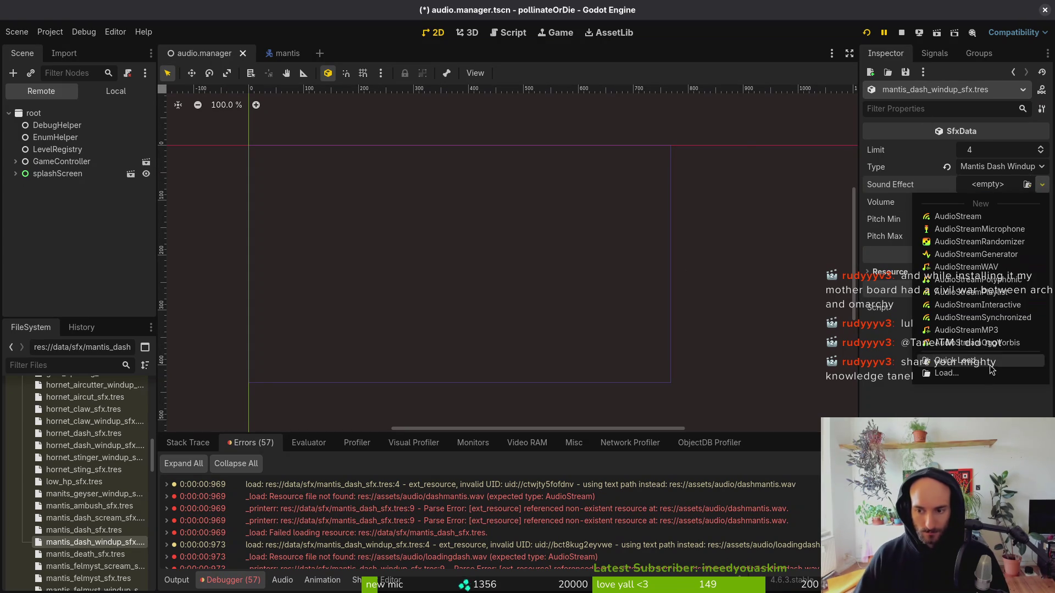
{"action": "left_click", "coordinate": [984, 361]}
{"action": "type", "text": "mantis_"}
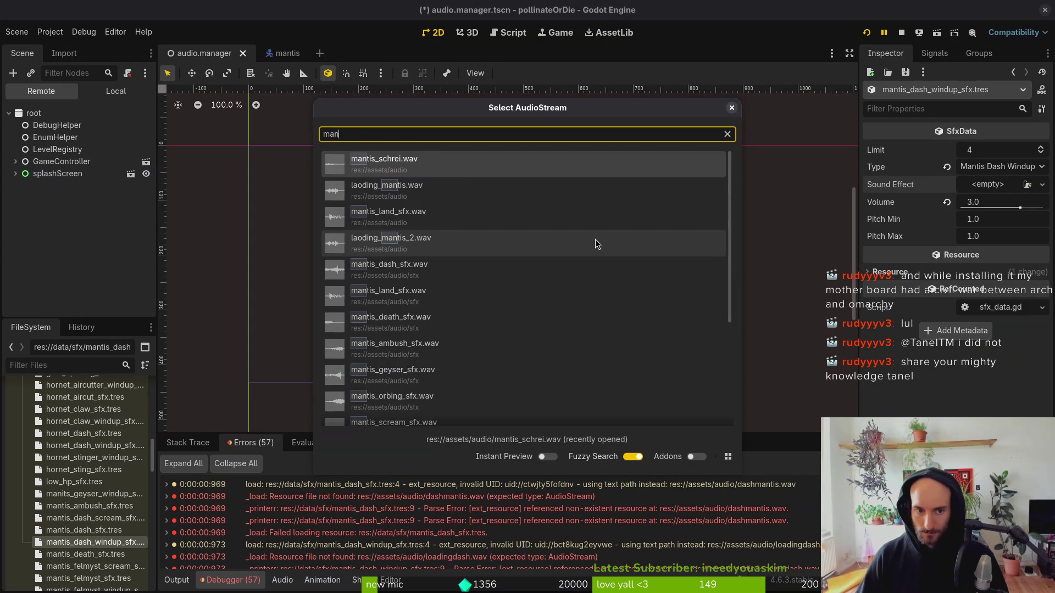
{"action": "type", "text": "da"}
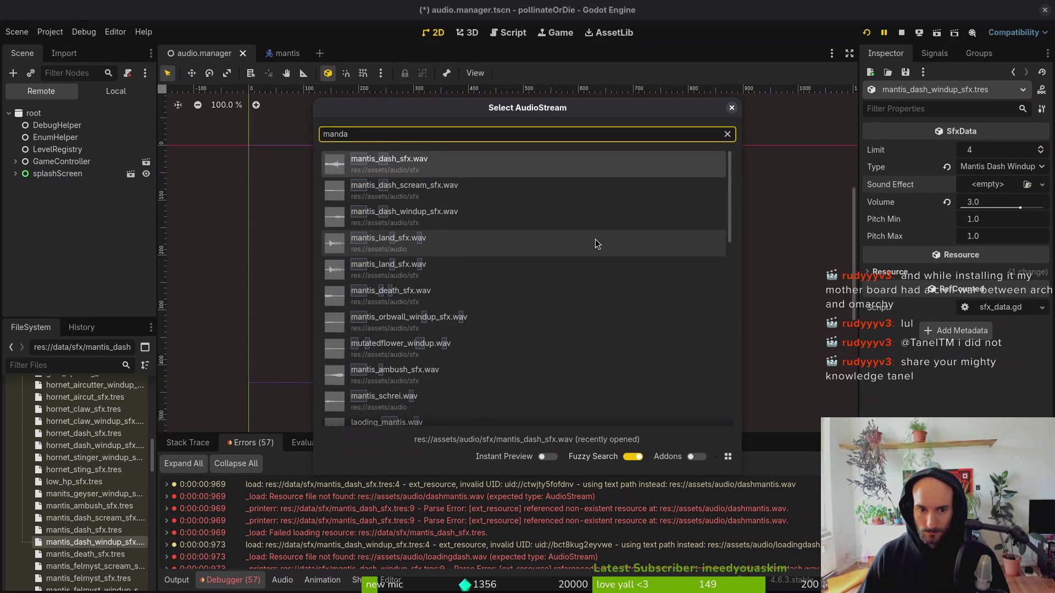
{"action": "key", "text": "Down"}
{"action": "key", "text": "Return"}
{"action": "key", "text": "ctrl+s"}
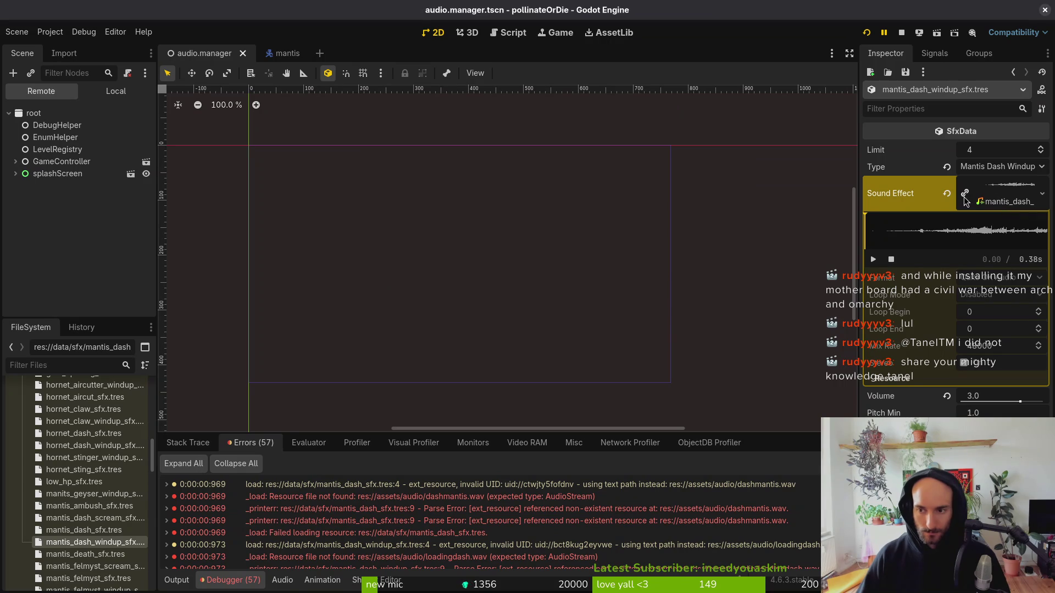
Assign mantis_death_sfx.wav as the Sound Effect of mantis_death_sfx.tres and save.
{"action": "left_click", "coordinate": [57, 554]}
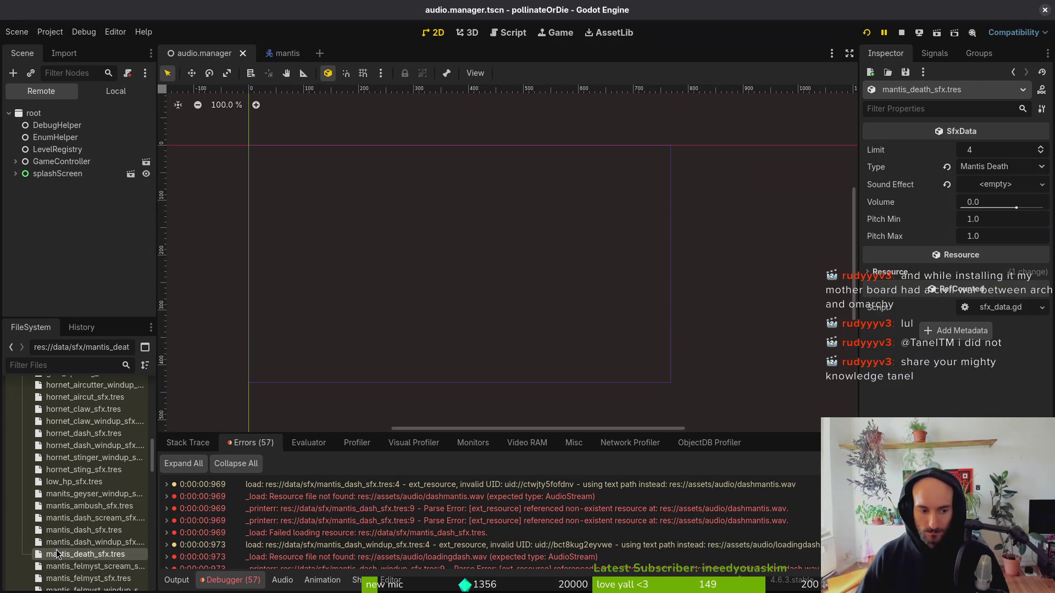
{"action": "left_click", "coordinate": [948, 184]}
{"action": "left_click", "coordinate": [987, 185]}
{"action": "left_click", "coordinate": [971, 371]}
{"action": "type", "text": "madea"}
{"action": "key", "text": "Return"}
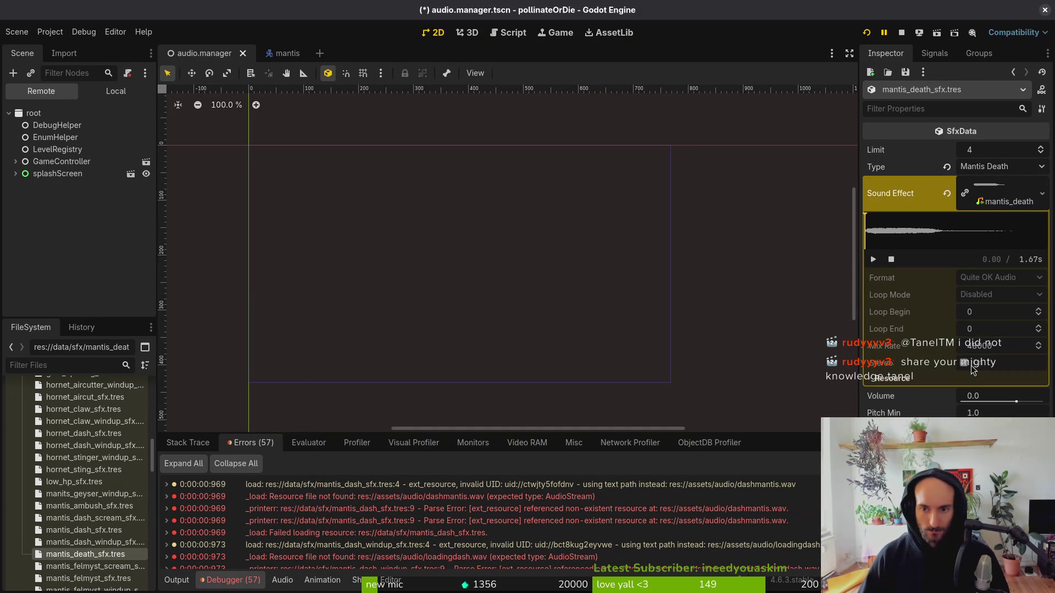
{"action": "key", "text": "ctrl+s"}
{"action": "left_click", "coordinate": [981, 199]}
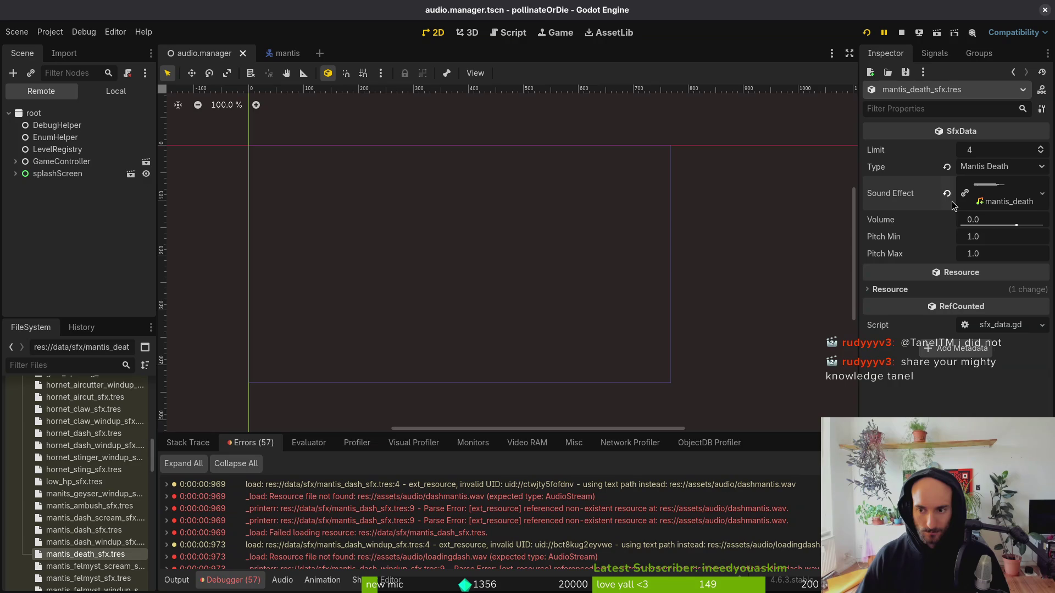
{"action": "left_click", "coordinate": [93, 570]}
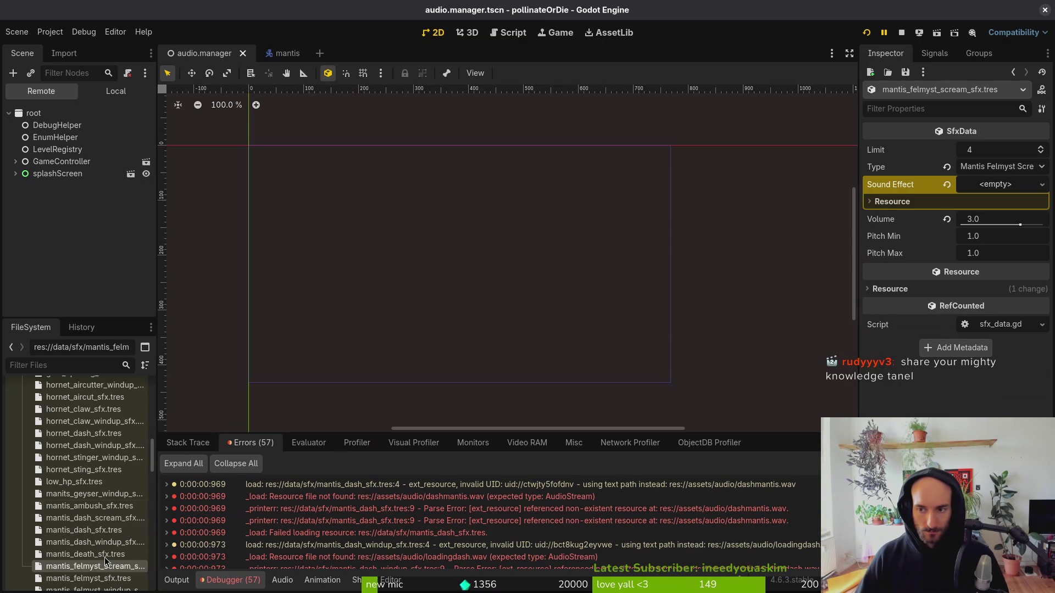
Undo an accidental sound type change, assign mantis_felmyst_scream_sfx.wav as the sound effect, and save.
{"action": "left_click", "coordinate": [985, 191]}
{"action": "left_click", "coordinate": [986, 167]}
{"action": "left_click", "coordinate": [988, 163]}
{"action": "key", "text": "ctrl+z"}
{"action": "left_click", "coordinate": [947, 185]}
{"action": "left_click", "coordinate": [995, 185]}
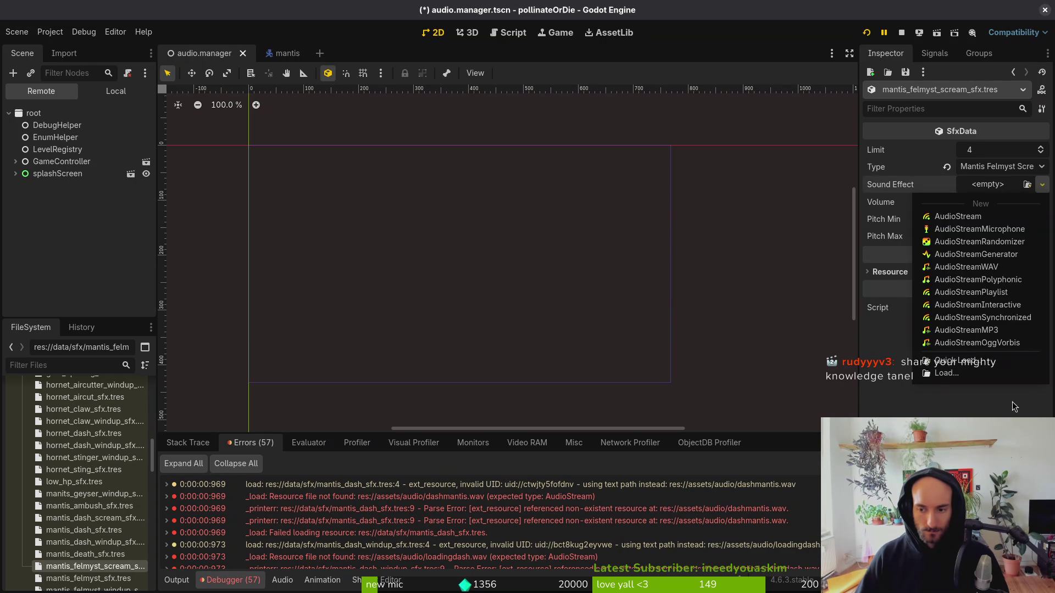
{"action": "left_click", "coordinate": [993, 362]}
{"action": "type", "text": "mafesc"}
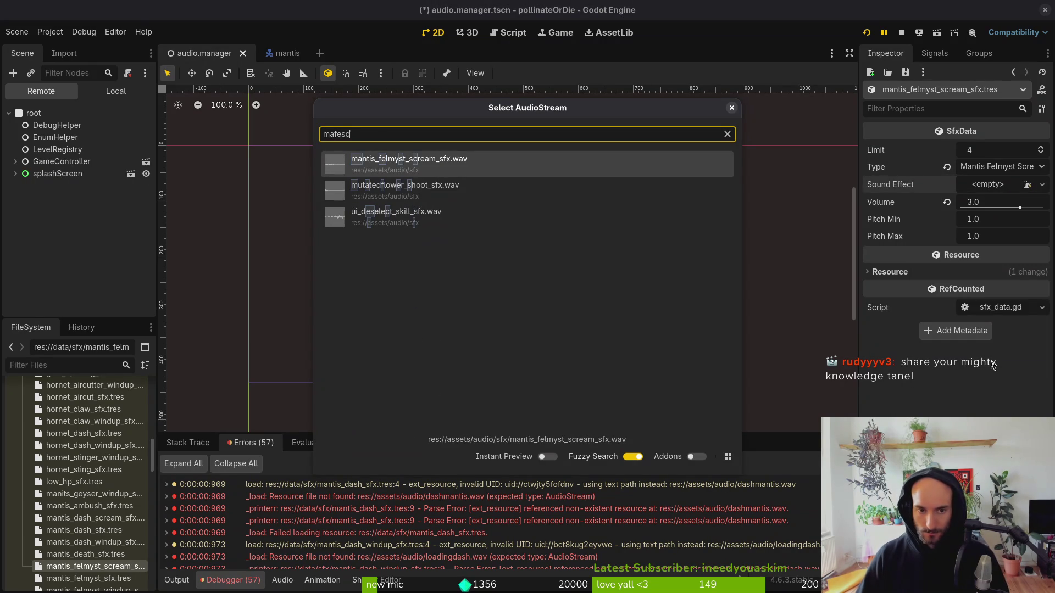
{"action": "double_click", "coordinate": [429, 174]}
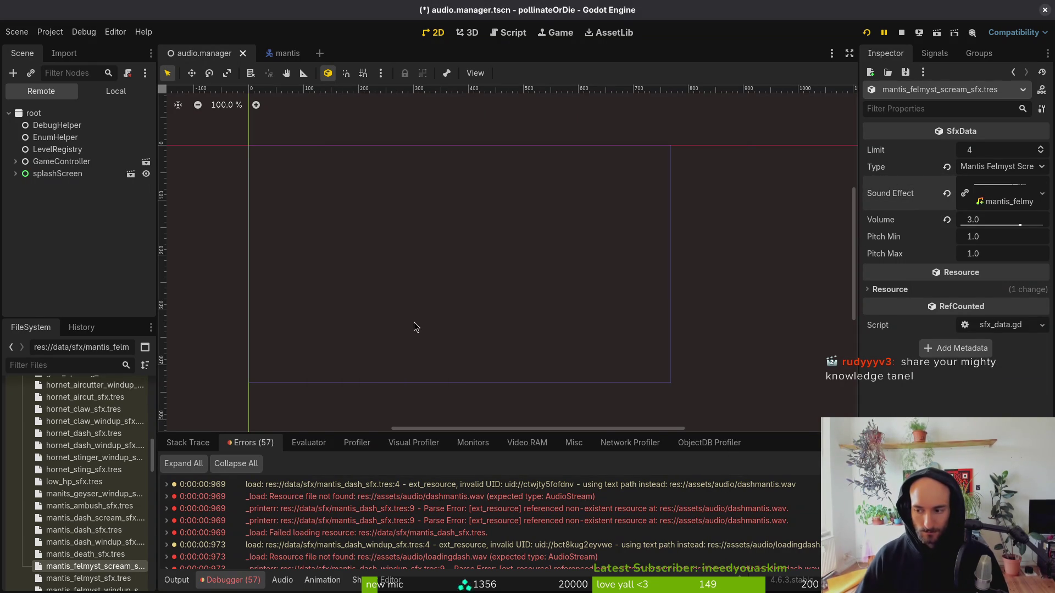
{"action": "key", "text": "ctrl+s"}
Give mantis_felmyst_sfx.tres the mantis dash sound clip and save the scene.
{"action": "scroll", "coordinate": [92, 507], "scroll_direction": "down", "scroll_amount": 3}
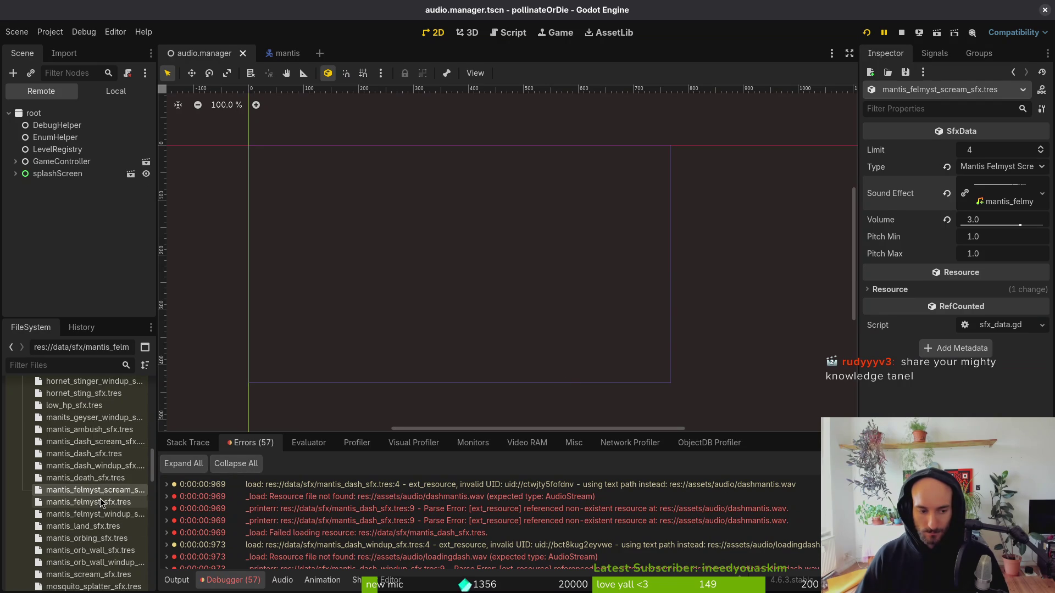
{"action": "left_click", "coordinate": [92, 502]}
{"action": "left_click", "coordinate": [996, 184]}
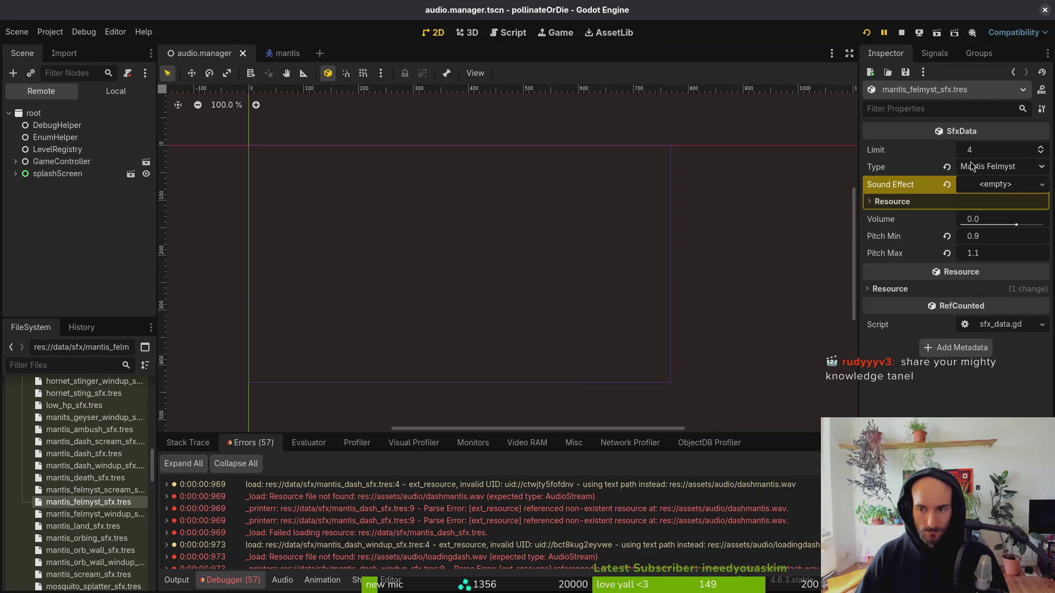
{"action": "left_click", "coordinate": [1043, 185]}
{"action": "left_click", "coordinate": [931, 334]}
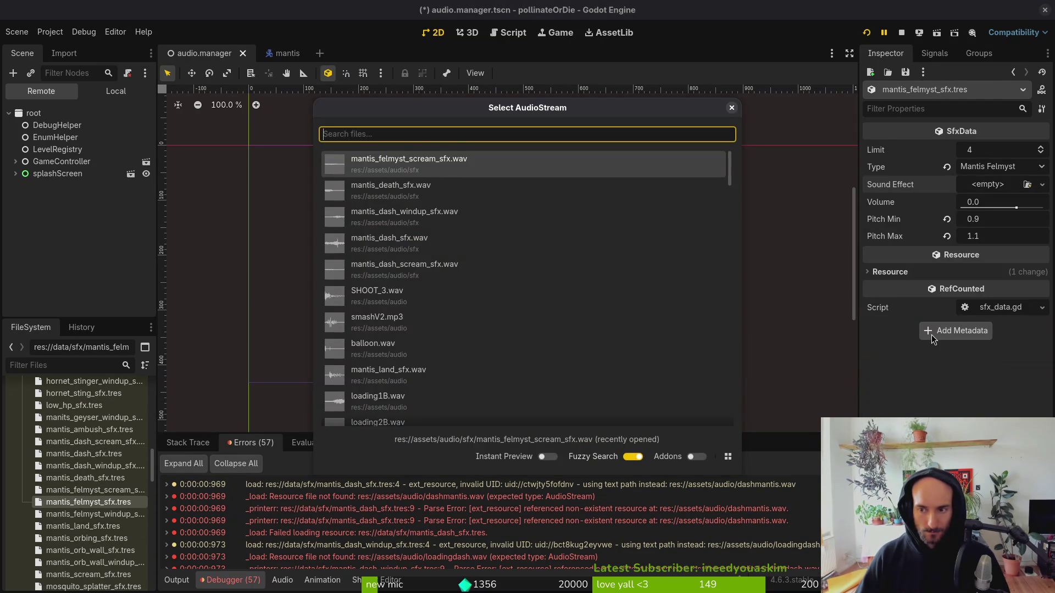
{"action": "type", "text": "ma"}
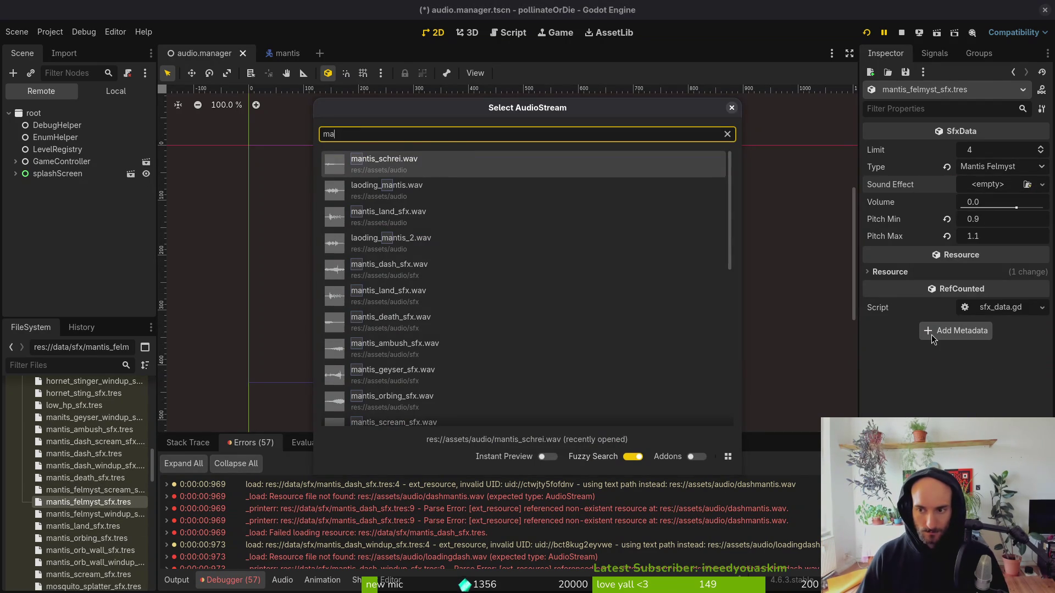
{"action": "type", "text": "ntisdash"}
{"action": "key", "text": "Return"}
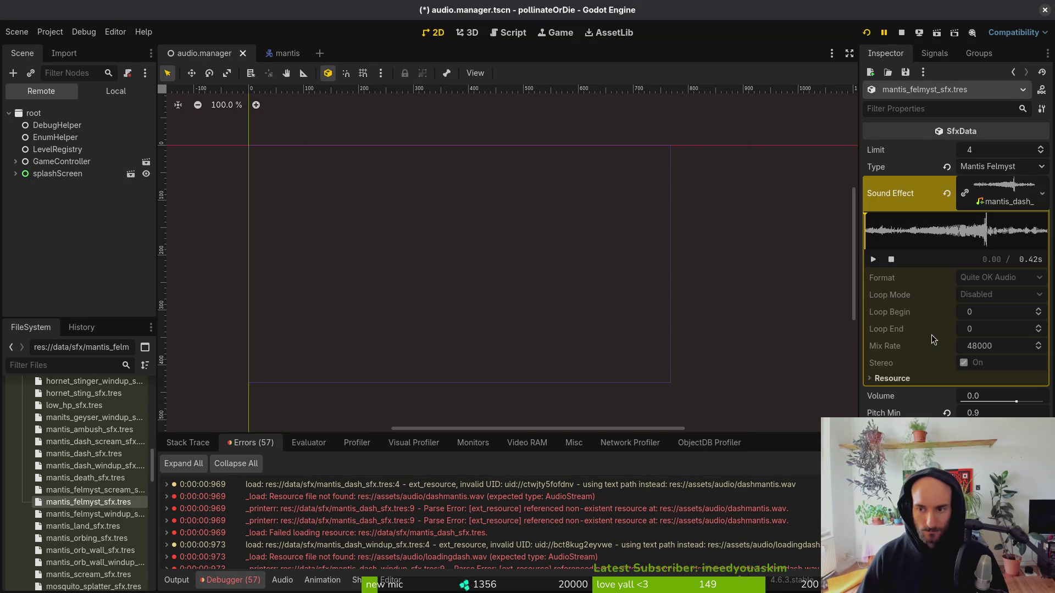
{"action": "key", "text": "ctrl+s"}
Assign the mantis dash windup clip to mantis_felmyst_windup_sfx.tres and save.
{"action": "key", "text": "Down"}
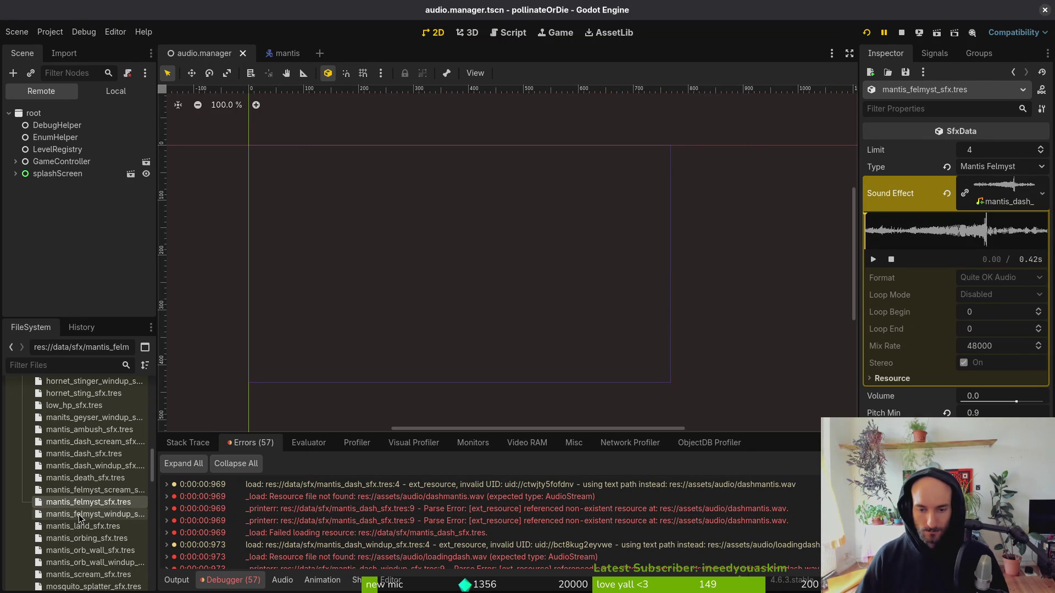
{"action": "left_click", "coordinate": [947, 185]}
{"action": "left_click", "coordinate": [989, 185]}
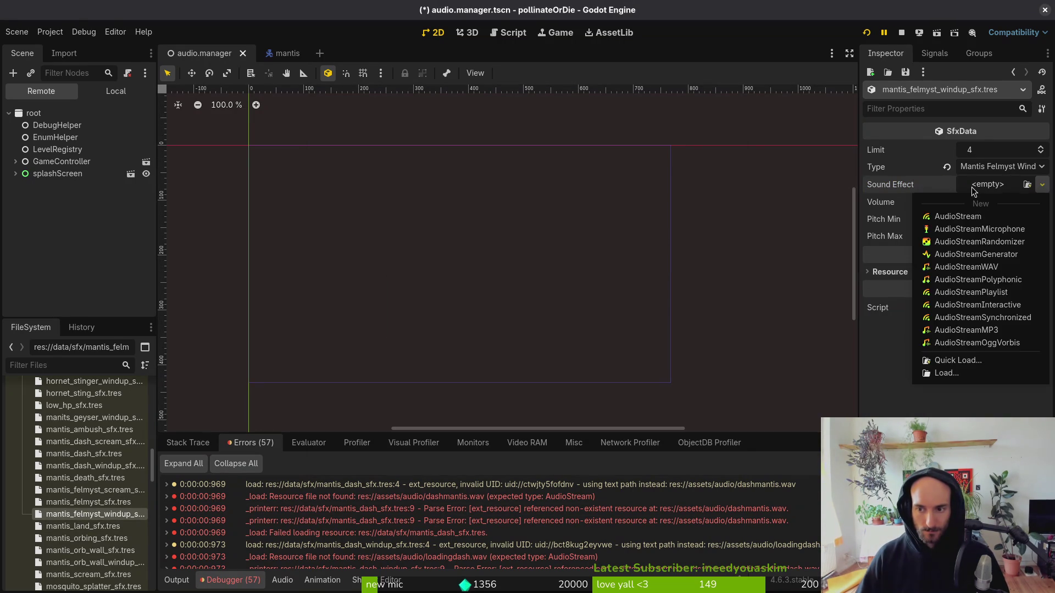
{"action": "left_click", "coordinate": [984, 361]}
{"action": "type", "text": "mafel"}
{"action": "key", "text": "BackSpace"}
{"action": "key", "text": "BackSpace"}
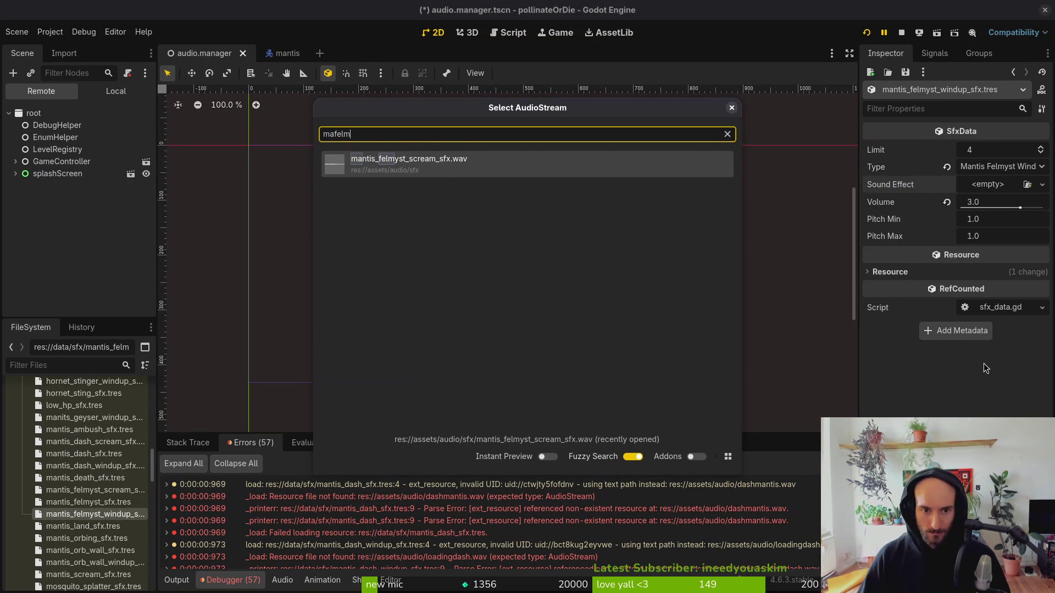
{"action": "type", "text": "daswi"}
{"action": "key", "text": "BackSpace"}
{"action": "key", "text": "BackSpace"}
{"action": "key", "text": "BackSpace"}
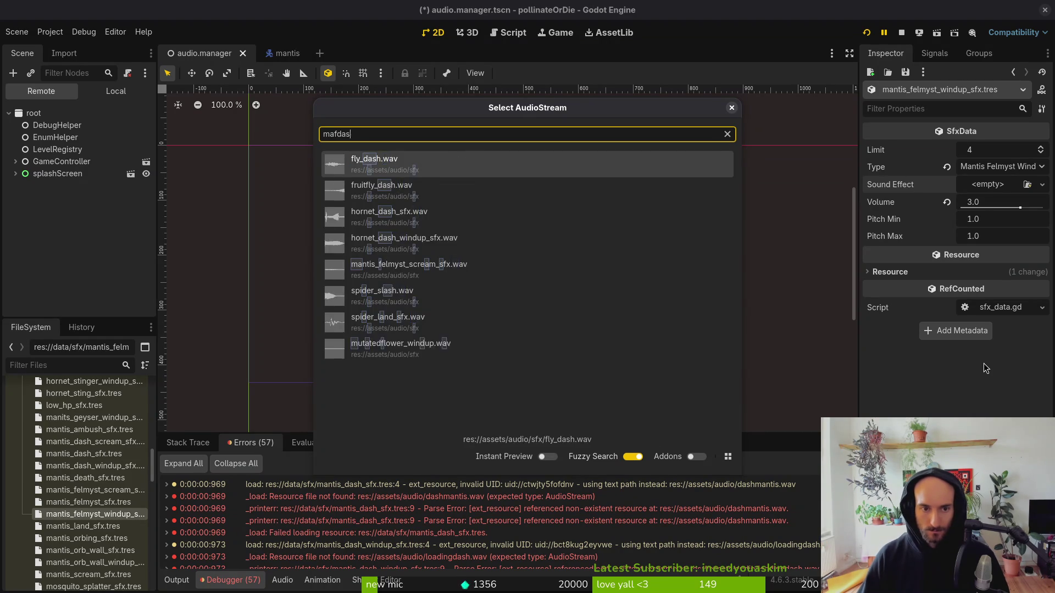
{"action": "type", "text": "daswi"}
{"action": "key", "text": "Return"}
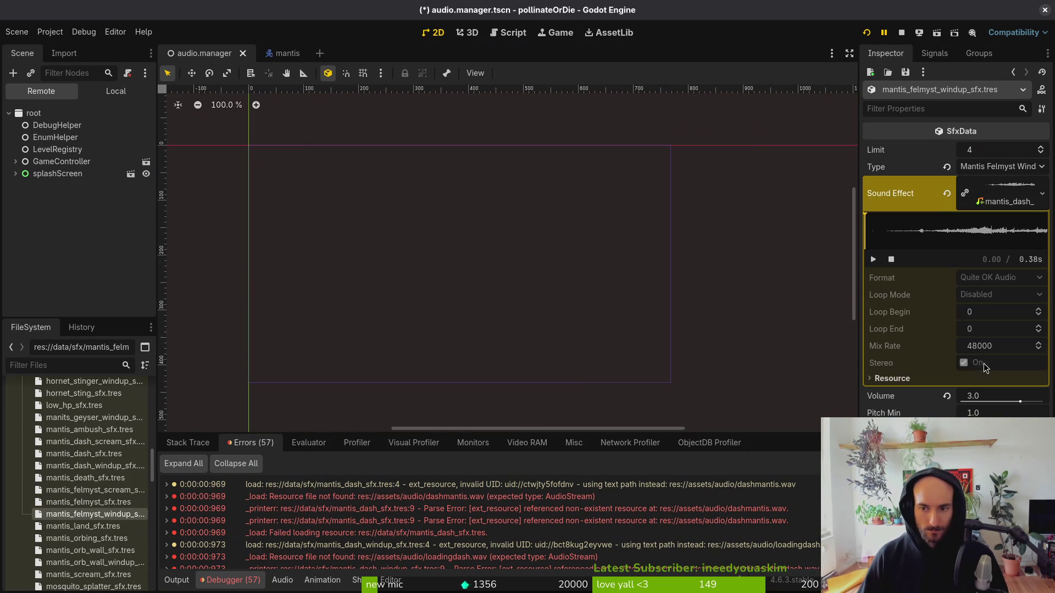
{"action": "key", "text": "ctrl+s"}
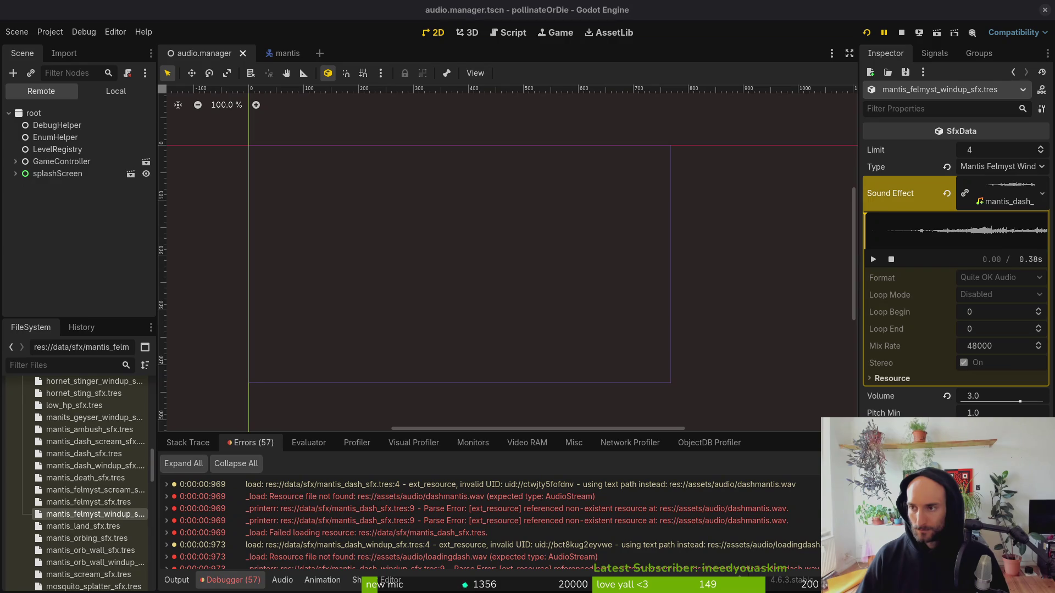
Replace mantis_land_sfx.tres's sound with the sfx-folder mantis_land_sfx.wav and save.
{"action": "left_click", "coordinate": [90, 528]}
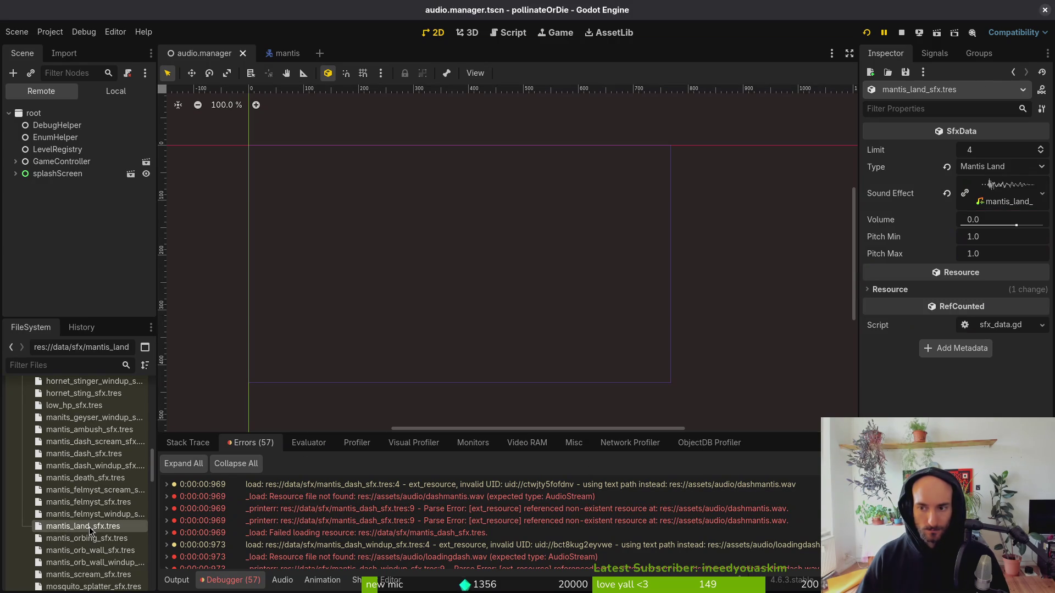
{"action": "left_click", "coordinate": [947, 193]}
{"action": "left_click", "coordinate": [989, 186]}
{"action": "left_click", "coordinate": [983, 361]}
{"action": "type", "text": "manla"}
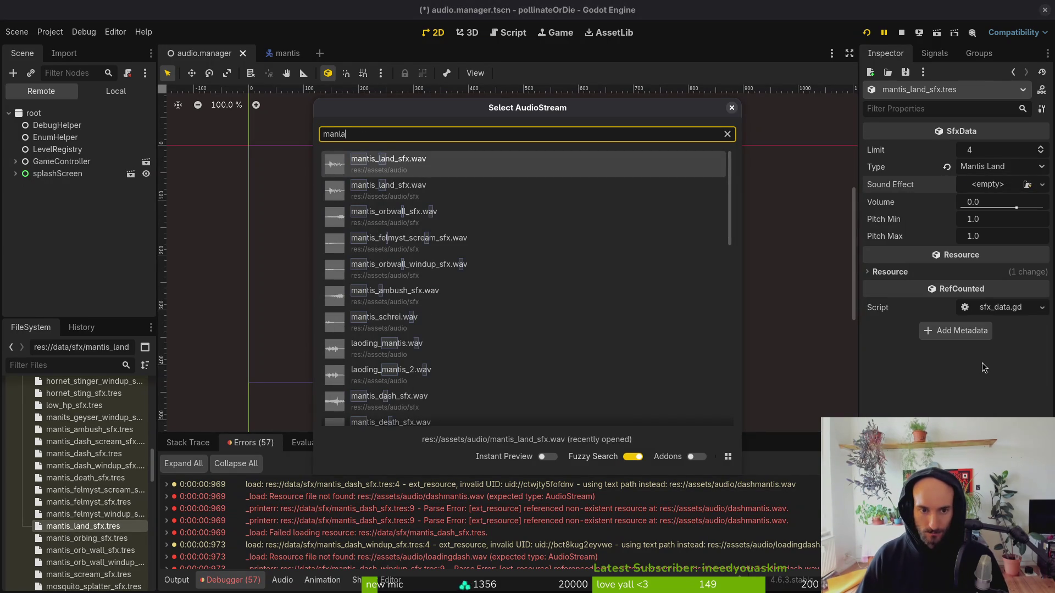
{"action": "key", "text": "Down"}
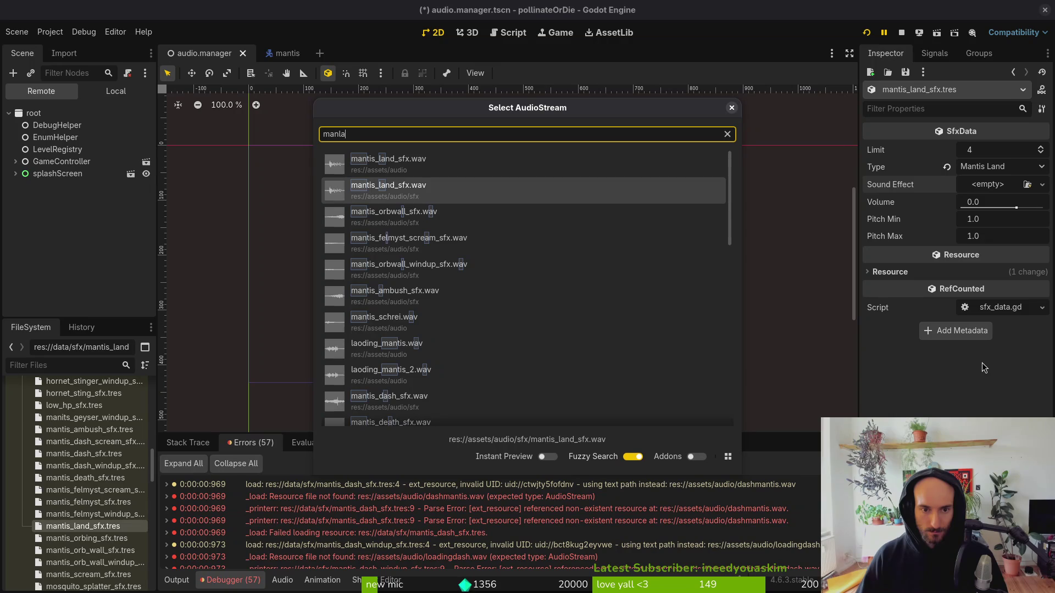
{"action": "key", "text": "Return"}
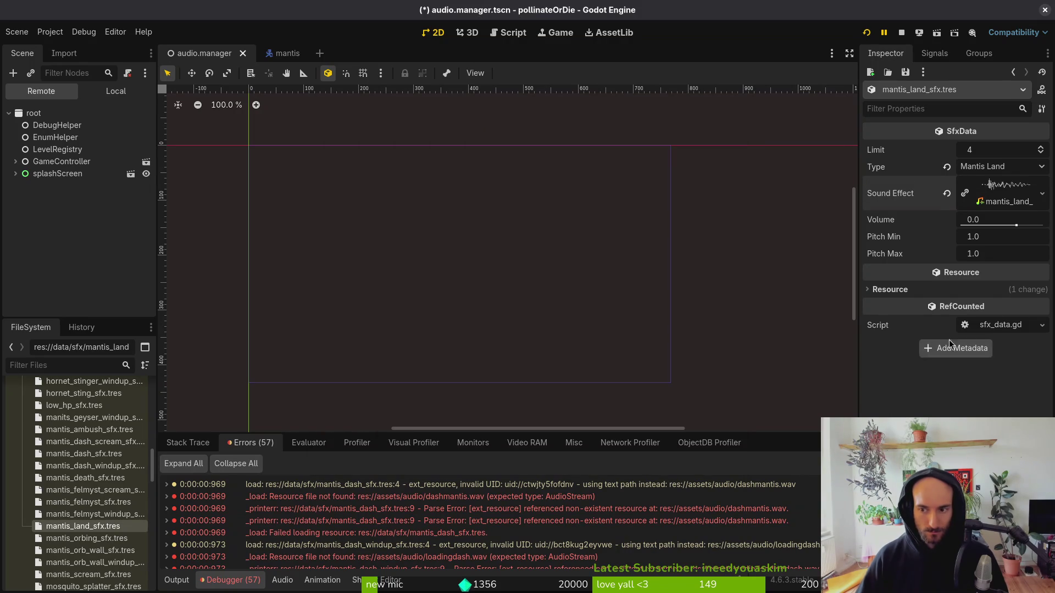
{"action": "key", "text": "ctrl+s"}
{"action": "left_click", "coordinate": [74, 540]}
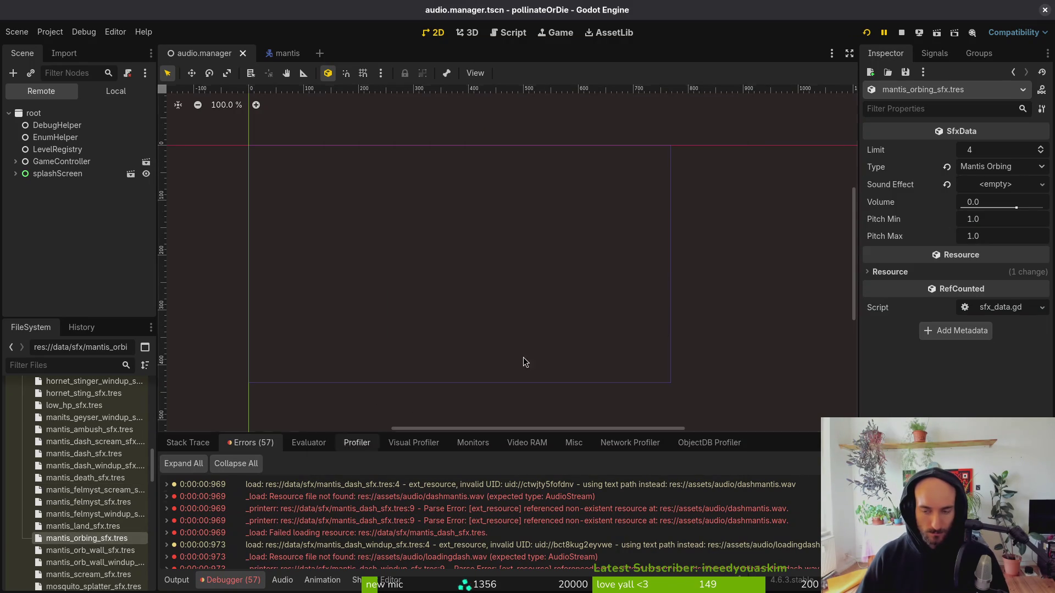
Assign mantis_orbing_sfx.wav to mantis_orbing_sfx.tres and save.
{"action": "left_click", "coordinate": [1001, 187]}
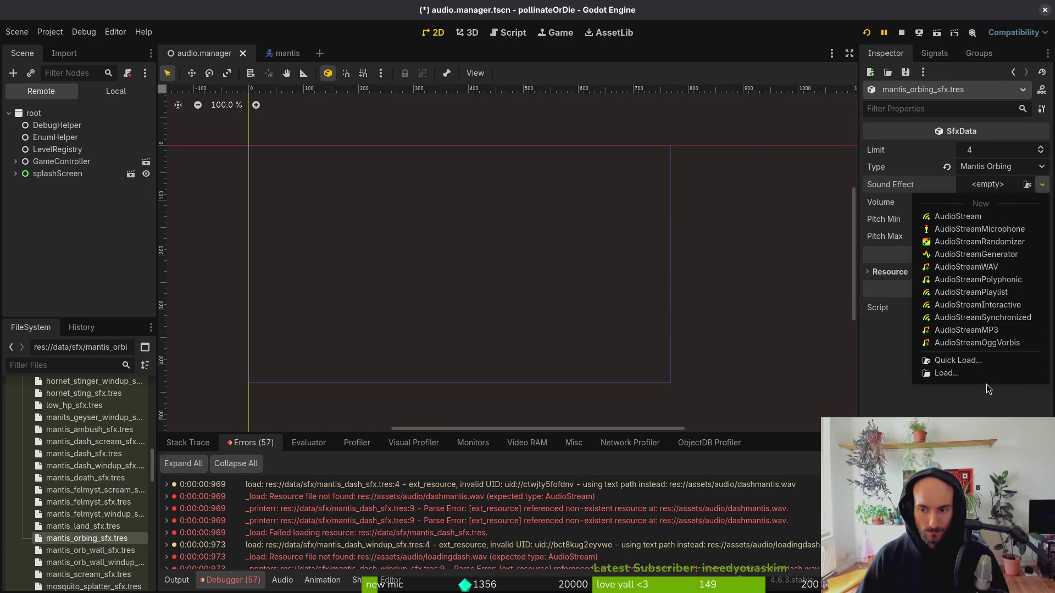
{"action": "left_click", "coordinate": [977, 357]}
{"action": "type", "text": "maorbi"}
{"action": "key", "text": "Return"}
{"action": "key", "text": "ctrl+s"}
Give mantis_orb_wall_sfx.tres the mantis_orbwall_sfx.wav clip and save.
{"action": "left_click", "coordinate": [88, 550]}
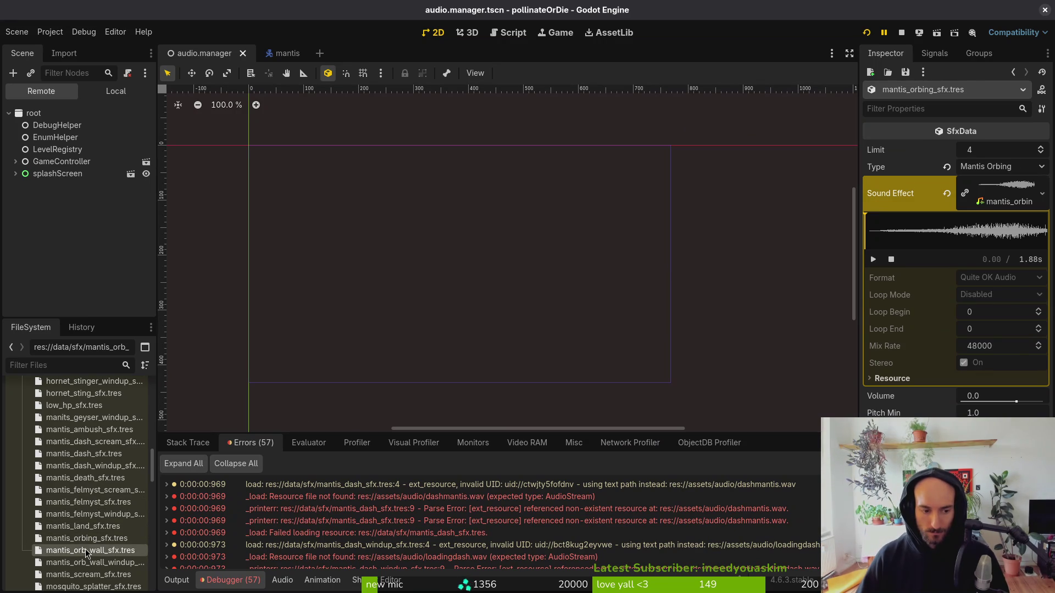
{"action": "left_click", "coordinate": [1006, 185]}
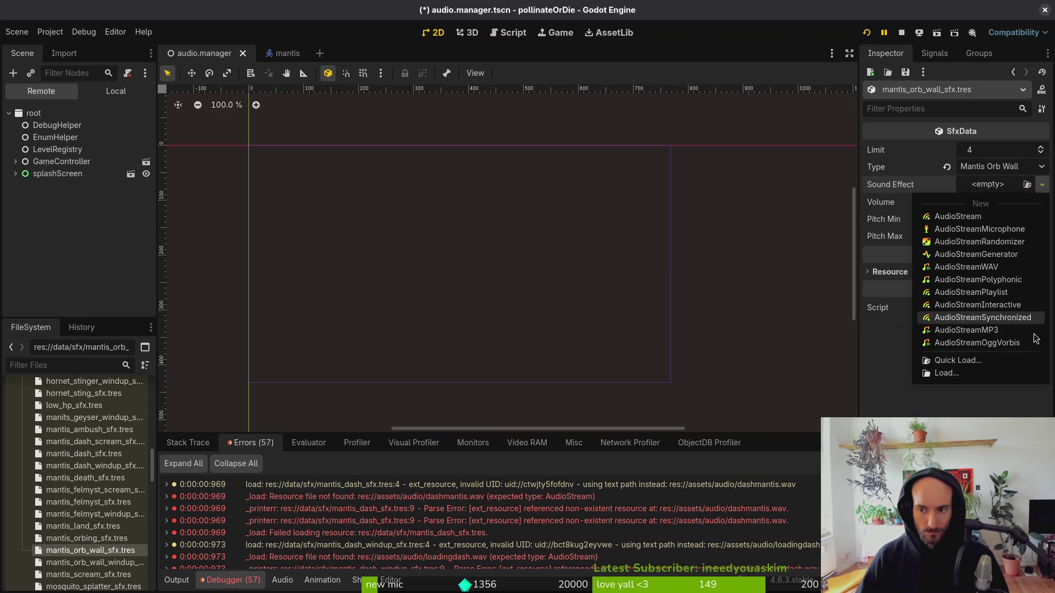
{"action": "left_click", "coordinate": [989, 363]}
{"action": "type", "text": "manorwa"}
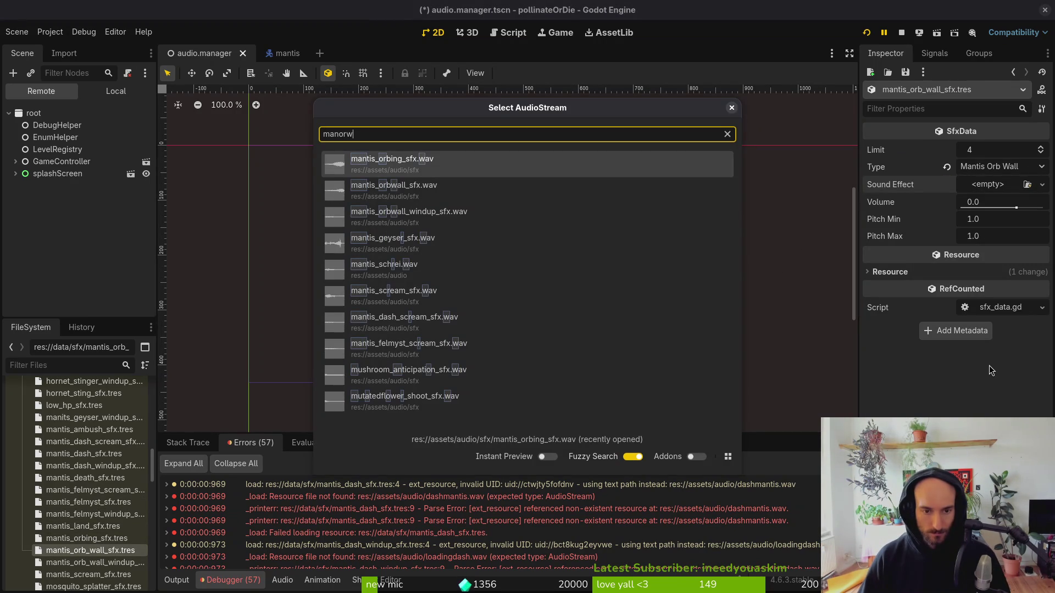
{"action": "key", "text": "Down"}
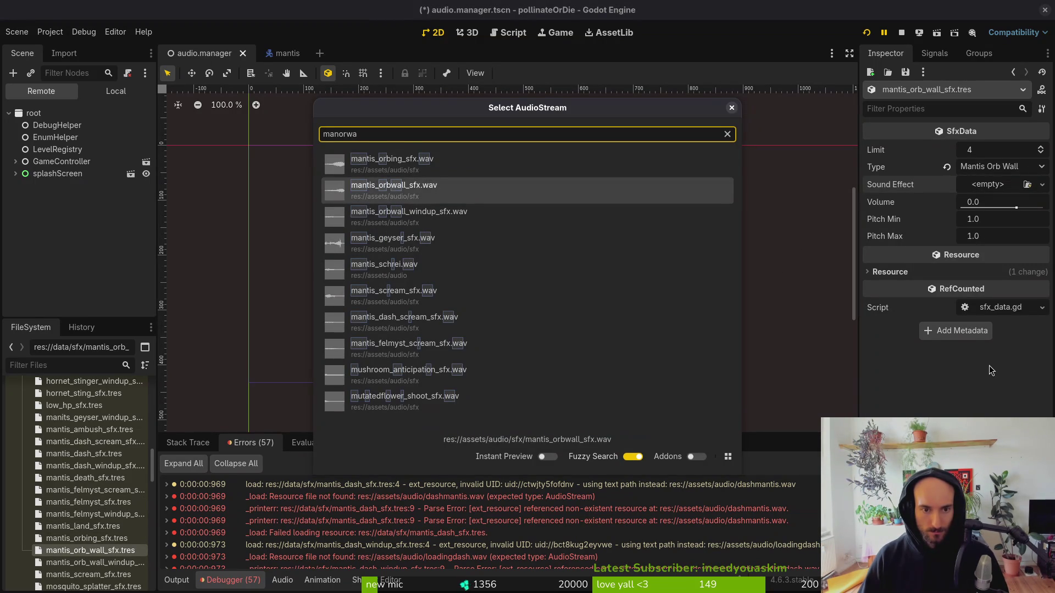
{"action": "key", "text": "Return"}
{"action": "key", "text": "ctrl+s"}
Assign mantis_orbwall_windup_sfx.wav to mantis_orb_wall_windup_sfx.tres and save.
{"action": "left_click", "coordinate": [15, 562]}
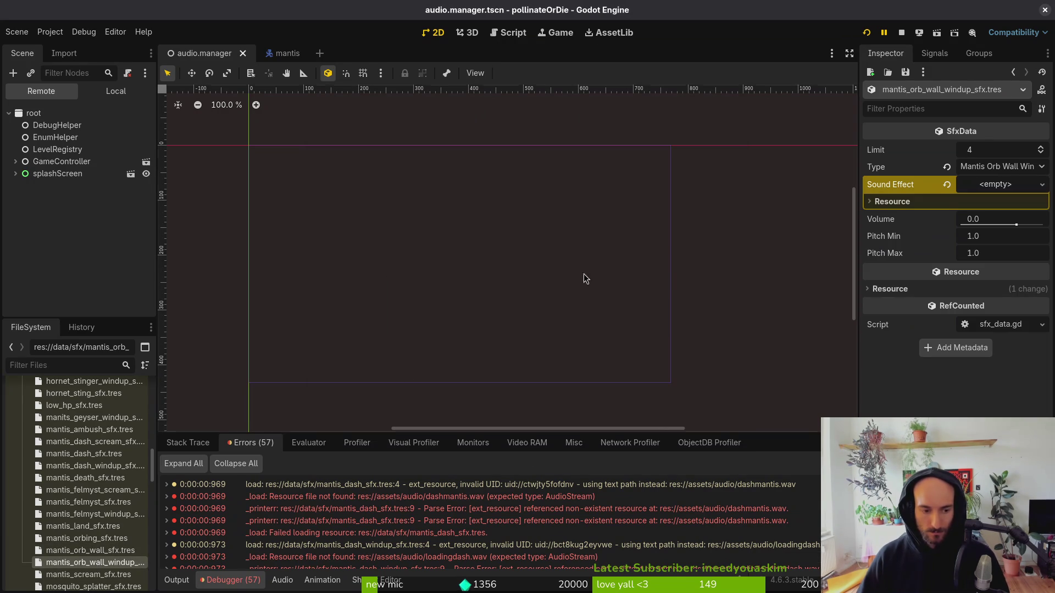
{"action": "left_click", "coordinate": [984, 184]}
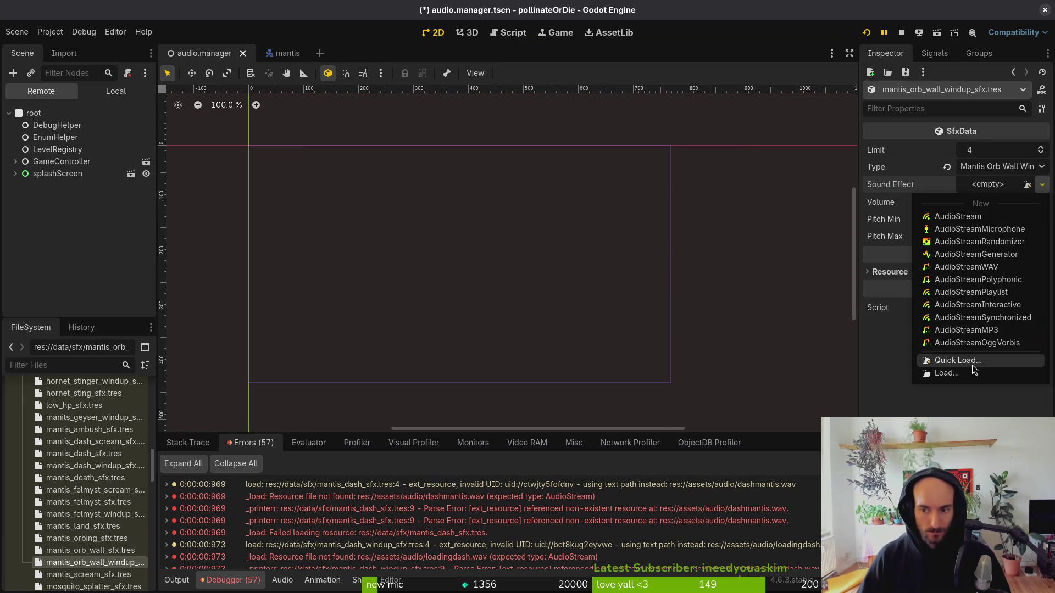
{"action": "left_click", "coordinate": [971, 363]}
{"action": "type", "text": "mantis_orb_wall_windup"}
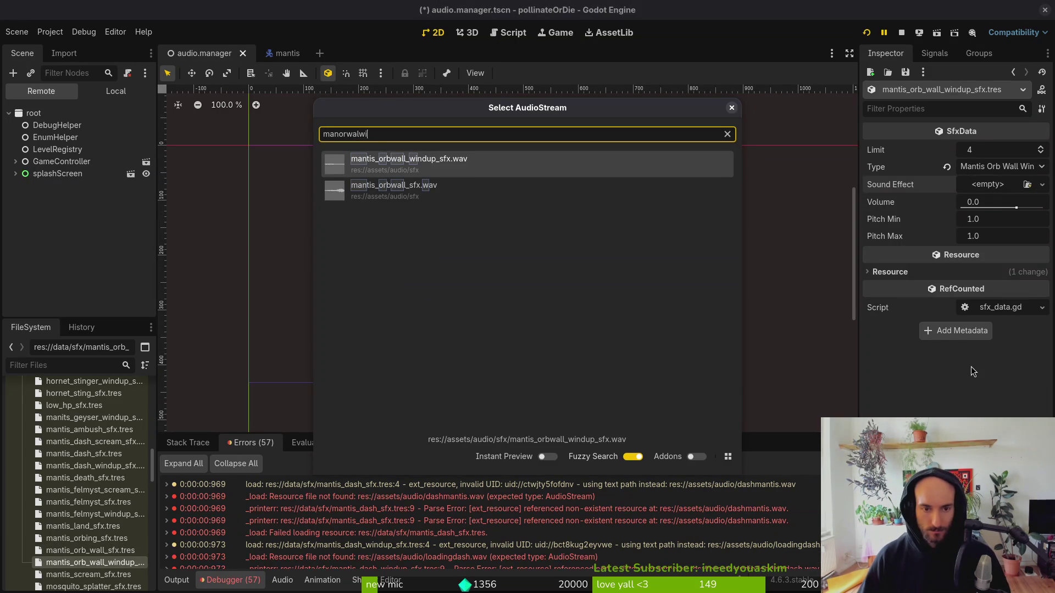
{"action": "key", "text": "Return"}
{"action": "key", "text": "ctrl+s"}
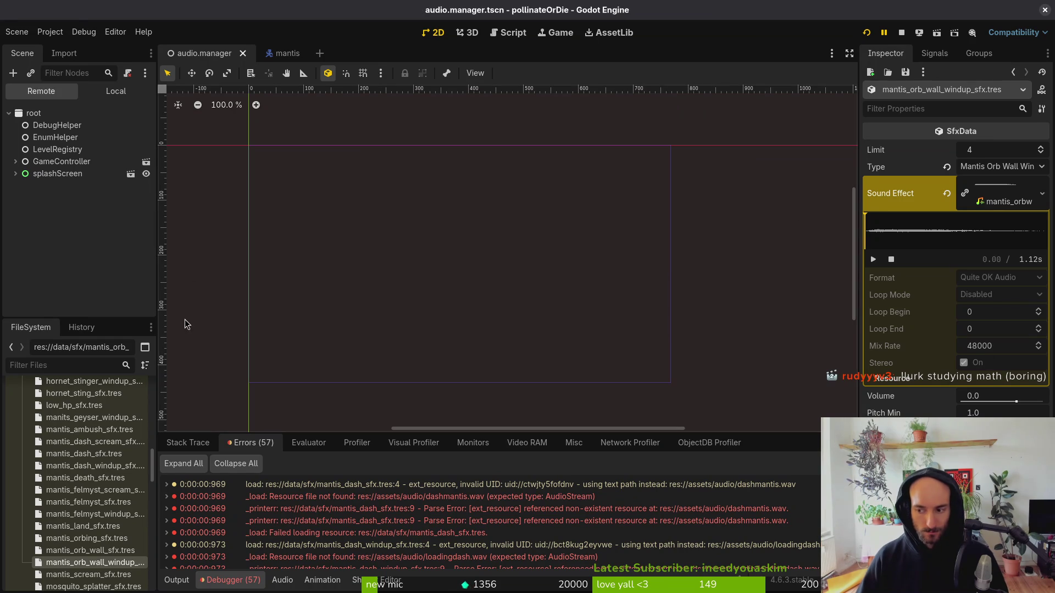
Preview the scream sound on mantis_scream_sfx.tres.
{"action": "scroll", "coordinate": [88, 495], "scroll_direction": "down", "scroll_amount": 3}
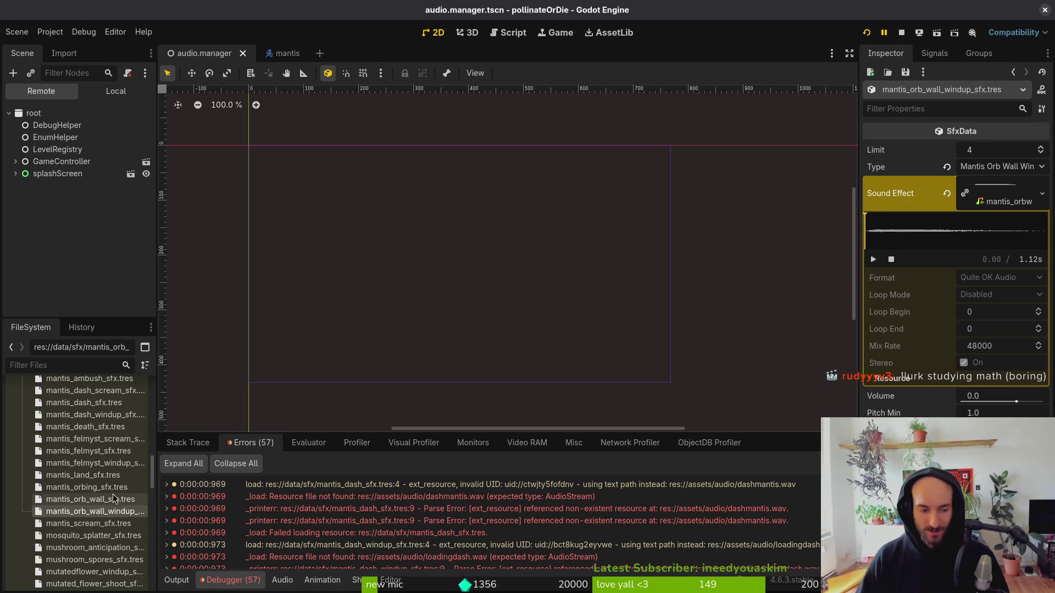
{"action": "left_click", "coordinate": [89, 525]}
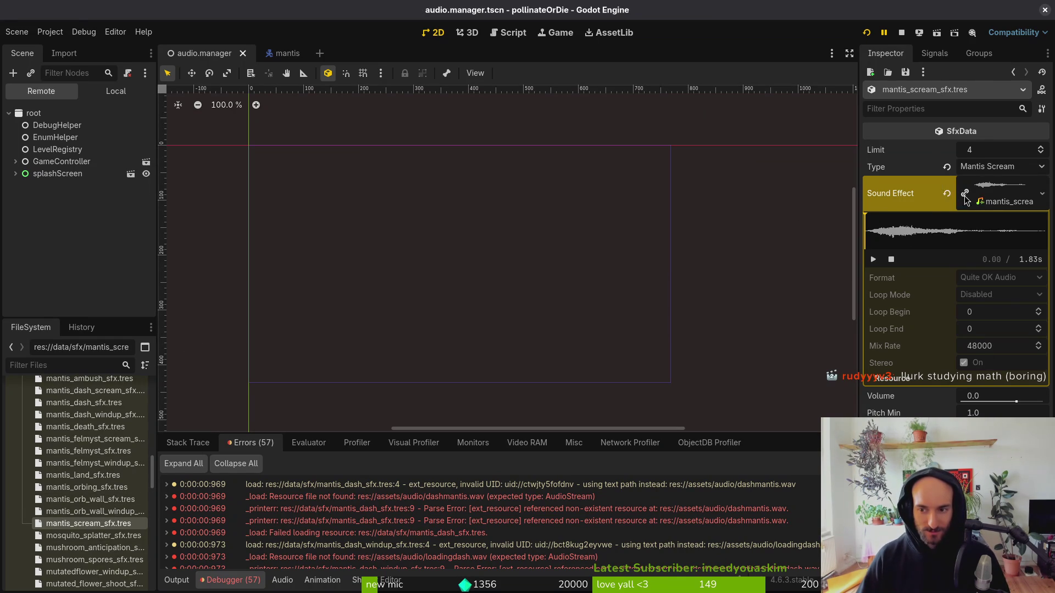
{"action": "left_click", "coordinate": [874, 260]}
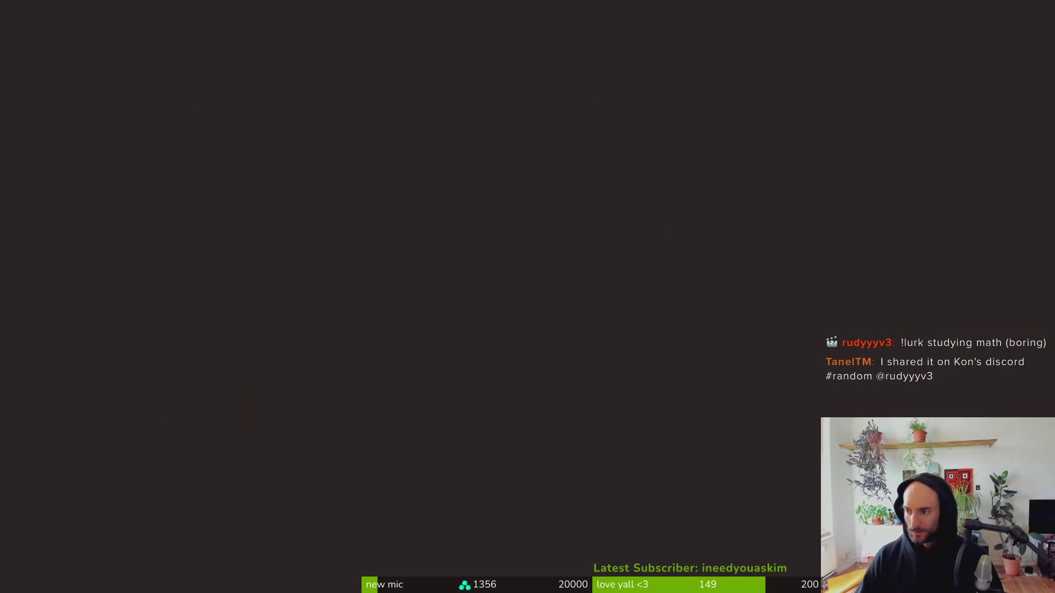
Play mantis_schrei.wav twice in Decibels, then close the player and head back to Godot.
{"action": "left_click", "coordinate": [517, 400]}
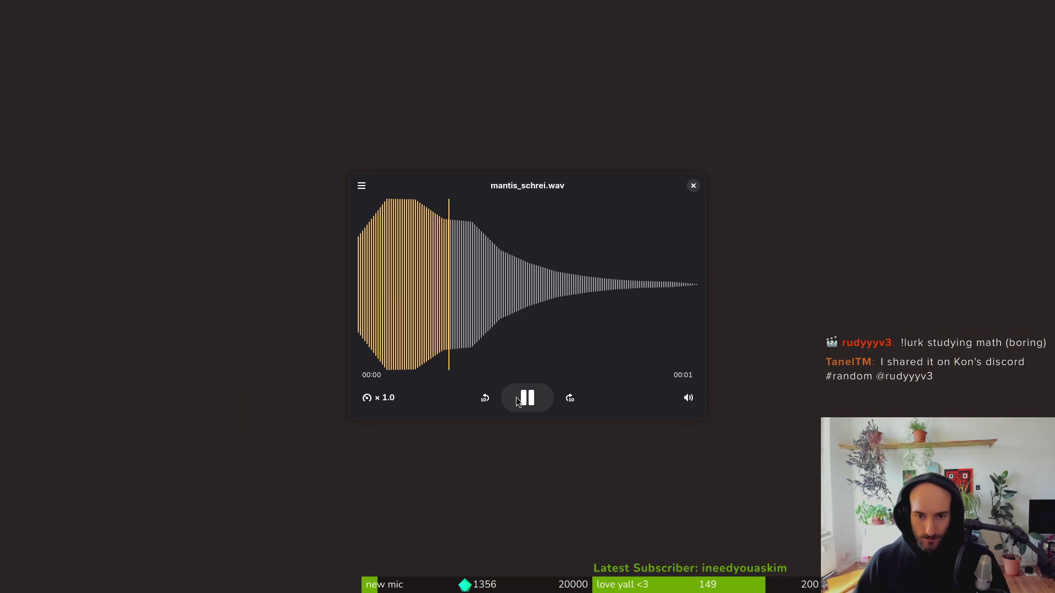
{"action": "left_click", "coordinate": [516, 400]}
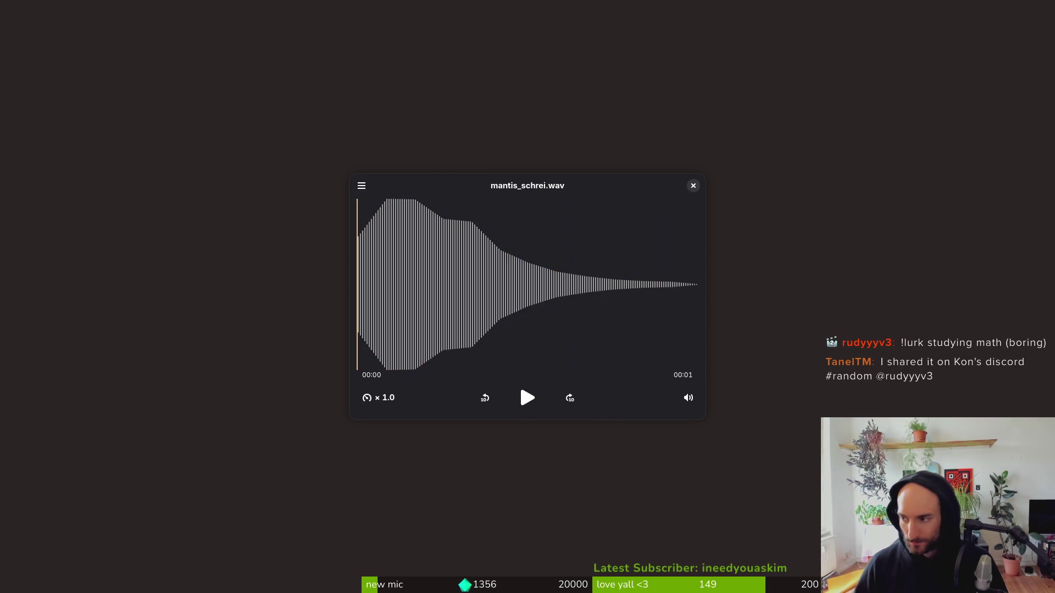
{"action": "key", "text": "Escape"}
{"action": "key", "text": "super"}
{"action": "key", "text": "super"}
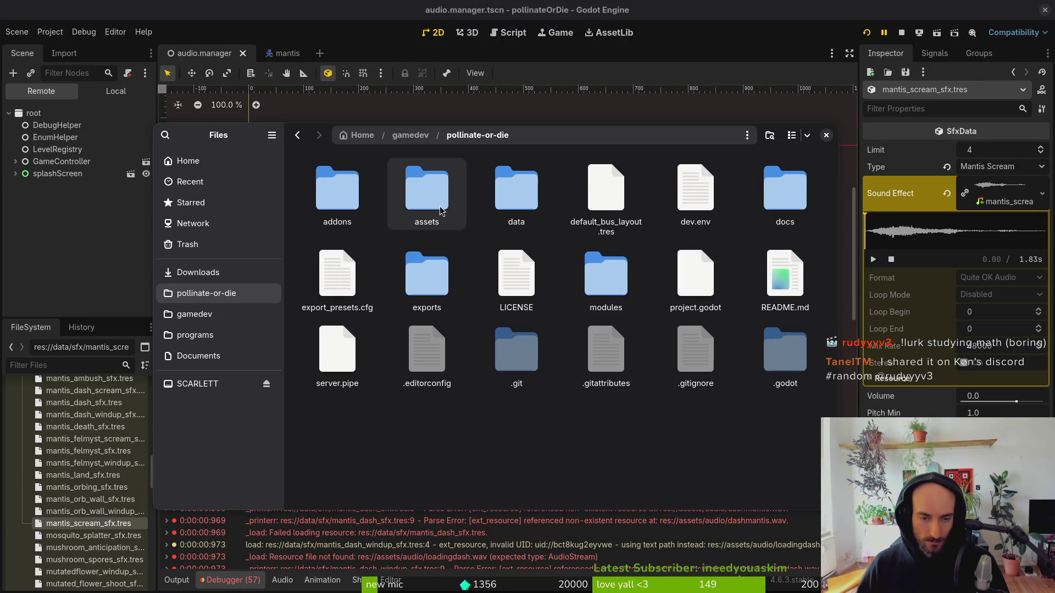
In assets/audio, preview mantis_schrei.wav and mantis_land_sfx.wav.
{"action": "double_click", "coordinate": [440, 210]}
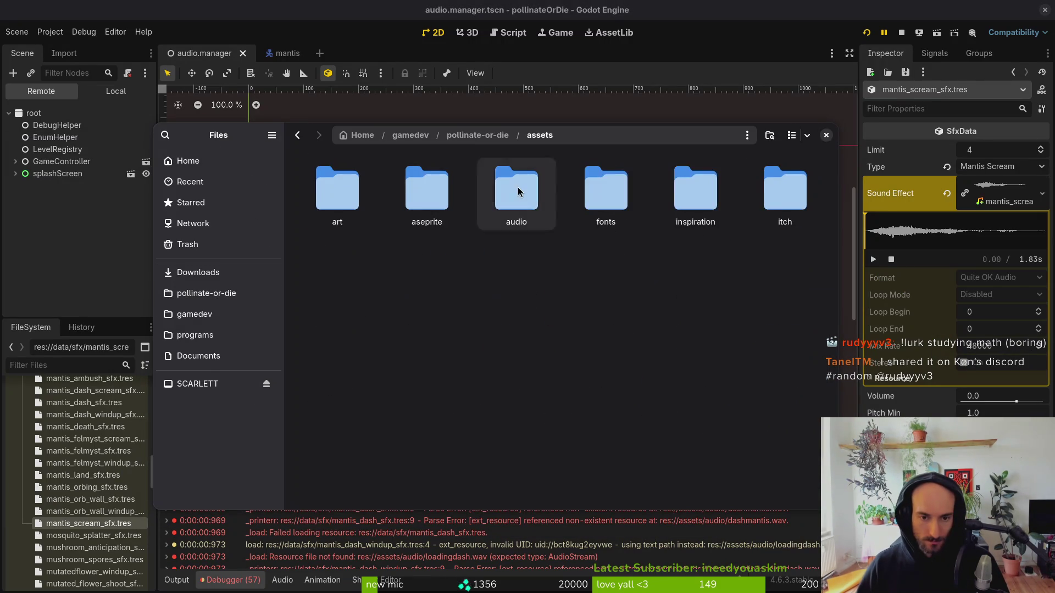
{"action": "double_click", "coordinate": [517, 187]}
{"action": "scroll", "coordinate": [595, 355], "scroll_direction": "down", "scroll_amount": 5}
{"action": "scroll", "coordinate": [635, 398], "scroll_direction": "up", "scroll_amount": 3}
{"action": "scroll", "coordinate": [604, 393], "scroll_direction": "down", "scroll_amount": 3}
{"action": "left_click", "coordinate": [534, 381]}
{"action": "key", "text": "space"}
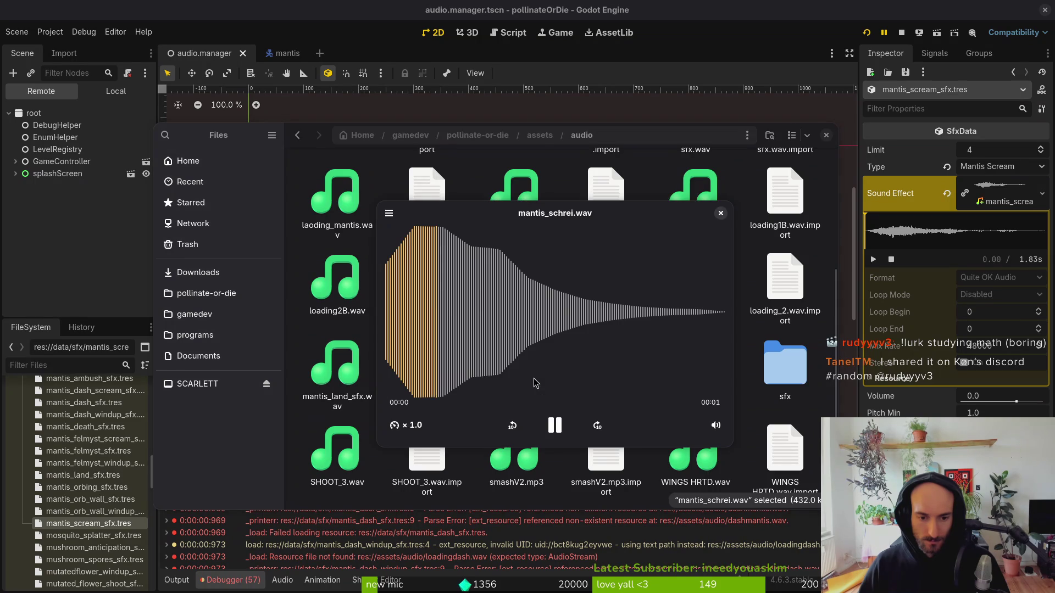
{"action": "key", "text": "space"}
{"action": "left_click", "coordinate": [359, 376]}
{"action": "key", "text": "space"}
{"action": "key", "text": "space"}
In the sfx folder, preview mantis_land_sfx.wav, mantis_felmyst_scream_sfx.wav and mantis_dash_scream_sfx.wav.
{"action": "double_click", "coordinate": [785, 363]}
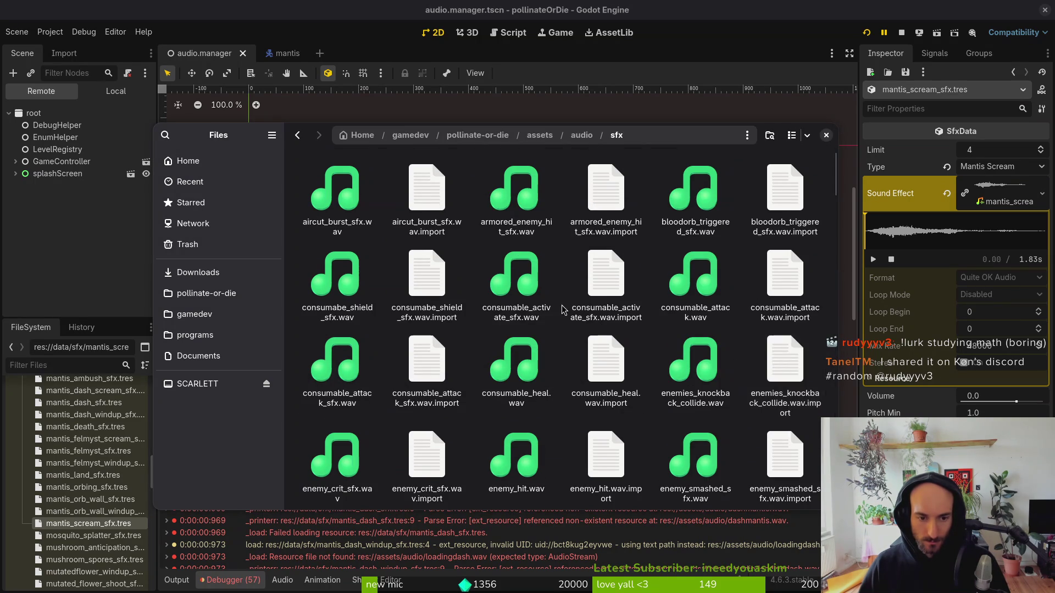
{"action": "scroll", "coordinate": [562, 314], "scroll_direction": "down", "scroll_amount": 10}
{"action": "scroll", "coordinate": [562, 309], "scroll_direction": "down", "scroll_amount": 5}
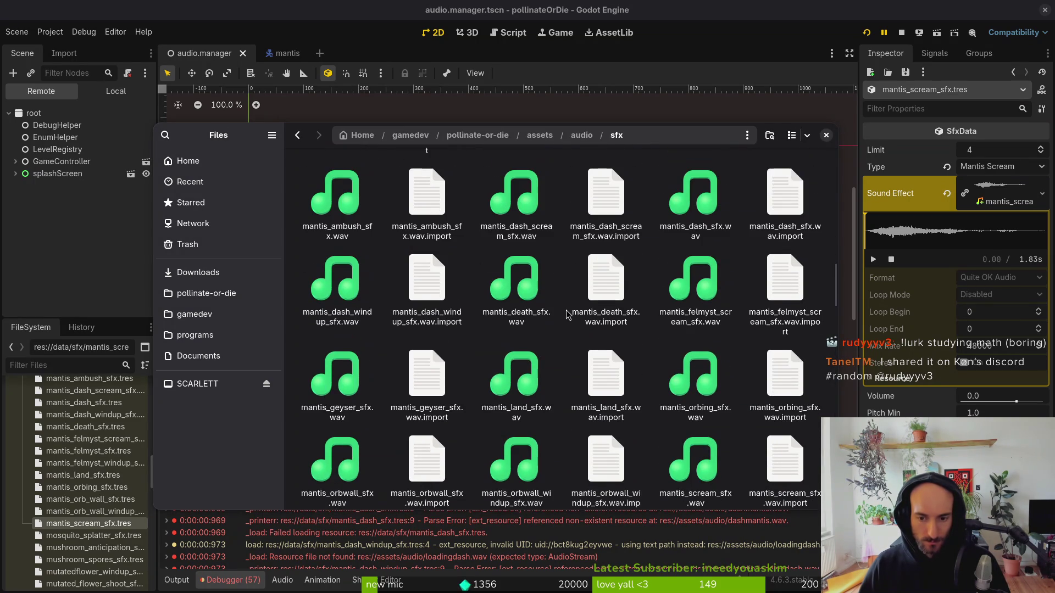
{"action": "left_click", "coordinate": [497, 375]}
{"action": "key", "text": "space"}
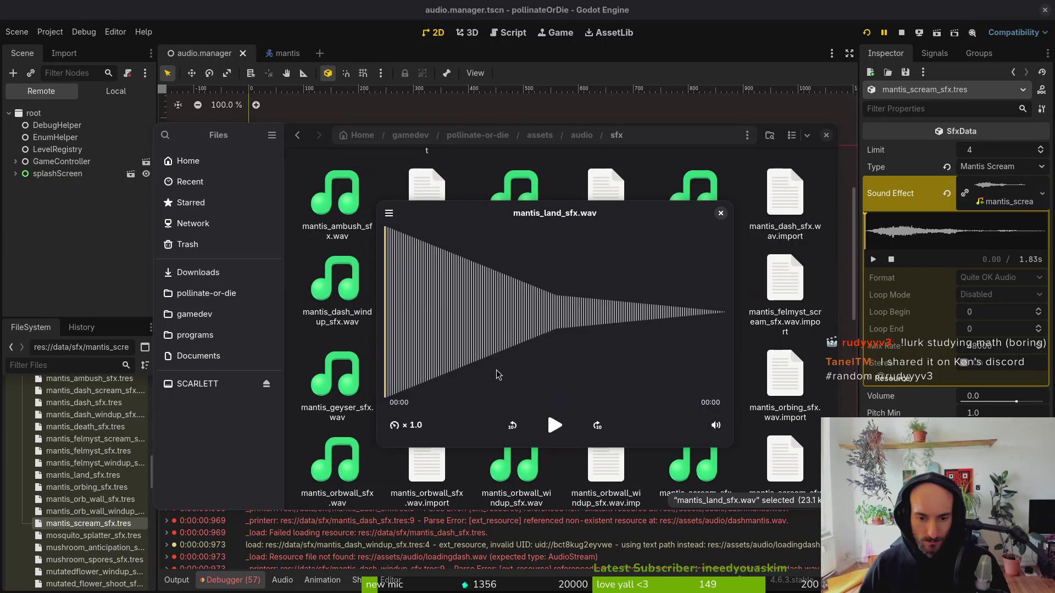
{"action": "key", "text": "space"}
{"action": "left_click", "coordinate": [711, 292]}
{"action": "key", "text": "space"}
{"action": "key", "text": "space"}
{"action": "left_click", "coordinate": [517, 195]}
{"action": "key", "text": "space"}
{"action": "key", "text": "space"}
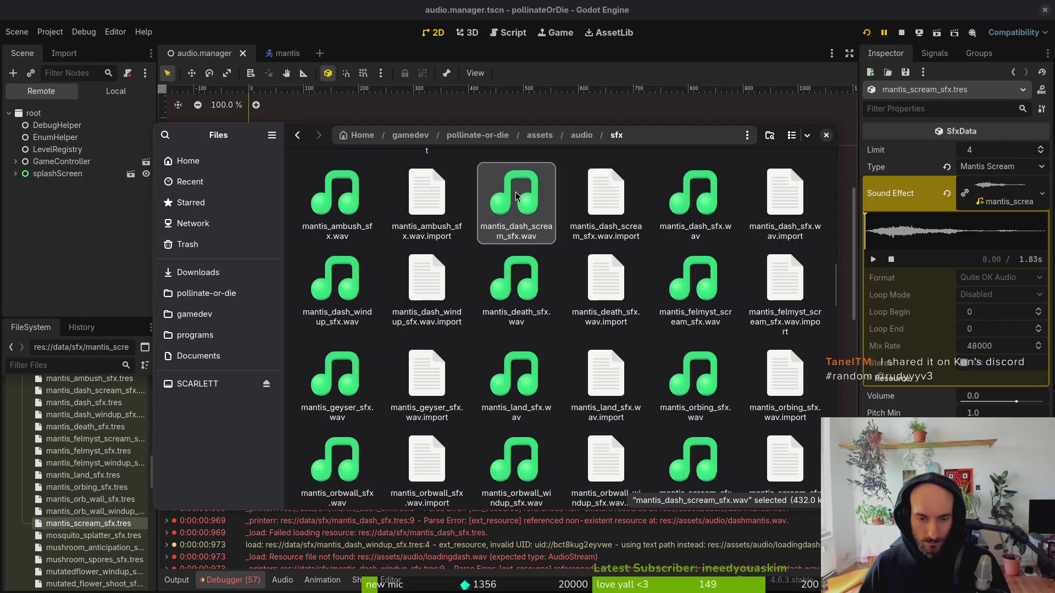
{"action": "key", "text": "space"}
{"action": "key", "text": "space"}
{"action": "left_click", "coordinate": [680, 297]}
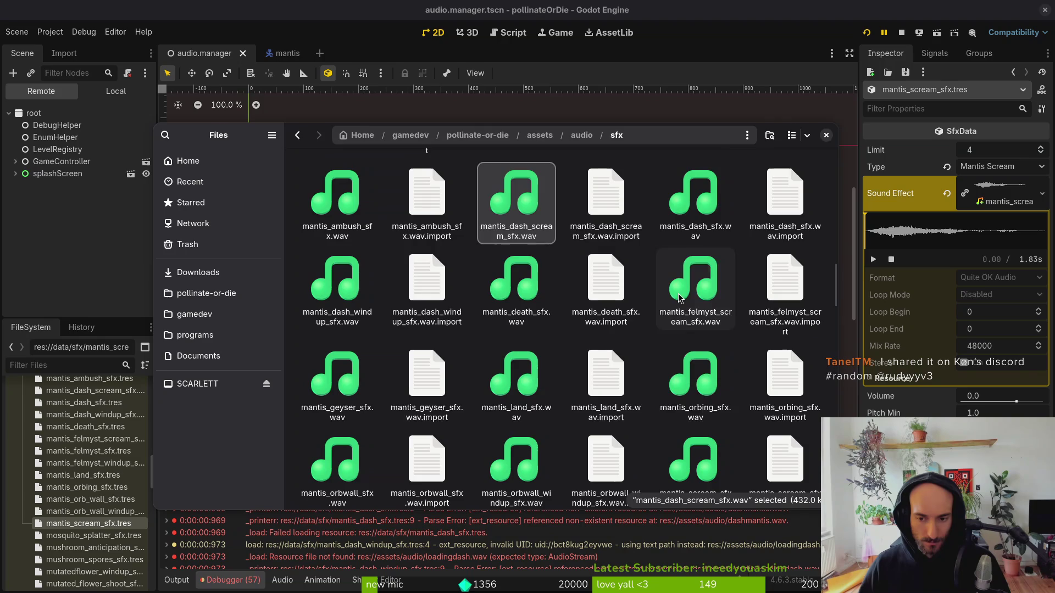
{"action": "key", "text": "space"}
Back in the audio folder, replay mantis_schrei.wav several times.
{"action": "key", "text": "BackSpace"}
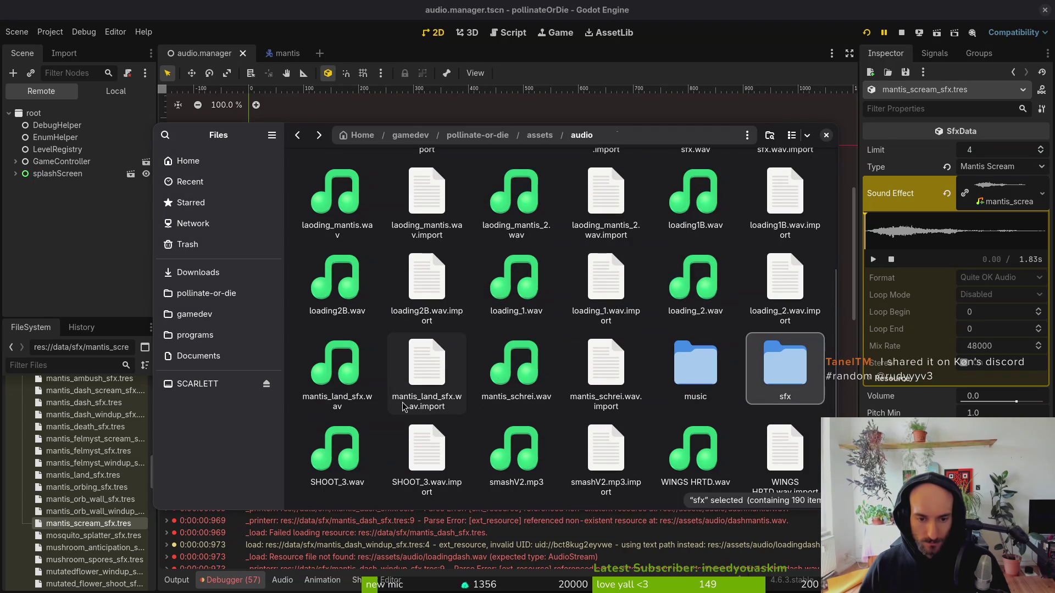
{"action": "left_click", "coordinate": [530, 346]}
{"action": "key", "text": "space"}
{"action": "key", "text": "space"}
{"action": "key", "text": "space"}
{"action": "key", "text": "space"}
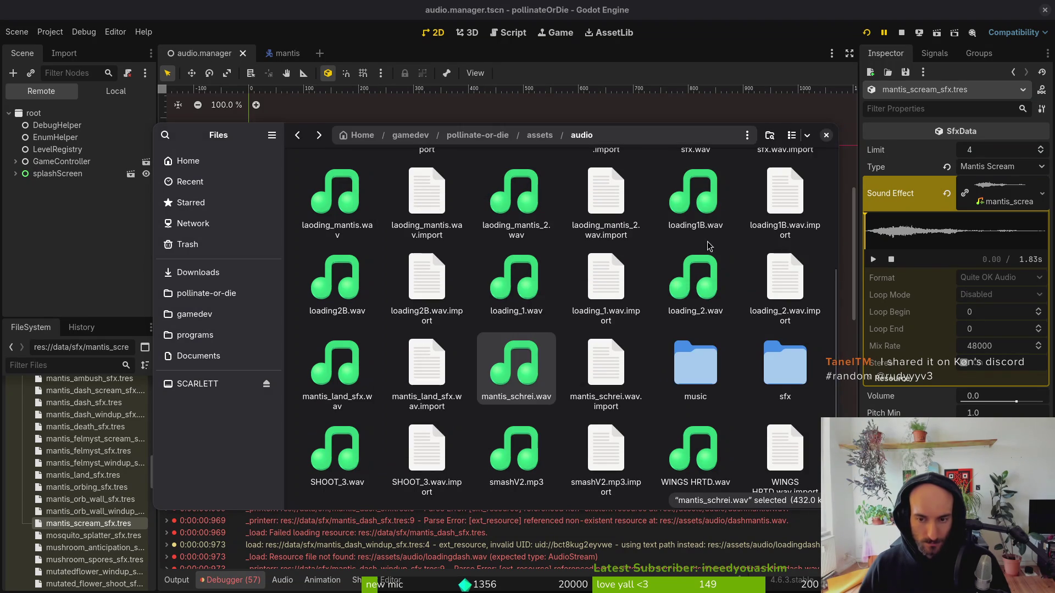
{"action": "key", "text": "space"}
{"action": "key", "text": "space"}
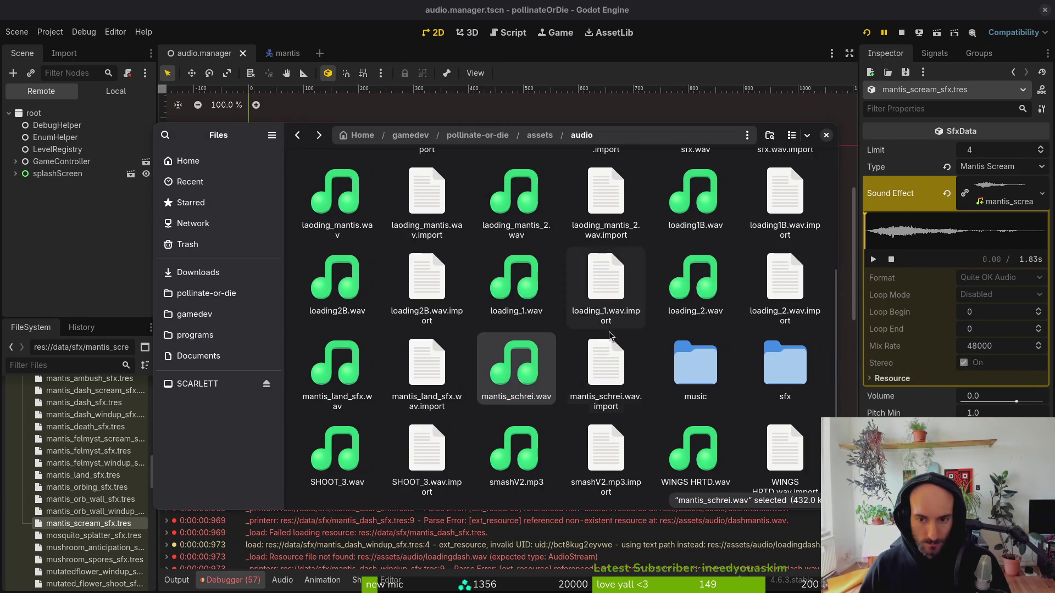
{"action": "key", "text": "space"}
{"action": "key", "text": "space"}
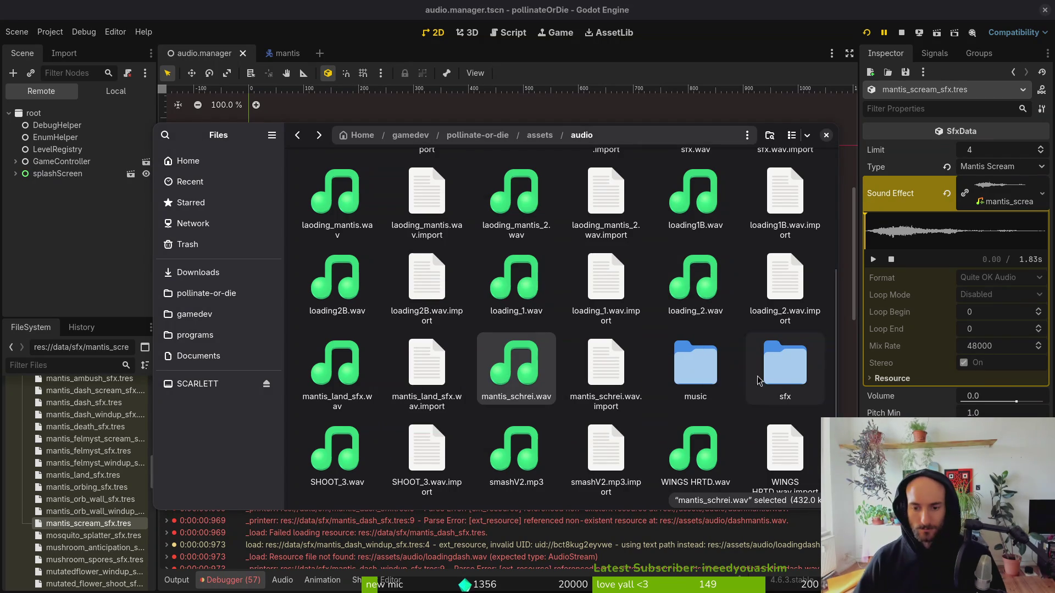
Return to sfx and compare mantis_felmyst_scream_sfx.wav with mantis_dash_scream_sfx.wav.
{"action": "key", "text": "alt+Up"}
{"action": "key", "text": "alt+Right"}
{"action": "left_click", "coordinate": [696, 362]}
{"action": "key", "text": "space"}
{"action": "key", "text": "space"}
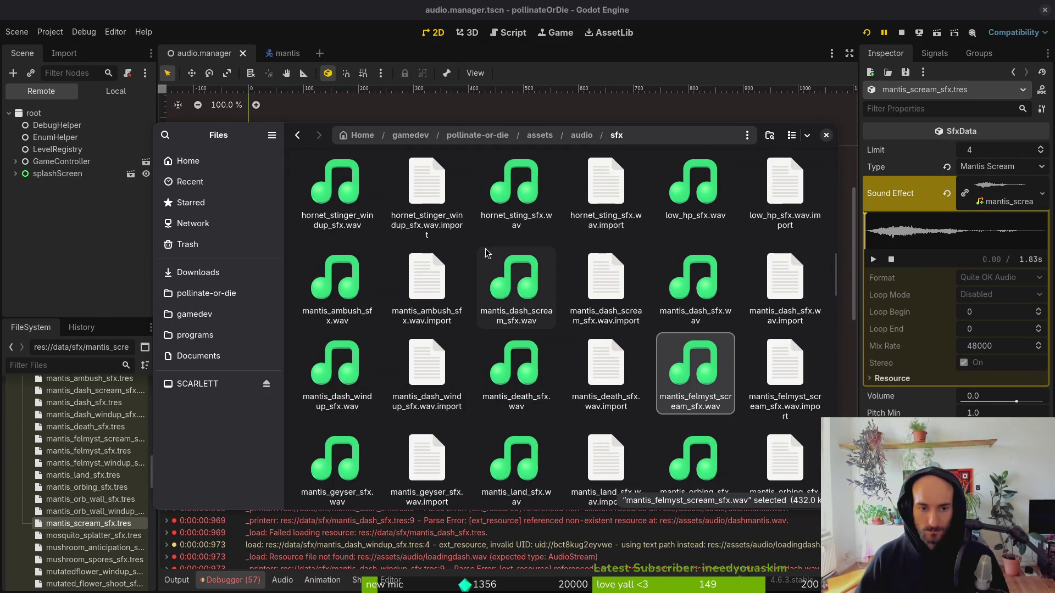
{"action": "left_click", "coordinate": [506, 281]}
{"action": "key", "text": "space"}
{"action": "key", "text": "space"}
{"action": "key", "text": "space"}
{"action": "key", "text": "space"}
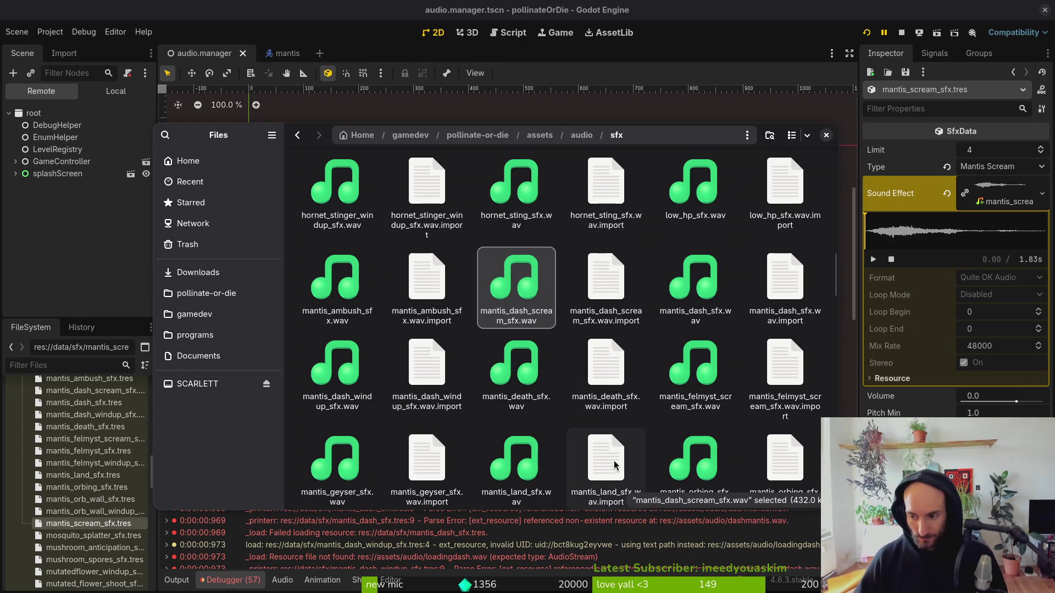
Trash mantis_schrei.wav, mantis_land_sfx.wav and a loading sound from assets/audio.
{"action": "key", "text": "alt+Left"}
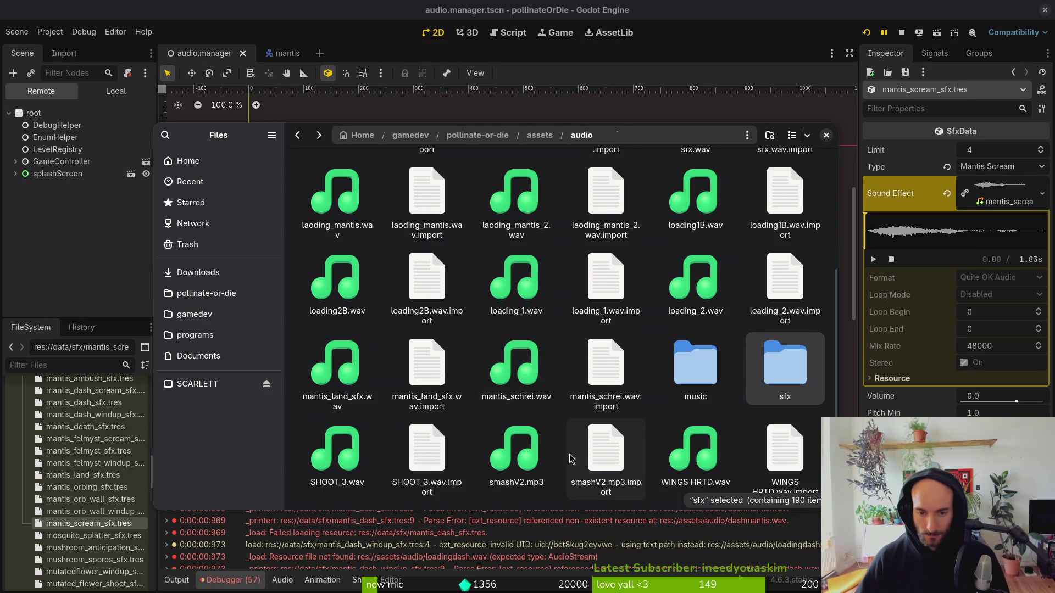
{"action": "left_click", "coordinate": [517, 374]}
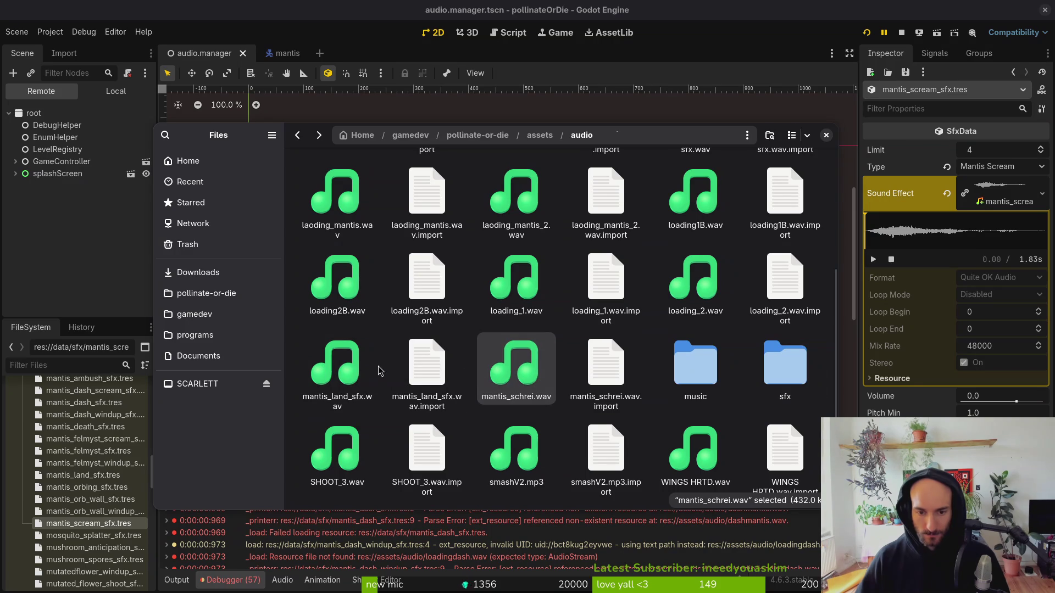
{"action": "left_click", "coordinate": [337, 371], "text": "ctrl"}
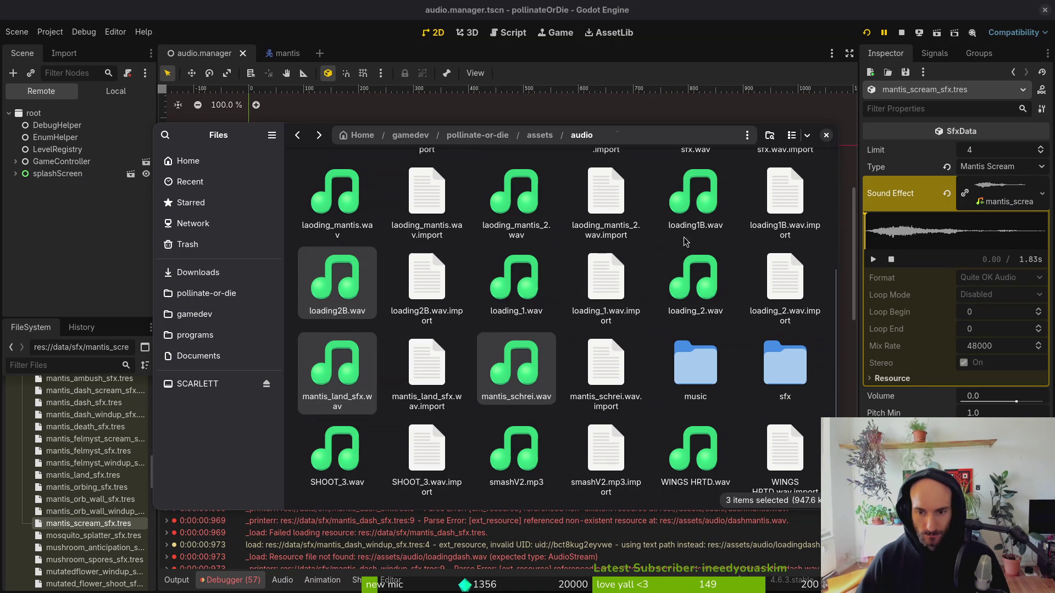
{"action": "left_click", "coordinate": [706, 220], "text": "ctrl"}
{"action": "key", "text": "Delete"}
Preview laoding_mantis_2.wav a few times, then return to Godot.
{"action": "key", "text": "Left"}
{"action": "key", "text": "Left"}
{"action": "key", "text": "space"}
{"action": "key", "text": "space"}
{"action": "key", "text": "space"}
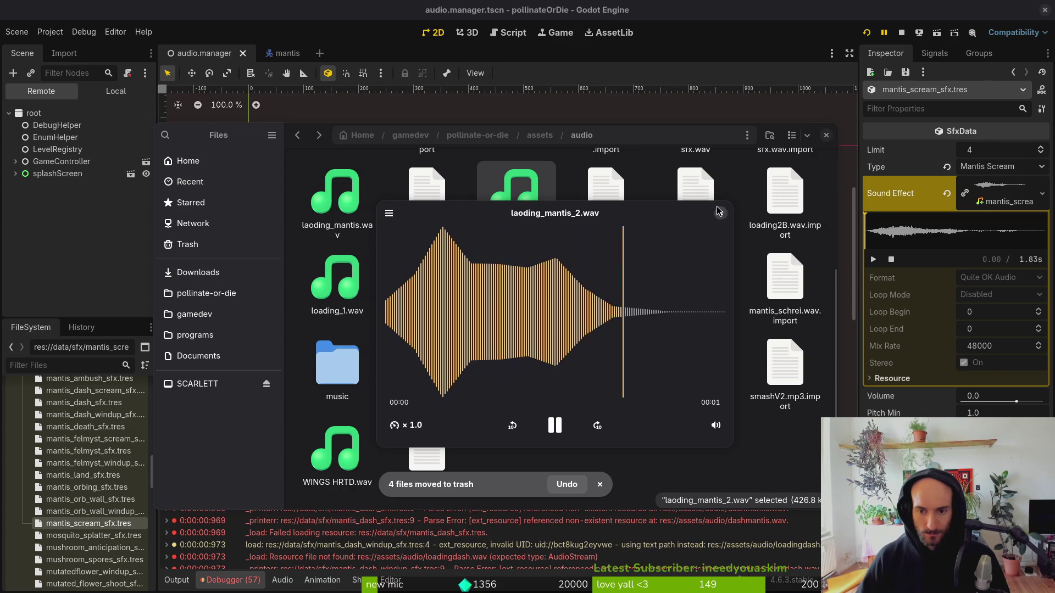
{"action": "key", "text": "space"}
{"action": "scroll", "coordinate": [503, 297], "scroll_direction": "up", "scroll_amount": 3}
{"action": "key", "text": "space"}
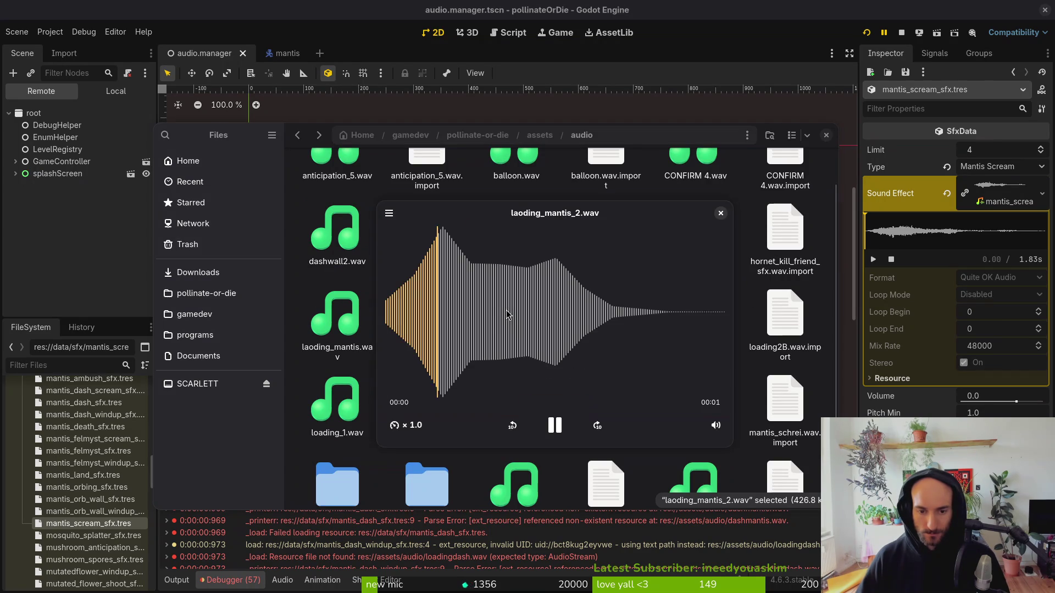
{"action": "key", "text": "space"}
{"action": "key", "text": "alt+Tab"}
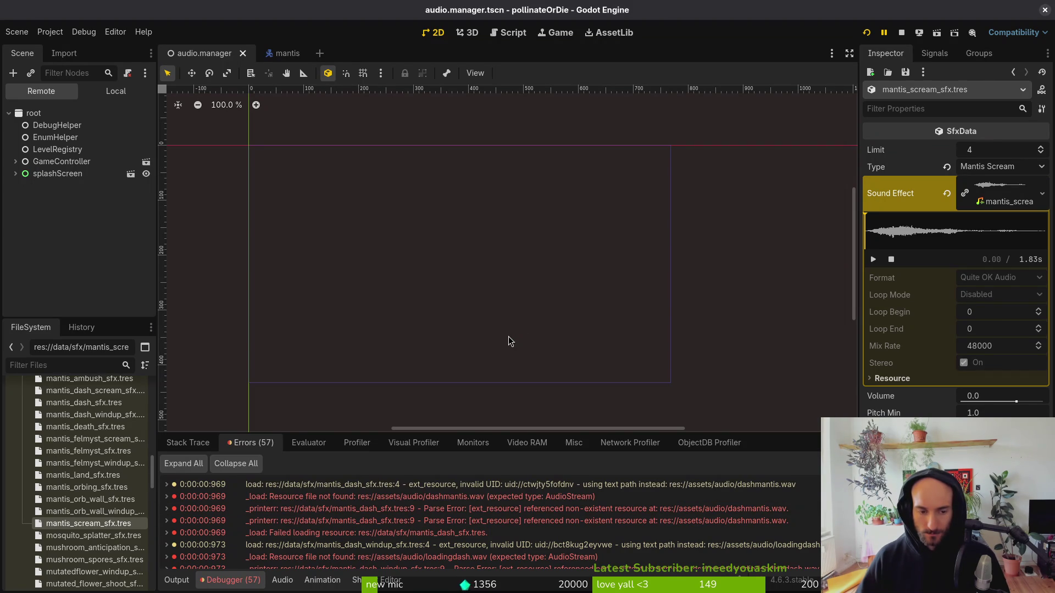
{"action": "key", "text": "alt+Tab"}
{"action": "key", "text": "alt+Tab"}
{"action": "key", "text": "alt+Tab"}
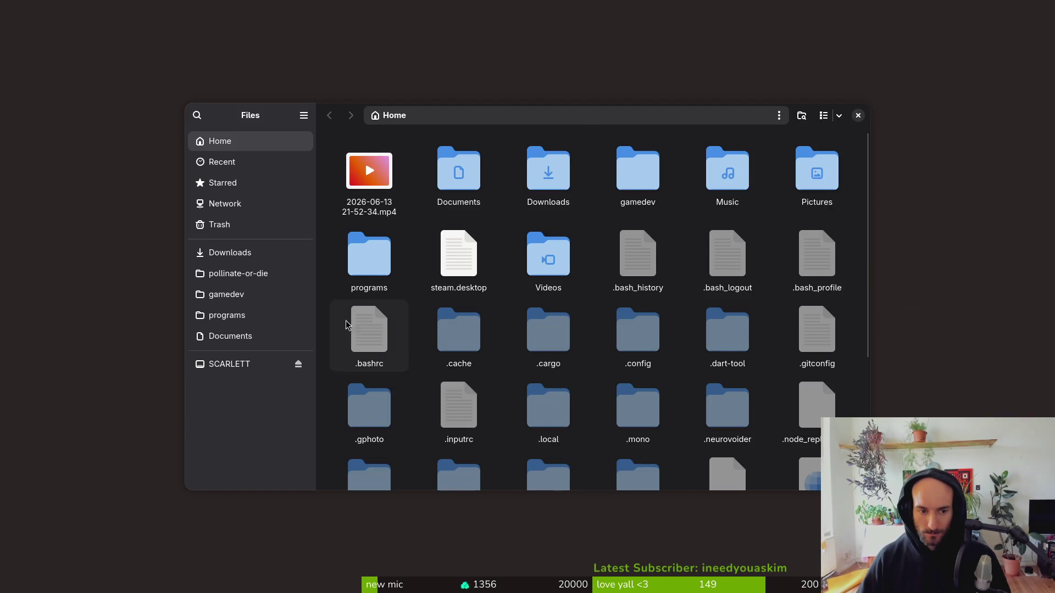
Browse to pollinate-or-die/assets/audio and preview laoding_mantis_2.wav.
{"action": "left_click", "coordinate": [250, 274]}
{"action": "double_click", "coordinate": [474, 169]}
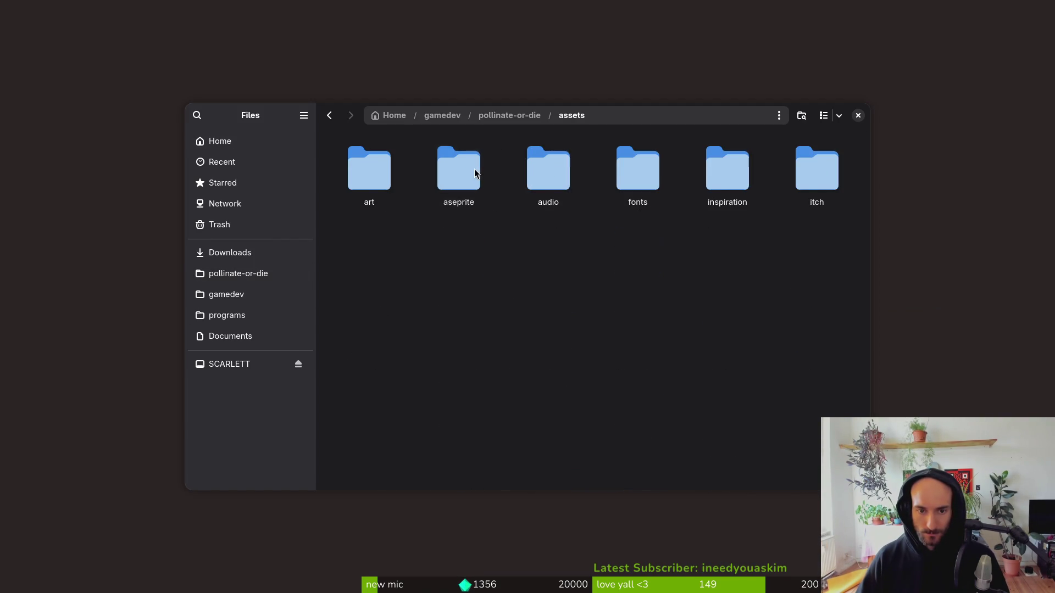
{"action": "double_click", "coordinate": [535, 170]}
{"action": "left_click", "coordinate": [559, 352]}
{"action": "key", "text": "space"}
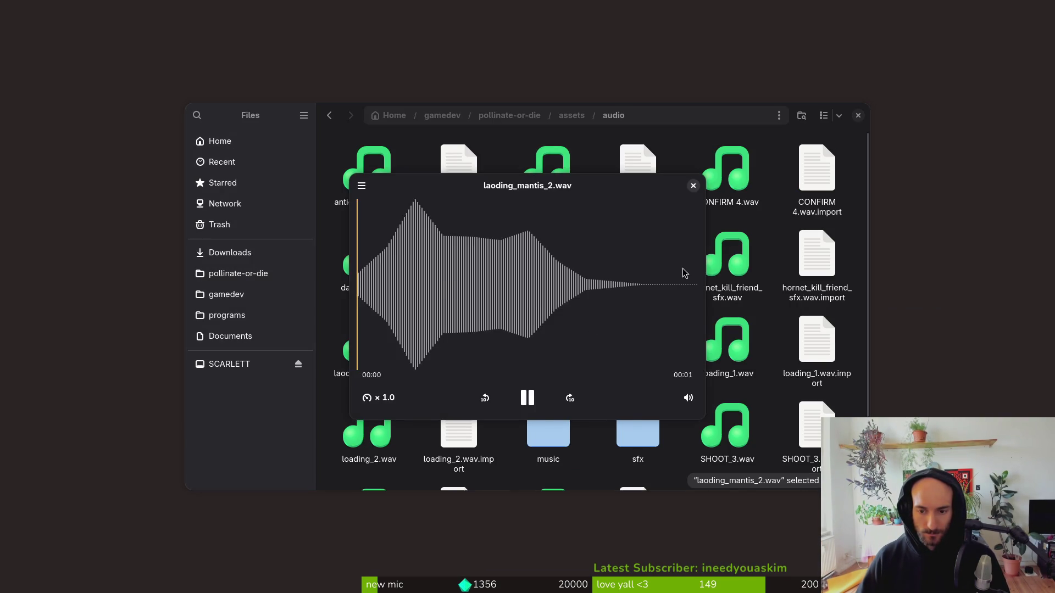
{"action": "key", "text": "space"}
Preview loading_1.wav, then trash it with laoding_mantis_2.wav and laoding_mantis.wav.
{"action": "left_click", "coordinate": [736, 360]}
{"action": "key", "text": "space"}
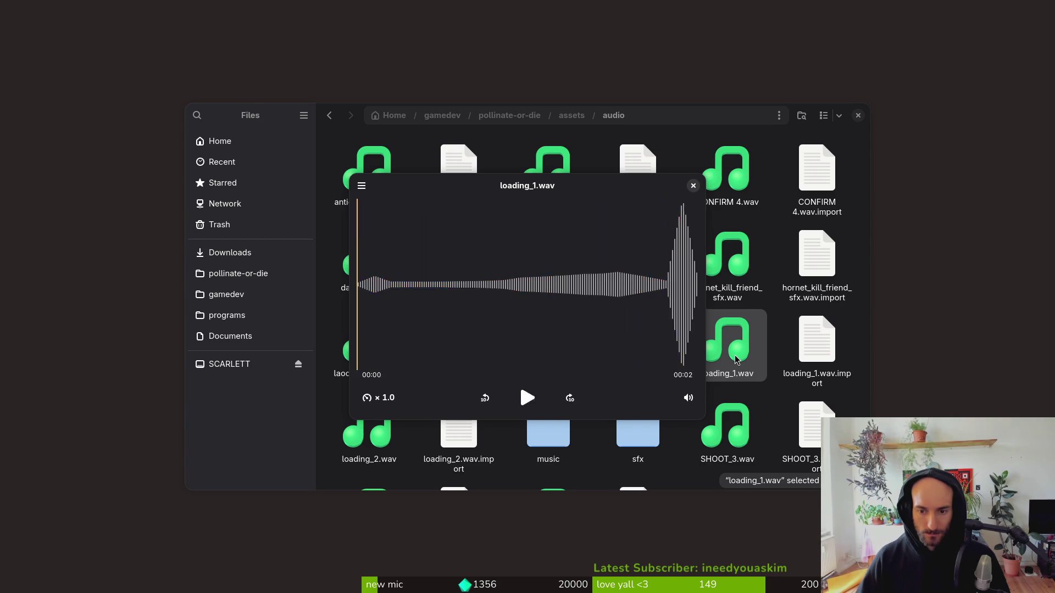
{"action": "key", "text": "space"}
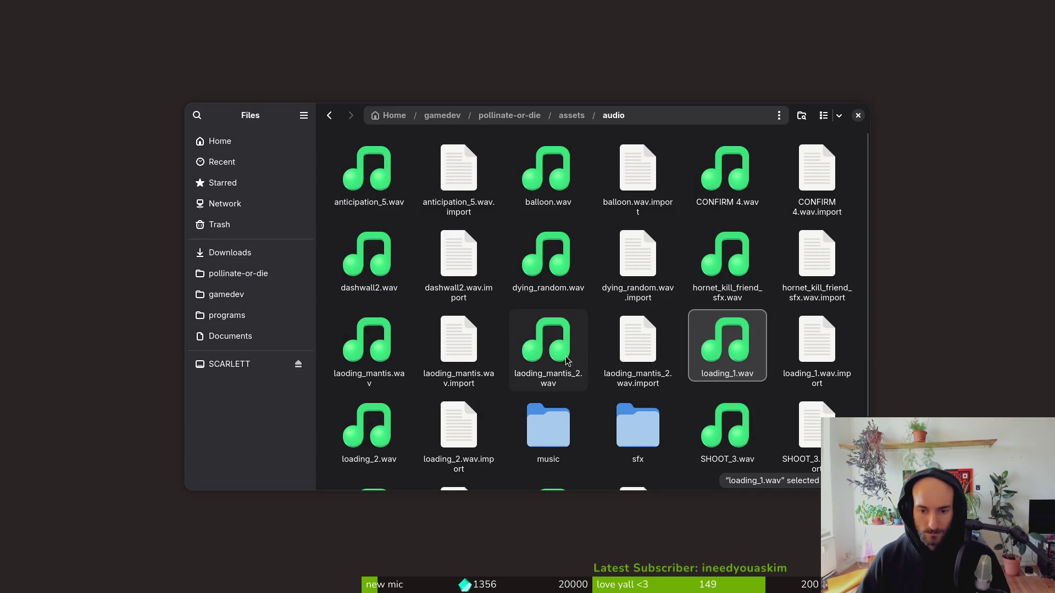
{"action": "left_click", "coordinate": [546, 366], "text": "ctrl"}
{"action": "left_click", "coordinate": [361, 357], "text": "ctrl"}
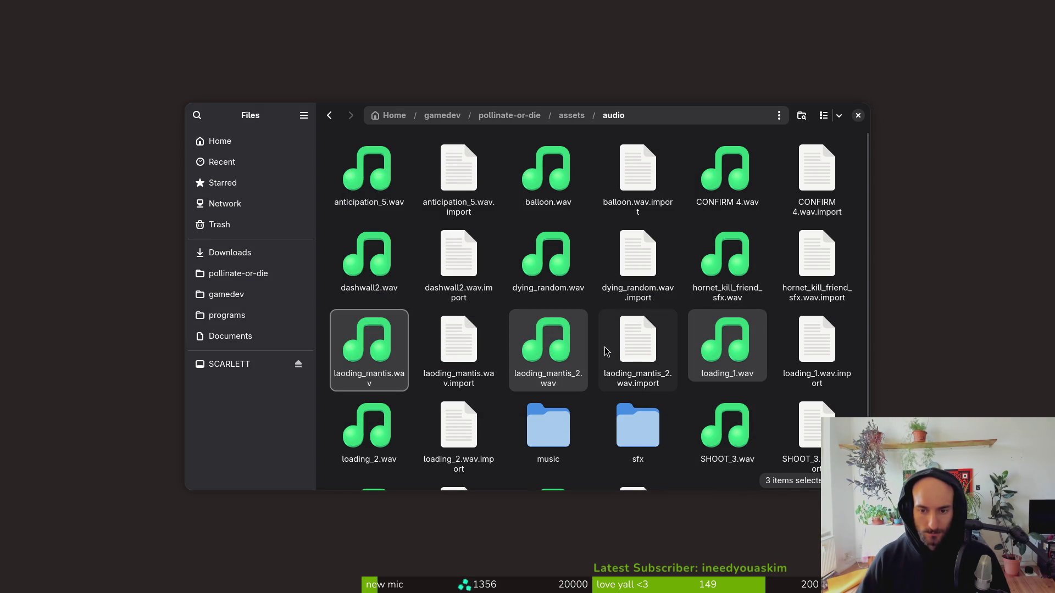
{"action": "key", "text": "Delete"}
Listen to hornet_kill_friend_sfx.wav twice.
{"action": "left_click", "coordinate": [705, 284]}
{"action": "key", "text": "space"}
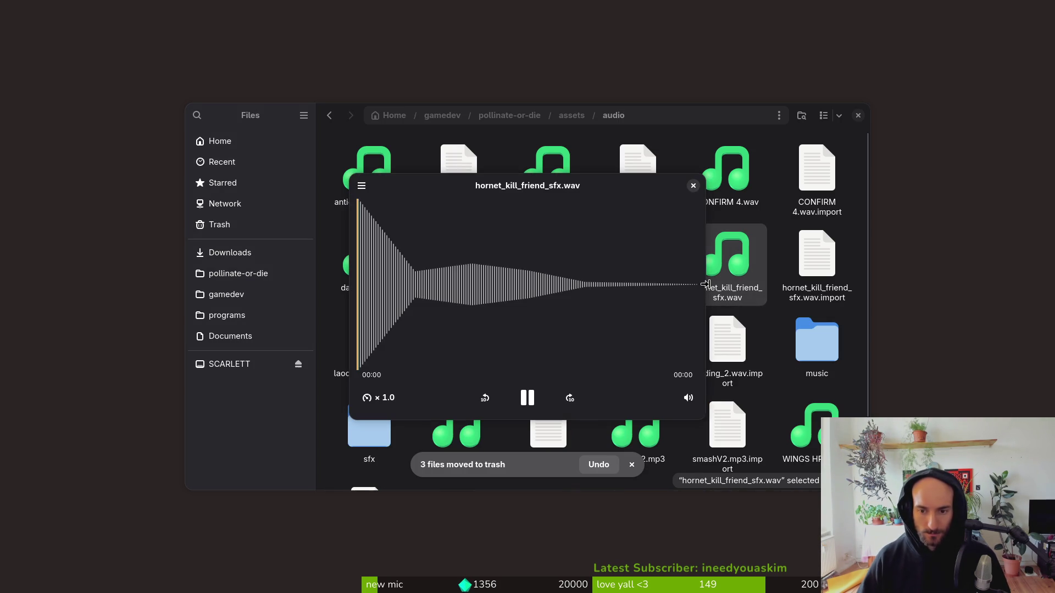
{"action": "key", "text": "space"}
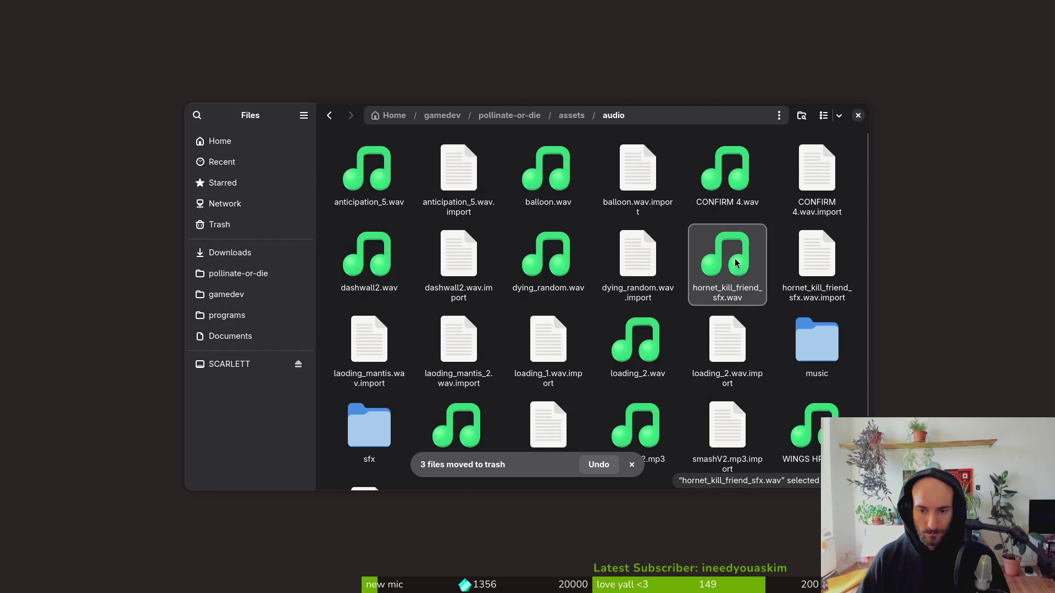
{"action": "key", "text": "space"}
{"action": "key", "text": "space"}
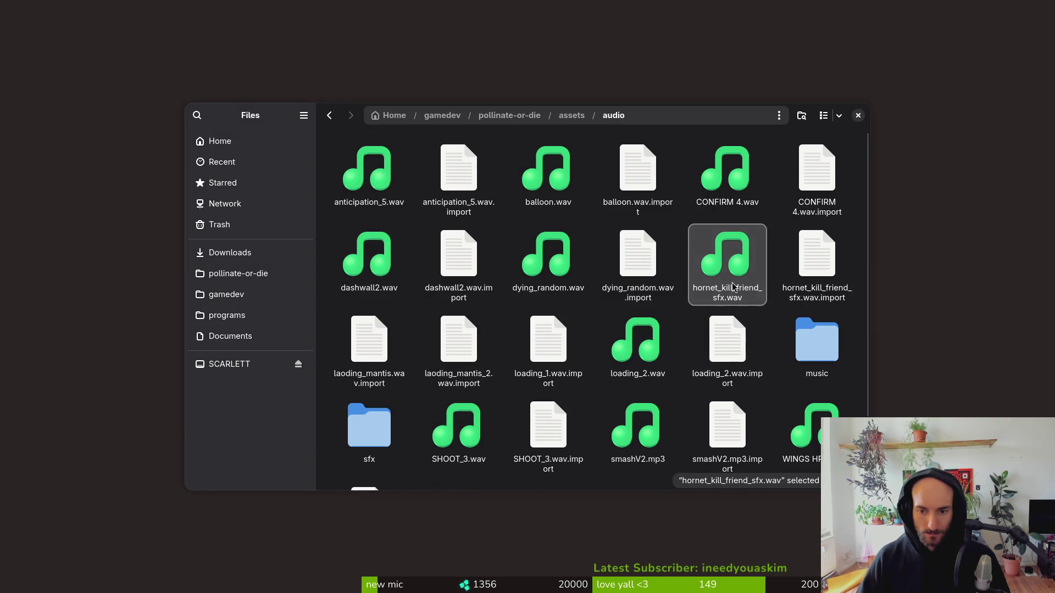
{"action": "key", "text": "space"}
Preview loading_2.wav, then select it with smashV2.mp3 and trash both.
{"action": "key", "text": "space"}
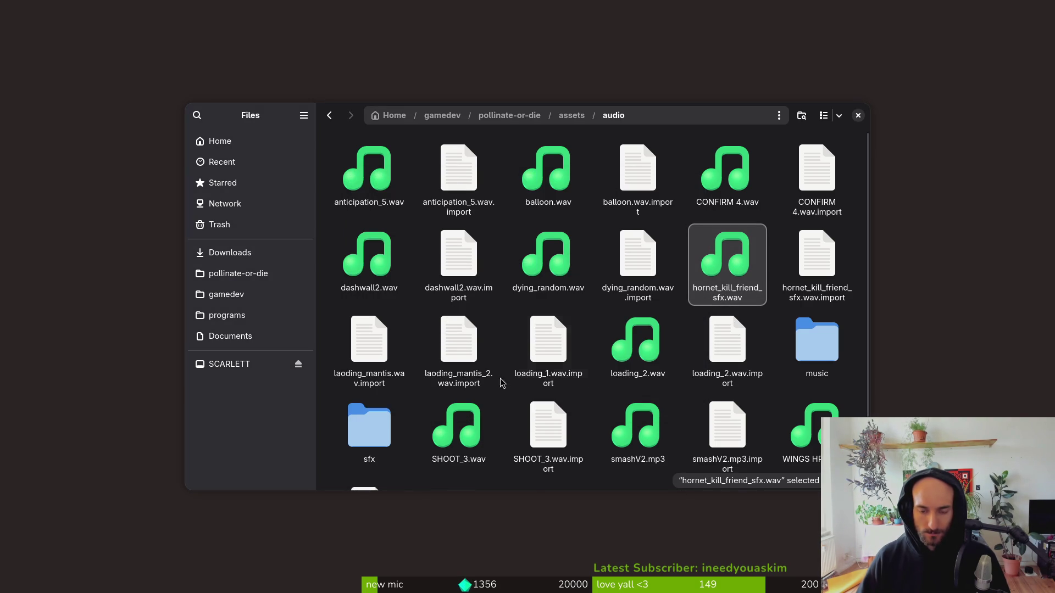
{"action": "left_click", "coordinate": [628, 358]}
{"action": "key", "text": "space"}
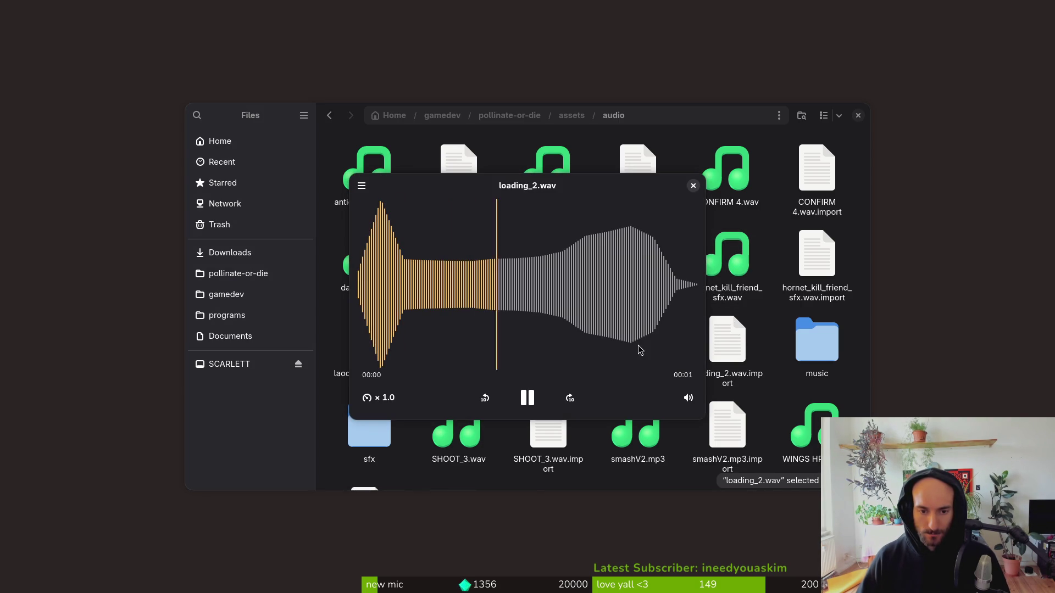
{"action": "key", "text": "space"}
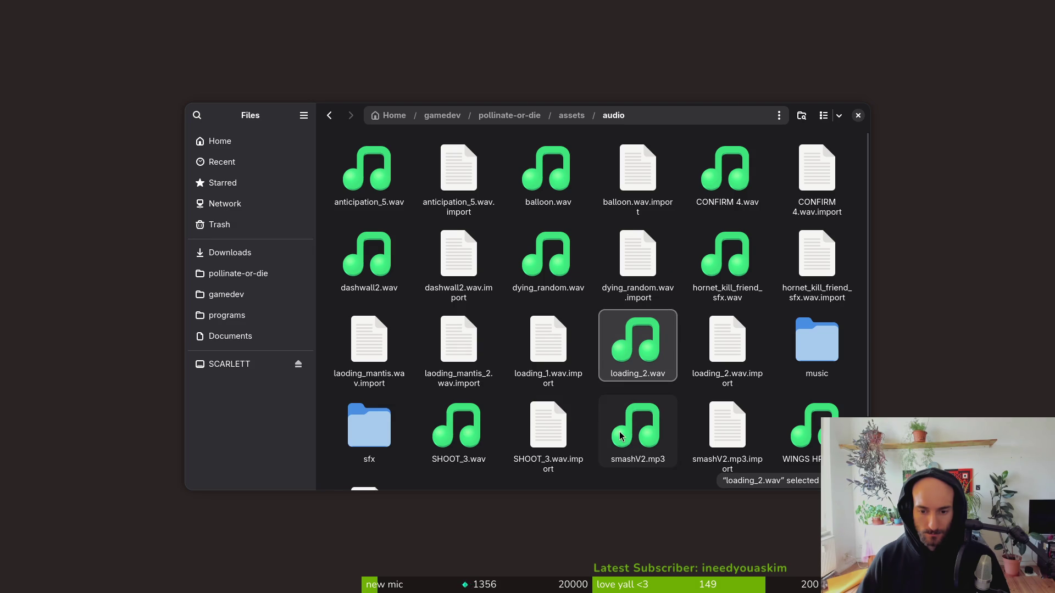
{"action": "left_click", "coordinate": [620, 435]}
{"action": "key", "text": "space"}
{"action": "key", "text": "space"}
{"action": "key", "text": "shift+Up"}
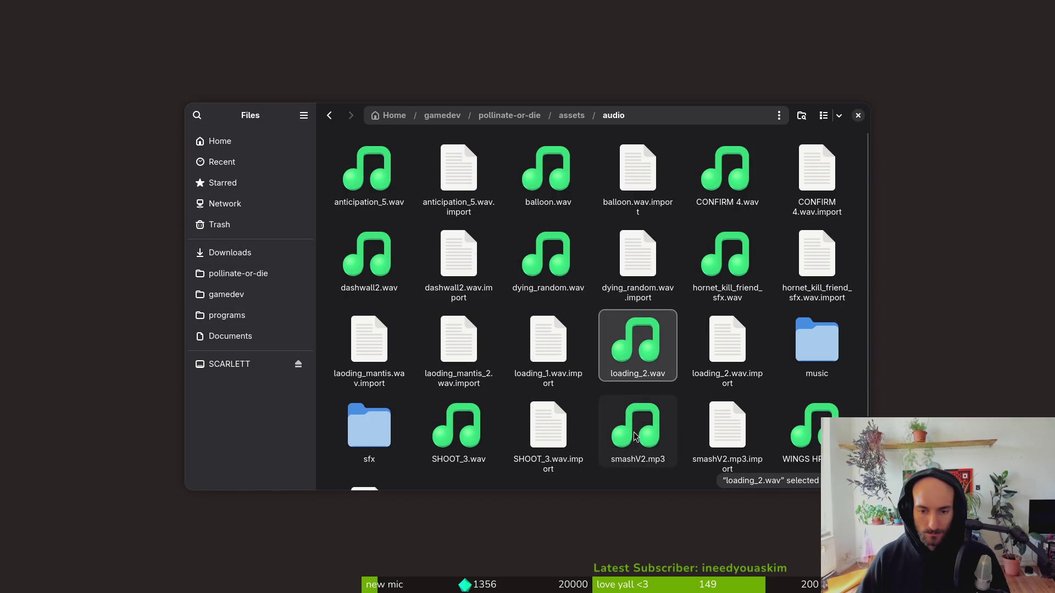
{"action": "key", "text": "Delete"}
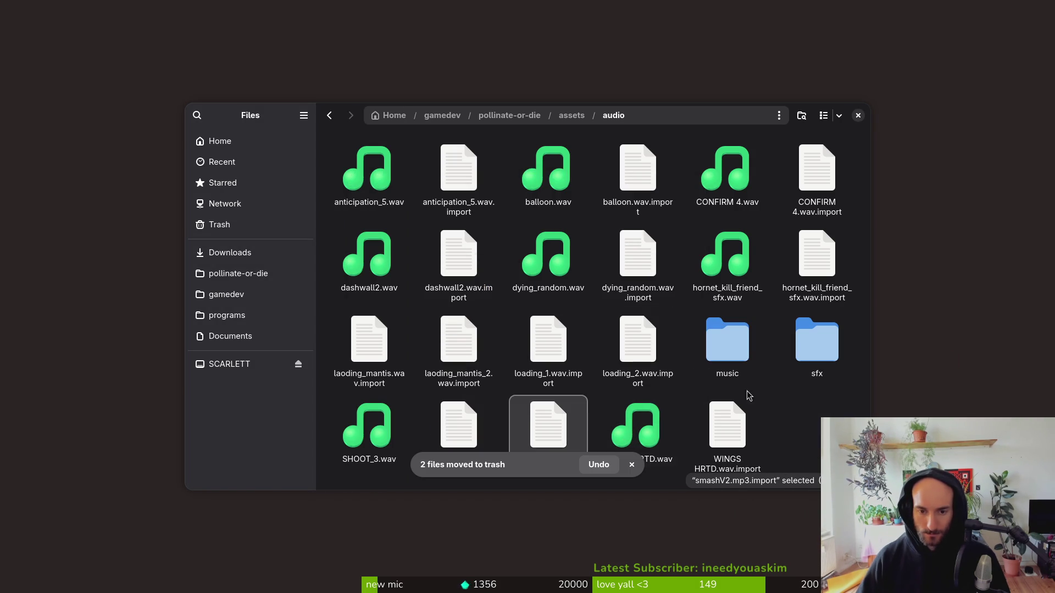
{"action": "left_click", "coordinate": [733, 201]}
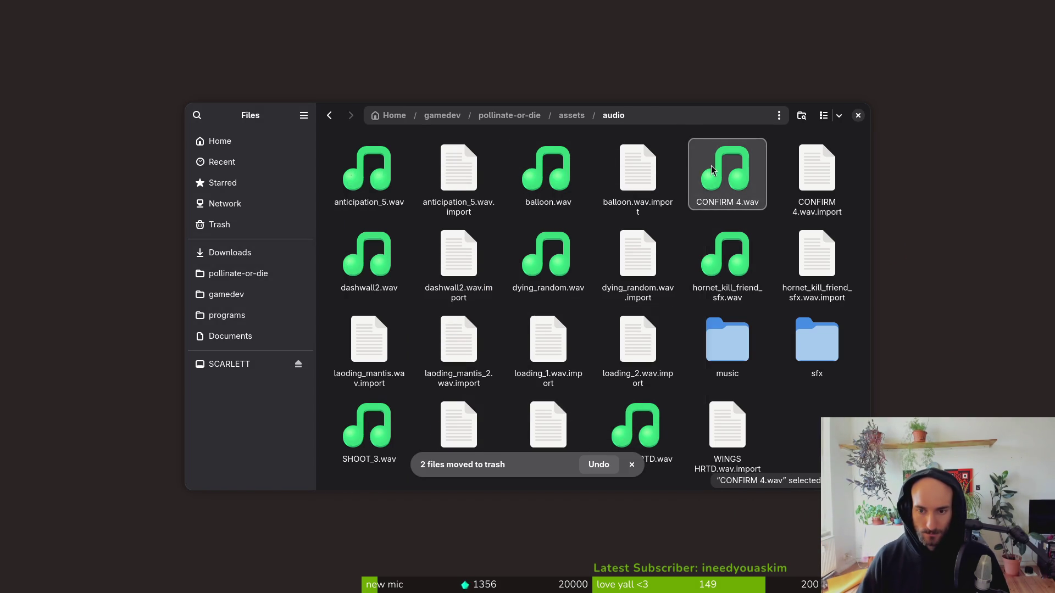
Audition CONFIRM 4.wav, balloon.wav and anticipation_5.wav in the audio preview.
{"action": "key", "text": "space"}
{"action": "left_click", "coordinate": [694, 187]}
{"action": "key", "text": "space"}
{"action": "left_click", "coordinate": [693, 186]}
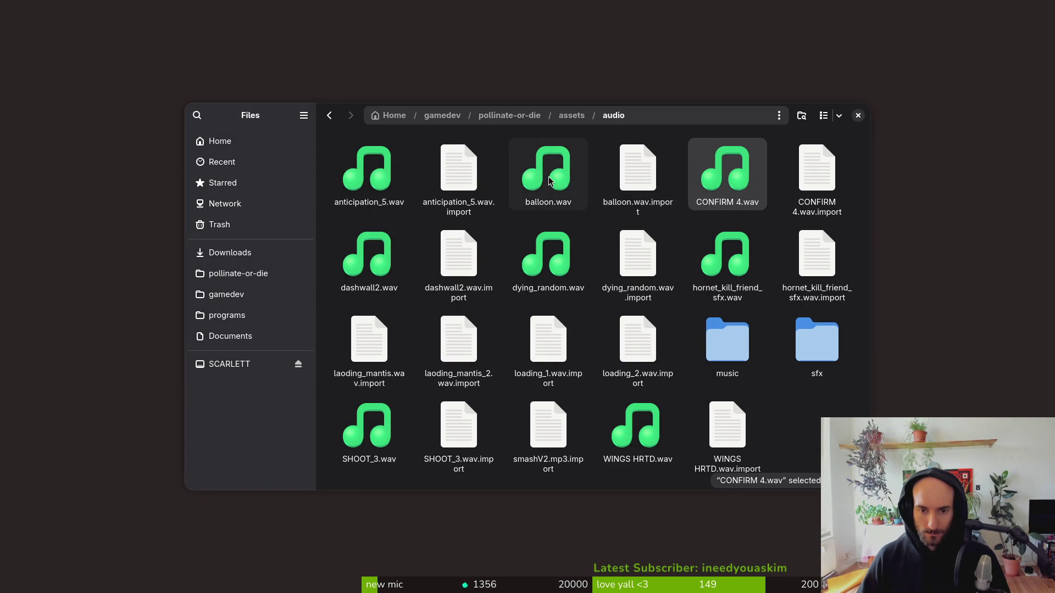
{"action": "left_click", "coordinate": [548, 170]}
{"action": "key", "text": "space"}
{"action": "key", "text": "space"}
{"action": "left_click", "coordinate": [379, 175]}
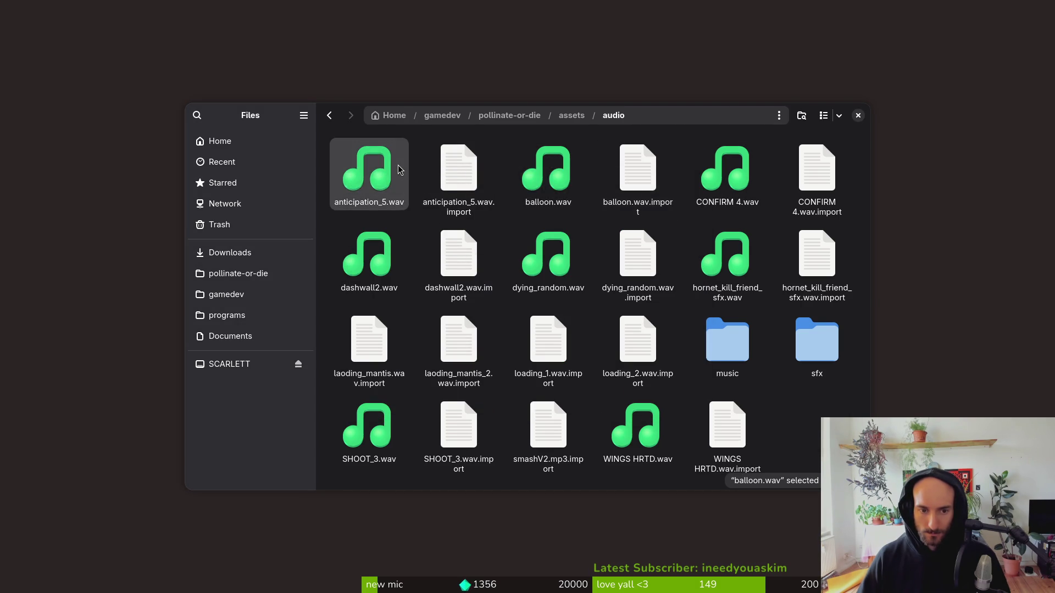
Preview hornet_kill_friend_sfx.wav and dashwall2.wav, then move both to the trash.
{"action": "key", "text": "space"}
{"action": "left_click", "coordinate": [695, 187]}
{"action": "left_click", "coordinate": [738, 268]}
{"action": "key", "text": "space"}
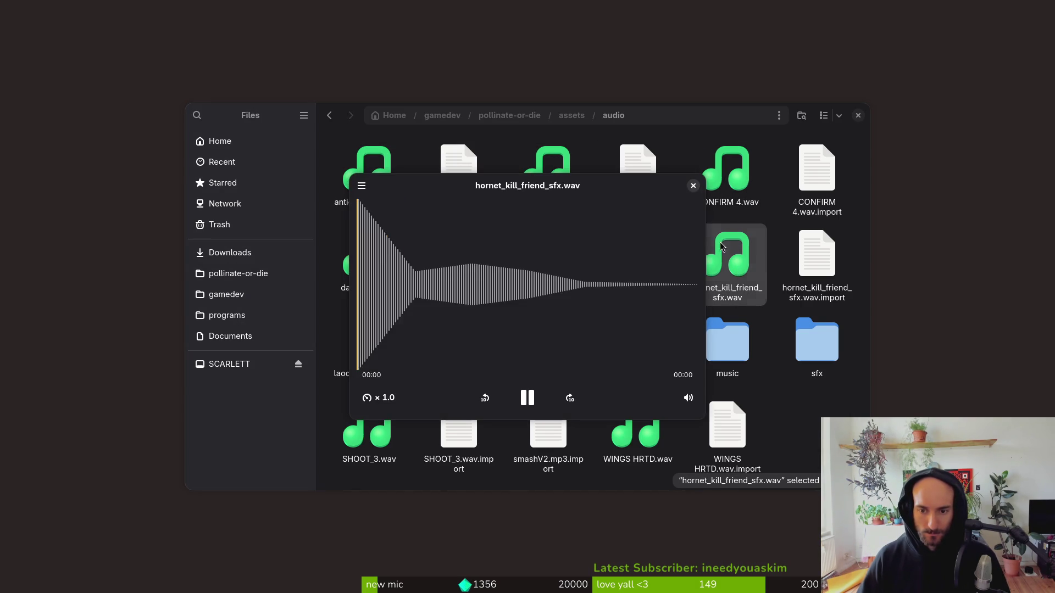
{"action": "key", "text": "space"}
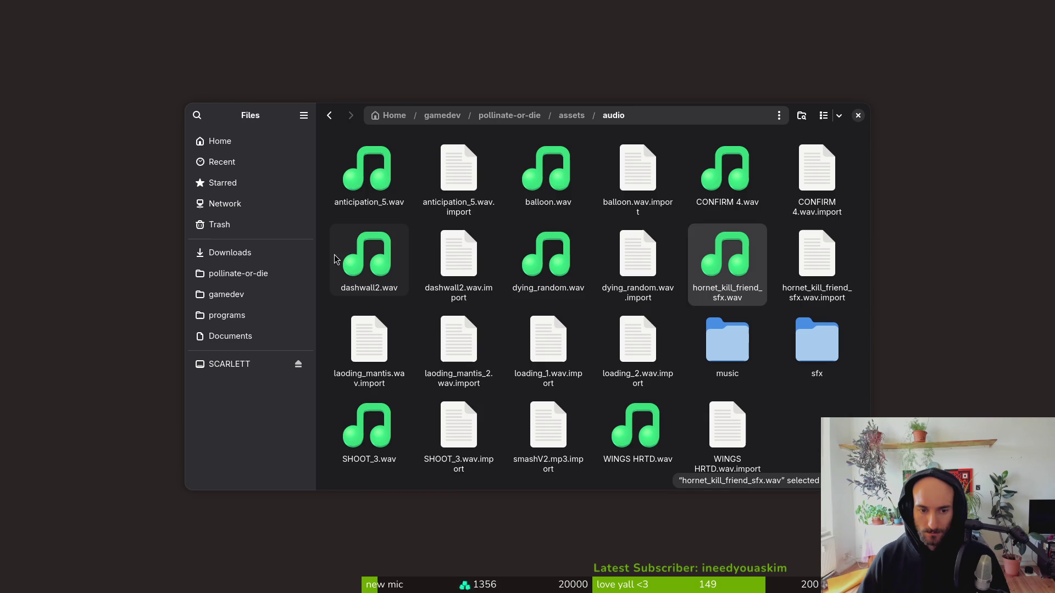
{"action": "left_click", "coordinate": [333, 261]}
{"action": "key", "text": "space"}
{"action": "key", "text": "space"}
{"action": "key", "text": "space"}
{"action": "left_click", "coordinate": [693, 187]}
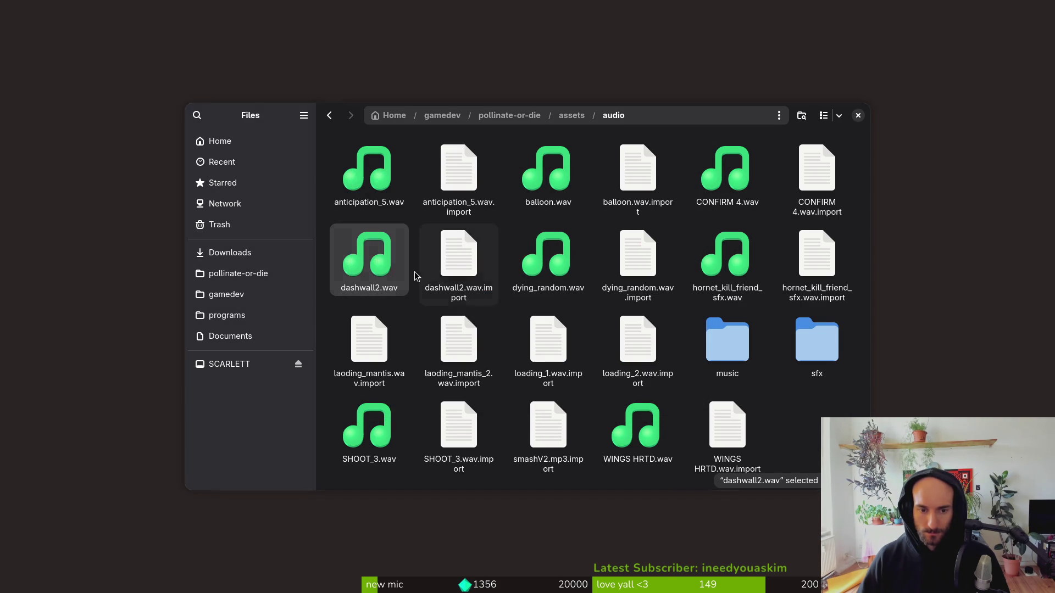
{"action": "left_click", "coordinate": [716, 264], "text": "ctrl"}
{"action": "key", "text": "Delete"}
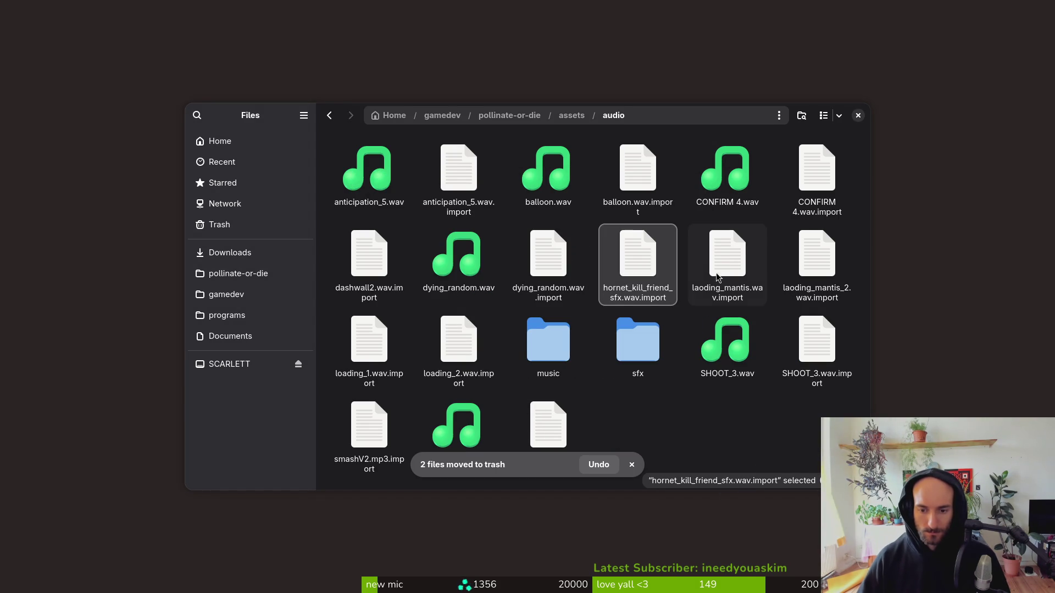
Preview and trash SHOOT_3.wav, then audition WINGS HRTD.wav.
{"action": "left_click", "coordinate": [738, 352]}
{"action": "key", "text": "space"}
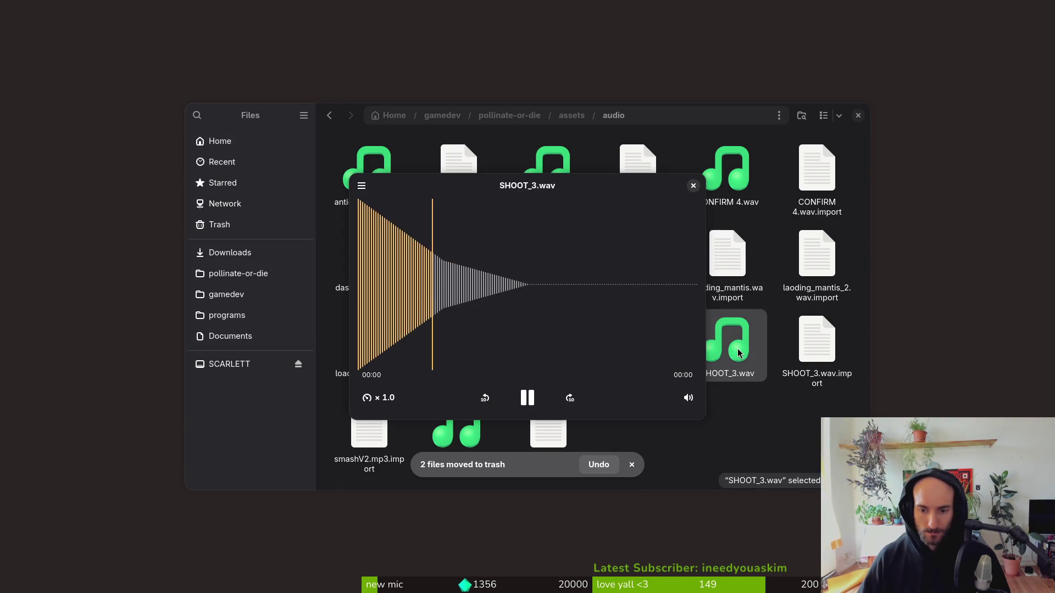
{"action": "left_click", "coordinate": [693, 186]}
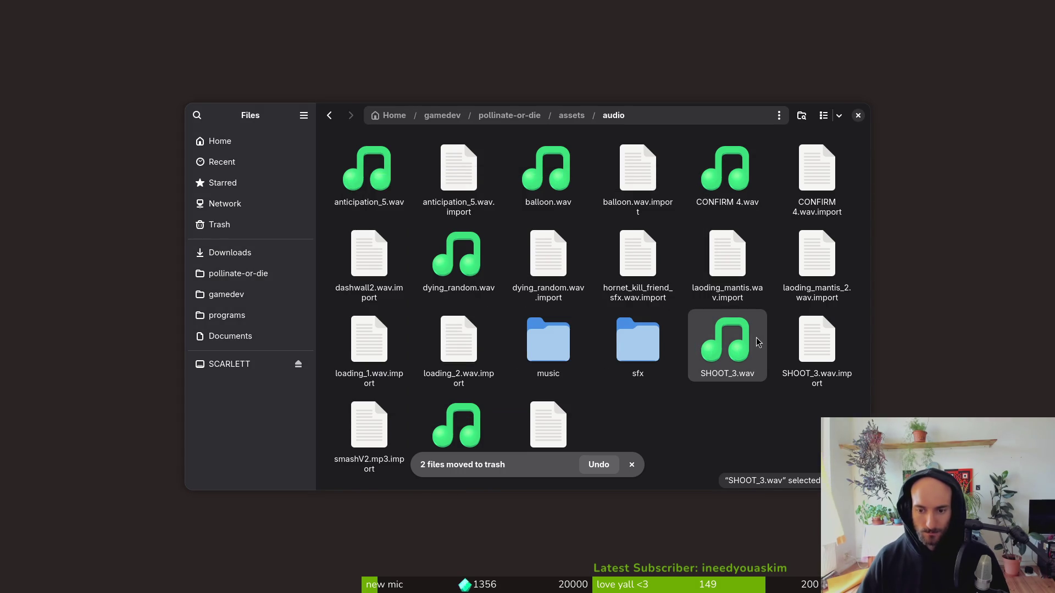
{"action": "key", "text": "Down"}
{"action": "key", "text": "space"}
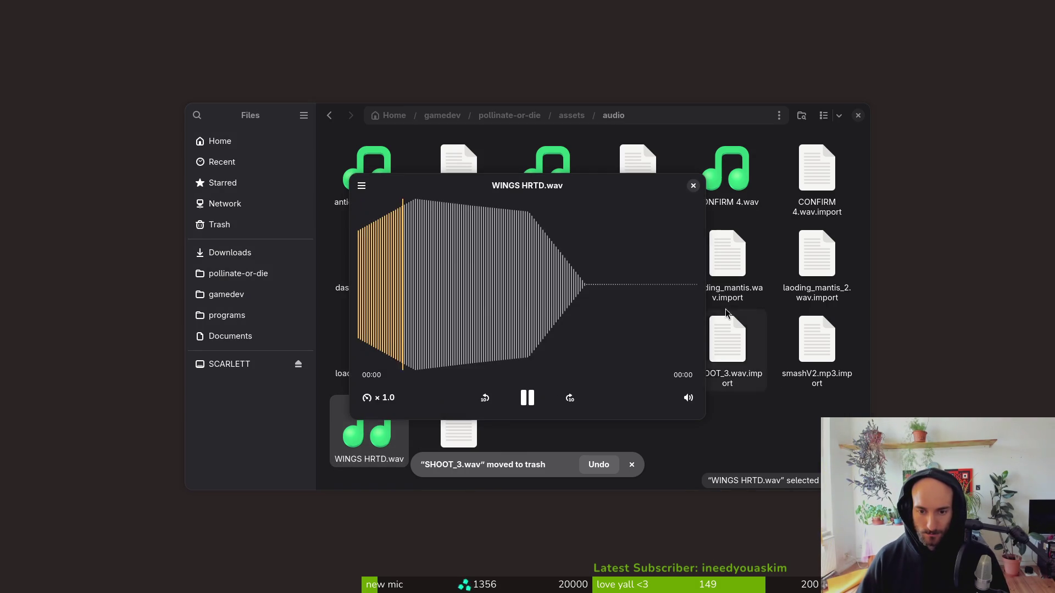
Open dying_random.wav in the audio preview.
{"action": "left_click", "coordinate": [694, 186]}
{"action": "left_click", "coordinate": [456, 257]}
{"action": "key", "text": "space"}
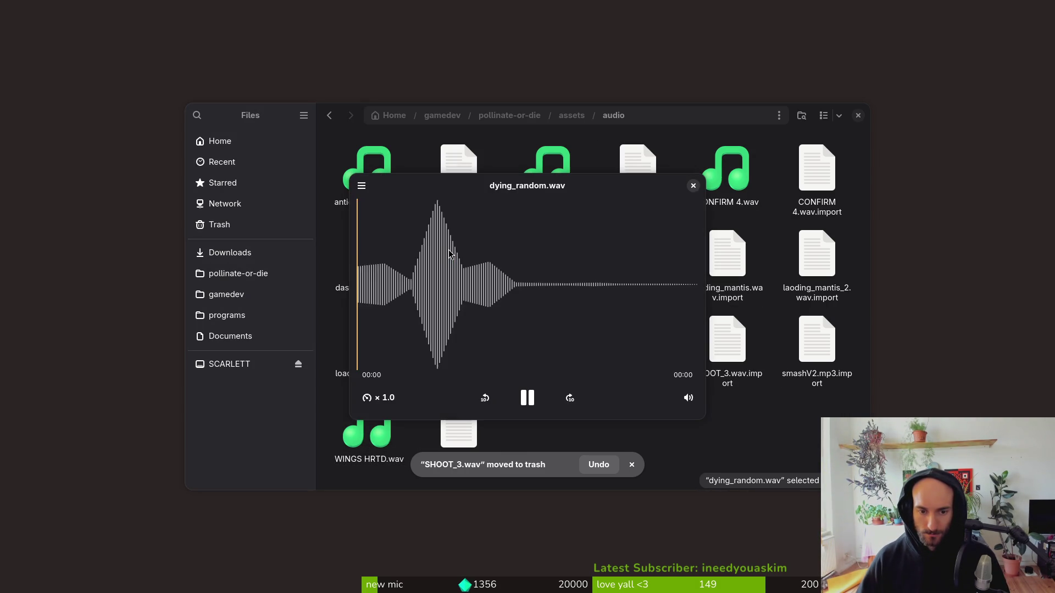
{"action": "left_click", "coordinate": [694, 186]}
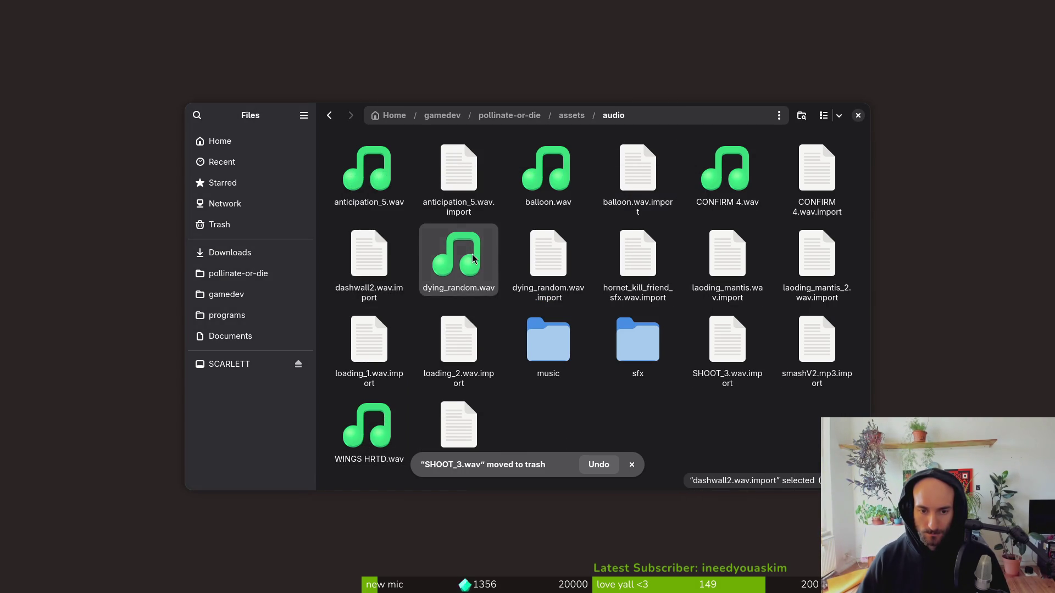
{"action": "left_click", "coordinate": [456, 257]}
{"action": "key", "text": "space"}
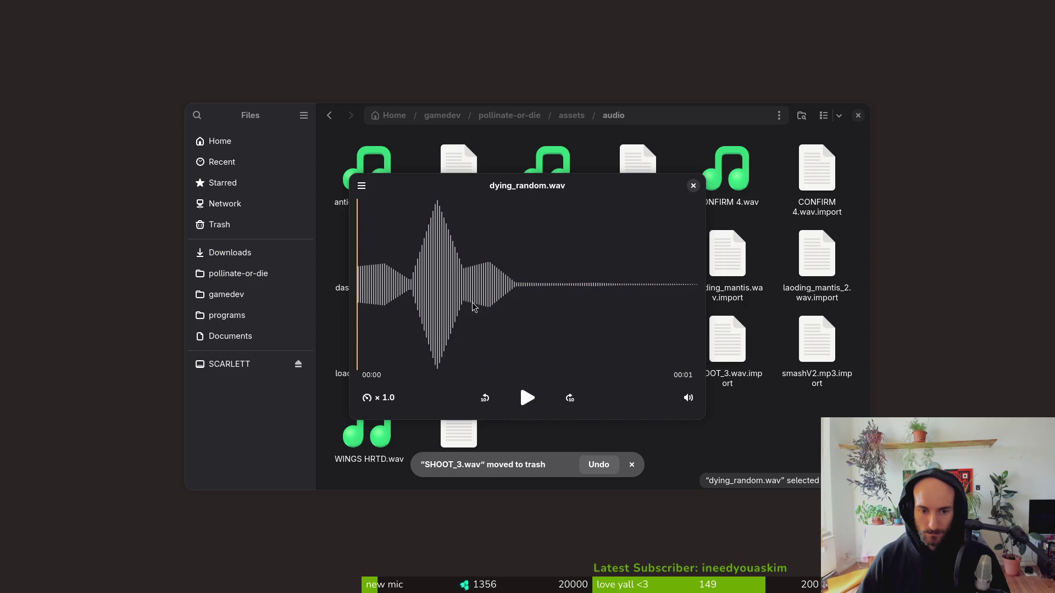
Replay dying_random.wav several times, scrub its opening, close the preview, and drag it into Downloads.
{"action": "left_click", "coordinate": [527, 398]}
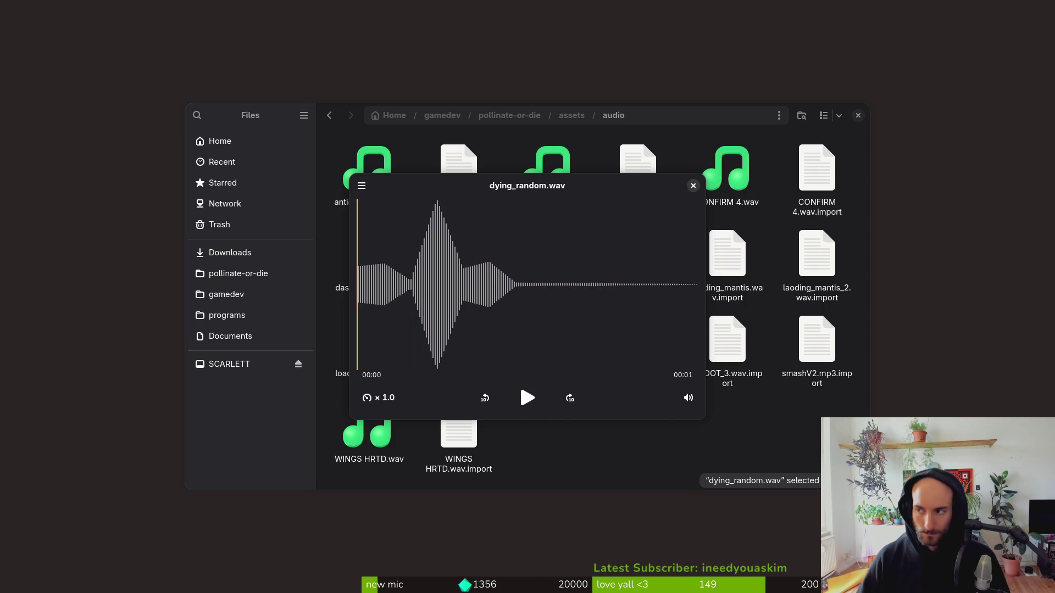
{"action": "left_click", "coordinate": [521, 391]}
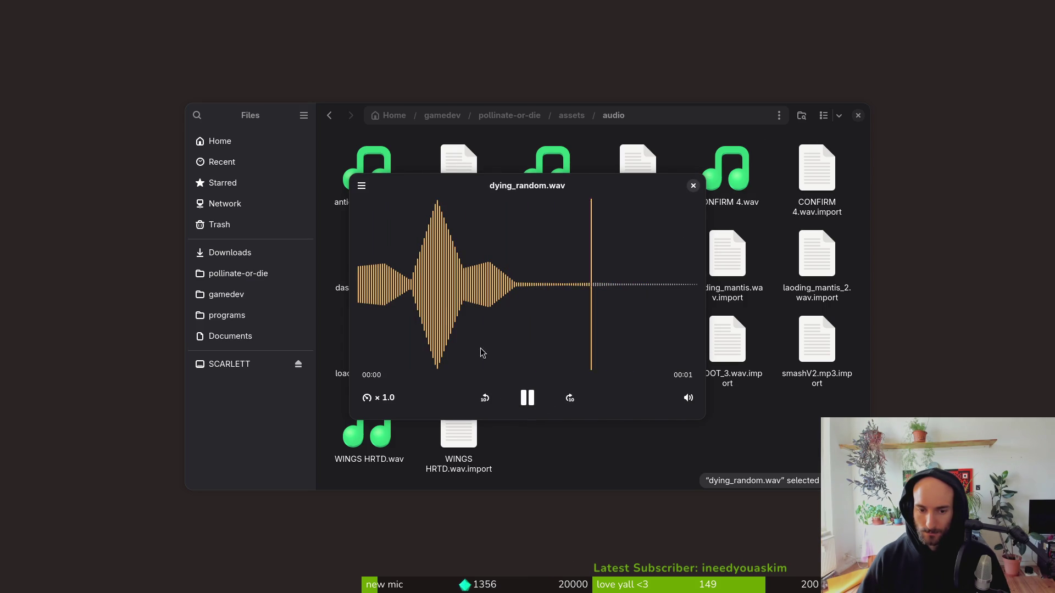
{"action": "left_click", "coordinate": [533, 398]}
{"action": "left_click", "coordinate": [532, 401]}
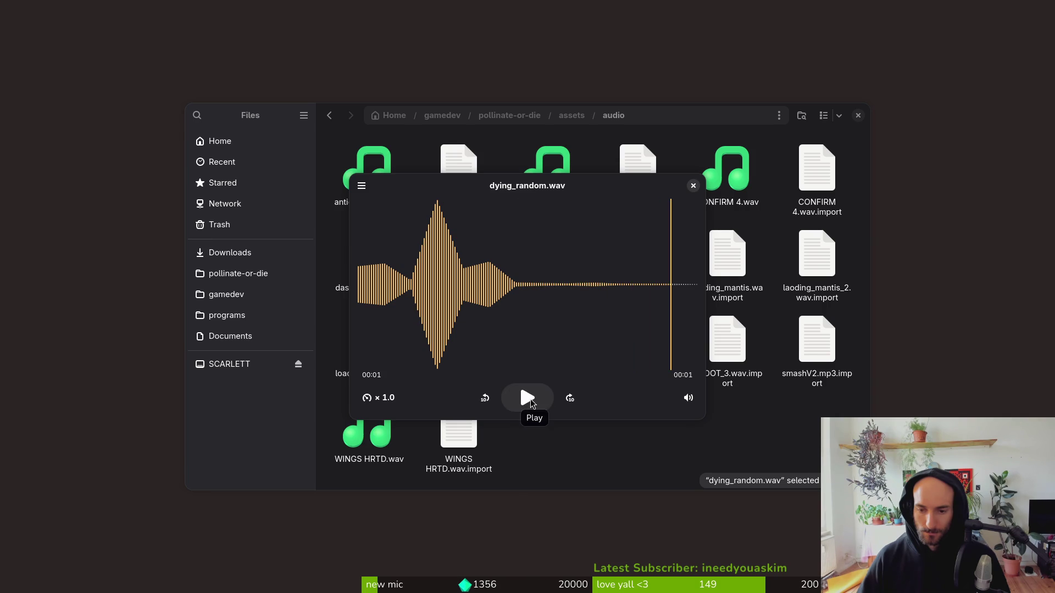
{"action": "left_click", "coordinate": [529, 399]}
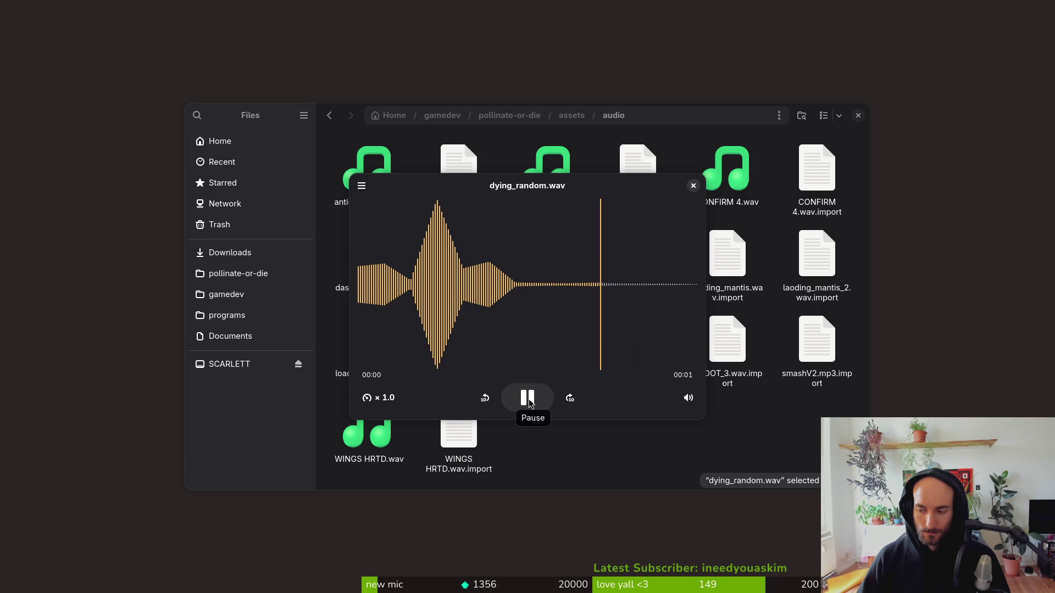
{"action": "left_click", "coordinate": [528, 400]}
{"action": "left_click", "coordinate": [529, 402]}
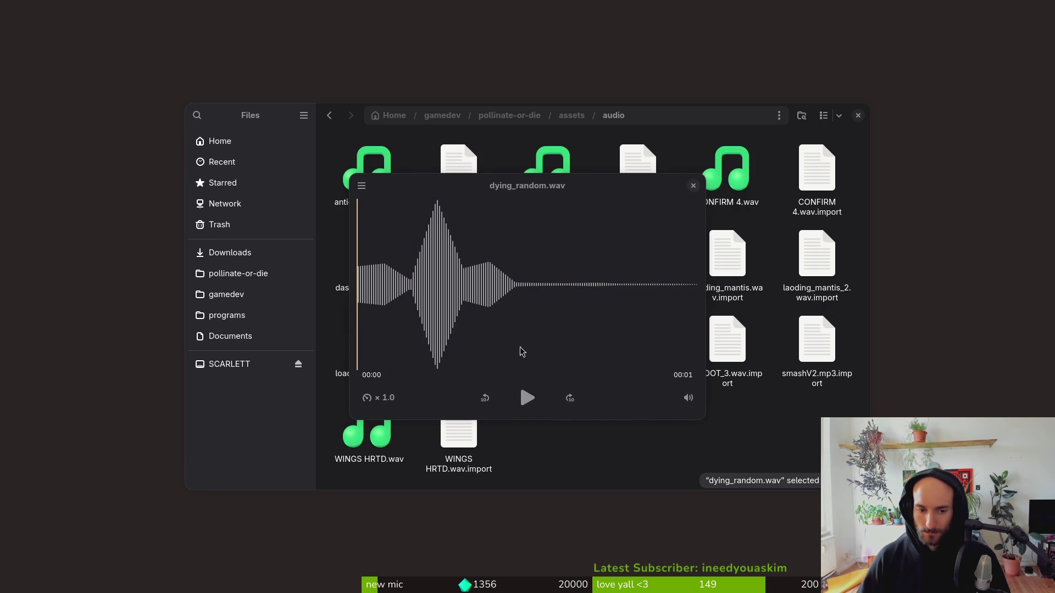
{"action": "left_click_drag", "start_coordinate": [360, 280], "coordinate": [400, 278]}
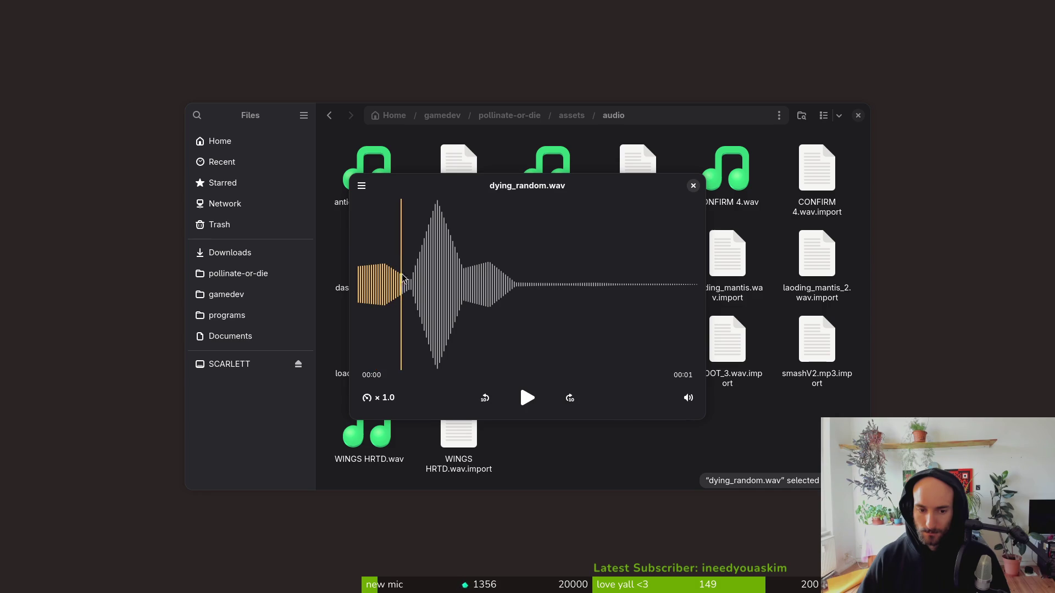
{"action": "left_click", "coordinate": [694, 186]}
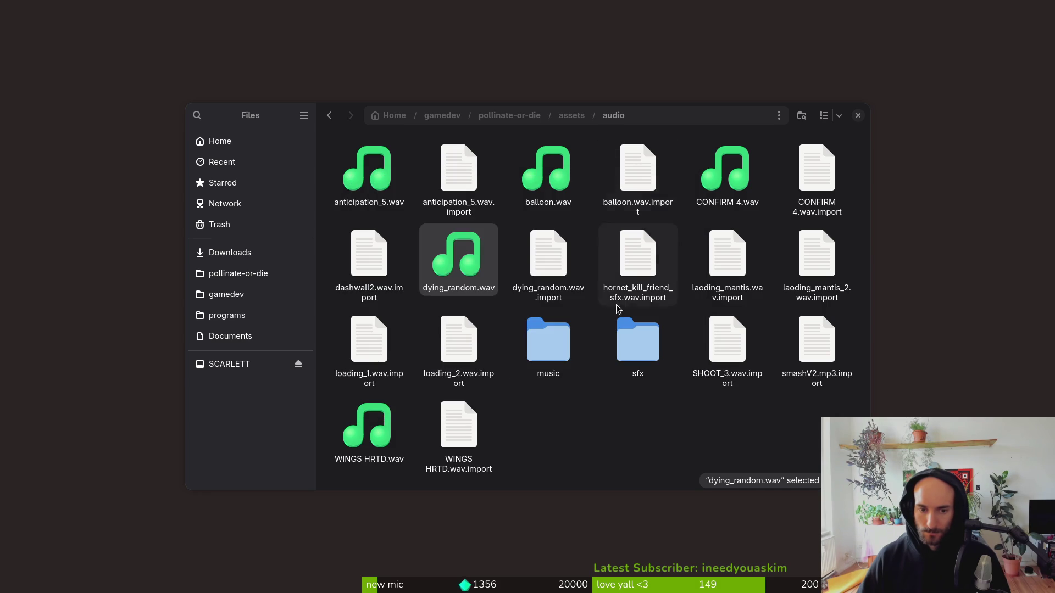
{"action": "mouse_move", "coordinate": [447, 269]}
{"action": "left_mouse_down"}
{"action": "mouse_move", "coordinate": [275, 295]}
{"action": "mouse_move", "coordinate": [244, 269]}
{"action": "mouse_move", "coordinate": [608, 431]}
{"action": "left_mouse_up"}
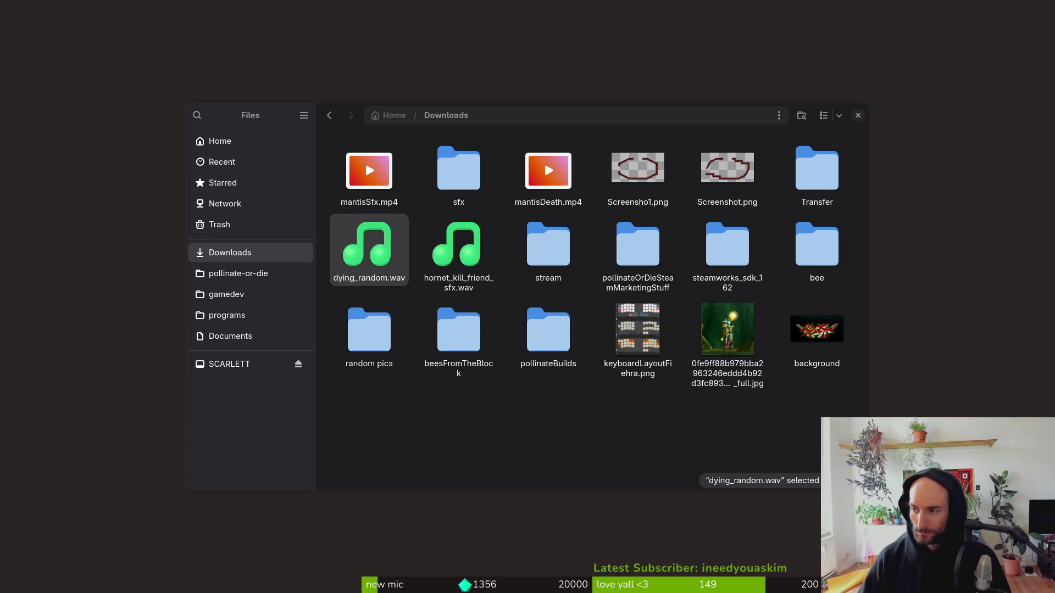
Open a terminal and begin typing the command to change into Downloads.
{"action": "key", "text": "super+Return"}
{"action": "type", "text": "ffmpeg -i"}
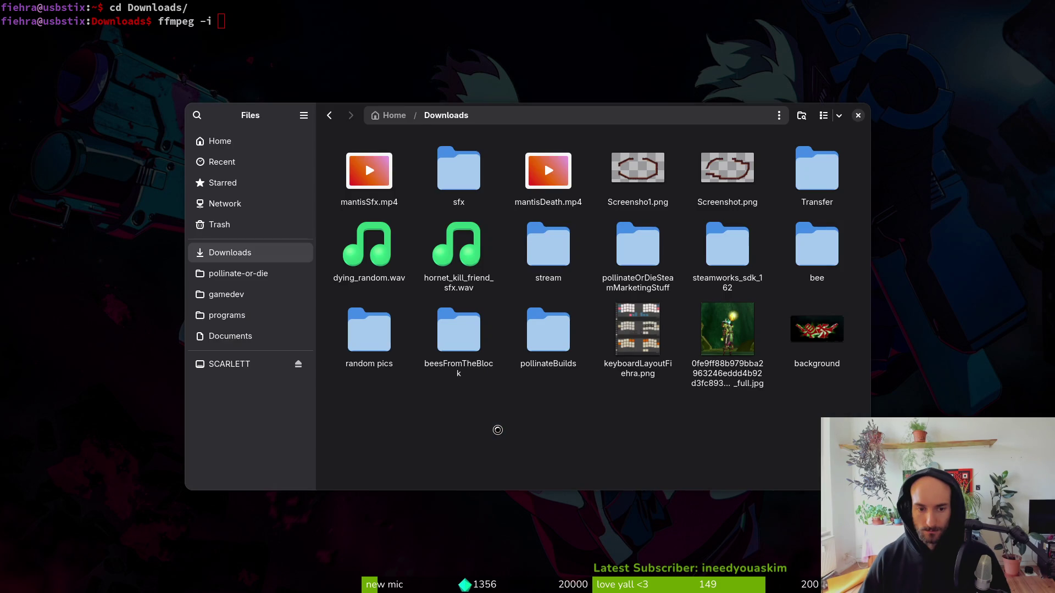
{"action": "key", "text": "Escape"}
{"action": "type", "text": "dying_random.wav"}
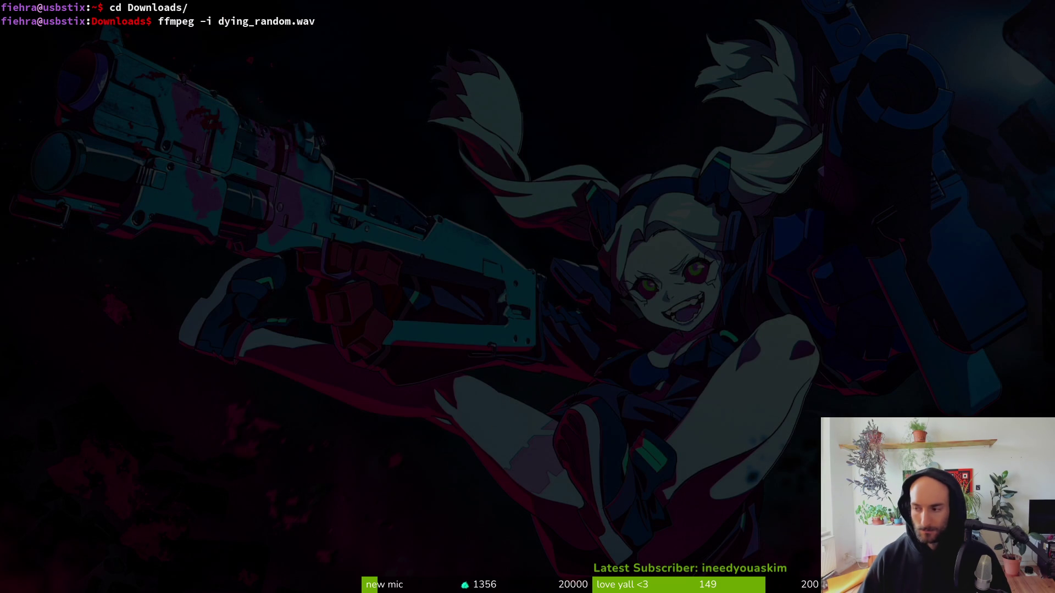
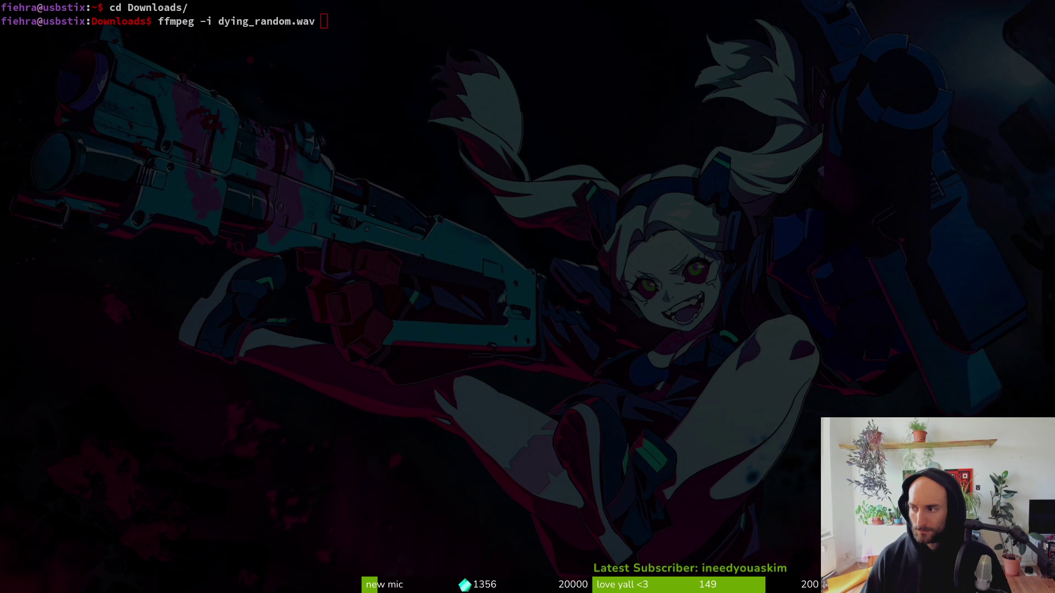
Run ffmpeg to write dying_random.wav minus its first 0.1 s into output.wav.
{"action": "key", "text": "alt+Tab"}
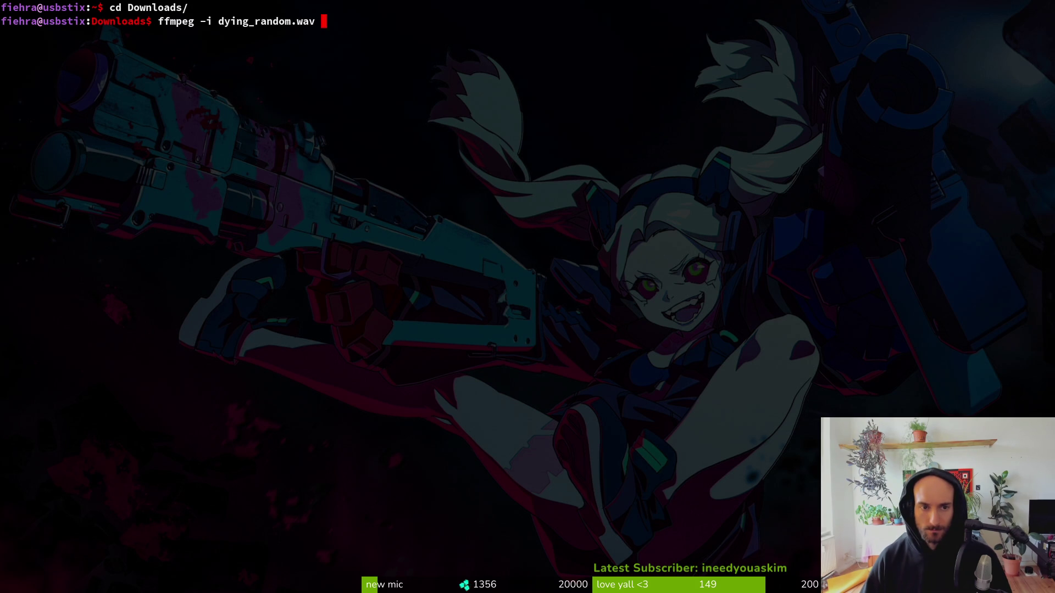
{"action": "type", "text": "-ss 0.1"}
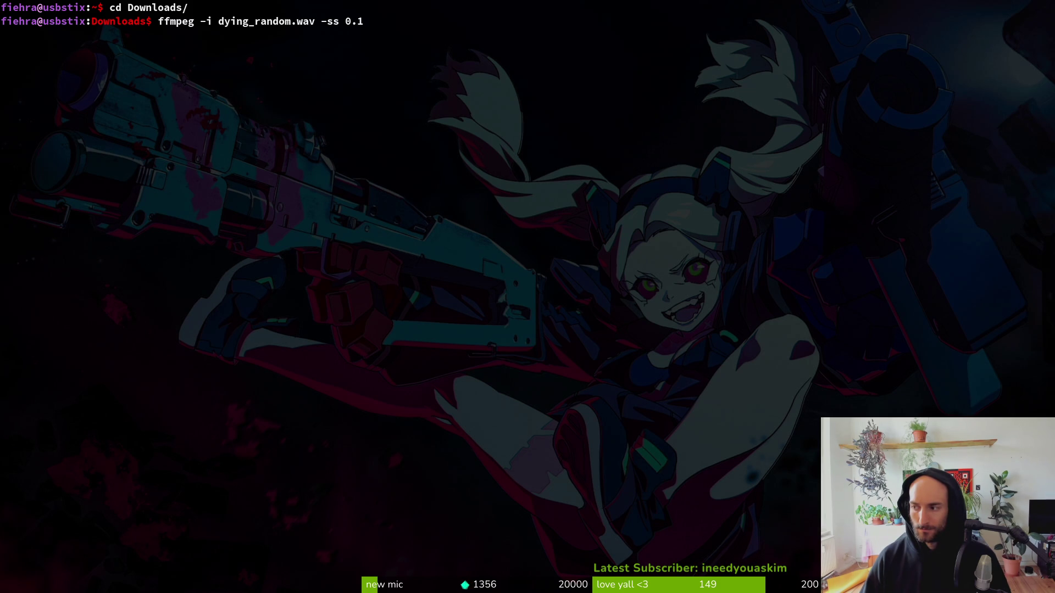
{"action": "type", "text": " -c copy "}
{"action": "type", "text": "output.wav"}
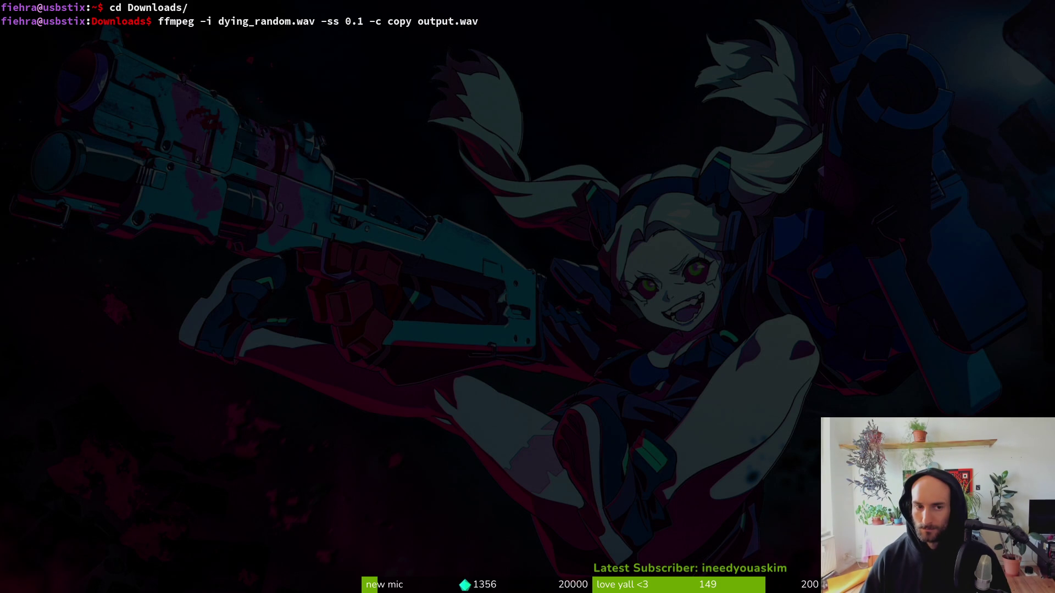
{"action": "key", "text": "Return"}
{"action": "key", "text": "super"}
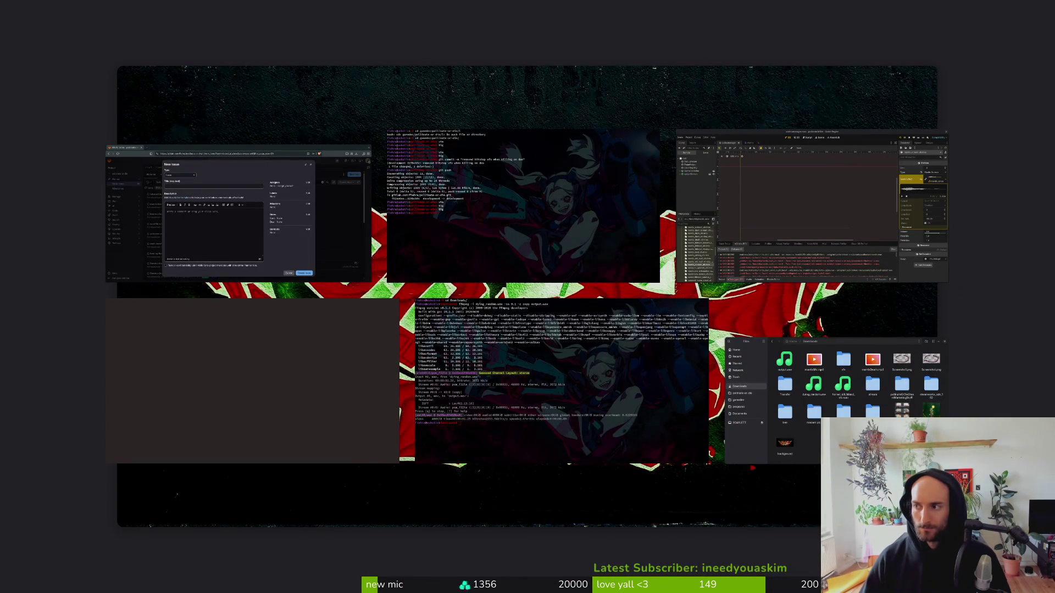
Play the trimmed output.wav in the Downloads folder several times.
{"action": "left_click", "coordinate": [752, 468]}
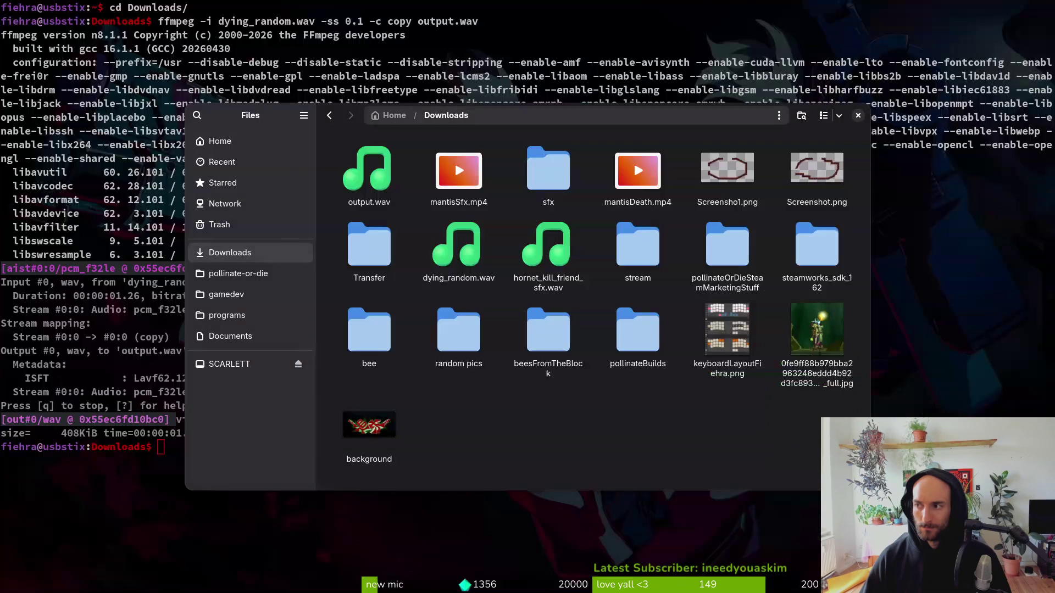
{"action": "double_click", "coordinate": [369, 171]}
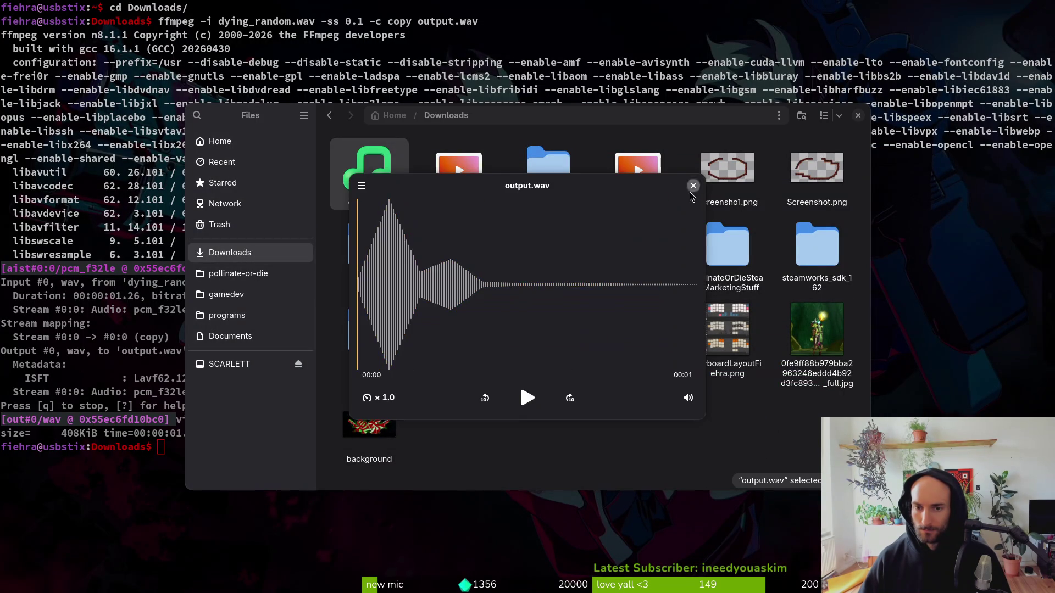
{"action": "double_click", "coordinate": [360, 165]}
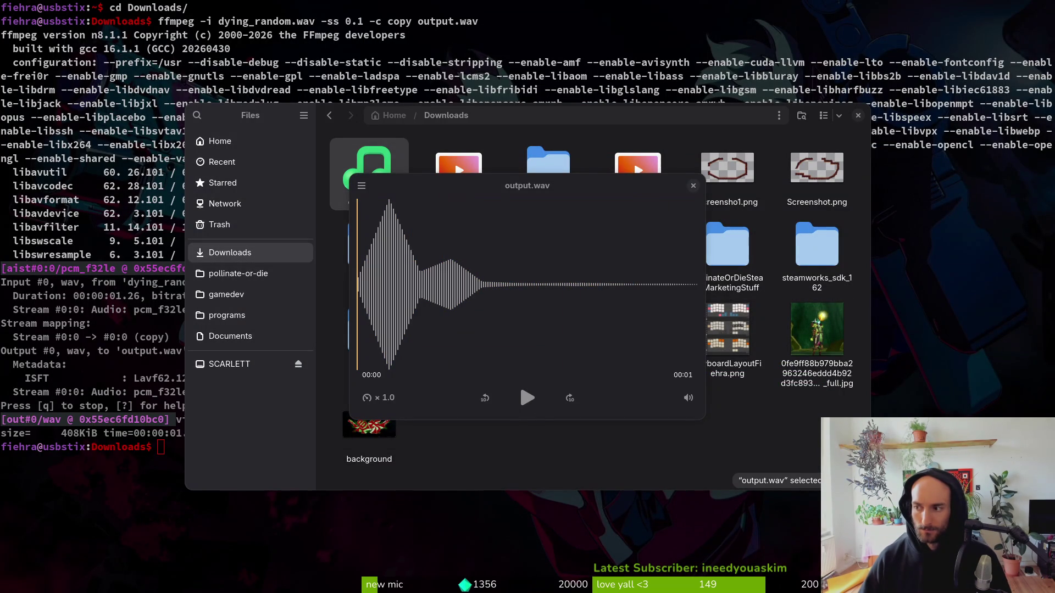
{"action": "left_click", "coordinate": [527, 398]}
{"action": "left_click", "coordinate": [529, 397]}
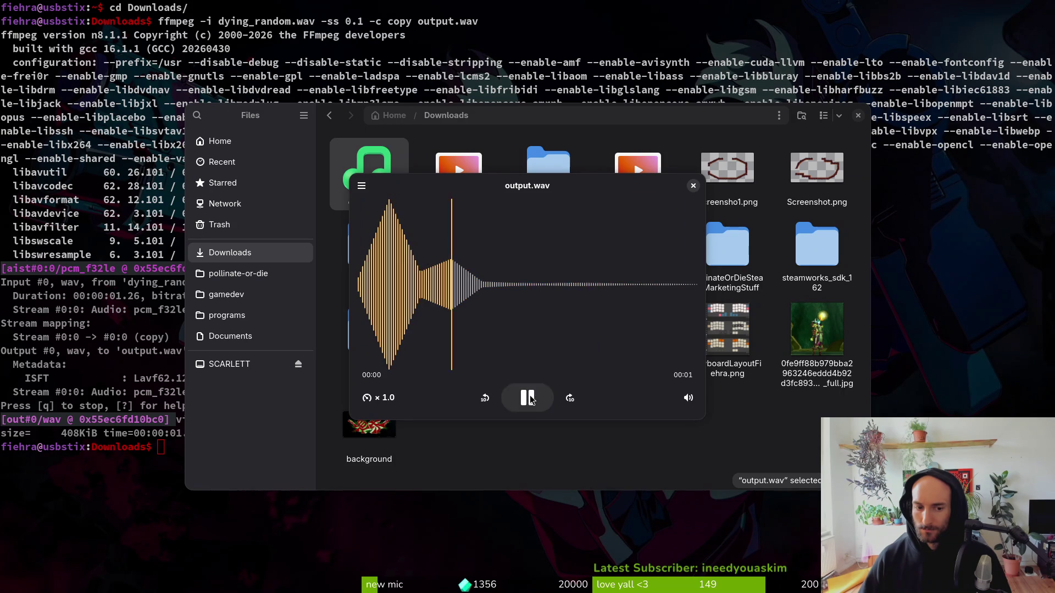
{"action": "left_click", "coordinate": [393, 168]}
{"action": "double_click", "coordinate": [387, 167]}
{"action": "left_click", "coordinate": [386, 166]}
{"action": "key", "text": "space"}
{"action": "key", "text": "space"}
{"action": "key", "text": "space"}
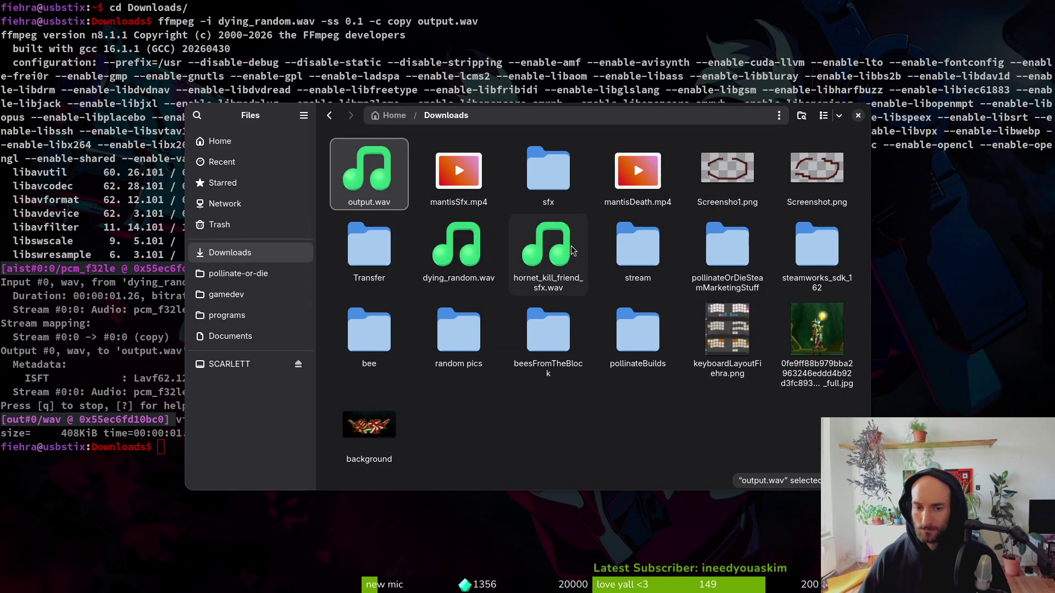
Compare original dying_random.wav against output.wav, then recall the trim command in the terminal.
{"action": "double_click", "coordinate": [459, 247]}
{"action": "key", "text": "space"}
{"action": "key", "text": "Up"}
{"action": "key", "text": "Left"}
{"action": "key", "text": "space"}
{"action": "key", "text": "space"}
{"action": "left_click", "coordinate": [485, 239]}
{"action": "key", "text": "space"}
{"action": "key", "text": "space"}
{"action": "key", "text": "Up"}
{"action": "key", "text": "Left"}
{"action": "key", "text": "space"}
{"action": "key", "text": "space"}
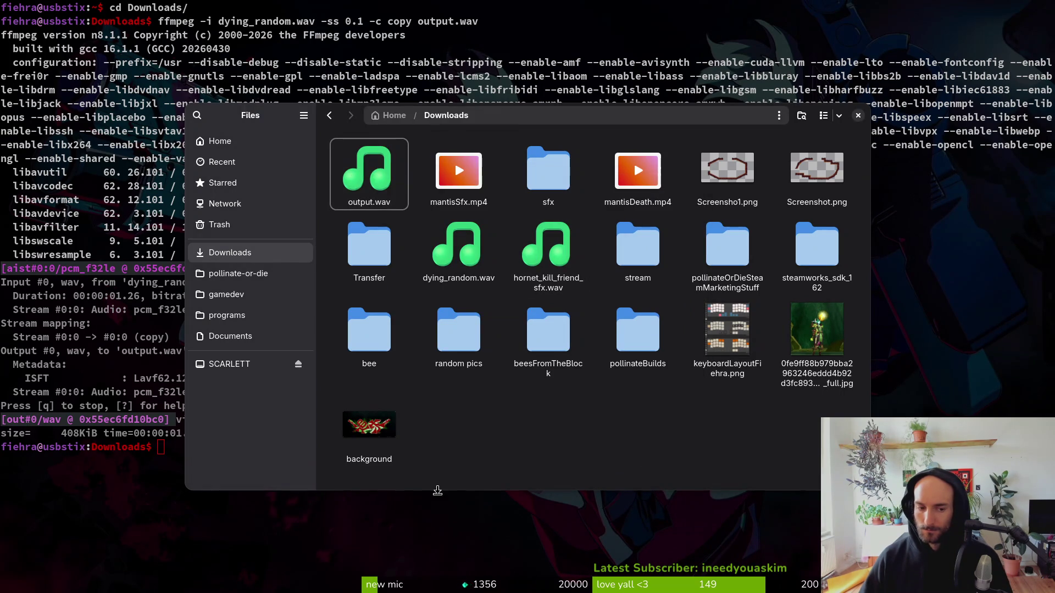
{"action": "key", "text": "ctrl+w"}
{"action": "key", "text": "Up"}
{"action": "key", "text": "Left"}
{"action": "key", "text": "Left"}
{"action": "key", "text": "Left"}
{"action": "key", "text": "Left"}
{"action": "key", "text": "Left"}
{"action": "key", "text": "Left"}
Regenerate output.wav with a 0.11 s start, overwrite it, and preview it in Files.
{"action": "type", "text": "1"}
{"action": "key", "text": "Return"}
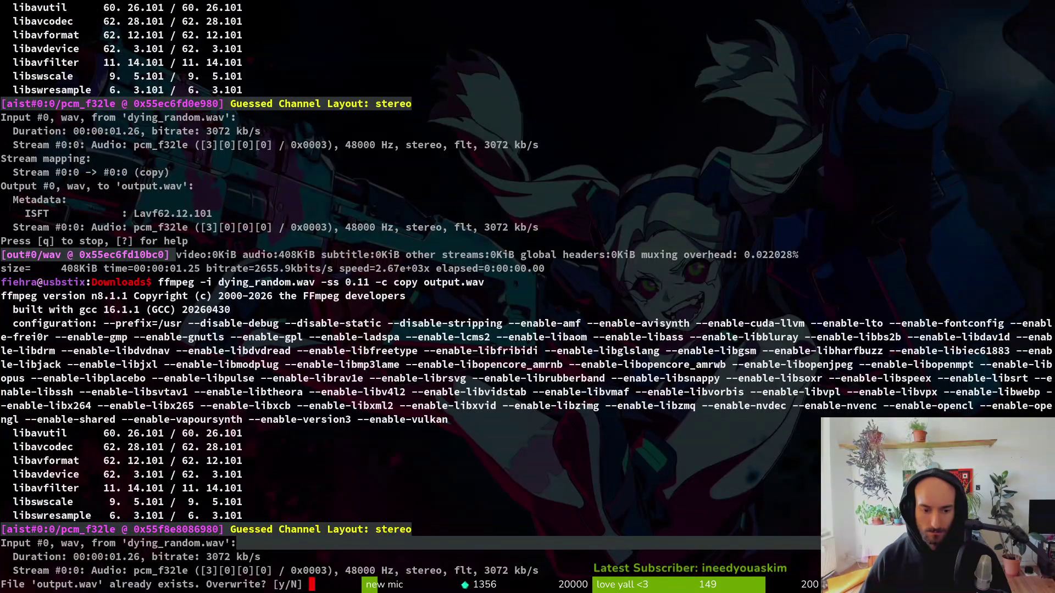
{"action": "type", "text": "y"}
{"action": "key", "text": "Return"}
{"action": "key", "text": "super+e"}
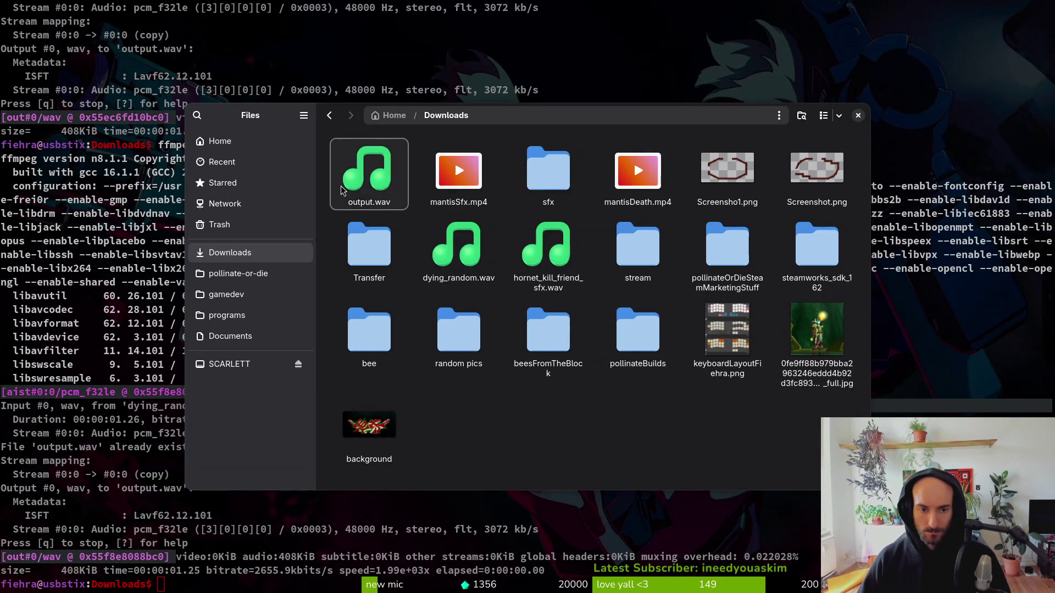
{"action": "left_click", "coordinate": [355, 183]}
{"action": "key", "text": "space"}
{"action": "key", "text": "space"}
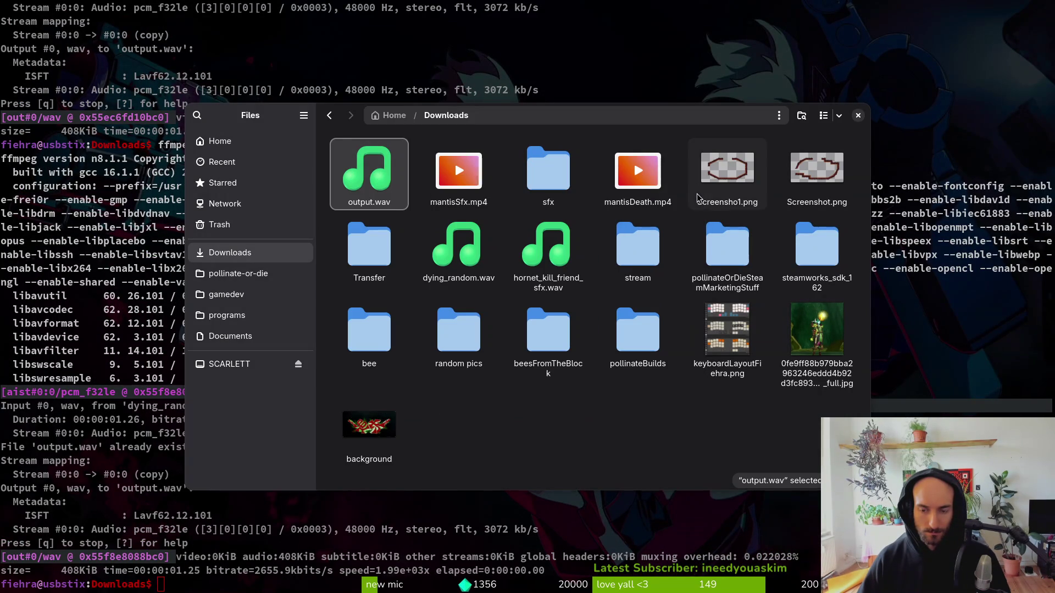
{"action": "key", "text": "space"}
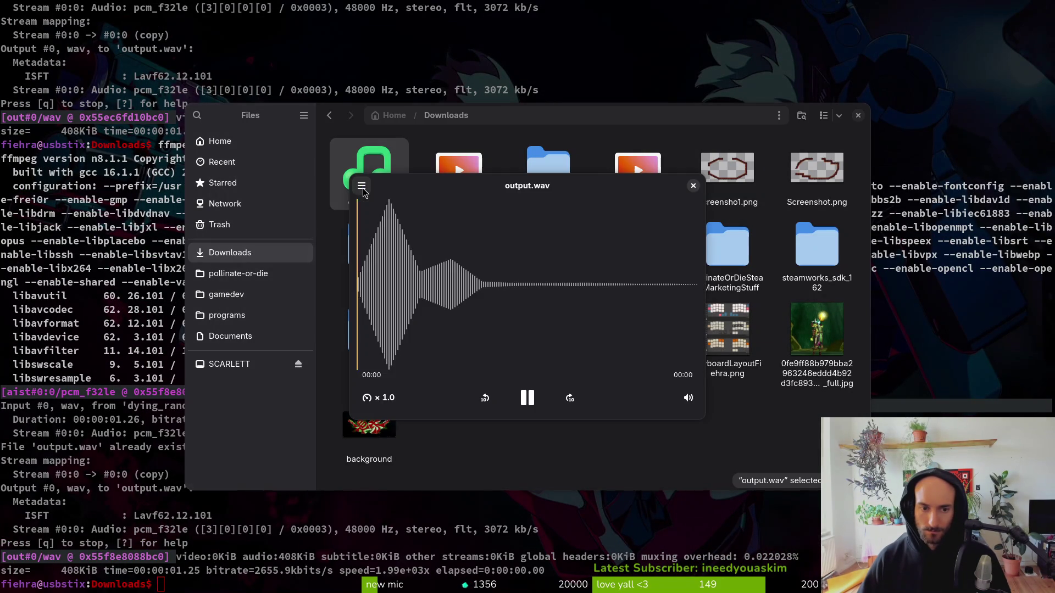
{"action": "key", "text": "space"}
{"action": "key", "text": "space"}
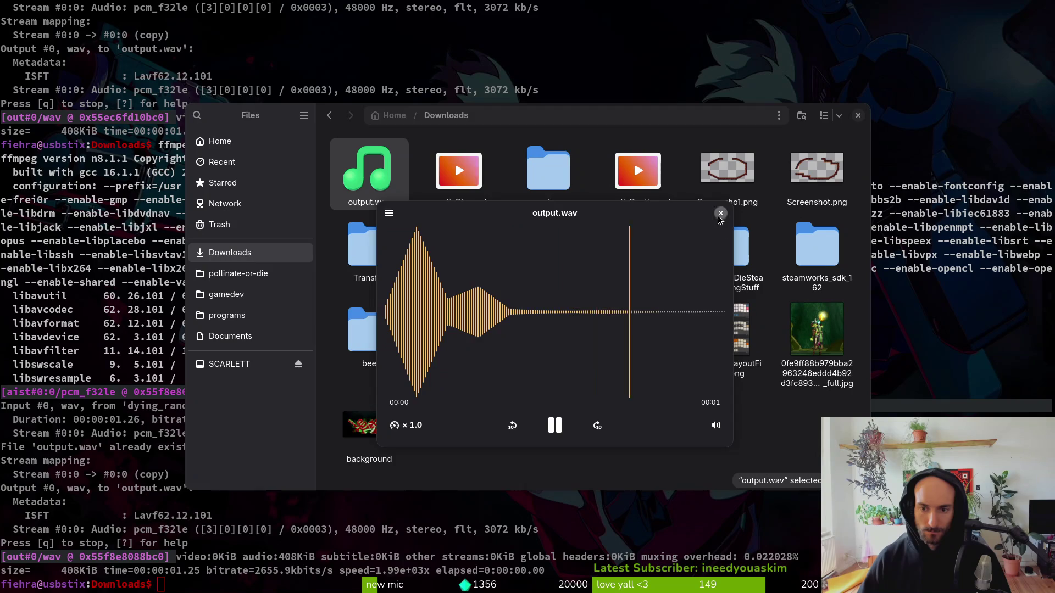
{"action": "key", "text": "space"}
Rerun the ffmpeg trim with a 0.13 s start, reaching the overwrite prompt.
{"action": "key", "text": "ctrl+w"}
{"action": "key", "text": "Up"}
{"action": "key", "text": "ctrl+Left"}
{"action": "key", "text": "ctrl+Left"}
{"action": "key", "text": "ctrl+Left"}
{"action": "key", "text": "ctrl+Left"}
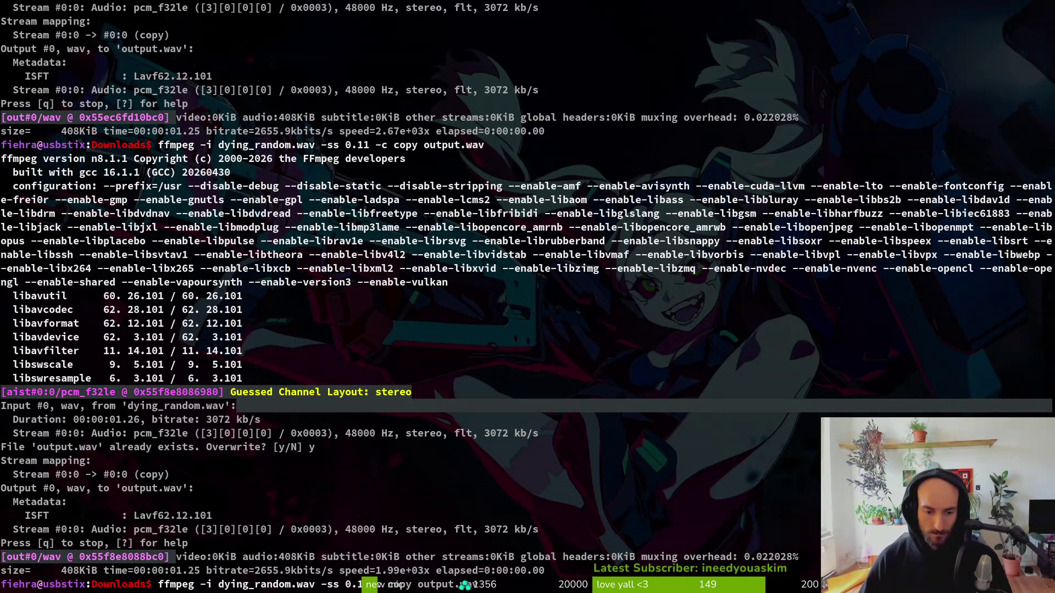
{"action": "key", "text": "BackSpace"}
{"action": "type", "text": "3"}
{"action": "key", "text": "Return"}
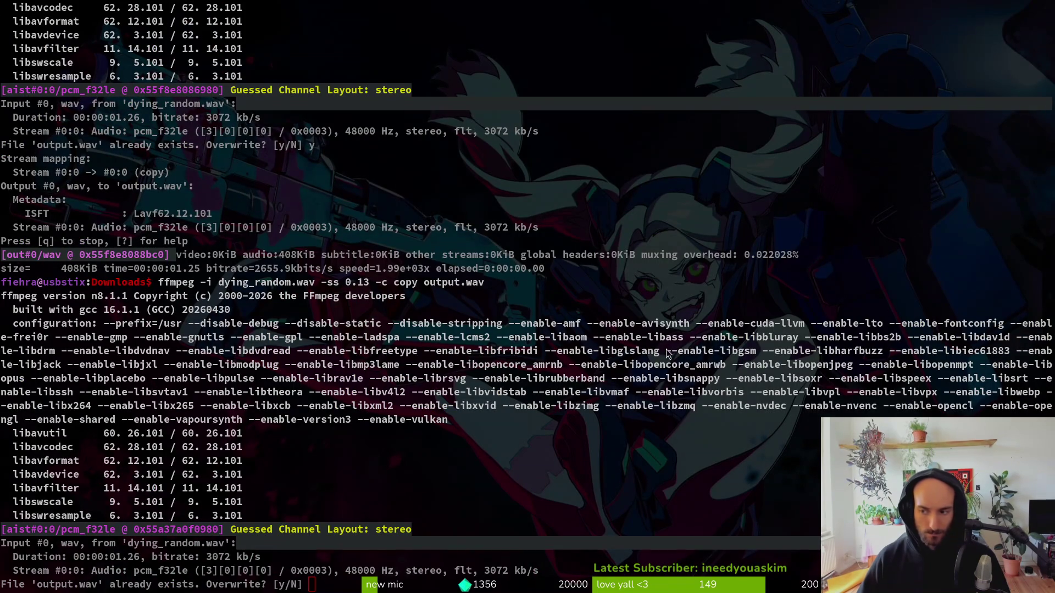
Replay the current output.wav several times in the file browser.
{"action": "key", "text": "super+e"}
{"action": "double_click", "coordinate": [370, 175]}
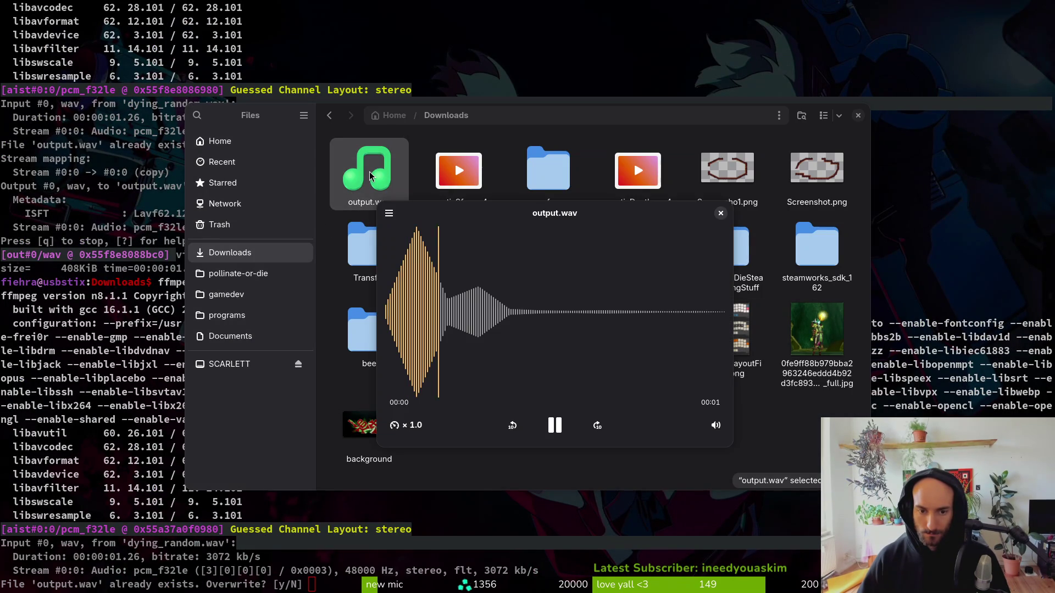
{"action": "double_click", "coordinate": [384, 179]}
{"action": "double_click", "coordinate": [384, 180]}
{"action": "double_click", "coordinate": [368, 161]}
{"action": "double_click", "coordinate": [369, 161]}
{"action": "left_click", "coordinate": [368, 160]}
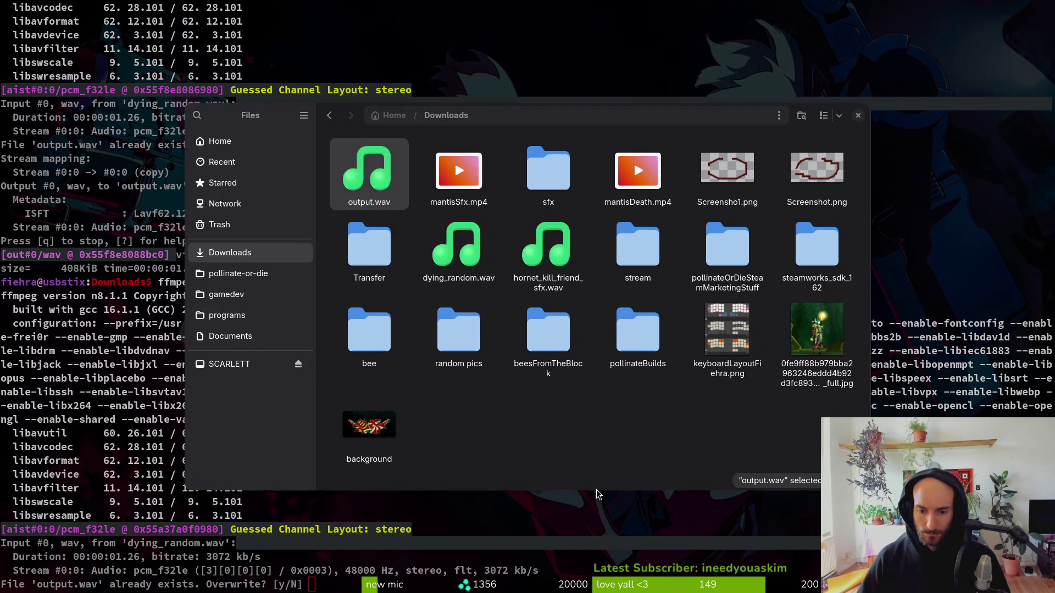
Confirm overwriting output.wav with the 0.13 s trim and play it in Files.
{"action": "key", "text": "ctrl+w"}
{"action": "type", "text": "y"}
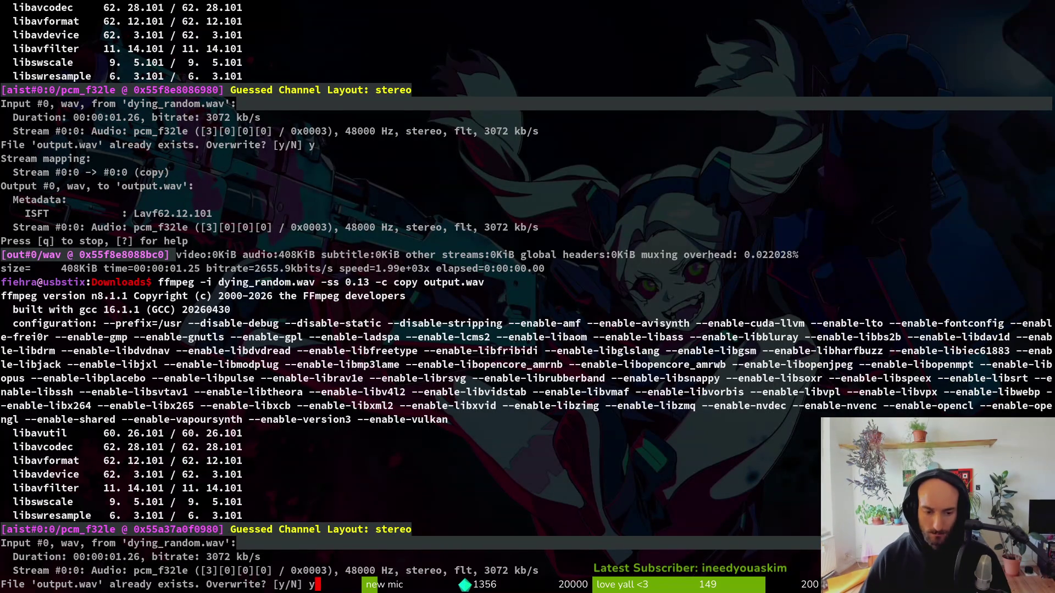
{"action": "key", "text": "Return"}
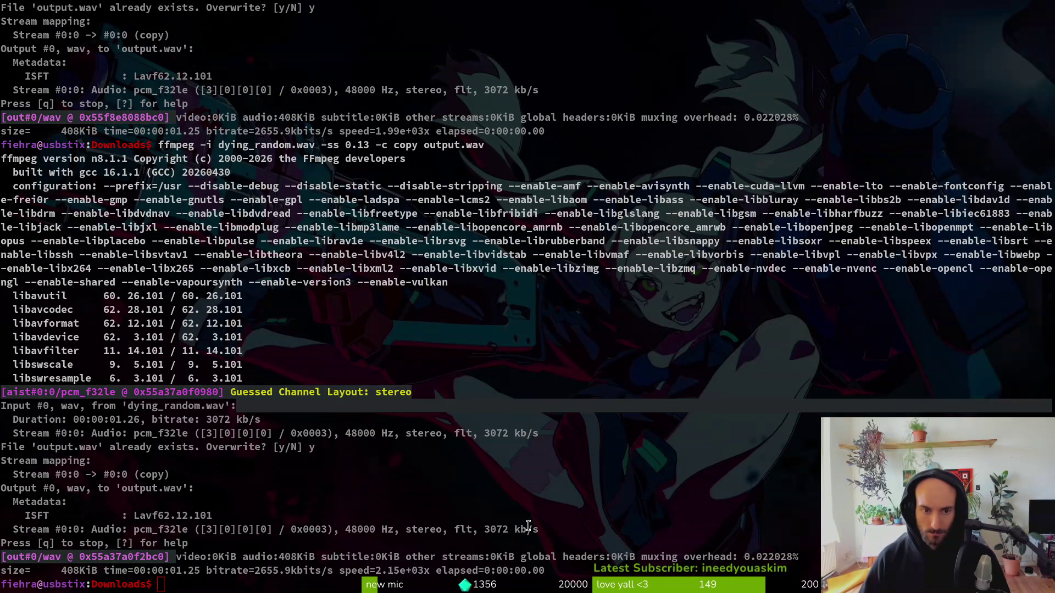
{"action": "key", "text": "super+e"}
{"action": "double_click", "coordinate": [375, 181]}
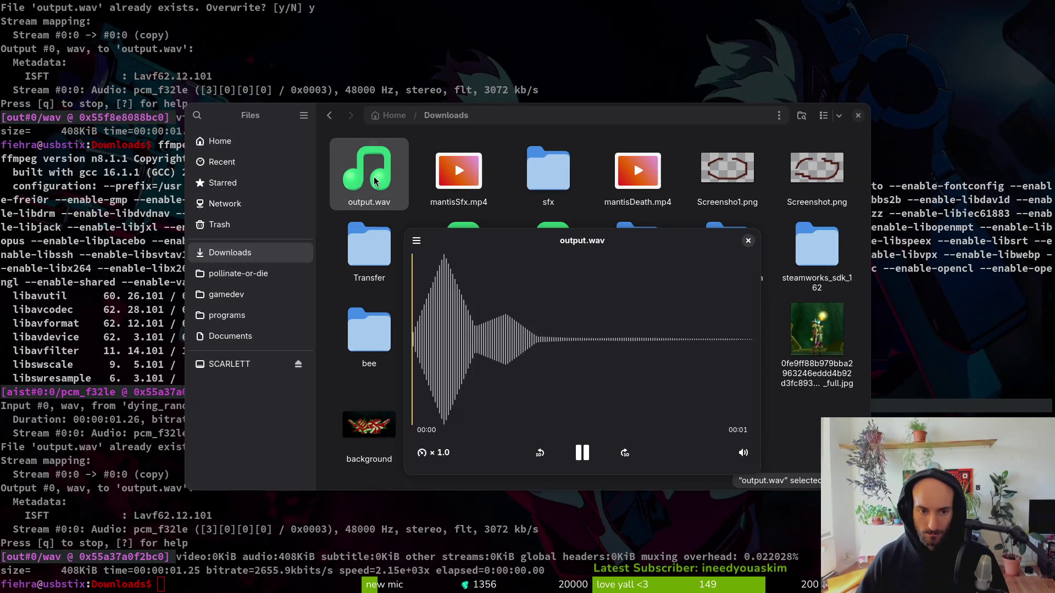
{"action": "key", "text": "Escape"}
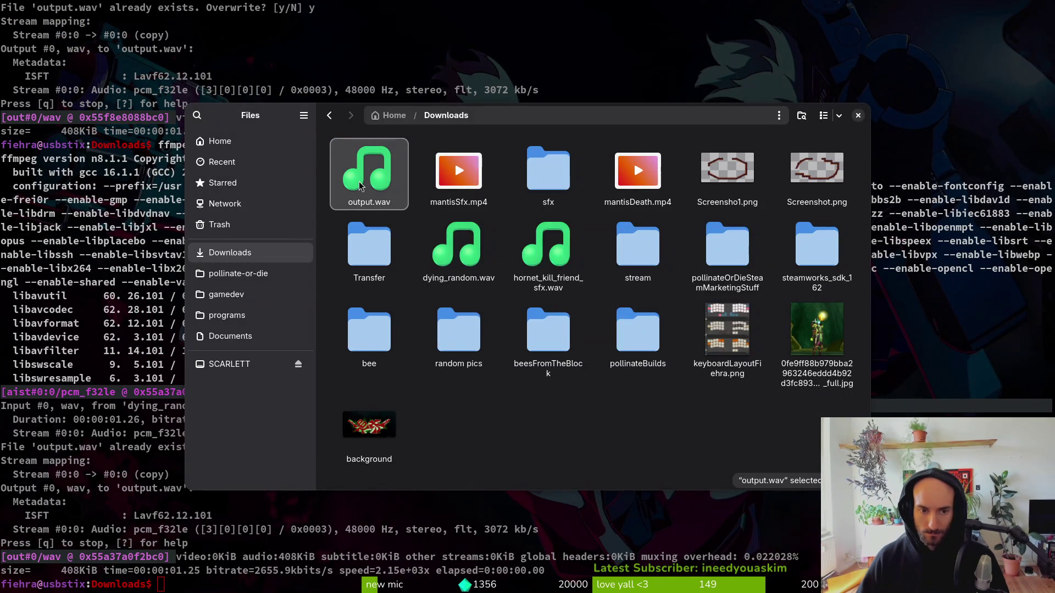
{"action": "double_click", "coordinate": [360, 187]}
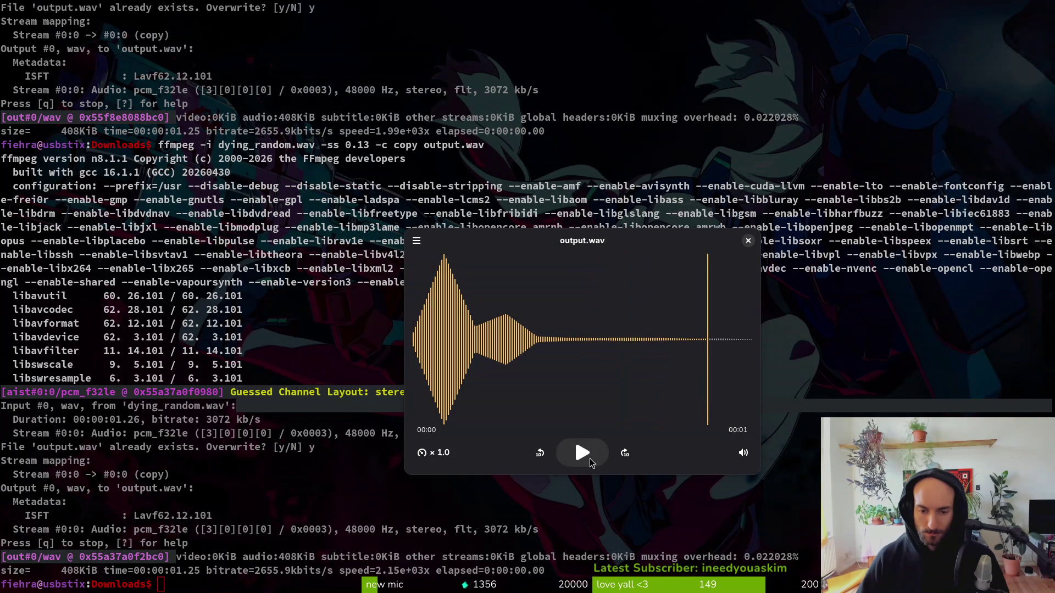
{"action": "key", "text": "Escape"}
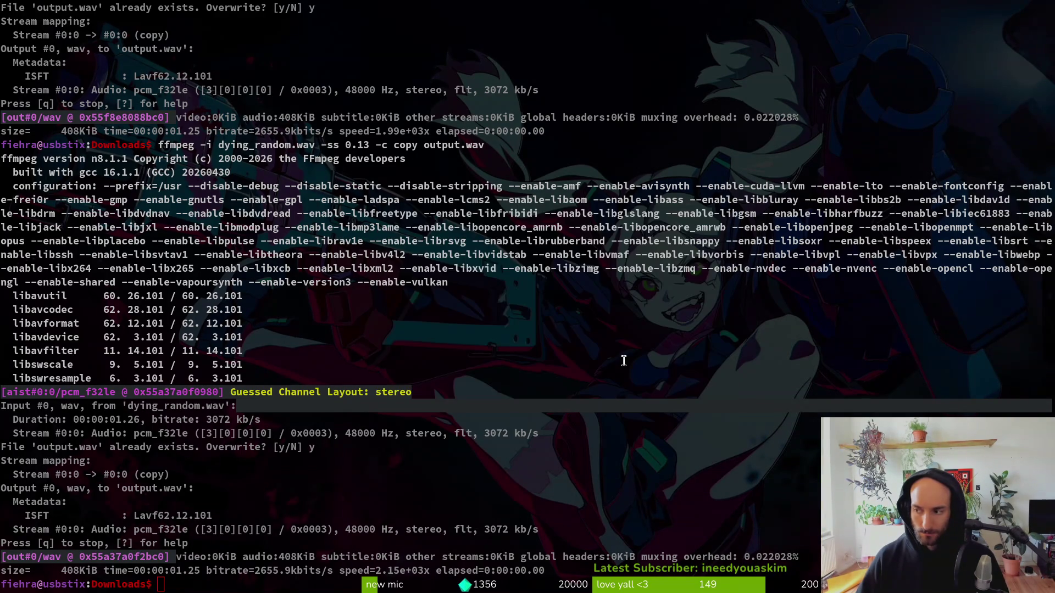
Go back to the terminal and recall the previous trim command.
{"action": "key", "text": "super"}
{"action": "left_click", "coordinate": [624, 361]}
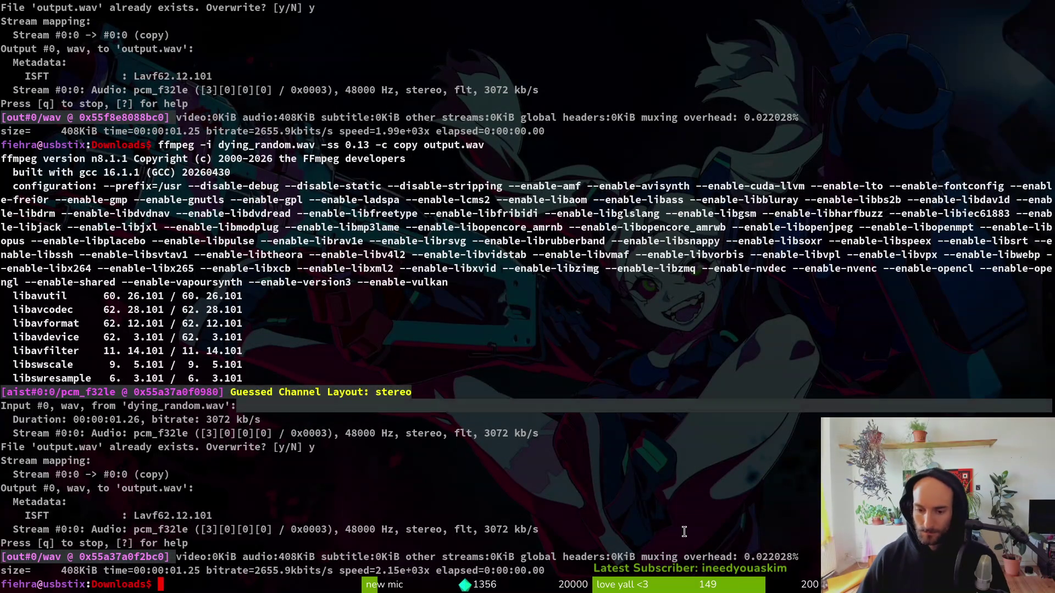
{"action": "key", "text": "Up"}
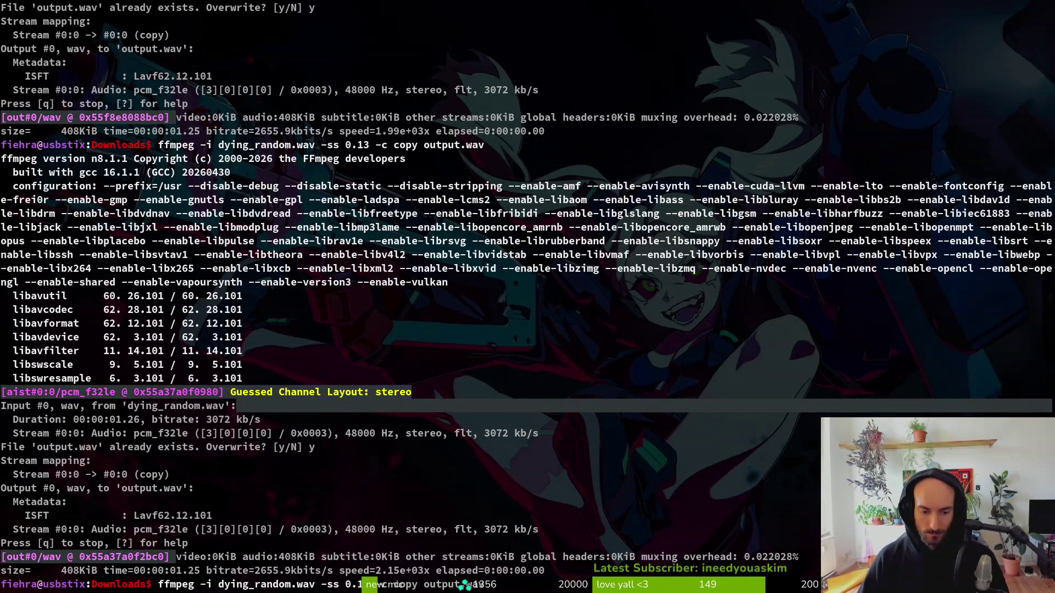
Regenerate output.wav with a 0.15 s start, overwrite it, and preview it.
{"action": "key", "text": "Return"}
{"action": "type", "text": "y"}
{"action": "key", "text": "Return"}
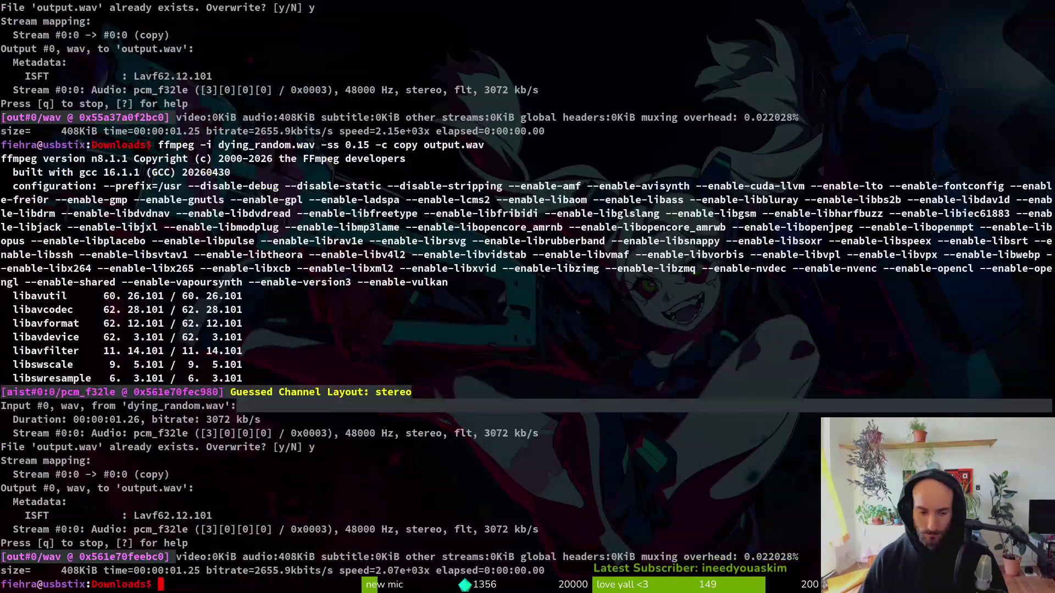
{"action": "key", "text": "super+e"}
{"action": "left_click", "coordinate": [383, 180]}
{"action": "key", "text": "space"}
{"action": "key", "text": "space"}
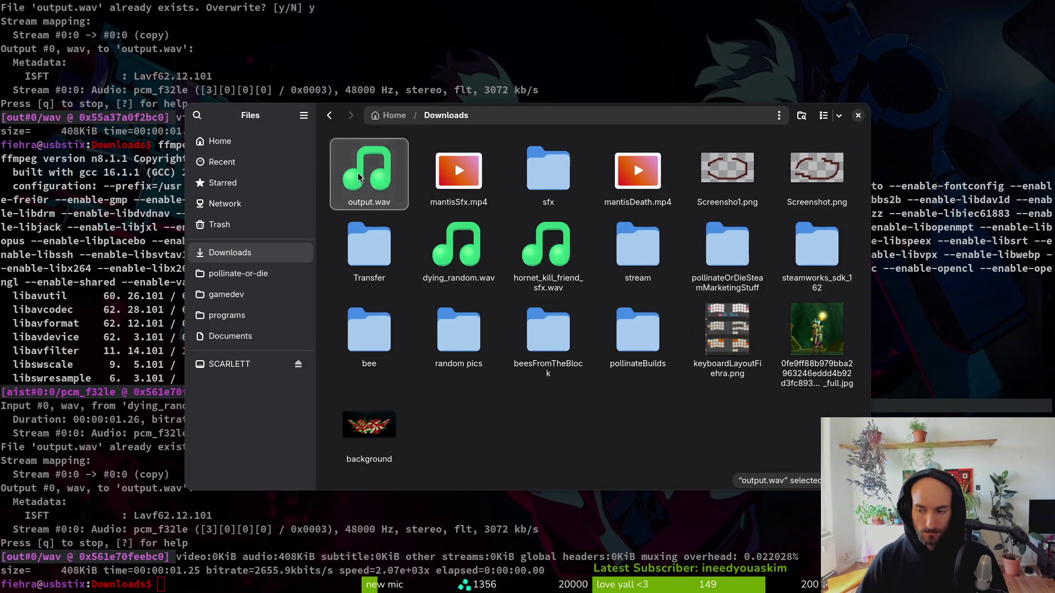
{"action": "key", "text": "space"}
{"action": "key", "text": "space"}
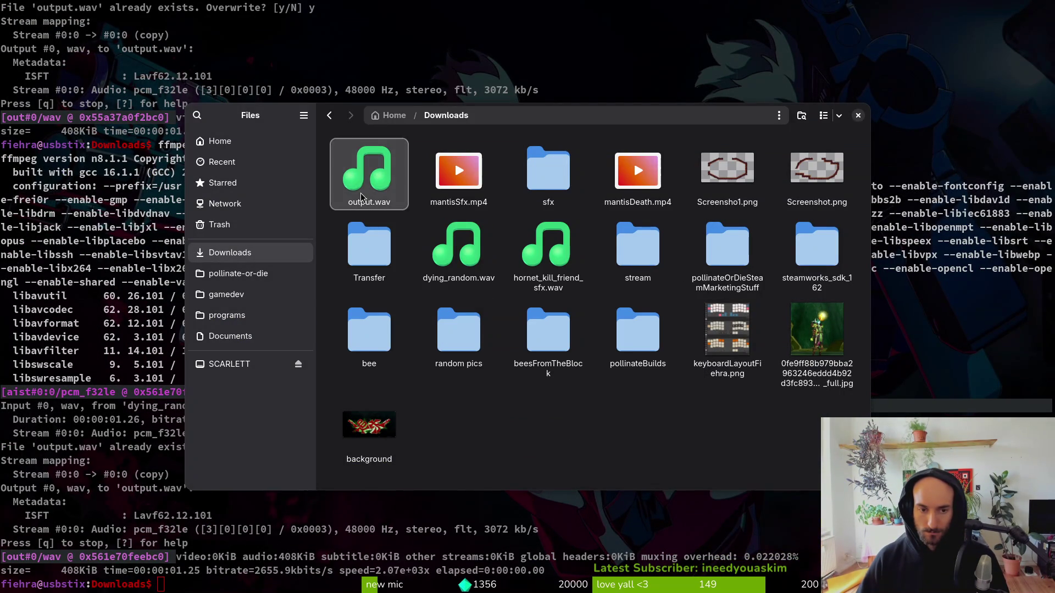
{"action": "key", "text": "space"}
{"action": "key", "text": "space"}
{"action": "key", "text": "space"}
{"action": "key", "text": "space"}
{"action": "key", "text": "space"}
{"action": "key", "text": "space"}
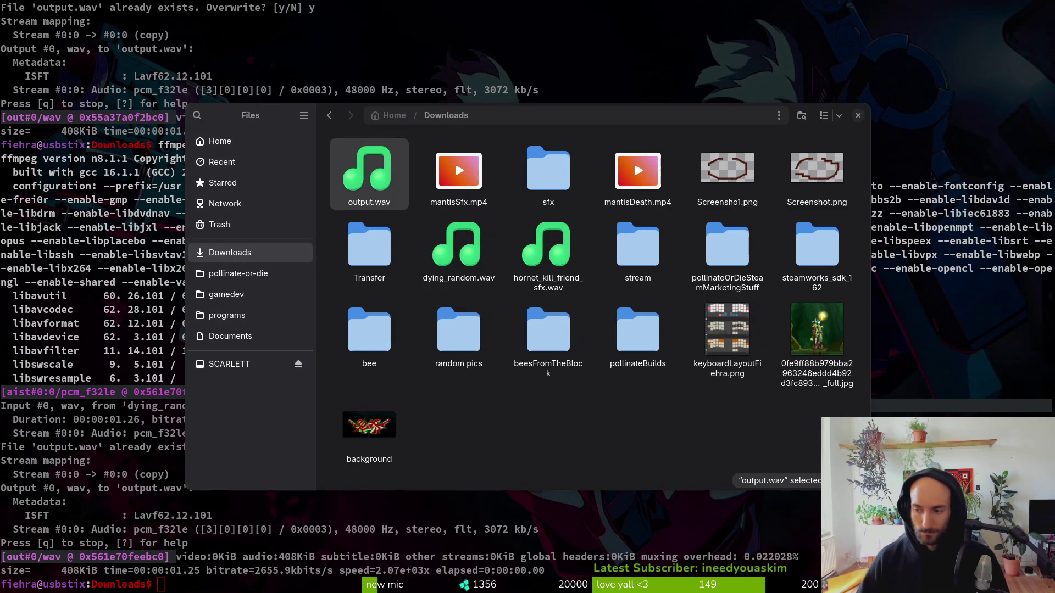
{"action": "key", "text": "space"}
{"action": "key", "text": "space"}
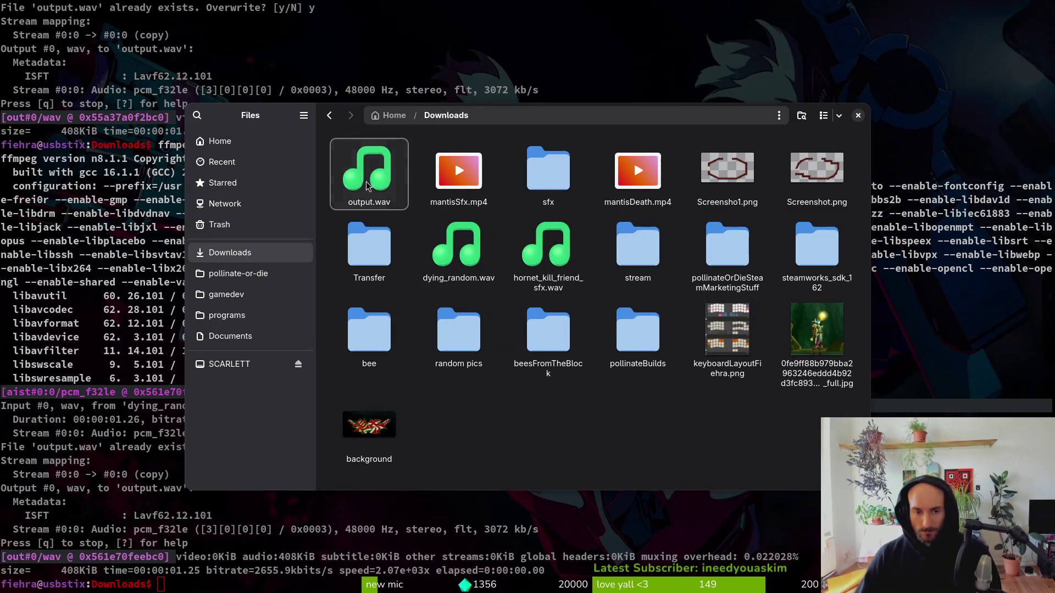
Open pollinate-or-die/assets/audio in Files, then switch to the Godot workspace.
{"action": "left_click", "coordinate": [238, 273]}
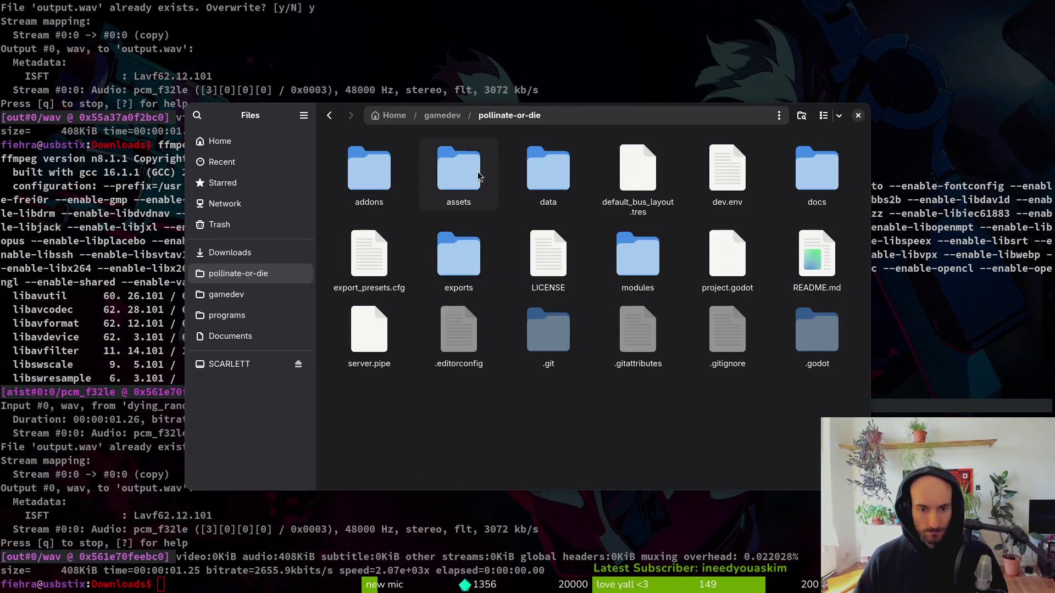
{"action": "double_click", "coordinate": [458, 176]}
{"action": "double_click", "coordinate": [544, 168]}
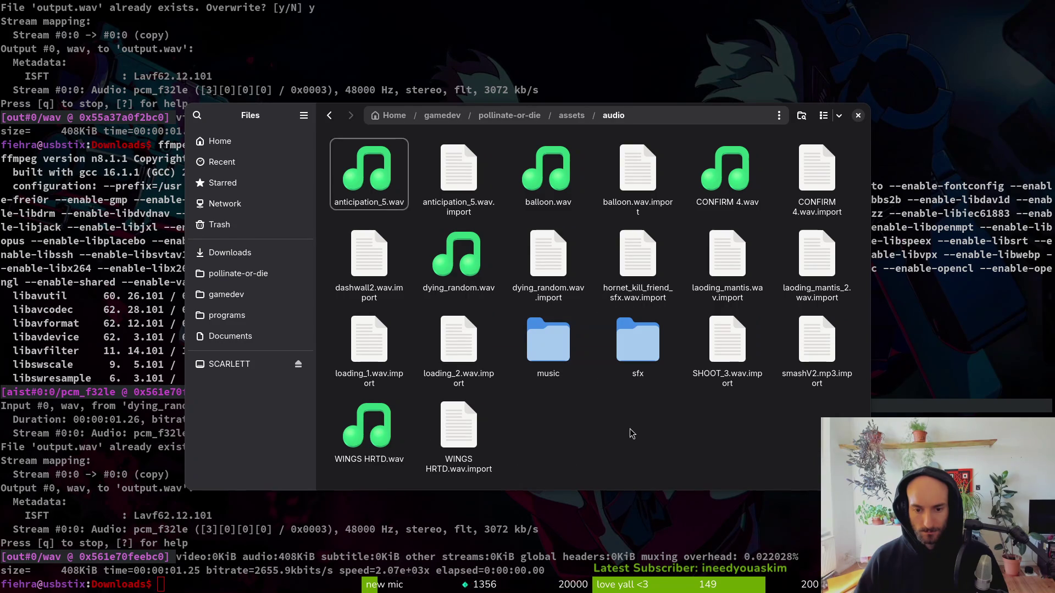
{"action": "key", "text": "super+2"}
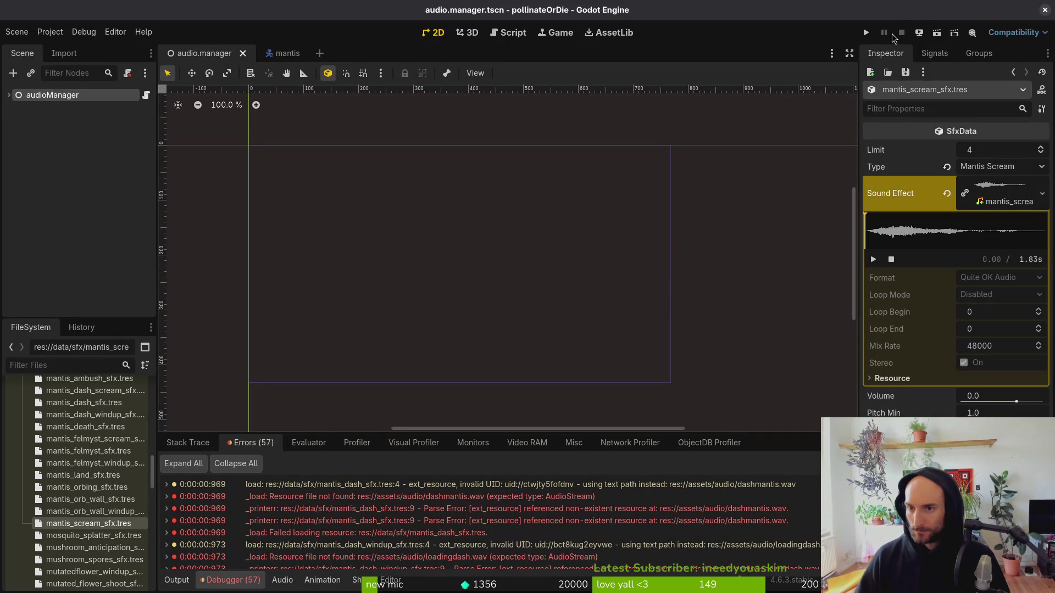
Inspect the Sound Effect options and reset bloodorb_dashed_sfx's Sound Effect property.
{"action": "left_click", "coordinate": [983, 166]}
{"action": "scroll", "coordinate": [984, 219], "scroll_direction": "down", "scroll_amount": 5}
{"action": "left_click", "coordinate": [431, 313]}
{"action": "scroll", "coordinate": [73, 503], "scroll_direction": "up", "scroll_amount": 15}
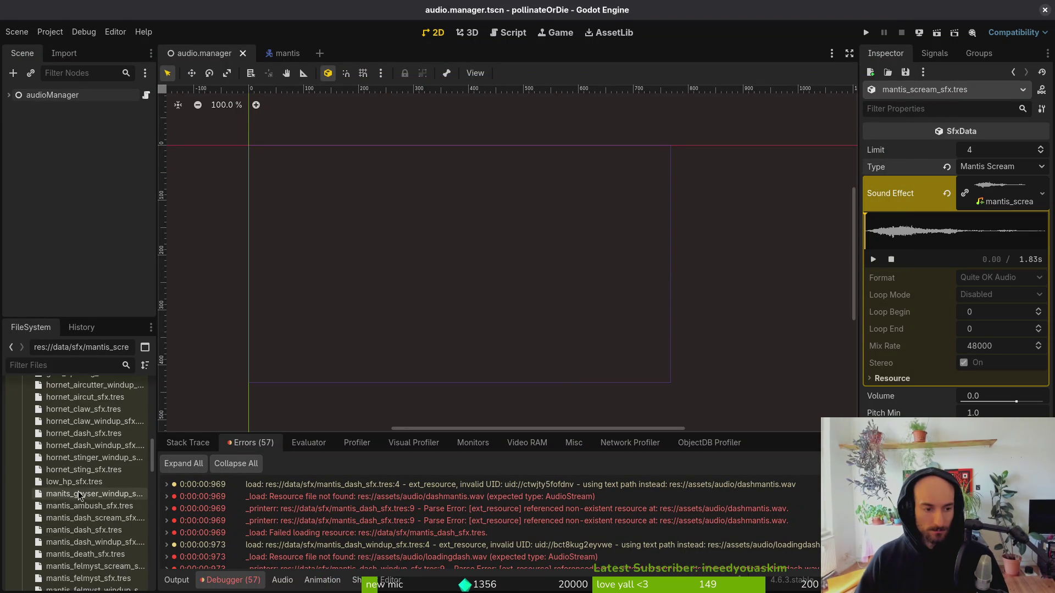
{"action": "scroll", "coordinate": [101, 465], "scroll_direction": "down", "scroll_amount": 5}
{"action": "left_click", "coordinate": [93, 425]}
{"action": "left_click", "coordinate": [946, 197]}
{"action": "left_click", "coordinate": [983, 187]}
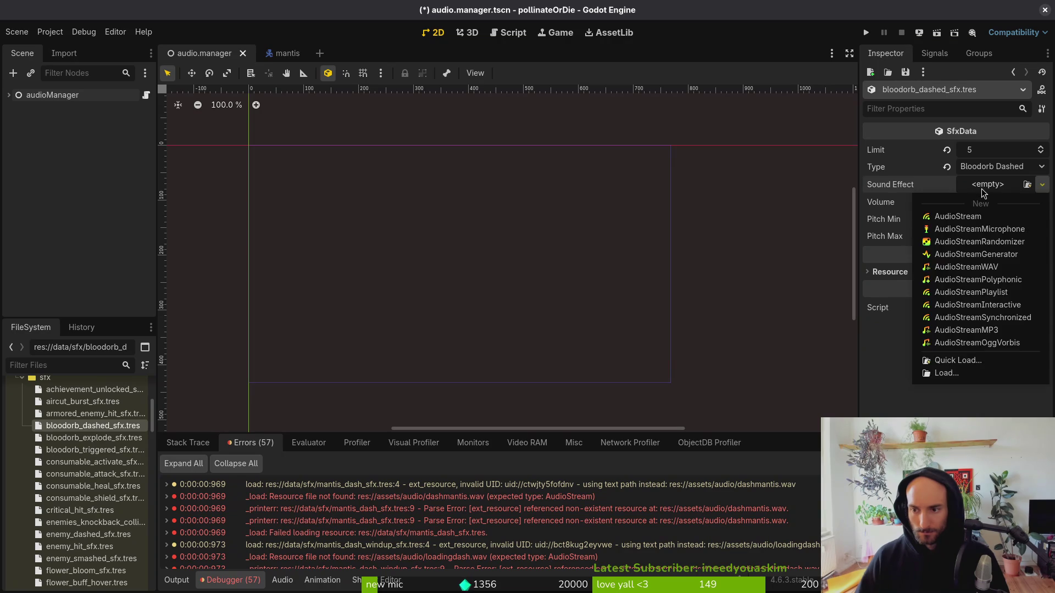
{"action": "left_click", "coordinate": [983, 193]}
{"action": "left_click", "coordinate": [983, 193]}
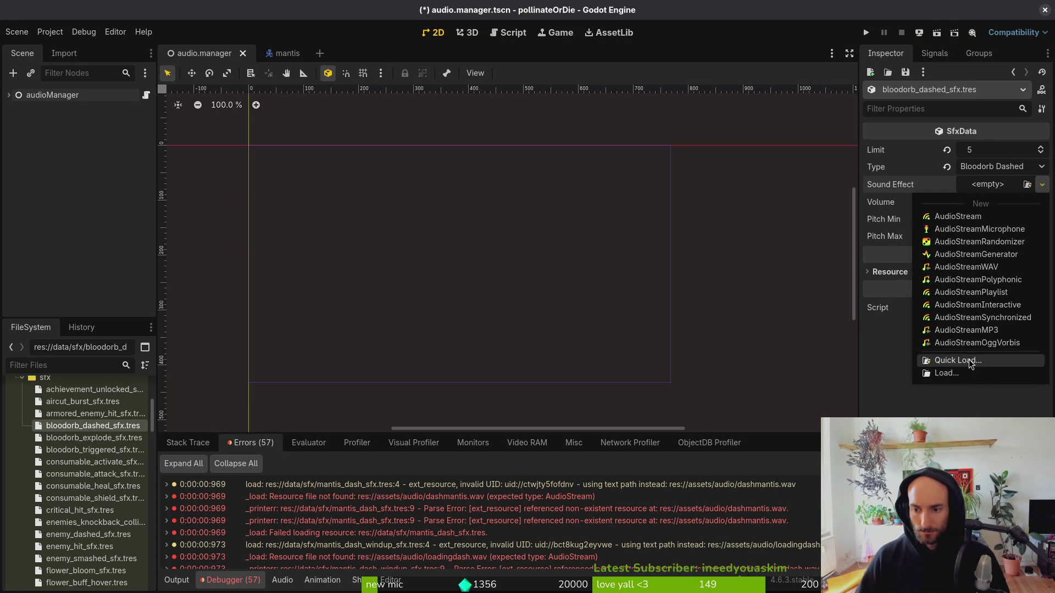
{"action": "left_click", "coordinate": [982, 186]}
Assign bloodorb_triggered_sfx.wav to bloodorb_triggered_sfx via Quick Load and save.
{"action": "left_click", "coordinate": [94, 449]}
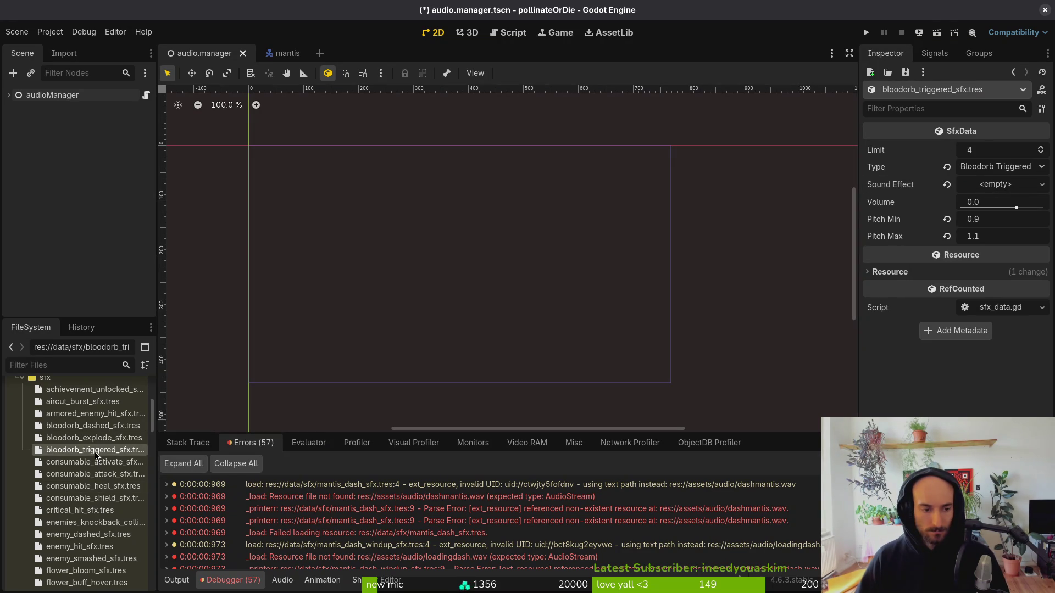
{"action": "left_click", "coordinate": [982, 187]}
{"action": "left_click", "coordinate": [981, 367]}
{"action": "type", "text": "bloor"}
{"action": "key", "text": "Return"}
{"action": "key", "text": "ctrl+s"}
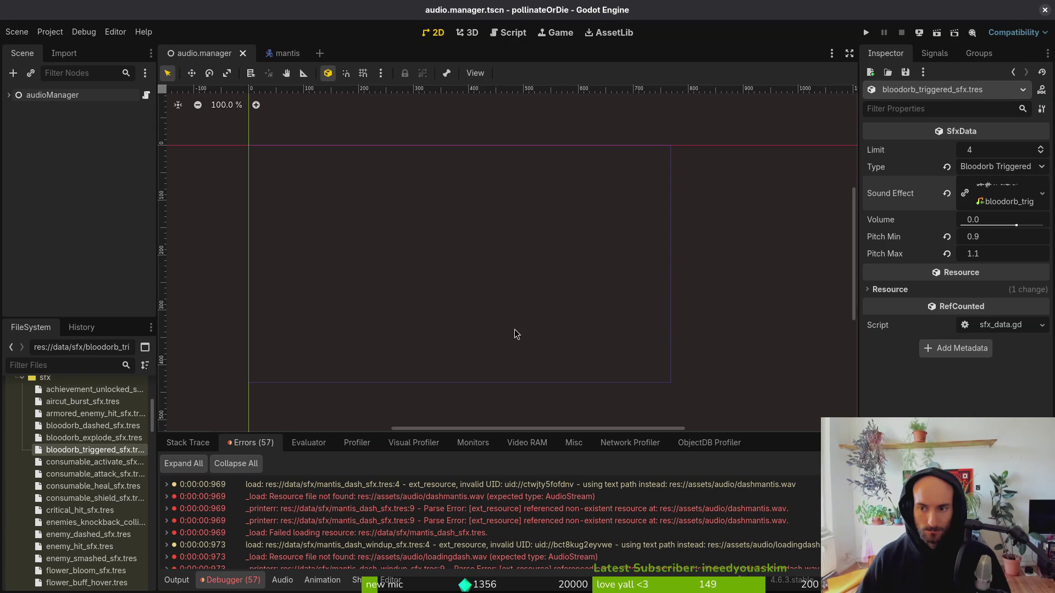
Replace bloodorb_explode_sfx's sound effect with output.wav via Quick Load.
{"action": "left_click", "coordinate": [74, 440]}
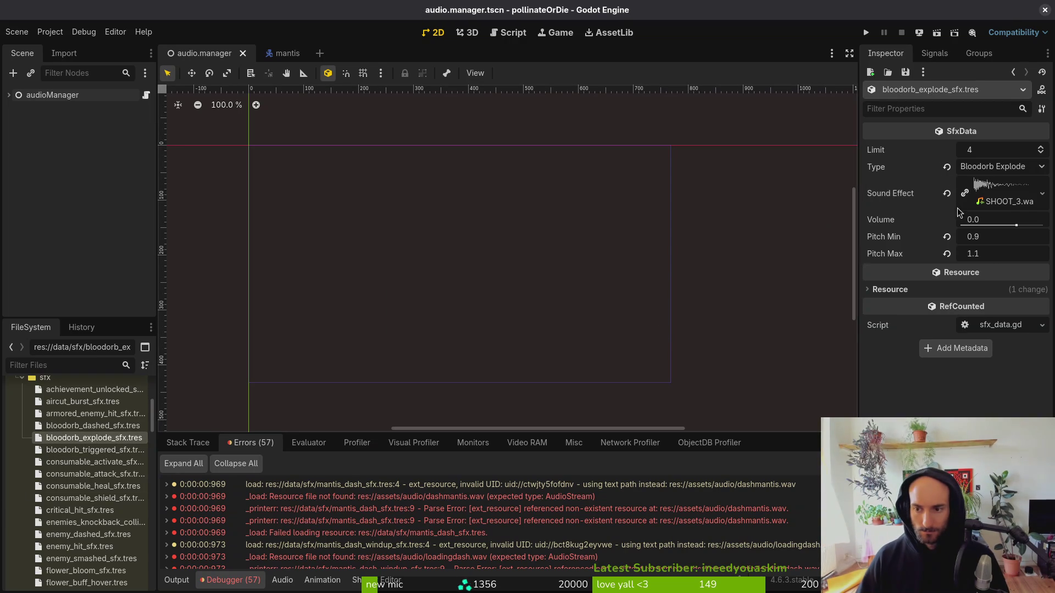
{"action": "left_click", "coordinate": [946, 194]}
{"action": "left_click", "coordinate": [1042, 185]}
{"action": "left_click", "coordinate": [958, 361]}
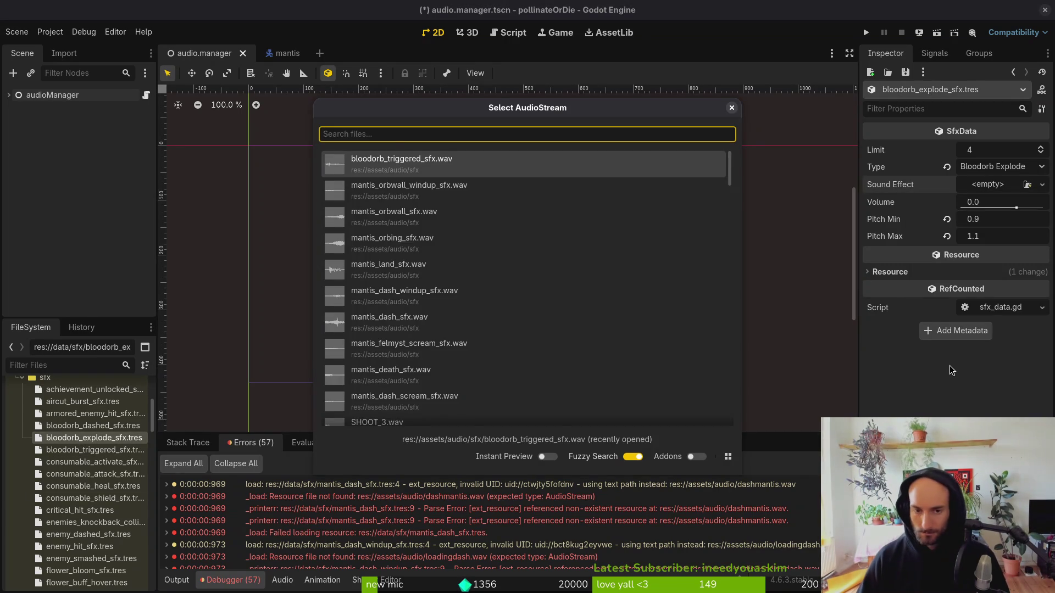
{"action": "type", "text": "out"}
{"action": "key", "text": "Return"}
Play the output.wav preview in the inspector several times.
{"action": "left_click", "coordinate": [1016, 203]}
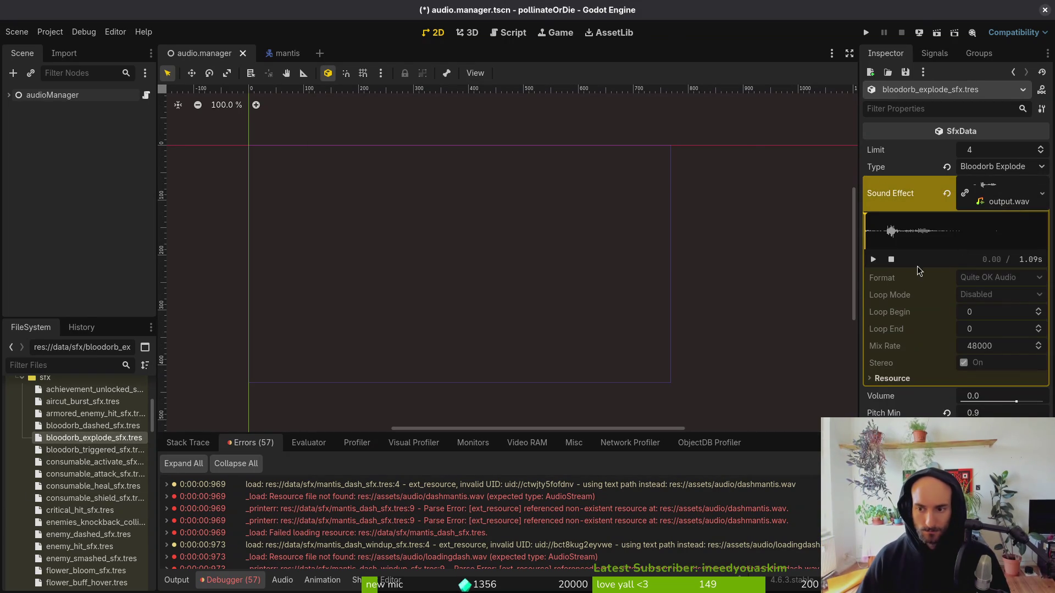
{"action": "left_click", "coordinate": [873, 260]}
{"action": "left_click", "coordinate": [873, 259]}
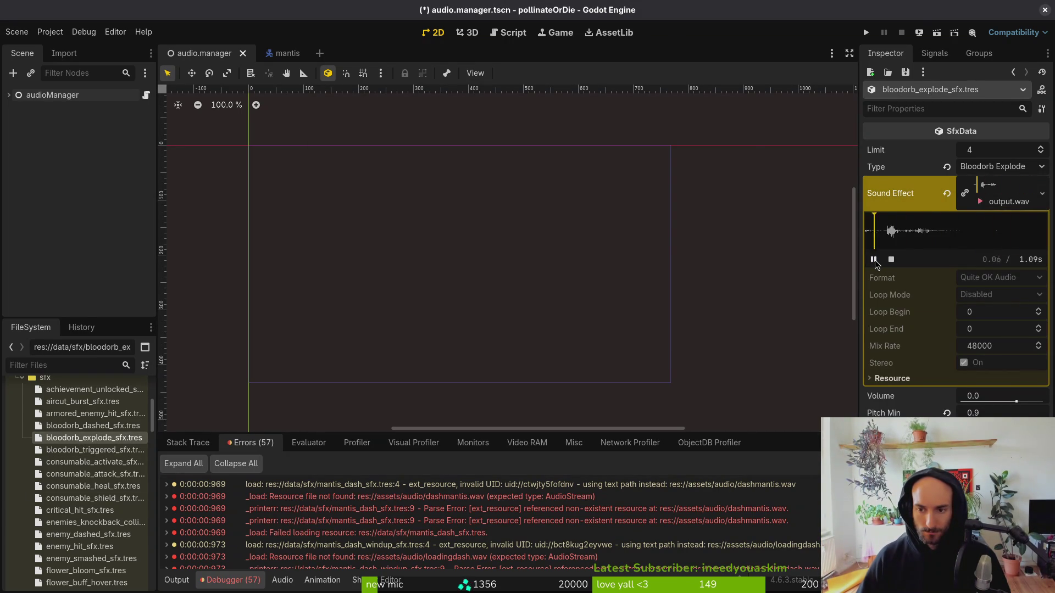
{"action": "left_click", "coordinate": [875, 259]}
{"action": "left_click", "coordinate": [875, 260]}
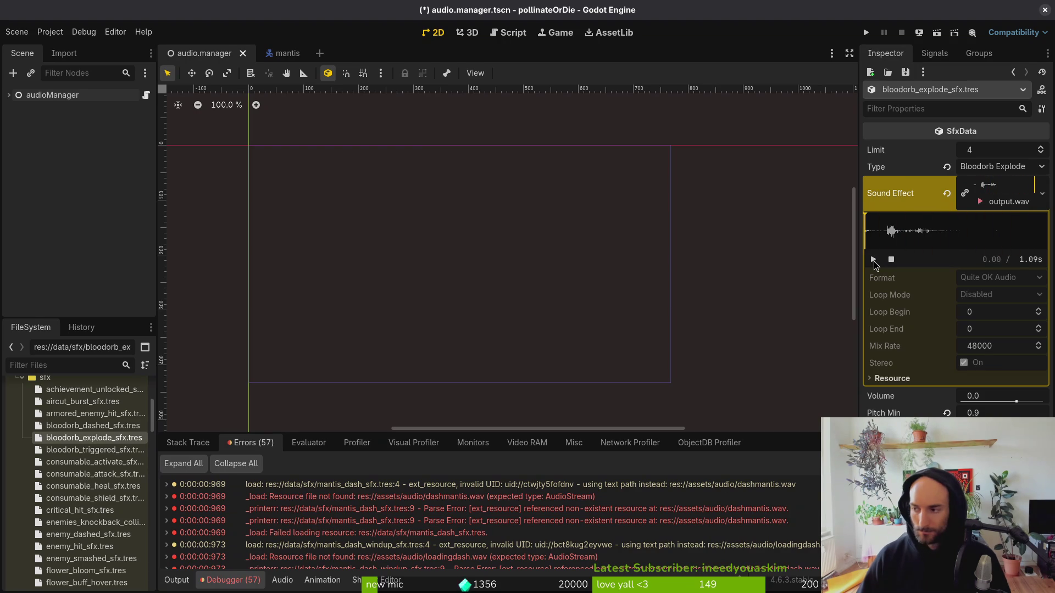
{"action": "key", "text": "alt+Tab"}
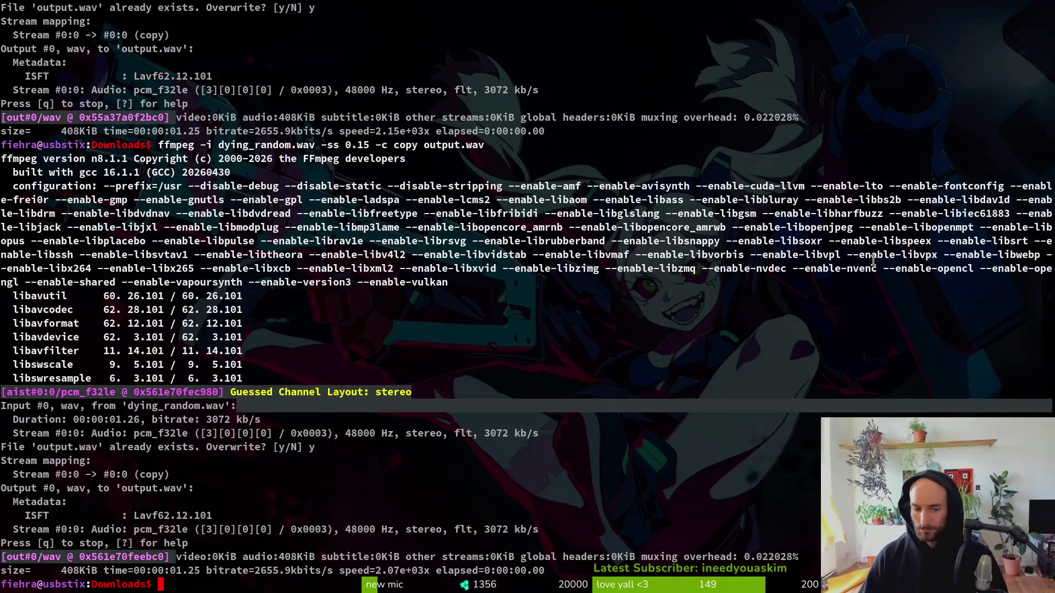
Recall the last ffmpeg trim command at the terminal prompt.
{"action": "key", "text": "alt+Tab"}
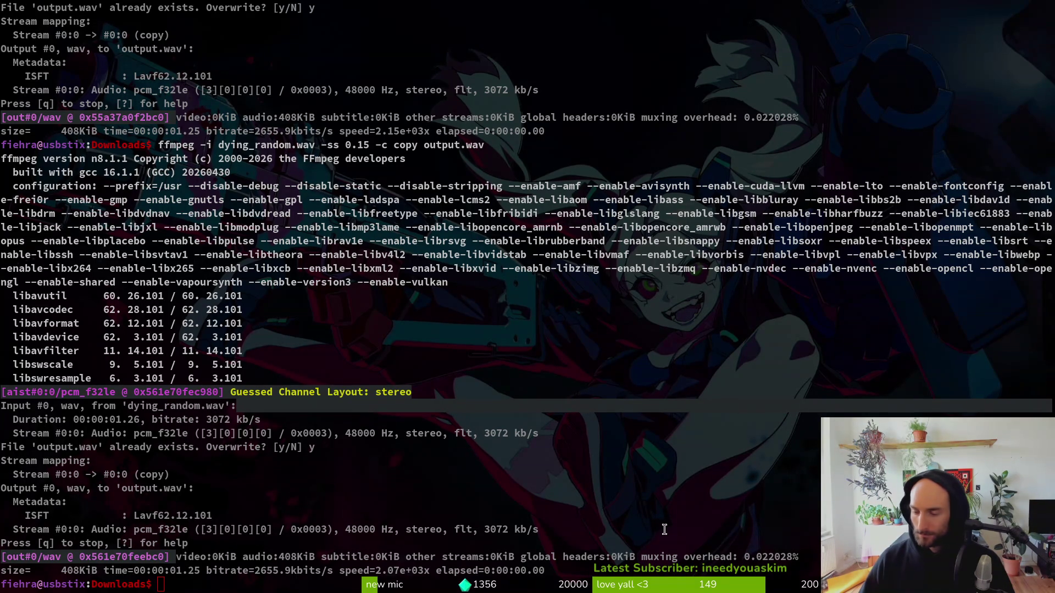
{"action": "key", "text": "Up"}
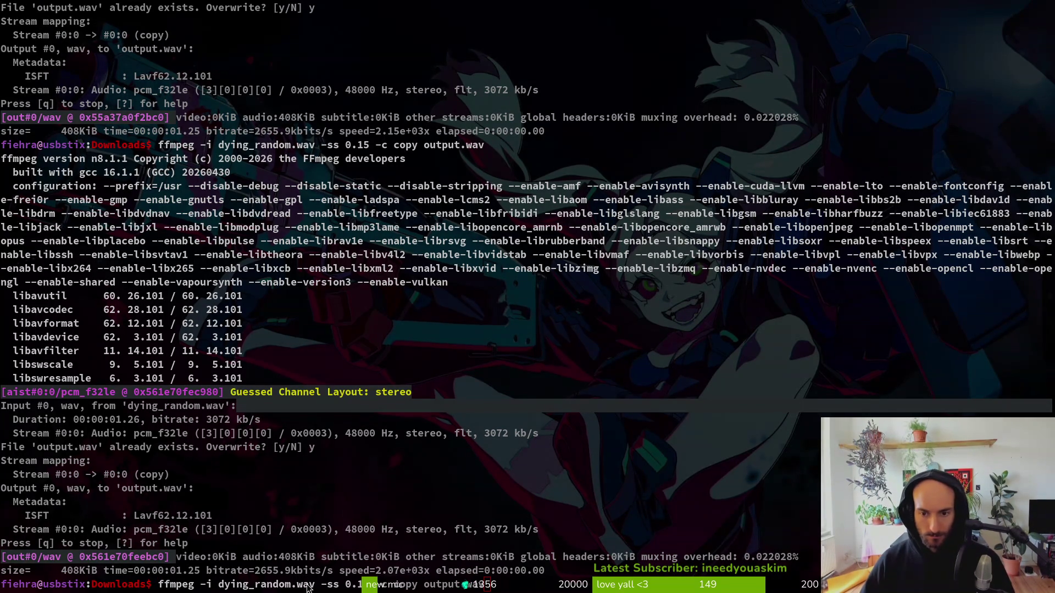
After checking the waveform in Godot, rerun the trim with -ss 0.14 -t 0.57.
{"action": "key", "text": "alt+Tab"}
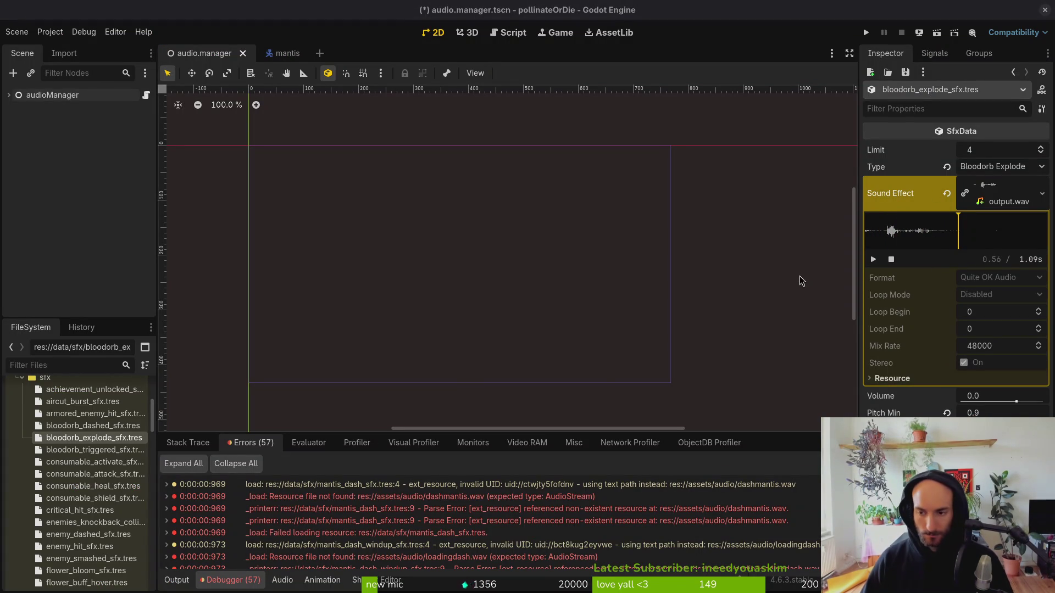
{"action": "left_click", "coordinate": [869, 234]}
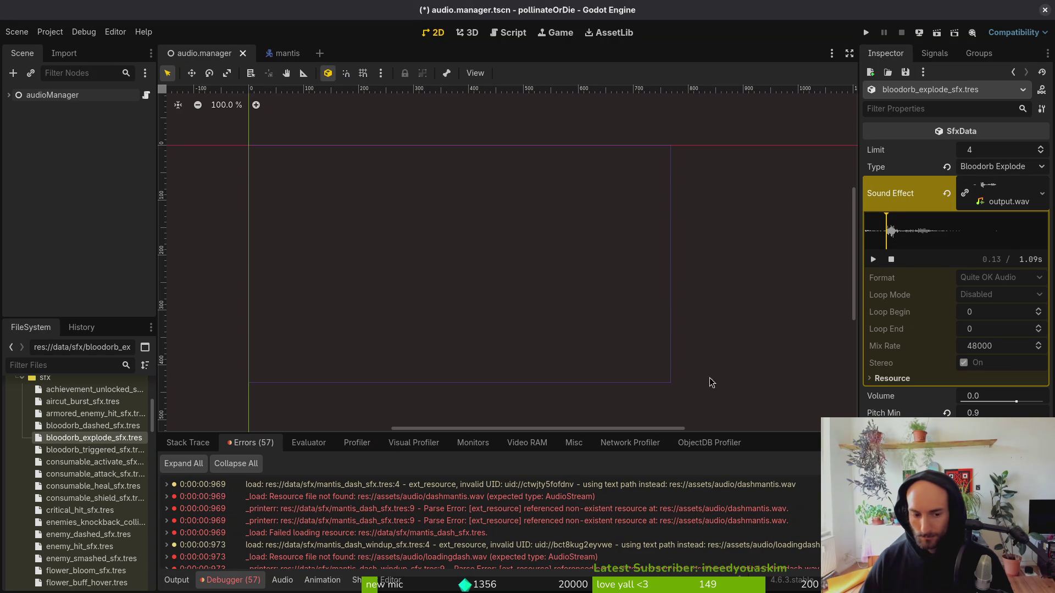
{"action": "key", "text": "alt+Tab"}
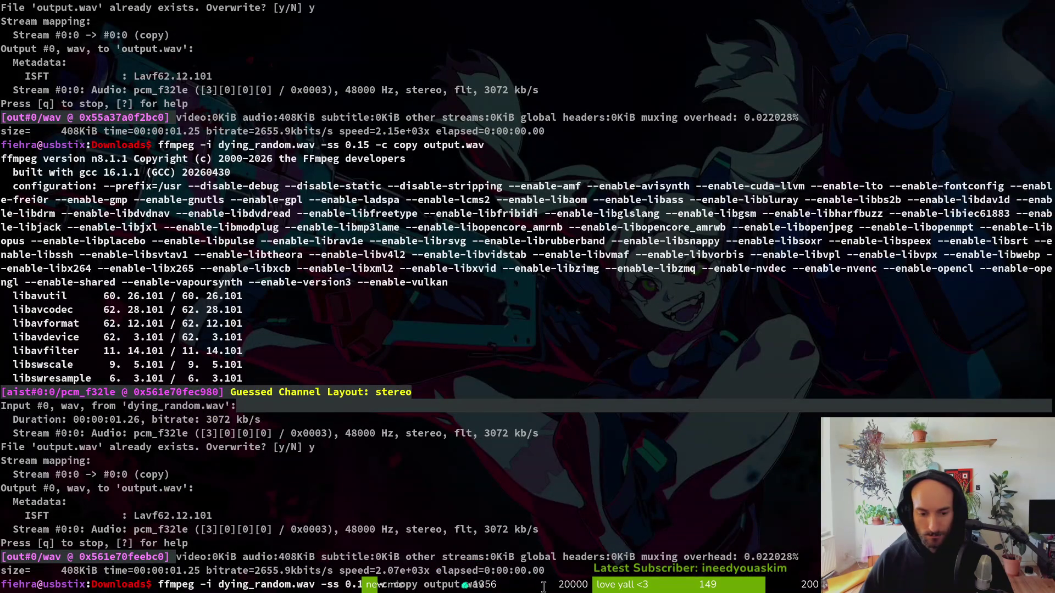
{"action": "key", "text": "ctrl+c"}
{"action": "key", "text": "ctrl+c"}
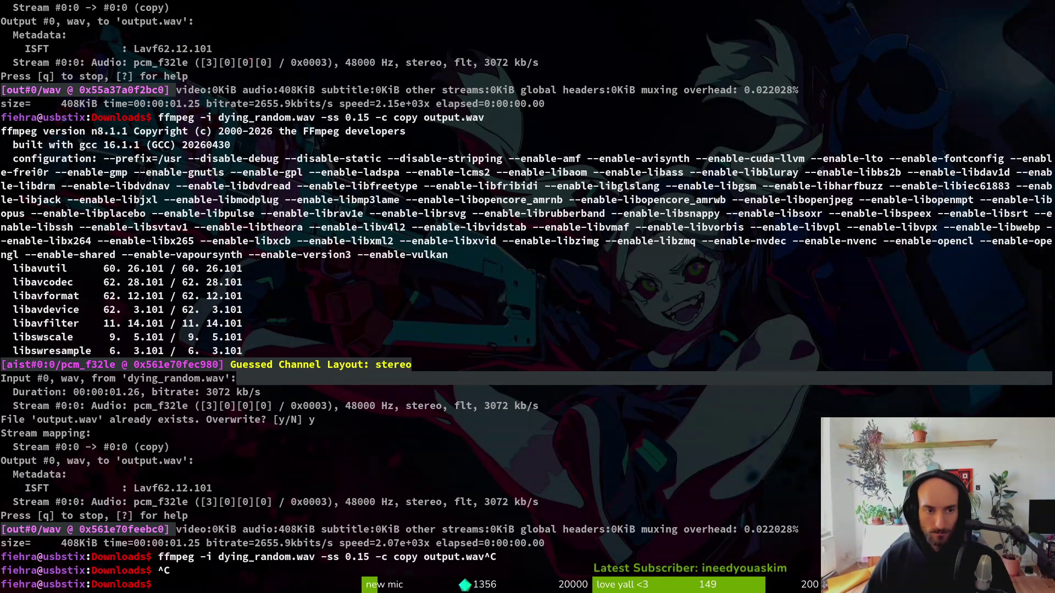
{"action": "key", "text": "Up"}
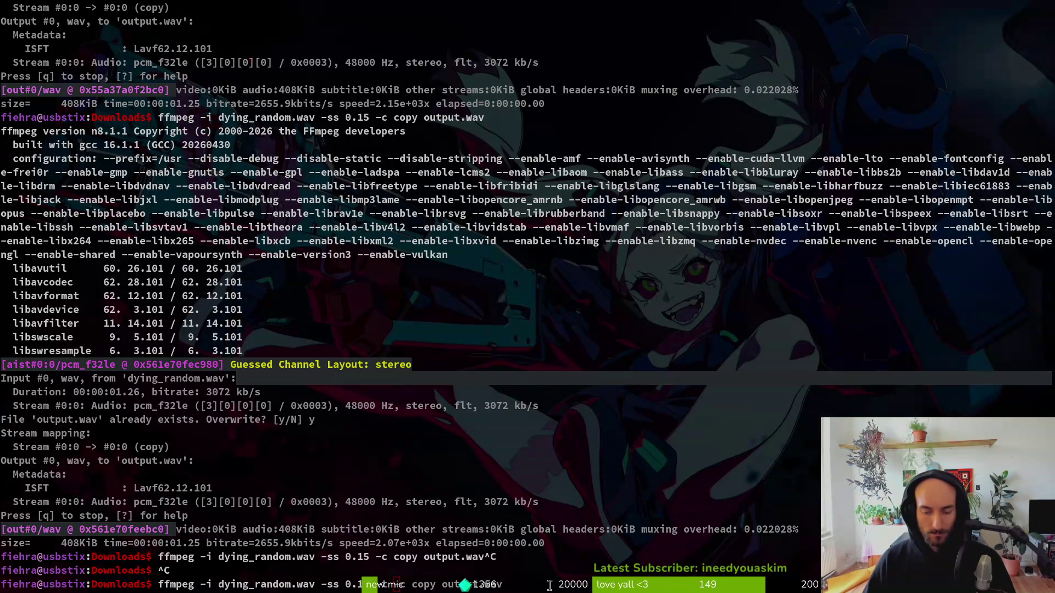
{"action": "key", "text": "alt+Tab"}
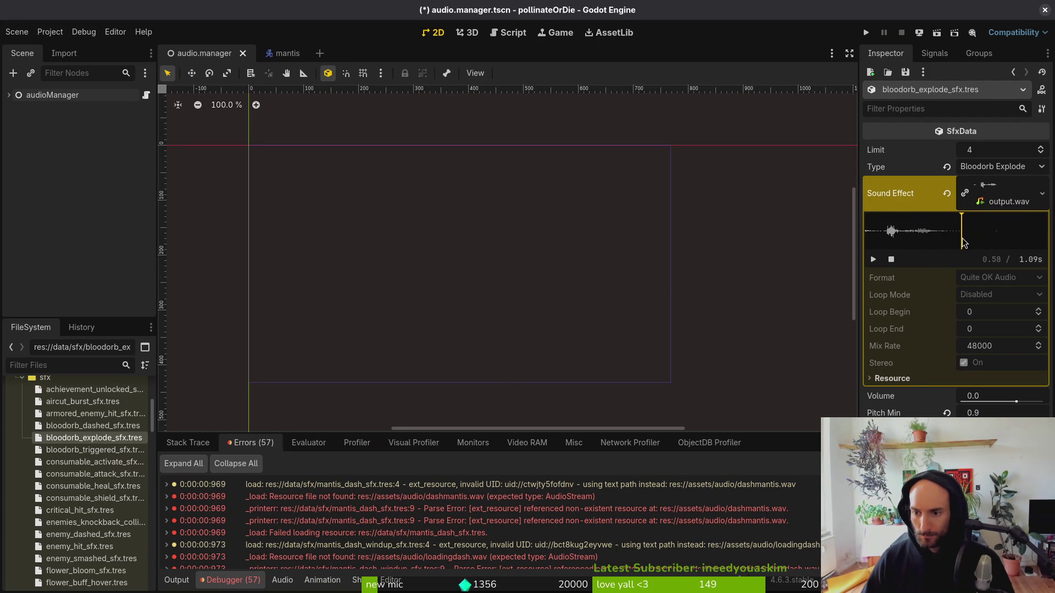
{"action": "key", "text": "alt+Tab"}
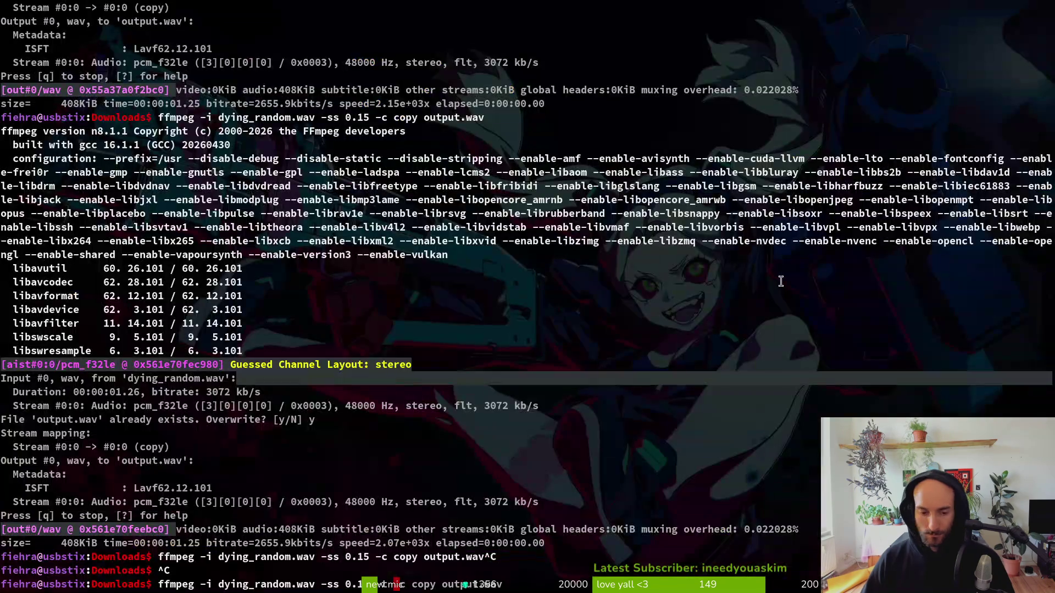
{"action": "type", "text": "0.5"}
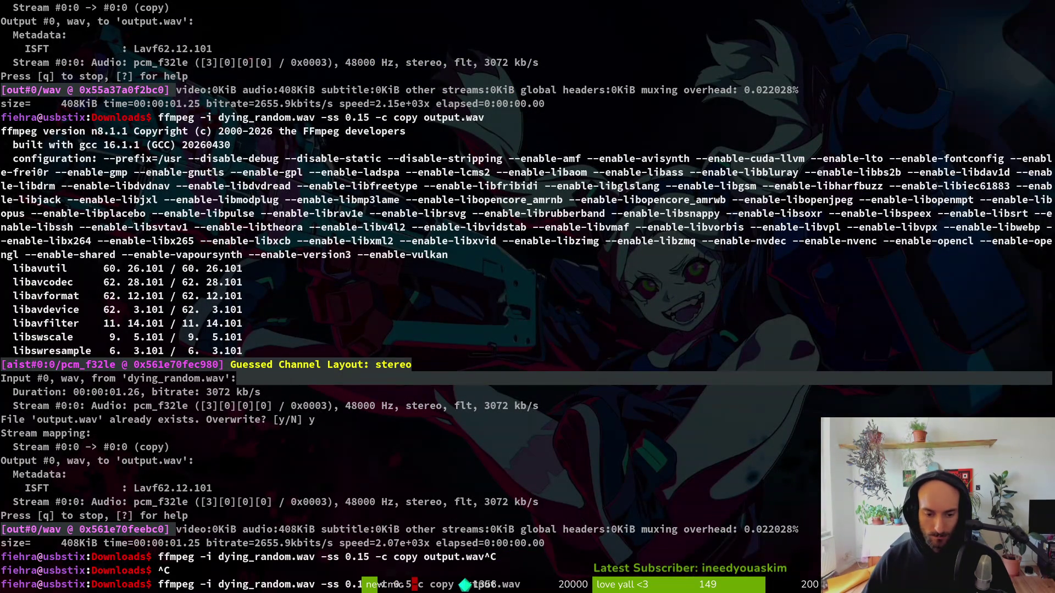
{"action": "key", "text": "BackSpace"}
{"action": "key", "text": "BackSpace"}
{"action": "type", "text": "7"}
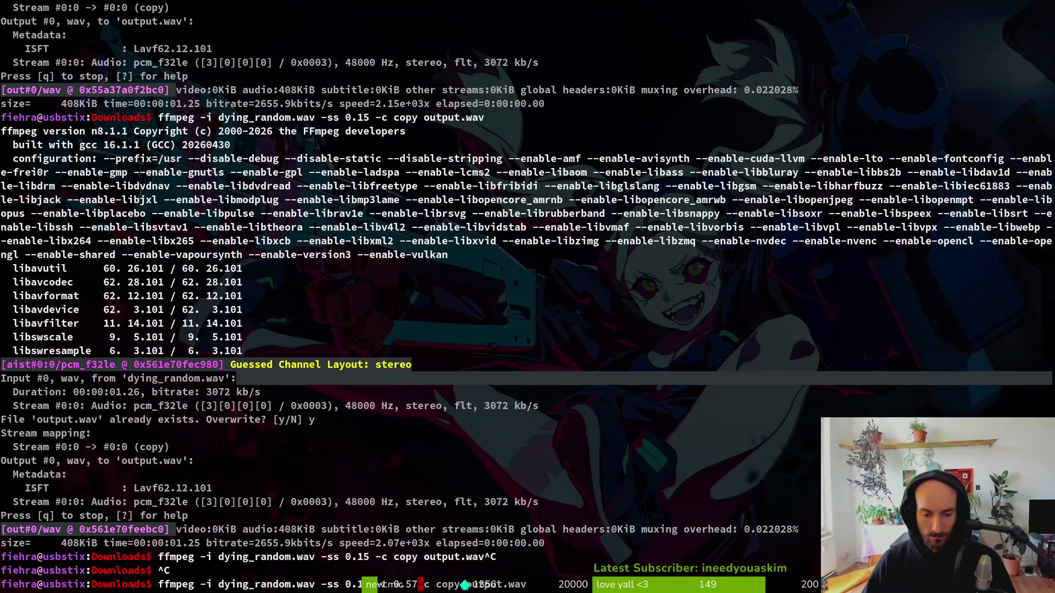
{"action": "key", "text": "Return"}
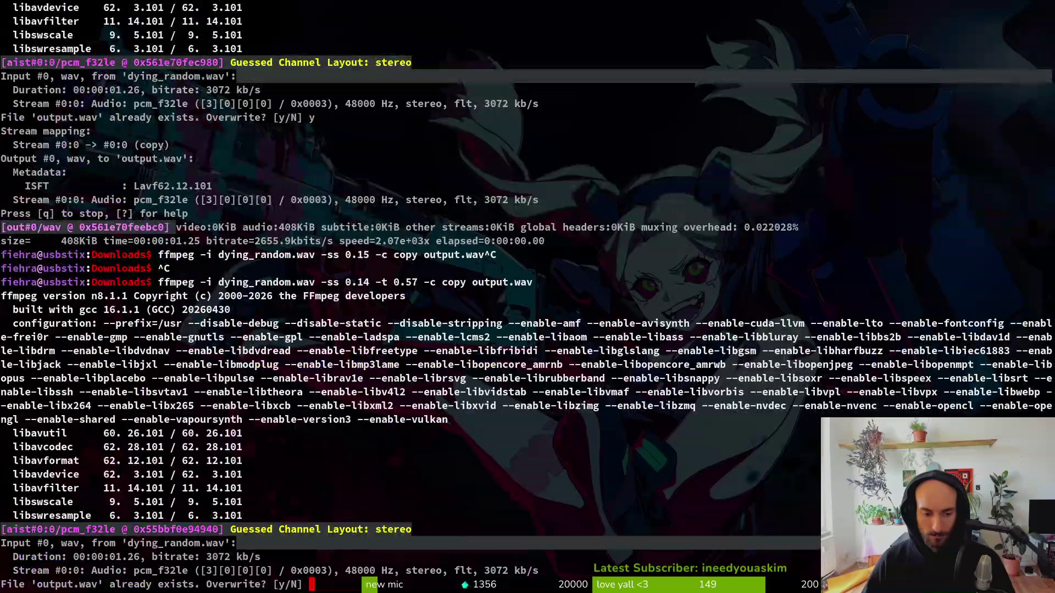
Confirm overwriting output.wav and listen to it in Downloads.
{"action": "key", "text": "Return"}
{"action": "key", "text": "alt+Tab"}
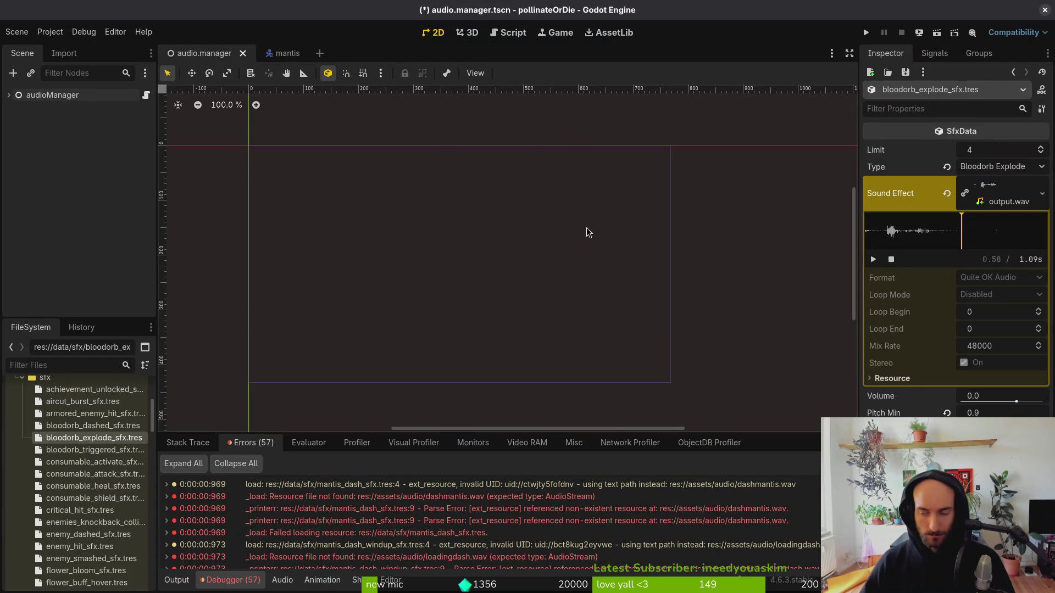
{"action": "key", "text": "alt+Tab"}
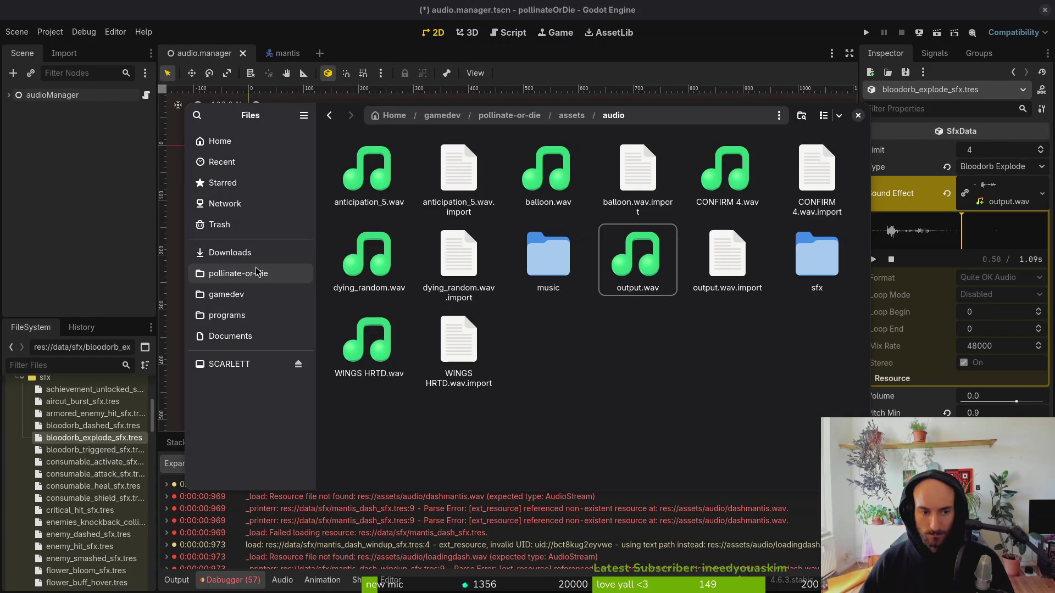
{"action": "left_click", "coordinate": [242, 252]}
{"action": "double_click", "coordinate": [401, 171]}
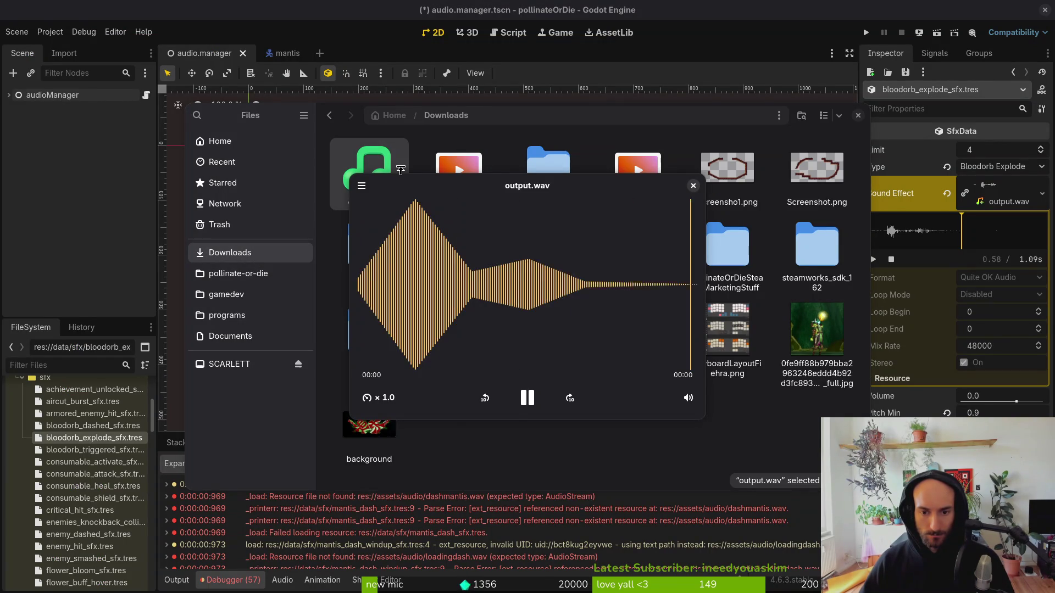
{"action": "key", "text": "Escape"}
Move output.wav into pollinate-or-die/assets/audio, replacing the old copy, and close Files.
{"action": "key", "text": "ctrl+x"}
{"action": "left_click", "coordinate": [270, 275]}
{"action": "double_click", "coordinate": [460, 169]}
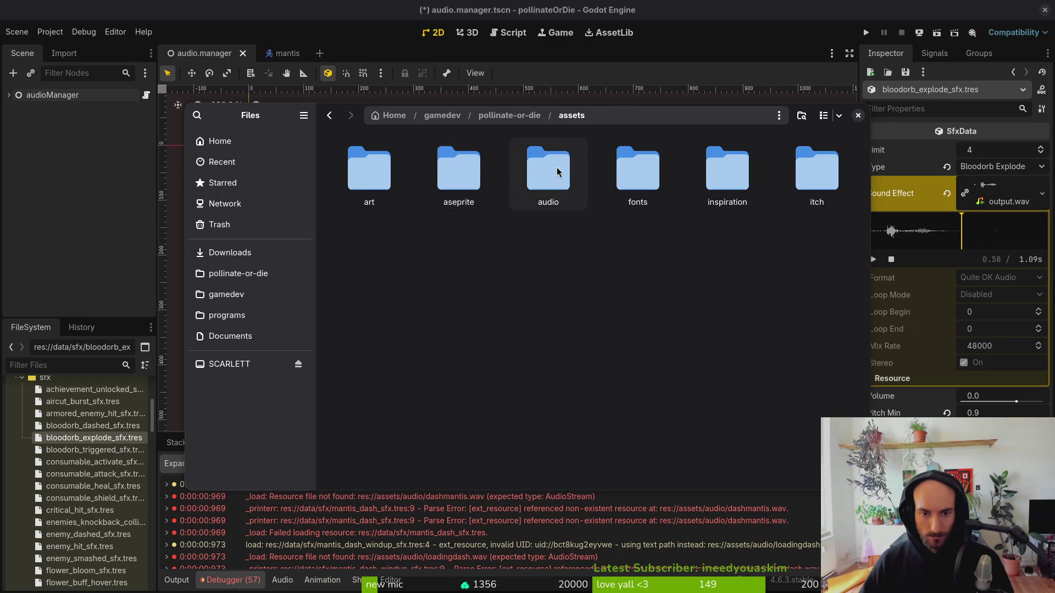
{"action": "double_click", "coordinate": [541, 175]}
{"action": "key", "text": "ctrl+v"}
{"action": "left_click", "coordinate": [587, 213]}
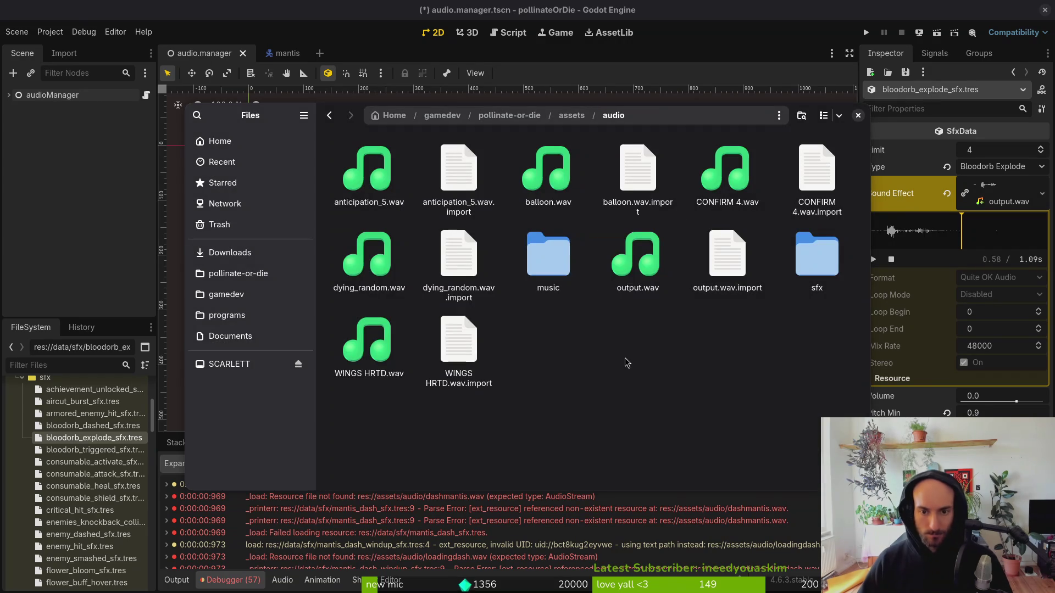
{"action": "left_click", "coordinate": [859, 116]}
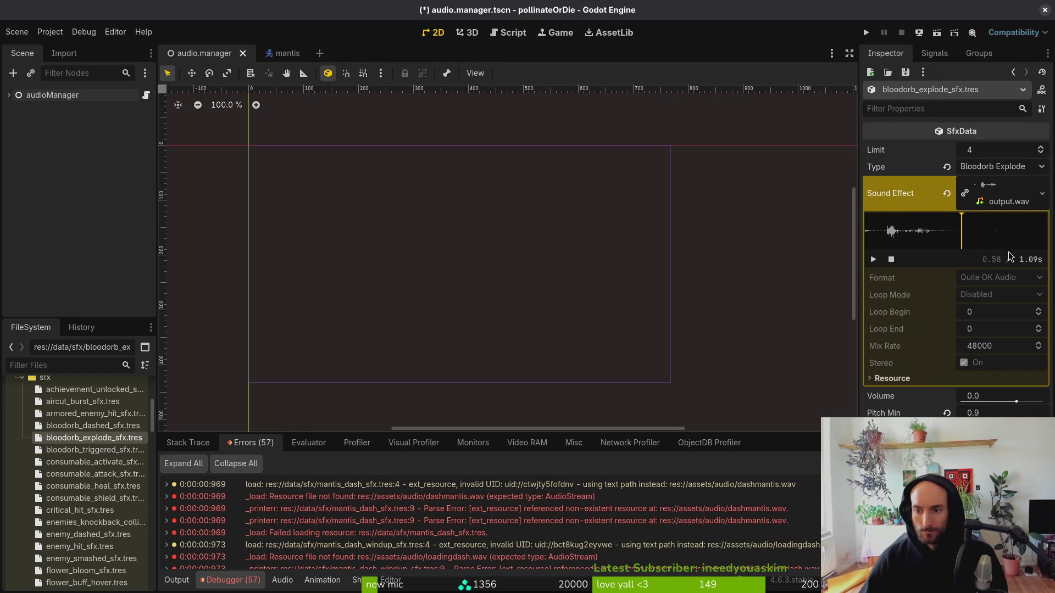
Reassign the 0.60 s output.wav to bloodorb_explode_sfx via Quick Load and play it.
{"action": "left_click", "coordinate": [945, 193]}
{"action": "left_click", "coordinate": [1042, 184]}
{"action": "left_click", "coordinate": [969, 361]}
{"action": "type", "text": "outp"}
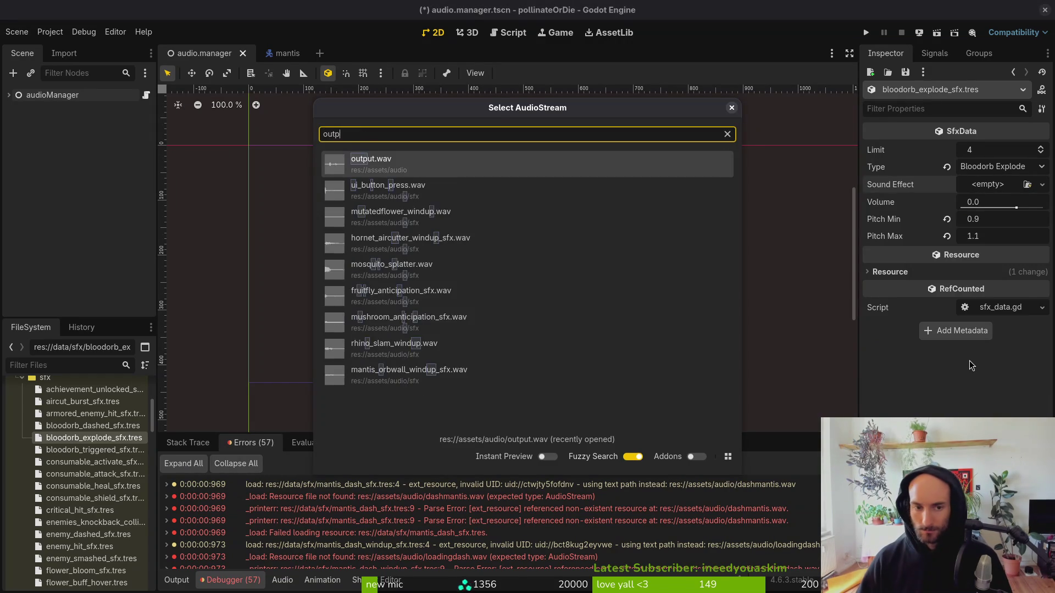
{"action": "key", "text": "Return"}
{"action": "left_click", "coordinate": [874, 261]}
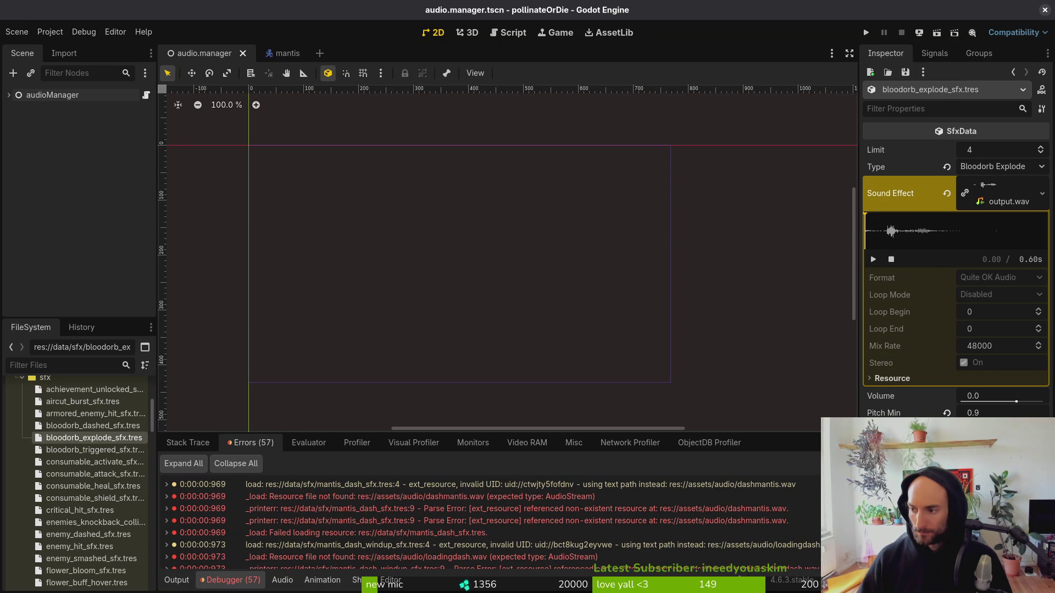
{"action": "key", "text": "super"}
{"action": "left_click", "coordinate": [247, 220]}
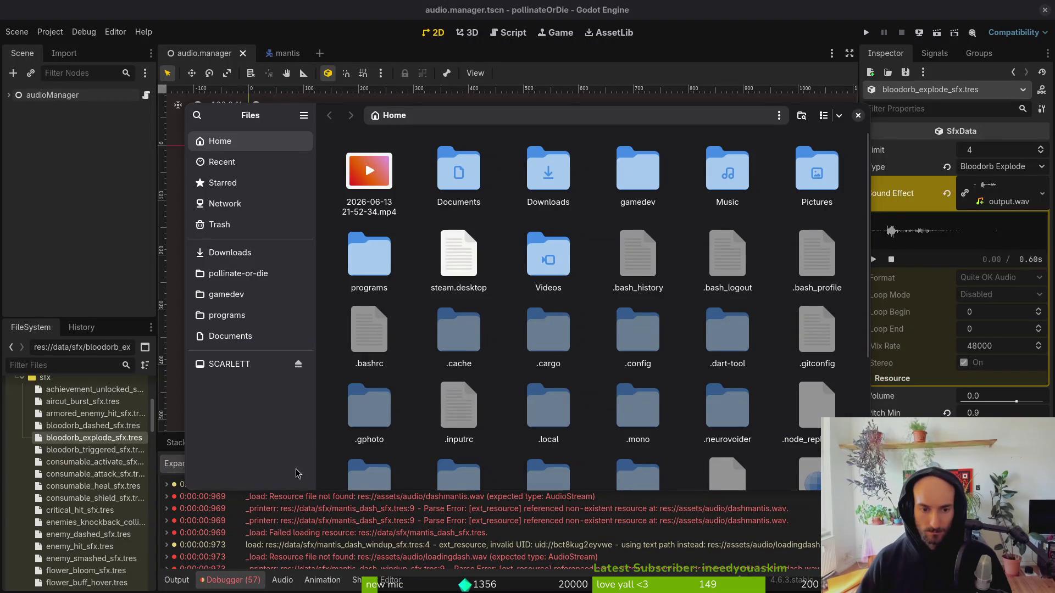
Look through the Downloads sfx folder and mantisSfx.mp4, then return to the Home folder.
{"action": "left_click", "coordinate": [230, 252]}
{"action": "double_click", "coordinate": [437, 159]}
{"action": "key", "text": "alt+Left"}
{"action": "double_click", "coordinate": [357, 151]}
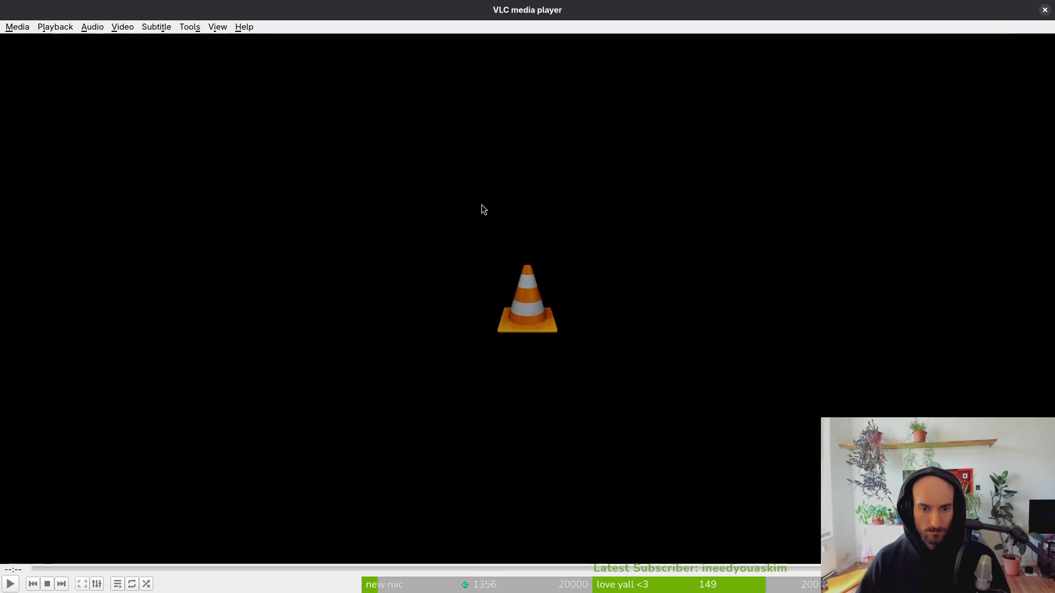
{"action": "left_click", "coordinate": [1044, 10]}
{"action": "key", "text": "alt+Left"}
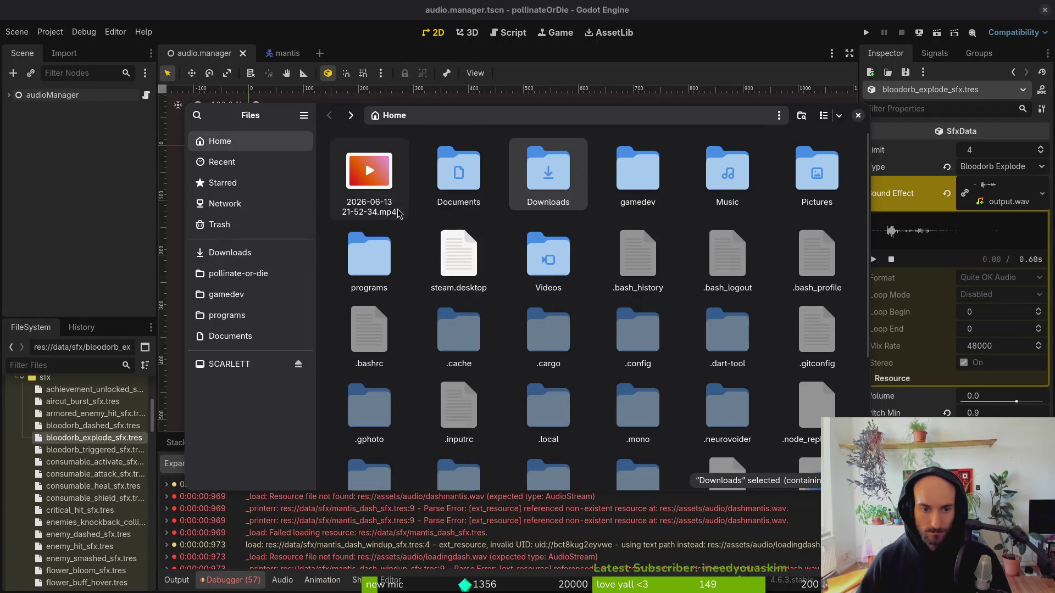
{"action": "double_click", "coordinate": [393, 199]}
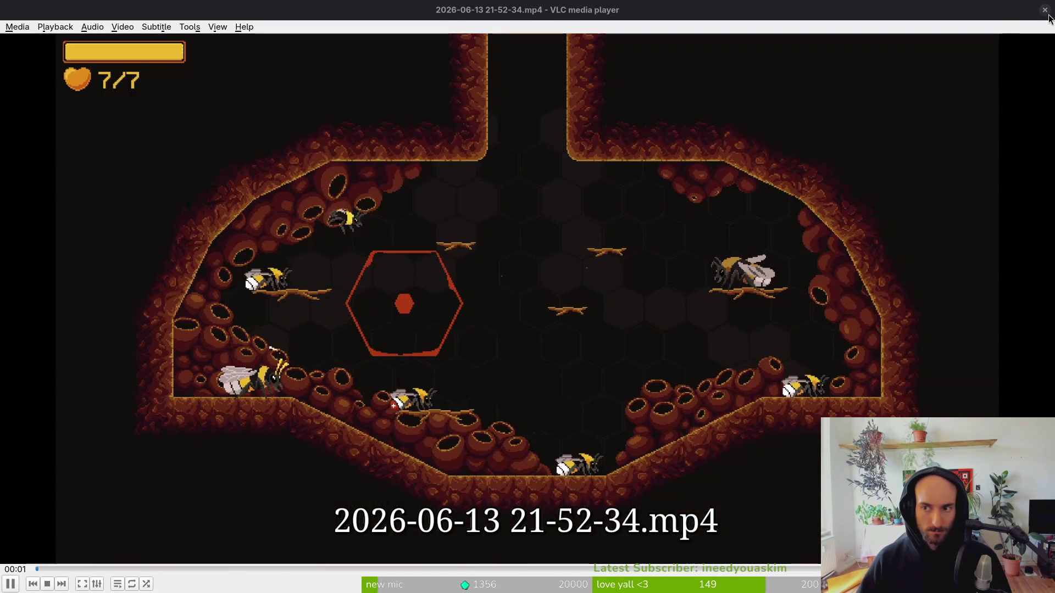
{"action": "left_click", "coordinate": [1045, 9]}
{"action": "left_click", "coordinate": [352, 185]}
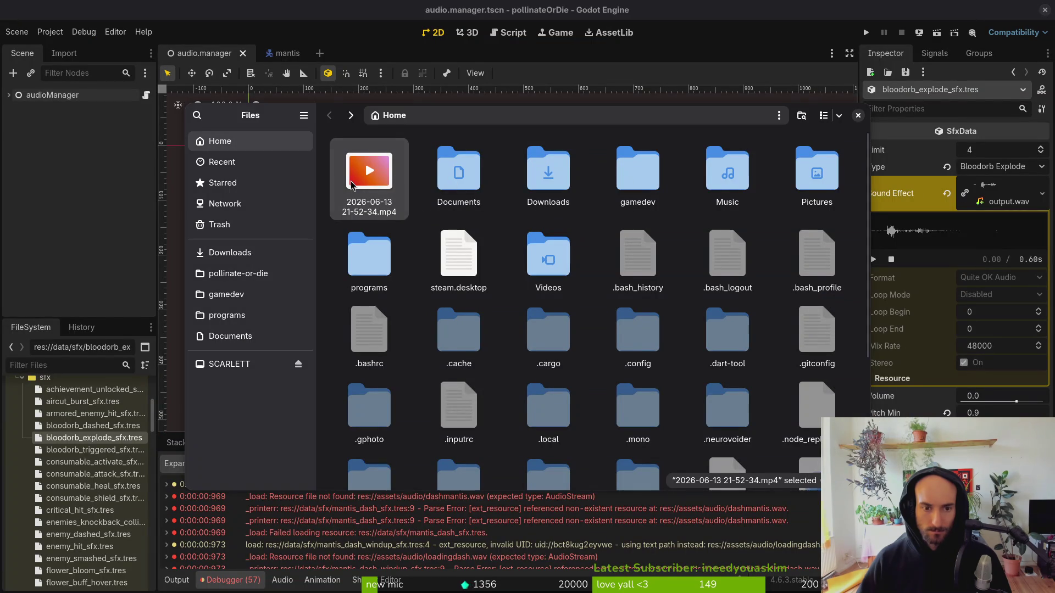
{"action": "key", "text": "Delete"}
In Downloads, preview dying_random.wav and hornet_kill_friend_sfx.wav, then trash both.
{"action": "left_click", "coordinate": [462, 181]}
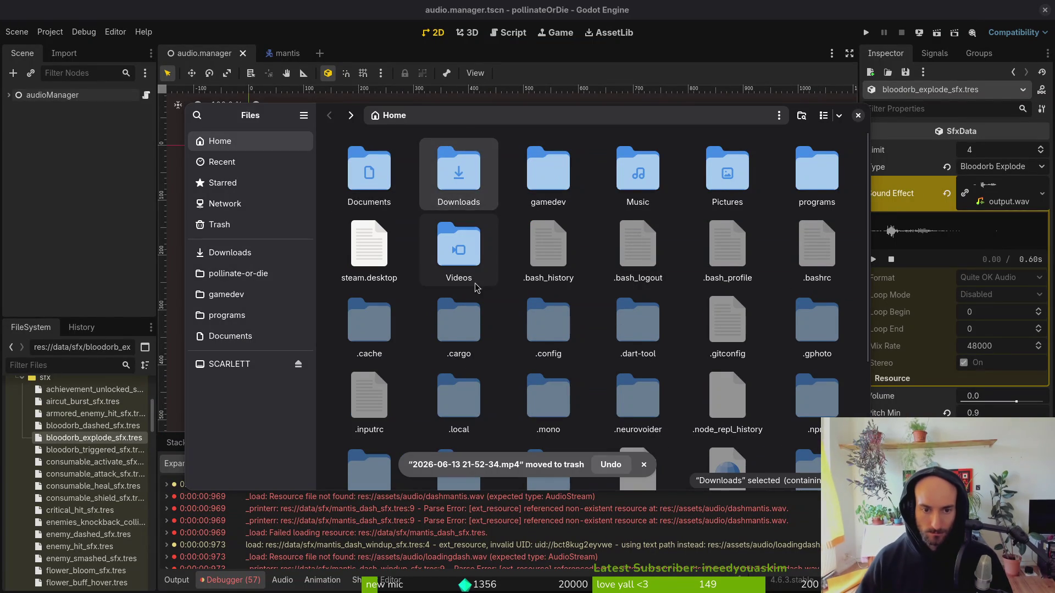
{"action": "double_click", "coordinate": [464, 198]}
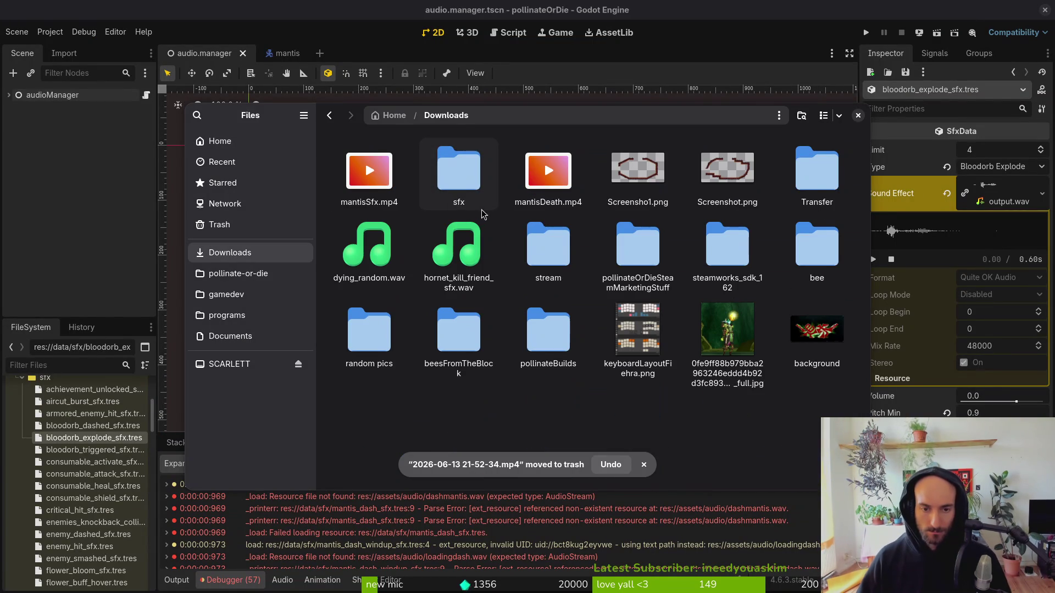
{"action": "left_click", "coordinate": [369, 245]}
{"action": "key", "text": "space"}
{"action": "key", "text": "space"}
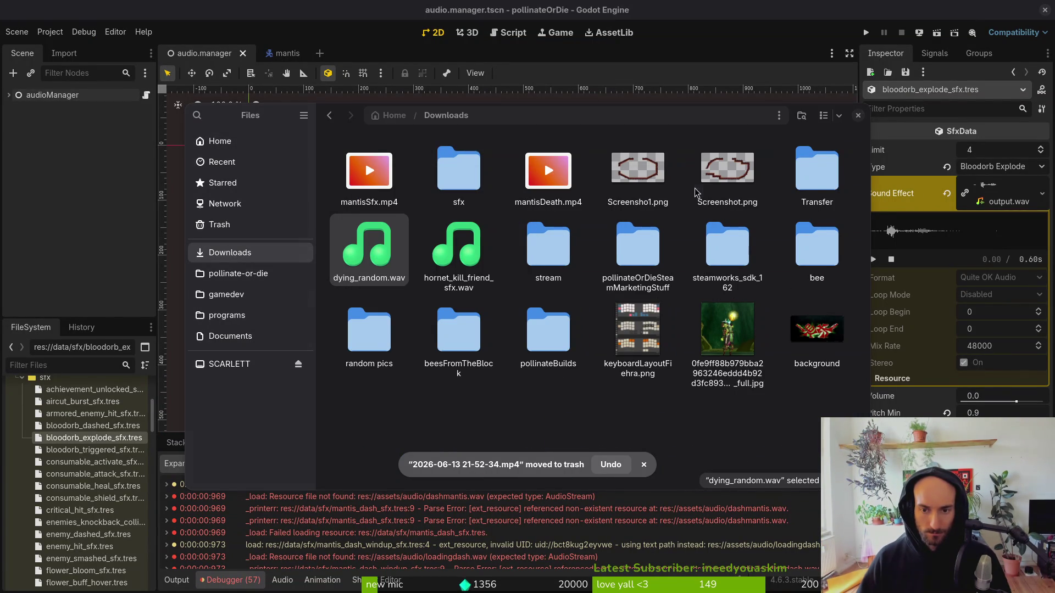
{"action": "key", "text": "Delete"}
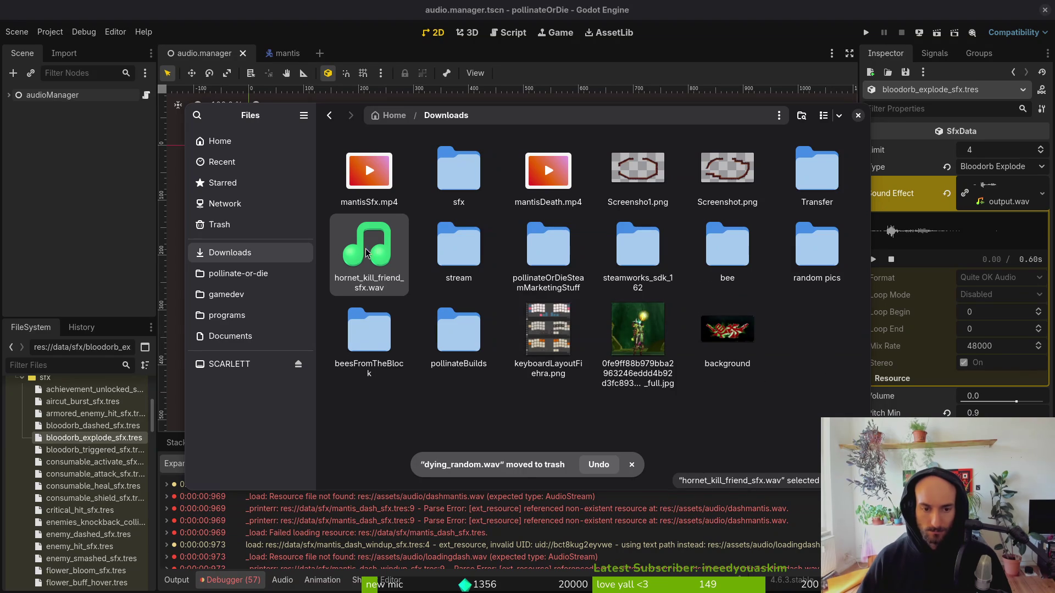
{"action": "key", "text": "space"}
{"action": "key", "text": "space"}
{"action": "key", "text": "Delete"}
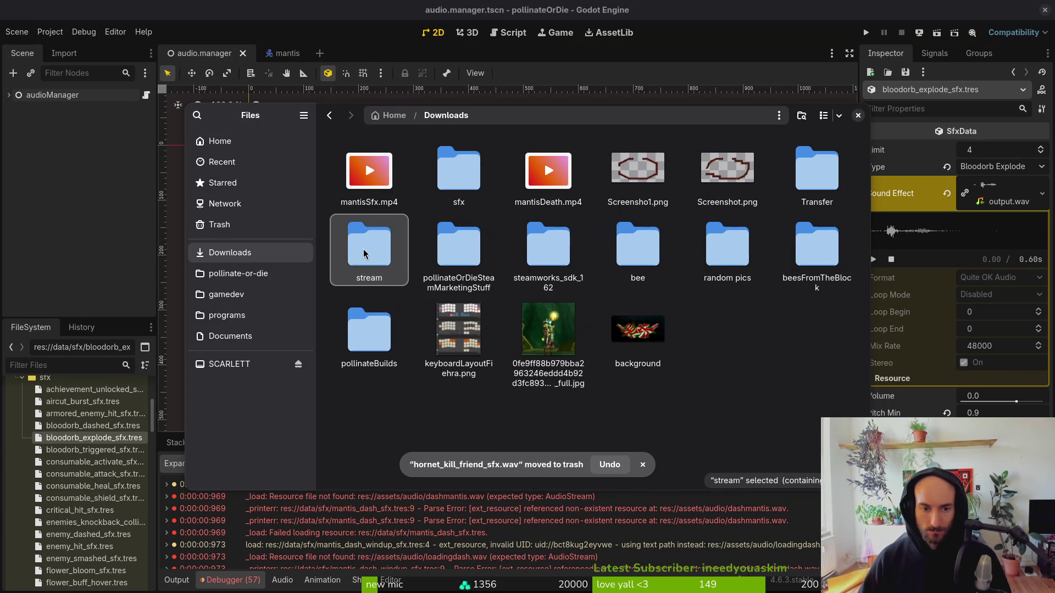
Check and trash mantisDeath.mp4 and both screenshots, then open the Transfer folder.
{"action": "double_click", "coordinate": [549, 170]}
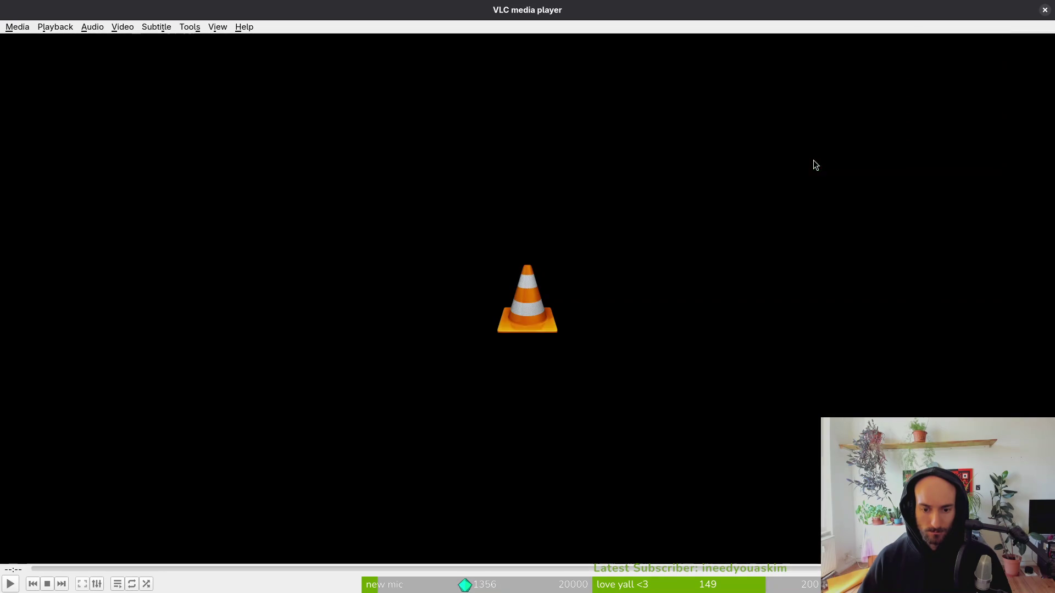
{"action": "left_click", "coordinate": [1045, 9]}
{"action": "key", "text": "Delete"}
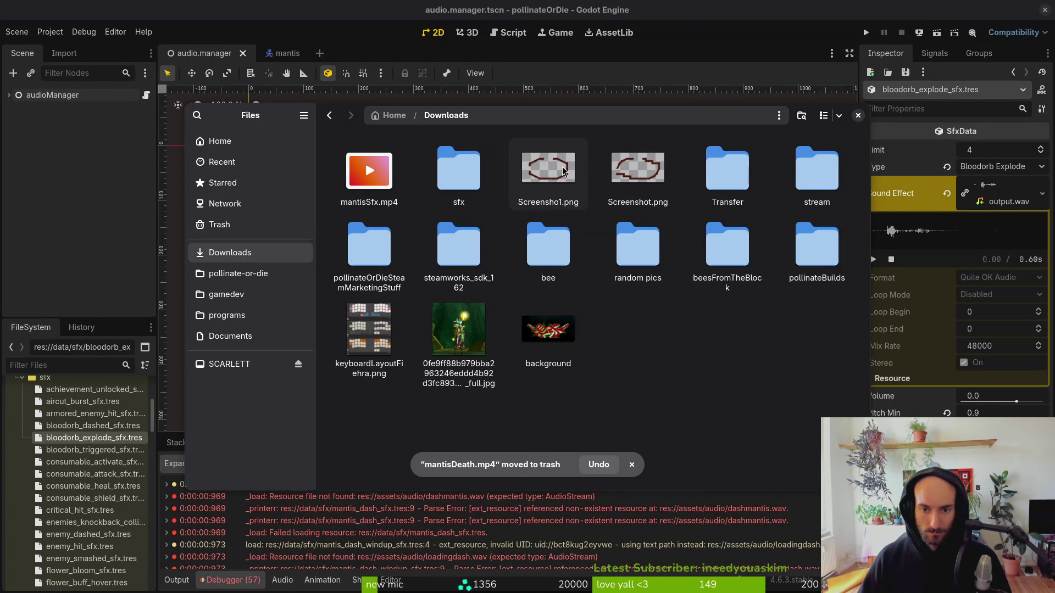
{"action": "left_click", "coordinate": [611, 170], "text": "ctrl"}
{"action": "key", "text": "Delete"}
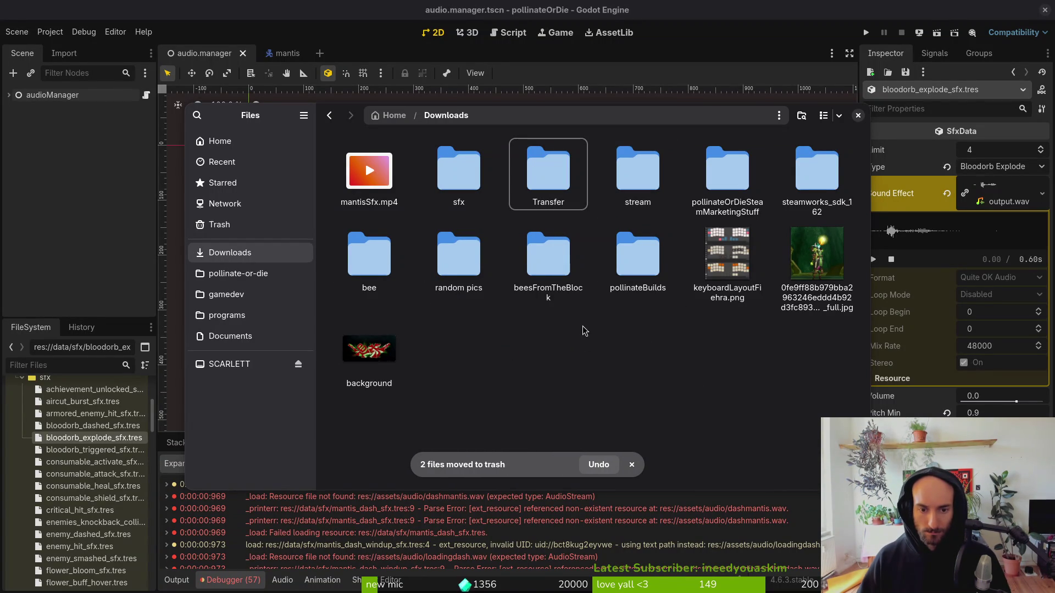
{"action": "double_click", "coordinate": [585, 168]}
{"action": "scroll", "coordinate": [628, 202], "scroll_direction": "down", "scroll_amount": 3}
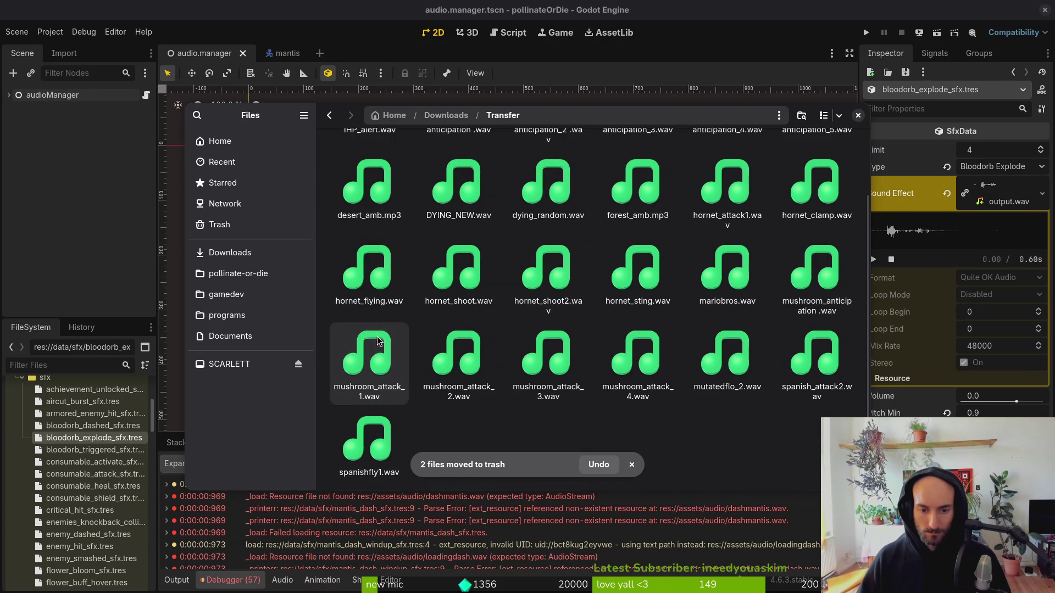
Audition mushroom_attack_1 through mushroom_attack_4 and mutatedflo_2.wav in the Transfer folder.
{"action": "double_click", "coordinate": [368, 360]}
{"action": "double_click", "coordinate": [459, 357]}
{"action": "left_click", "coordinate": [467, 373]}
{"action": "left_click", "coordinate": [539, 374]}
{"action": "double_click", "coordinate": [539, 374]}
{"action": "left_click", "coordinate": [625, 366]}
{"action": "double_click", "coordinate": [625, 366]}
{"action": "left_click", "coordinate": [610, 375]}
{"action": "left_click", "coordinate": [546, 351]}
{"action": "double_click", "coordinate": [546, 352]}
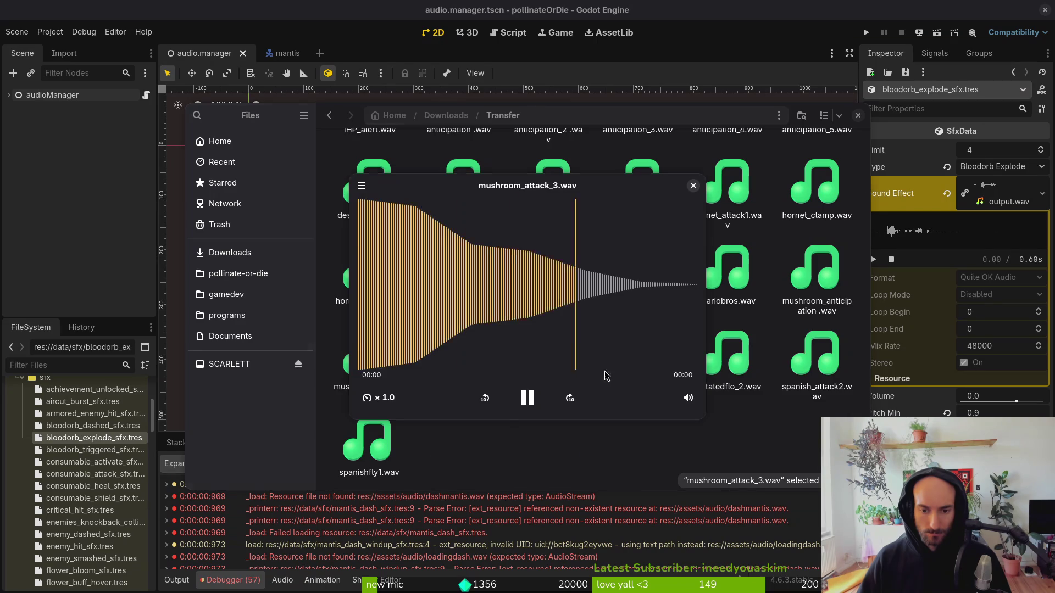
{"action": "left_click", "coordinate": [721, 358]}
{"action": "double_click", "coordinate": [721, 358]}
Replay mushroom_attack_1 through mushroom_attack_4 to compare them.
{"action": "left_click", "coordinate": [721, 358]}
{"action": "left_click", "coordinate": [610, 378]}
{"action": "double_click", "coordinate": [610, 378]}
{"action": "left_click", "coordinate": [609, 379]}
{"action": "double_click", "coordinate": [547, 362]}
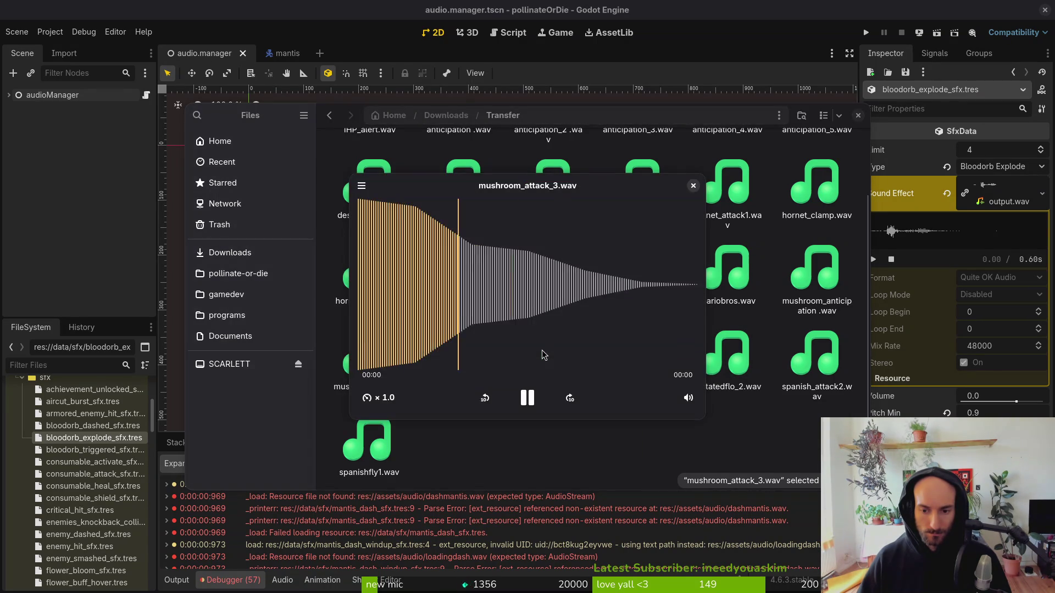
{"action": "double_click", "coordinate": [485, 358]}
{"action": "left_click", "coordinate": [341, 379]}
{"action": "left_click", "coordinate": [379, 366]}
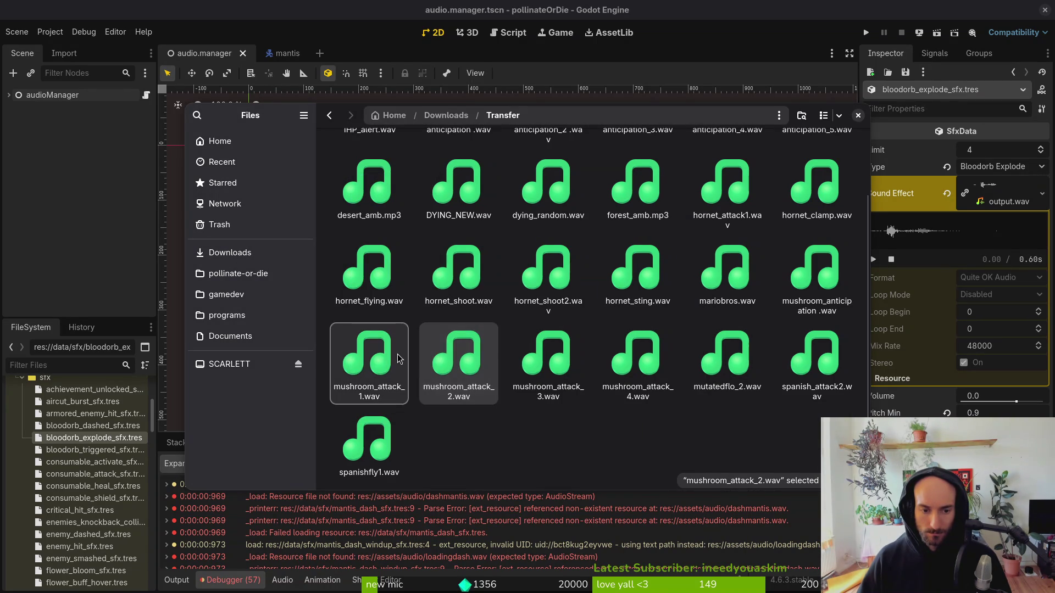
{"action": "double_click", "coordinate": [352, 374]}
{"action": "left_click", "coordinate": [341, 379]}
{"action": "double_click", "coordinate": [558, 360]}
{"action": "left_click", "coordinate": [631, 362]}
{"action": "double_click", "coordinate": [630, 353]}
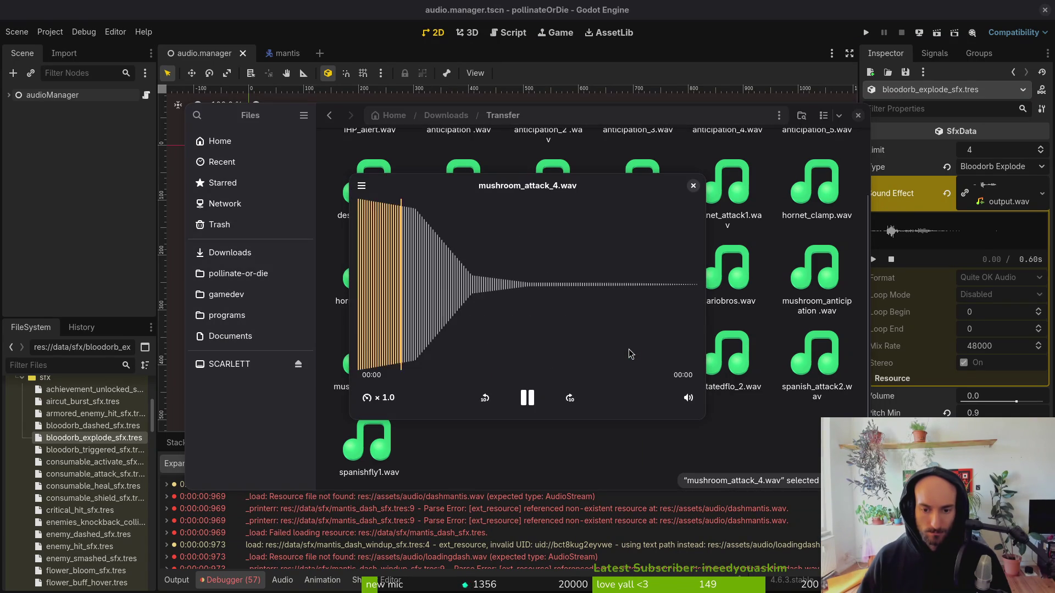
Listen to the mushroom anticipation sound, mariobros.wav, hornet_sting, hornet_shoot2, hornet_shoot and hornet_flying.
{"action": "double_click", "coordinate": [842, 275]}
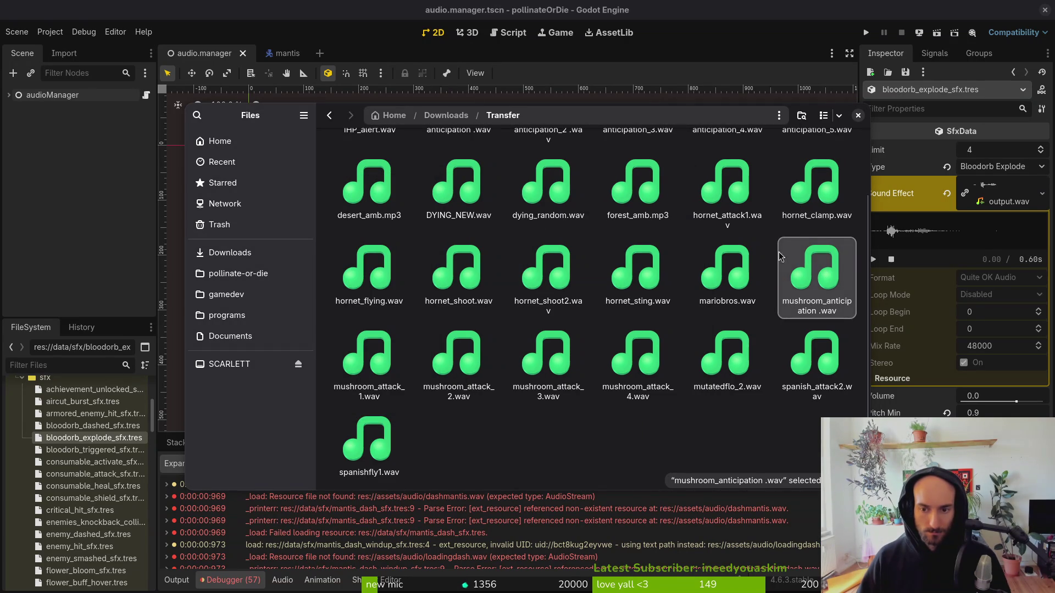
{"action": "left_click", "coordinate": [757, 265]}
{"action": "double_click", "coordinate": [757, 264]}
{"action": "left_click", "coordinate": [635, 285]}
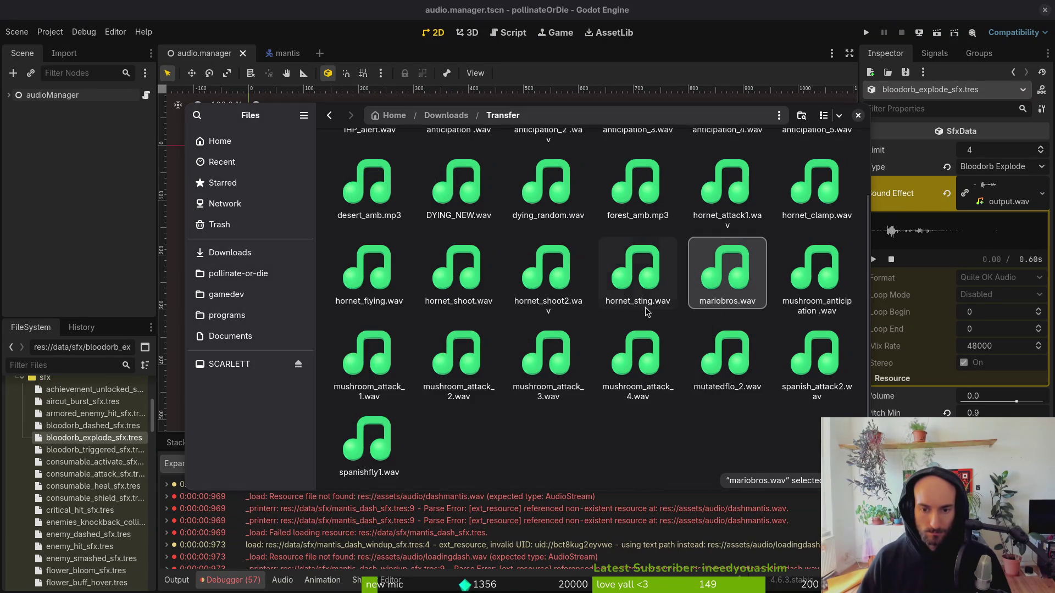
{"action": "double_click", "coordinate": [635, 285]}
{"action": "double_click", "coordinate": [547, 265]}
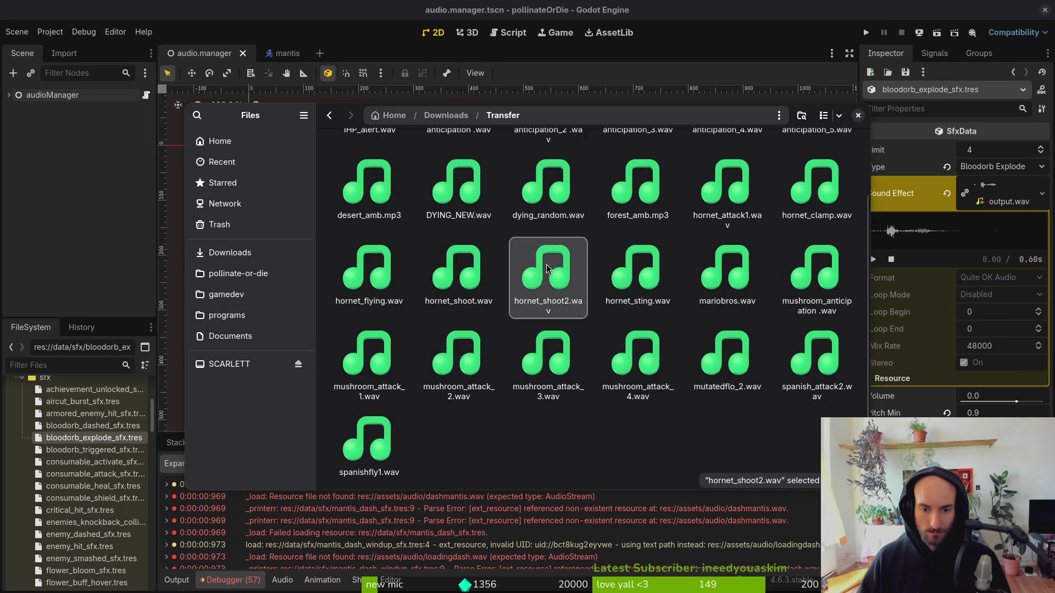
{"action": "left_click", "coordinate": [446, 270]}
{"action": "double_click", "coordinate": [447, 270]}
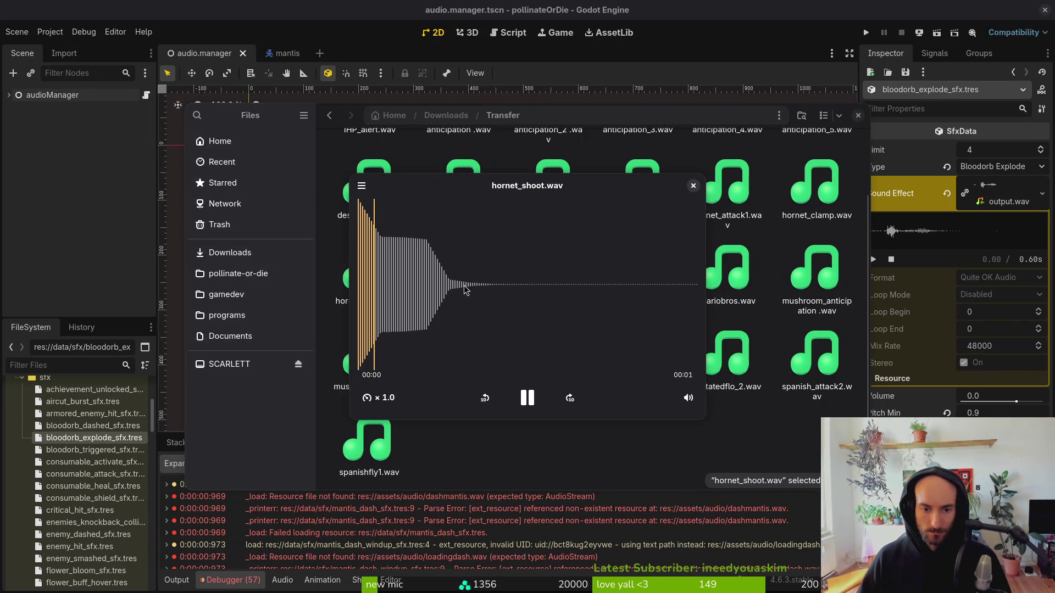
{"action": "double_click", "coordinate": [446, 275]}
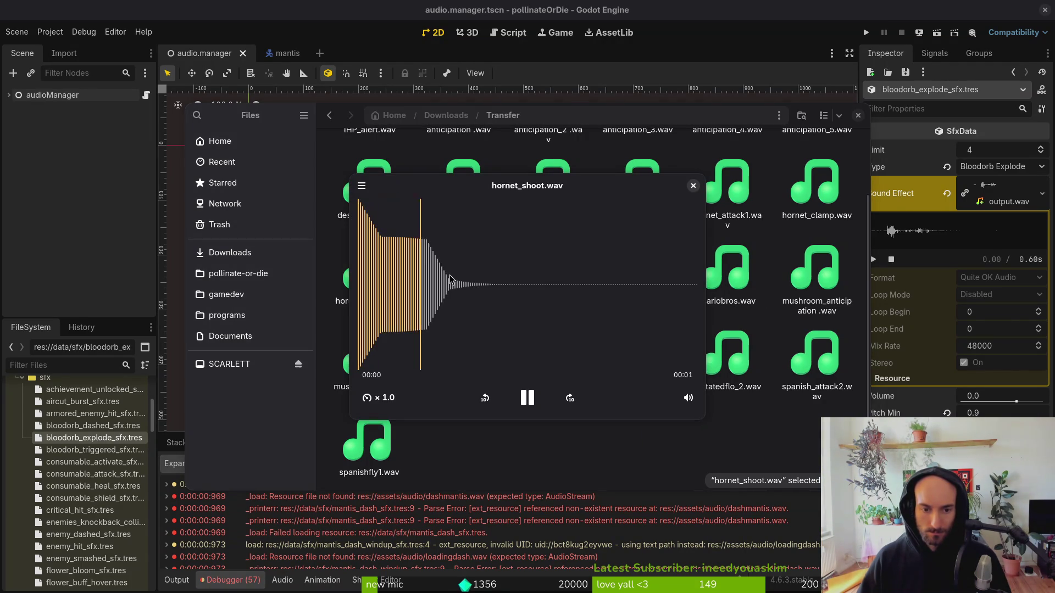
{"action": "double_click", "coordinate": [448, 275]}
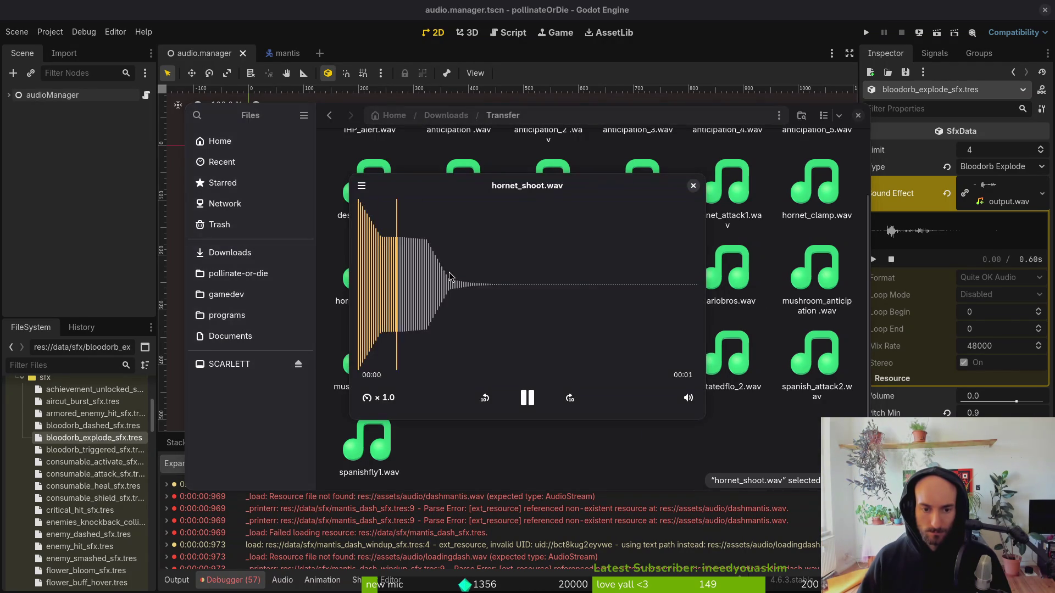
{"action": "double_click", "coordinate": [367, 273]}
Listen to hornet_clamp, hornet_attack1, forest_amb.mp3, dying_random, DYING_NEW and desert_amb.mp3.
{"action": "scroll", "coordinate": [719, 279], "scroll_direction": "up", "scroll_amount": 2}
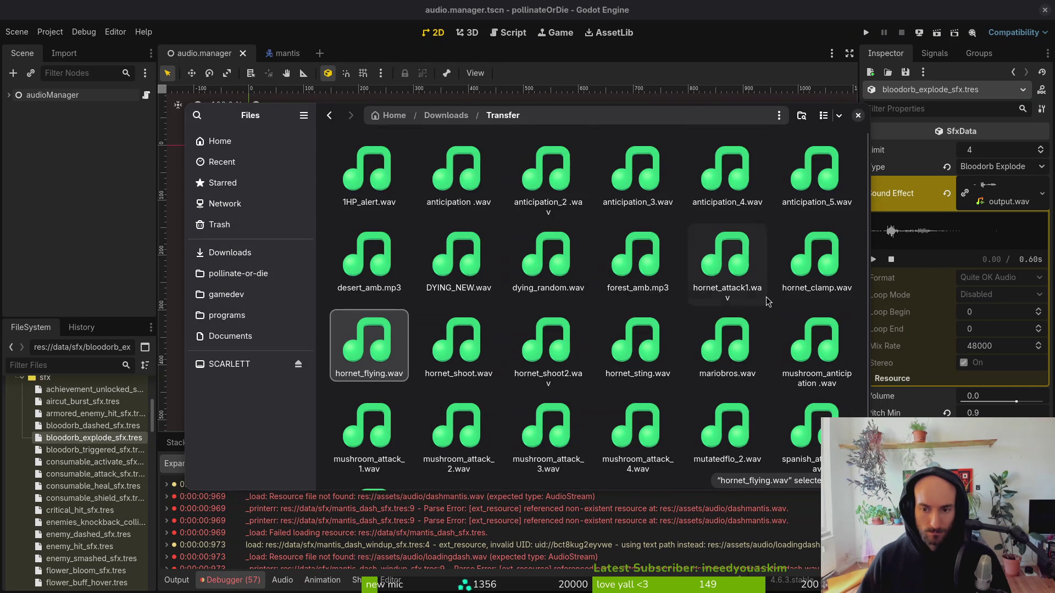
{"action": "double_click", "coordinate": [791, 270]}
{"action": "double_click", "coordinate": [708, 266]}
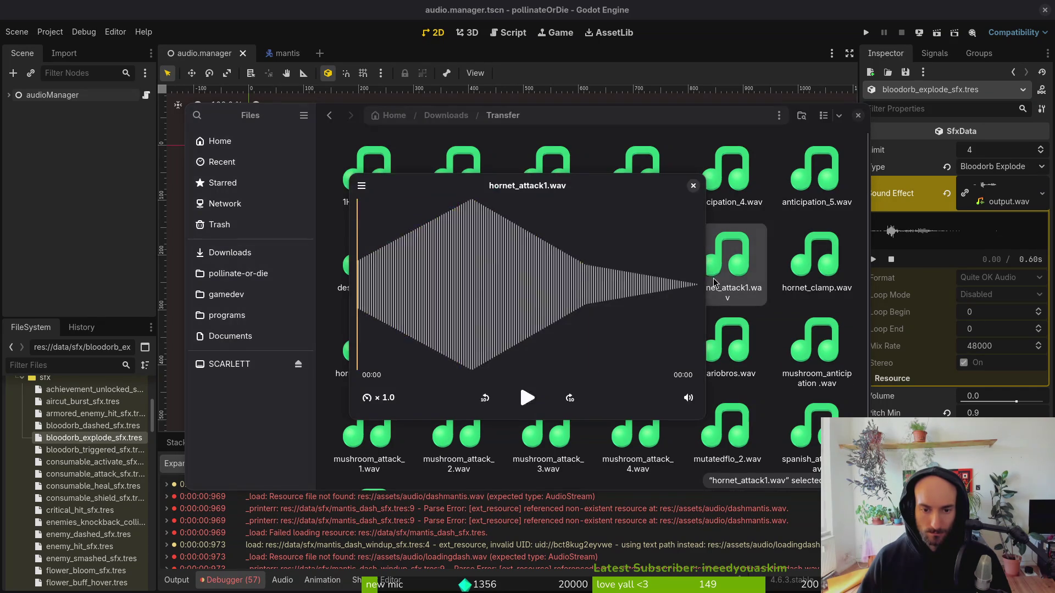
{"action": "double_click", "coordinate": [659, 257]}
{"action": "double_click", "coordinate": [552, 252]}
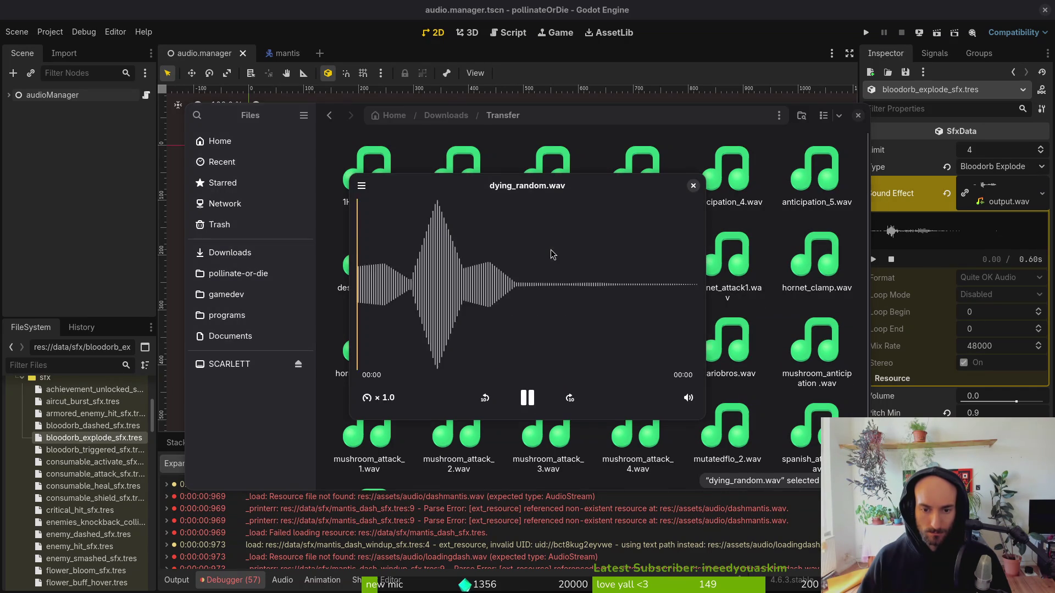
{"action": "double_click", "coordinate": [489, 264]}
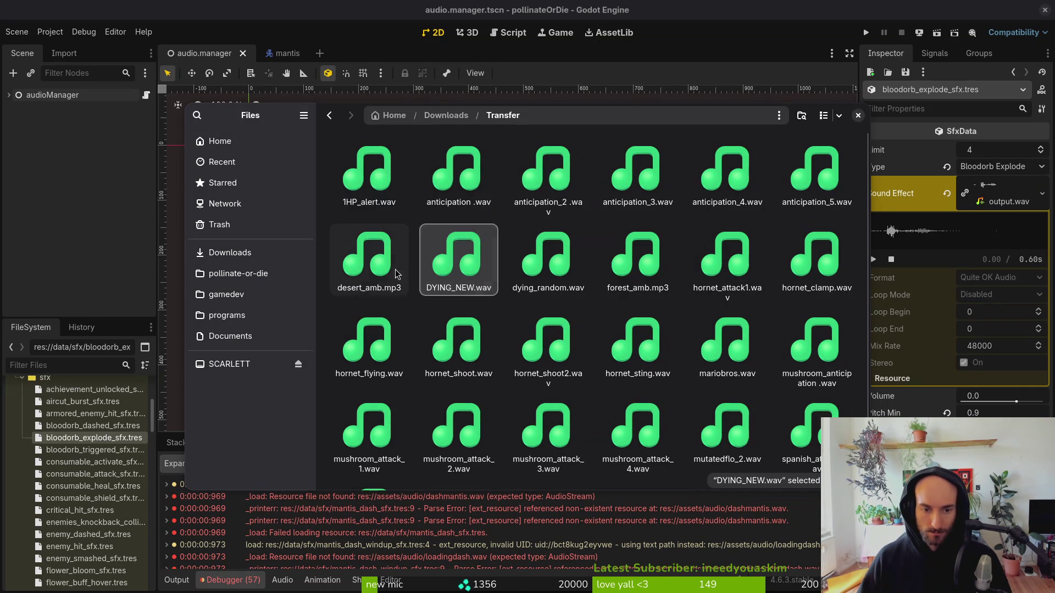
{"action": "double_click", "coordinate": [369, 258]}
Audition 1HP_alert.wav and anticipation through anticipation_5.
{"action": "double_click", "coordinate": [383, 157]}
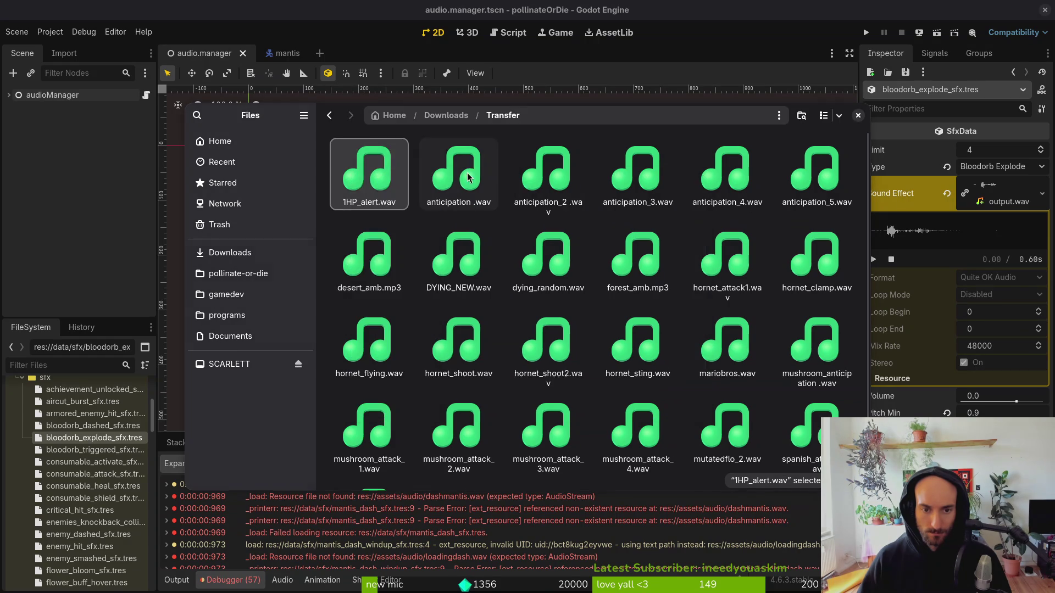
{"action": "double_click", "coordinate": [460, 156]}
{"action": "double_click", "coordinate": [543, 168]}
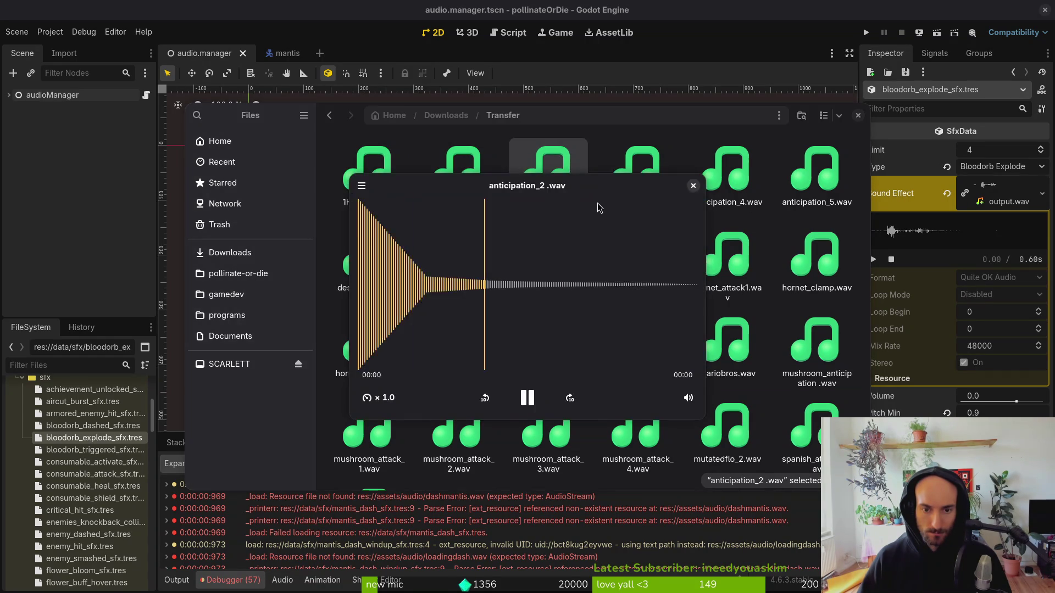
{"action": "double_click", "coordinate": [637, 170]}
{"action": "double_click", "coordinate": [721, 174]}
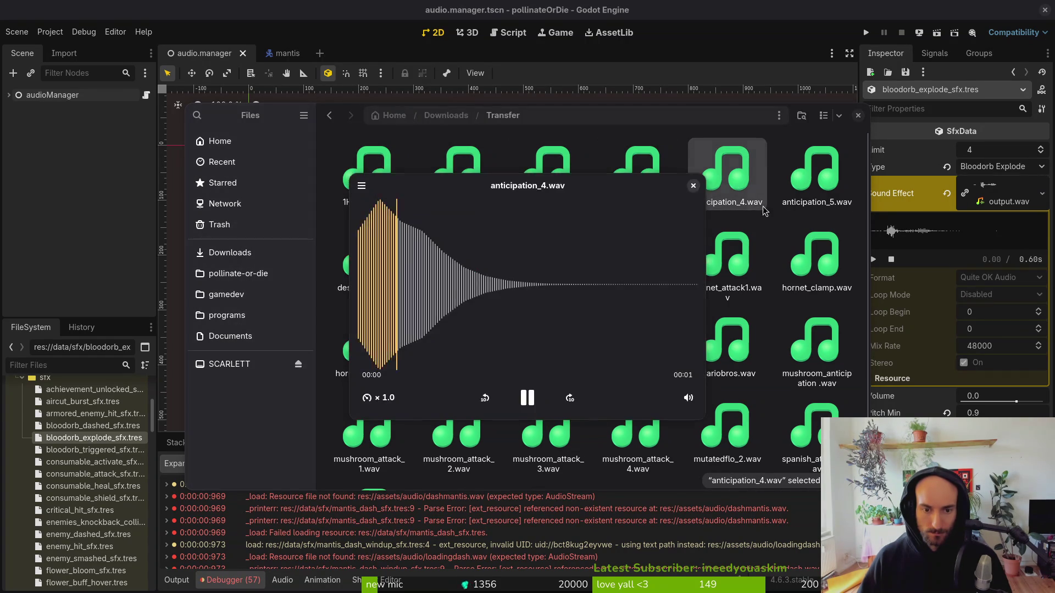
{"action": "double_click", "coordinate": [817, 170]}
Listen to spanishfly1.wav, then replay spanish_attack2.wav several times.
{"action": "scroll", "coordinate": [672, 325], "scroll_direction": "down", "scroll_amount": 3}
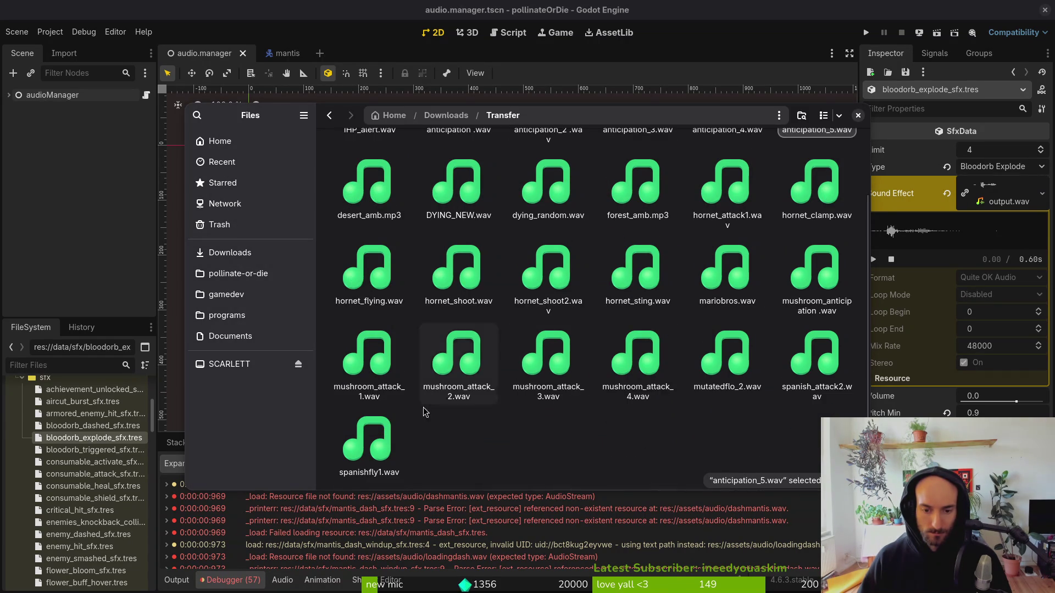
{"action": "double_click", "coordinate": [406, 437]}
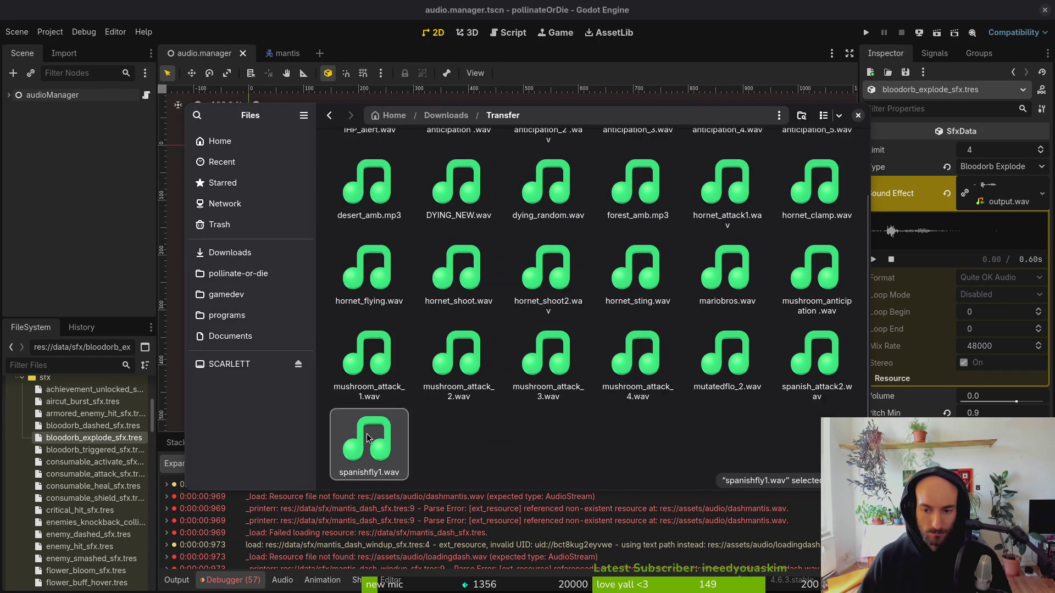
{"action": "double_click", "coordinate": [823, 353]}
{"action": "double_click", "coordinate": [824, 364]}
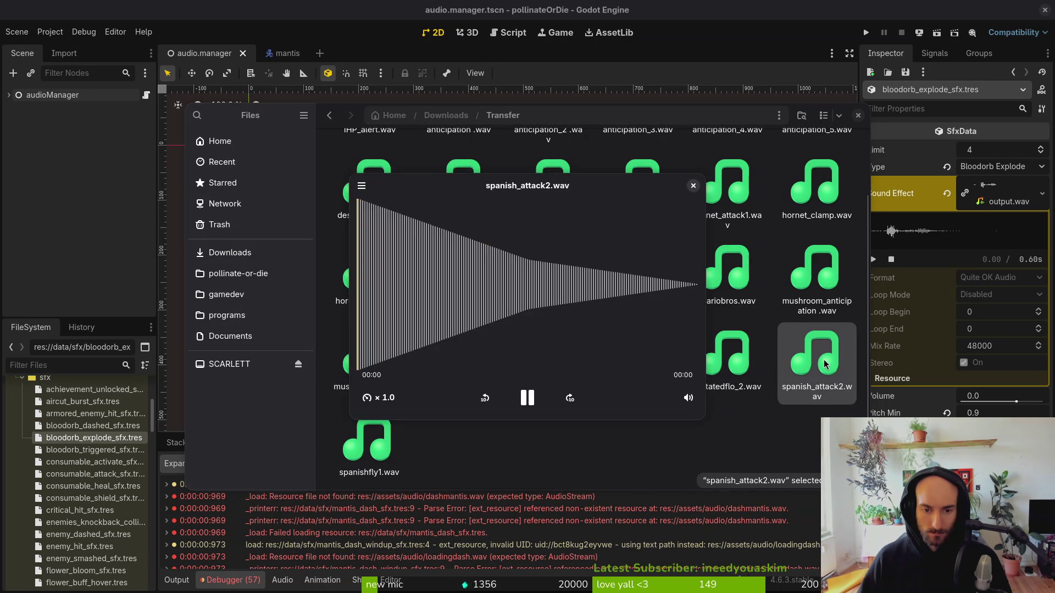
{"action": "double_click", "coordinate": [824, 364]}
{"action": "double_click", "coordinate": [824, 364]}
Compare mutatedflo_2.wav against spanish_attack2.wav once more and return to the Godot editor.
{"action": "left_click", "coordinate": [740, 372]}
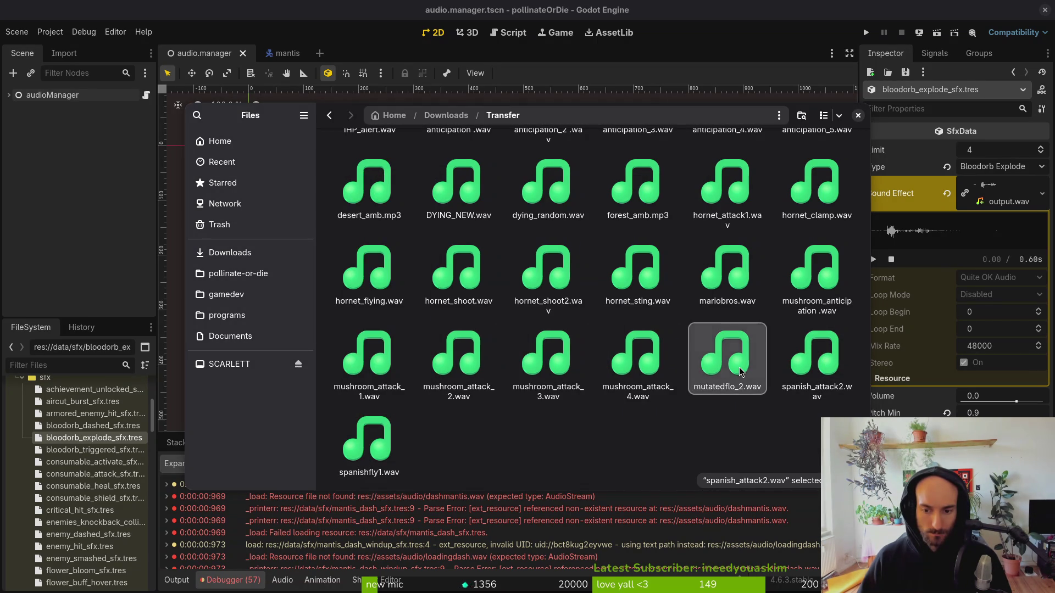
{"action": "double_click", "coordinate": [740, 372]}
{"action": "double_click", "coordinate": [800, 368]}
{"action": "left_click", "coordinate": [801, 368]}
{"action": "key", "text": "space"}
{"action": "key", "text": "space"}
{"action": "key", "text": "space"}
{"action": "key", "text": "space"}
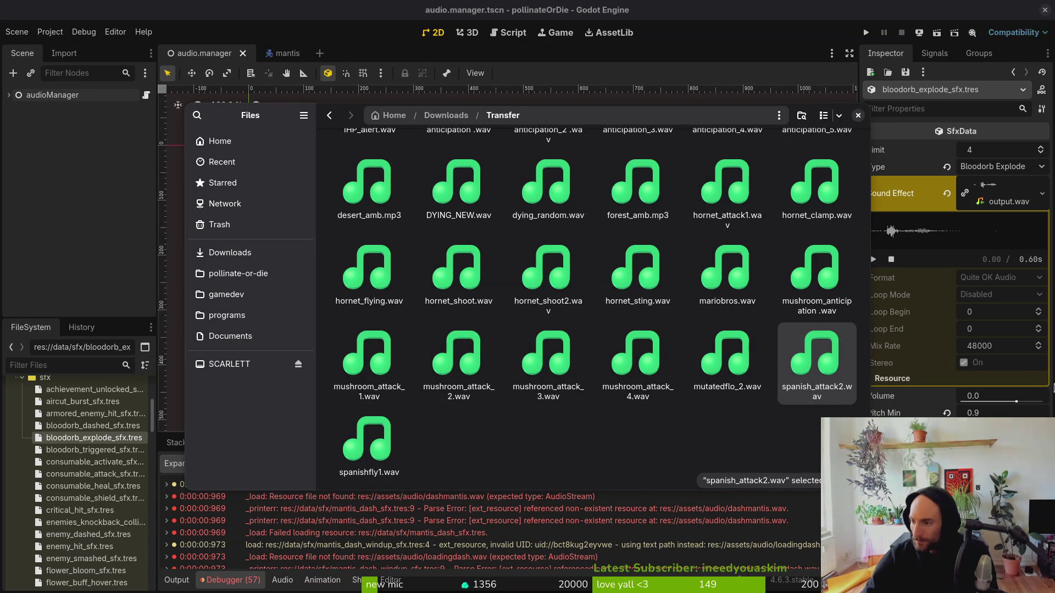
{"action": "left_click", "coordinate": [1030, 216]}
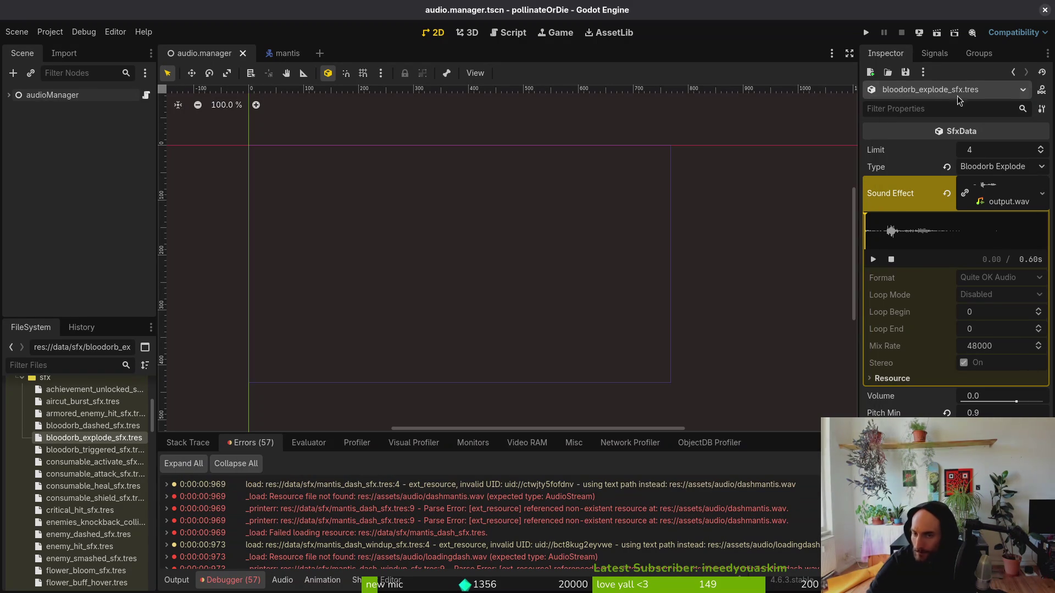
Run the game, continue into the hive level, quit with F8, and select mushroom_attack_1.wav.
{"action": "left_click", "coordinate": [867, 33]}
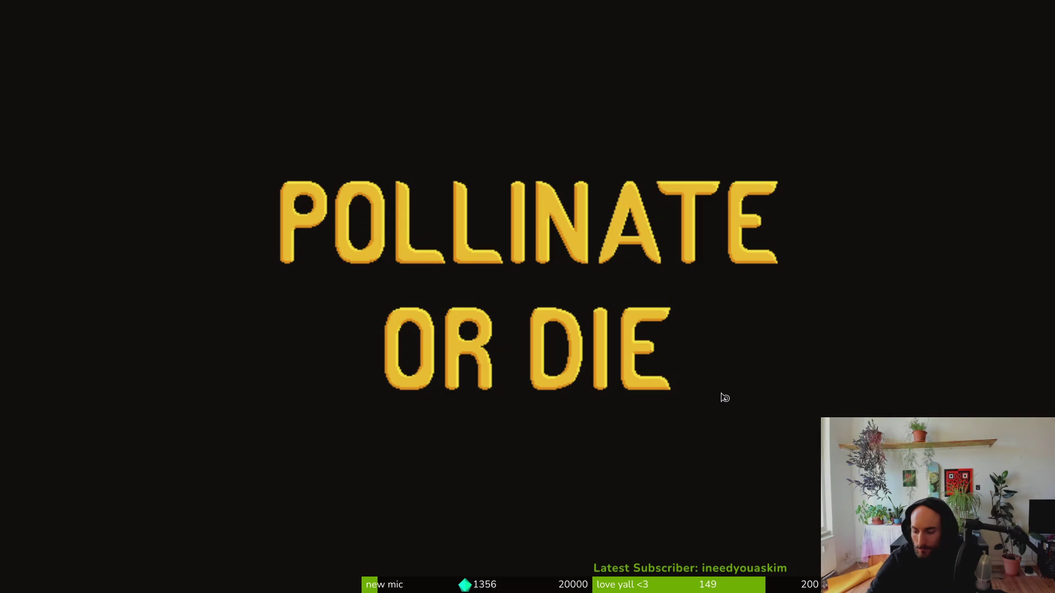
{"action": "key", "text": "Return"}
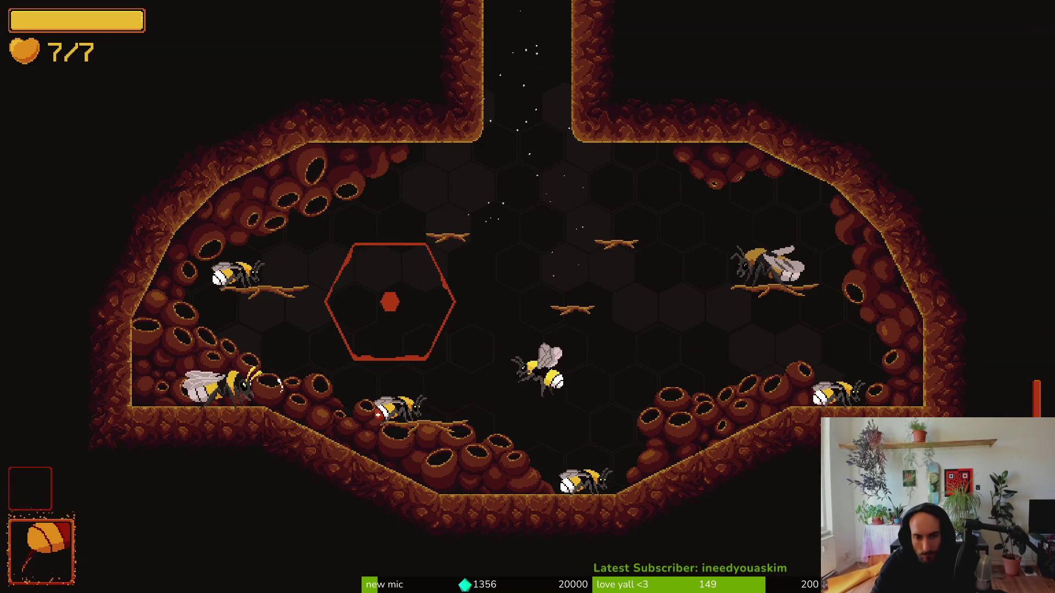
{"action": "key", "text": "F8"}
{"action": "left_click", "coordinate": [347, 347]}
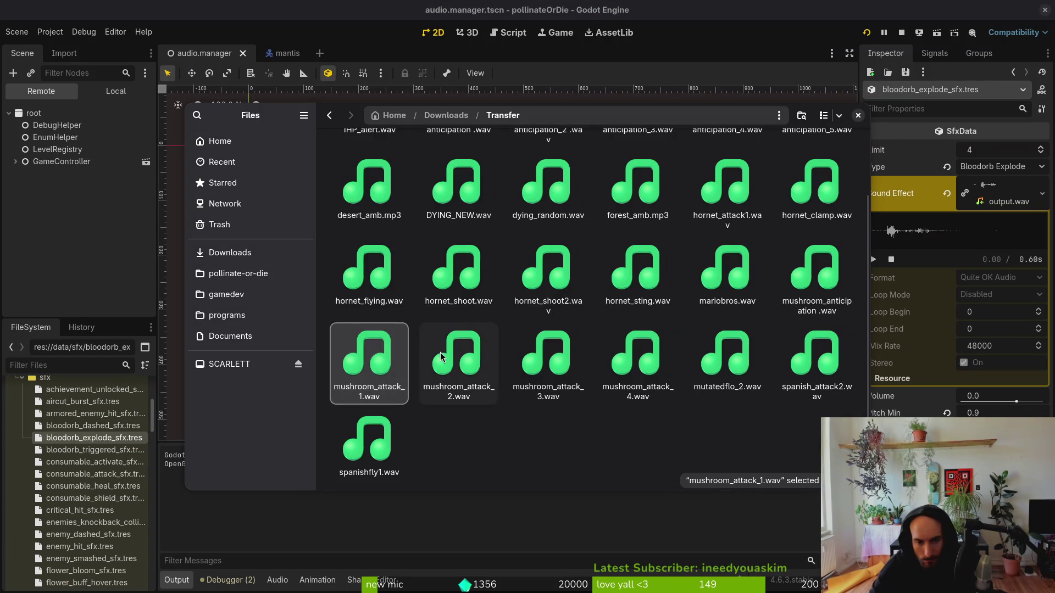
Preview mushroom_attack_1 through mushroom_attack_4, settling on mushroom_attack_1.wav.
{"action": "key", "text": "space"}
{"action": "key", "text": "space"}
{"action": "left_click", "coordinate": [451, 357]}
{"action": "key", "text": "space"}
{"action": "key", "text": "space"}
{"action": "left_click", "coordinate": [543, 347]}
{"action": "key", "text": "space"}
{"action": "key", "text": "space"}
{"action": "left_click", "coordinate": [634, 347]}
{"action": "key", "text": "space"}
{"action": "key", "text": "space"}
{"action": "key", "text": "space"}
{"action": "key", "text": "space"}
{"action": "key", "text": "space"}
{"action": "key", "text": "space"}
{"action": "left_click", "coordinate": [402, 369]}
{"action": "key", "text": "space"}
{"action": "key", "text": "space"}
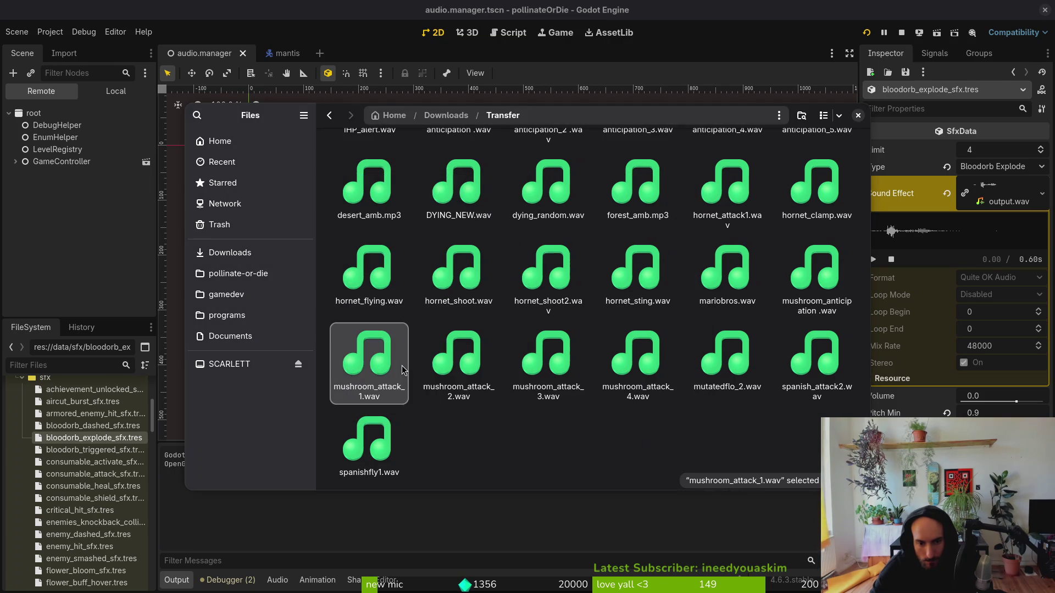
{"action": "key", "text": "space"}
{"action": "key", "text": "space"}
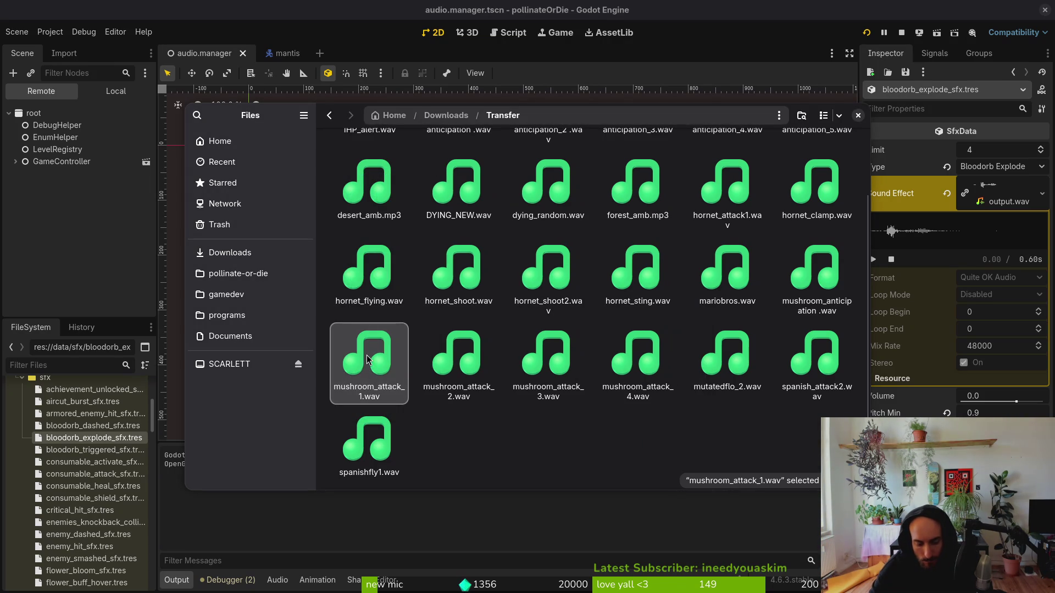
Paste mushroom_attack_1.wav into the pollinate-or-die/assets/audio folder.
{"action": "left_click", "coordinate": [226, 275]}
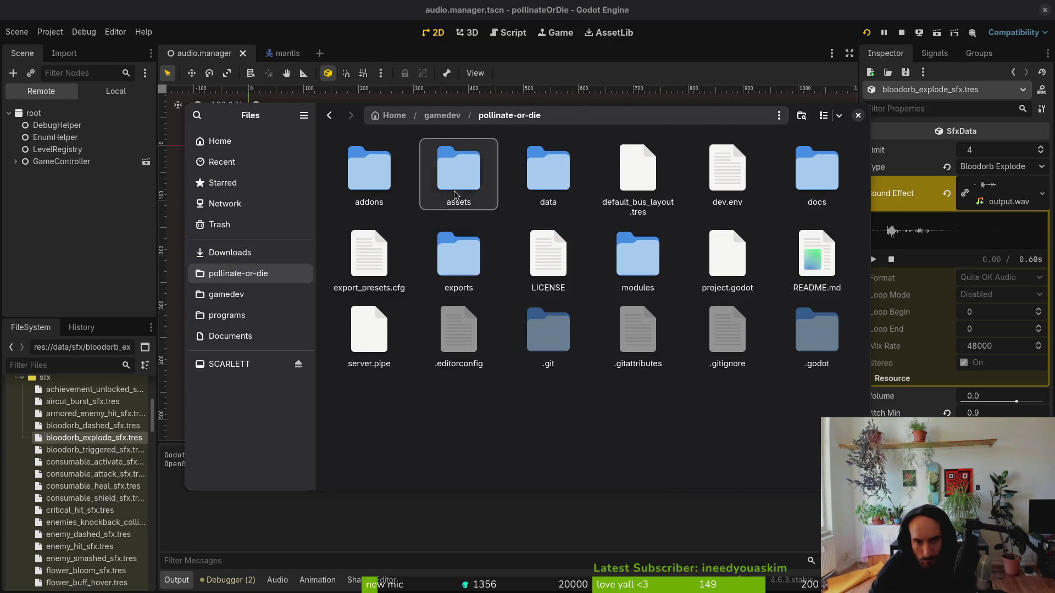
{"action": "double_click", "coordinate": [458, 173]}
{"action": "double_click", "coordinate": [546, 172]}
{"action": "key", "text": "ctrl+v"}
Back in Transfer, preview spanish_attack2.wav again, then return to Godot.
{"action": "key", "text": "alt+Left"}
{"action": "key", "text": "alt+Left"}
{"action": "key", "text": "alt+Left"}
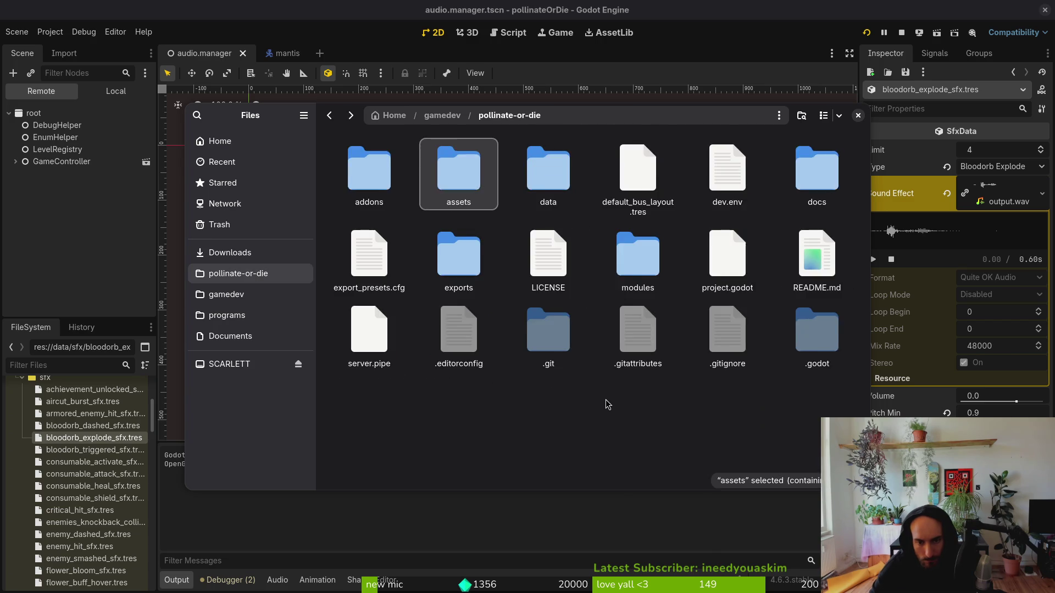
{"action": "left_click", "coordinate": [783, 360]}
{"action": "key", "text": "space"}
{"action": "key", "text": "space"}
{"action": "left_click", "coordinate": [999, 175]}
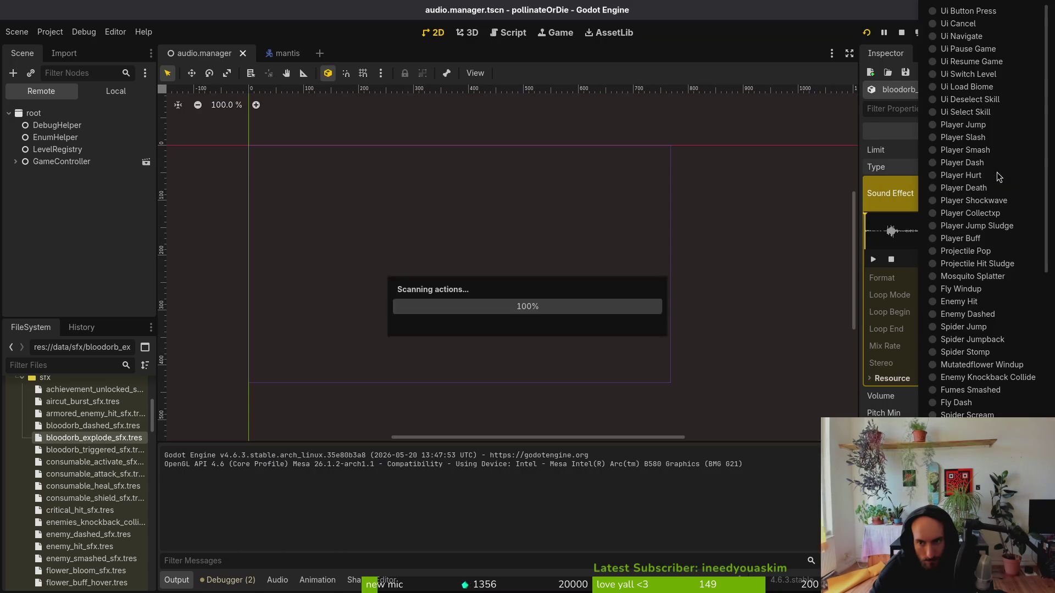
Show spanishfly_shoot_sfx.tres in the Inspector with its Sound Effect waveform expanded.
{"action": "left_click", "coordinate": [588, 358]}
{"action": "scroll", "coordinate": [83, 494], "scroll_direction": "down", "scroll_amount": 10}
{"action": "scroll", "coordinate": [83, 538], "scroll_direction": "down", "scroll_amount": 5}
{"action": "scroll", "coordinate": [72, 500], "scroll_direction": "down", "scroll_amount": 3}
{"action": "scroll", "coordinate": [80, 503], "scroll_direction": "down", "scroll_amount": 3}
{"action": "scroll", "coordinate": [71, 478], "scroll_direction": "up", "scroll_amount": 3}
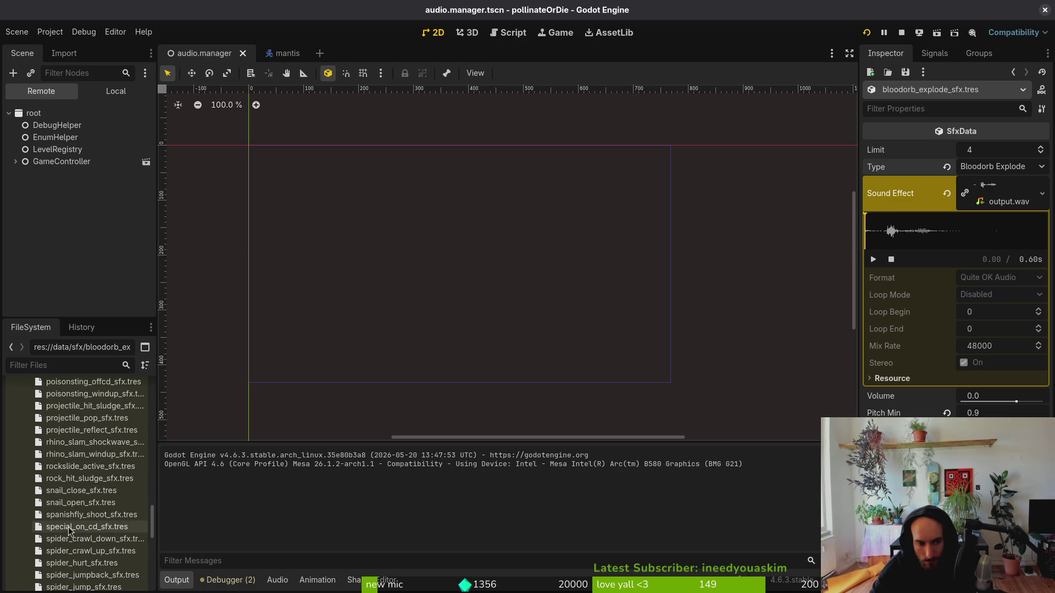
{"action": "left_click", "coordinate": [82, 515]}
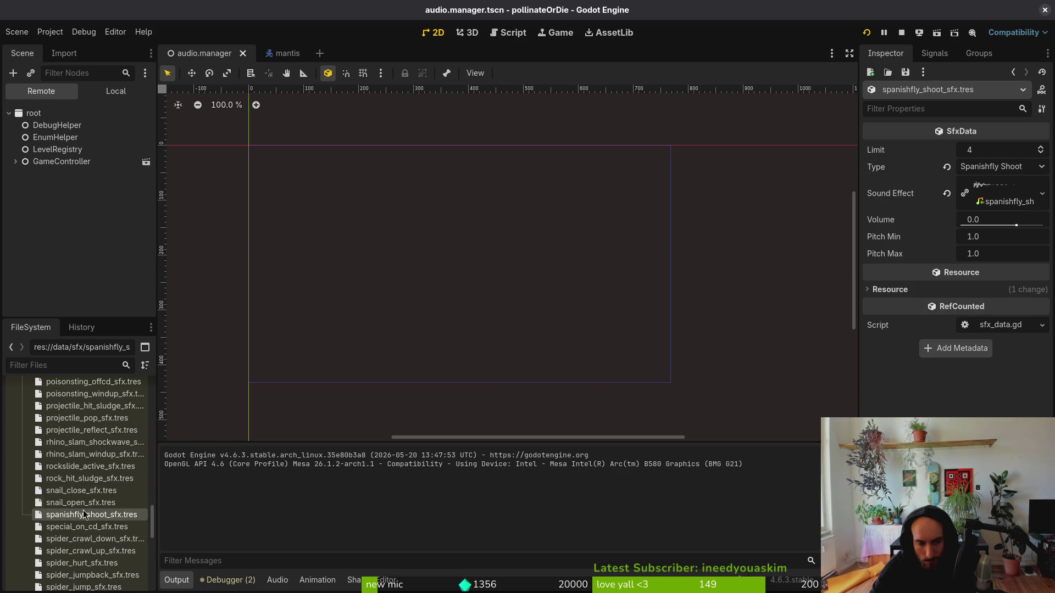
{"action": "left_click", "coordinate": [996, 198]}
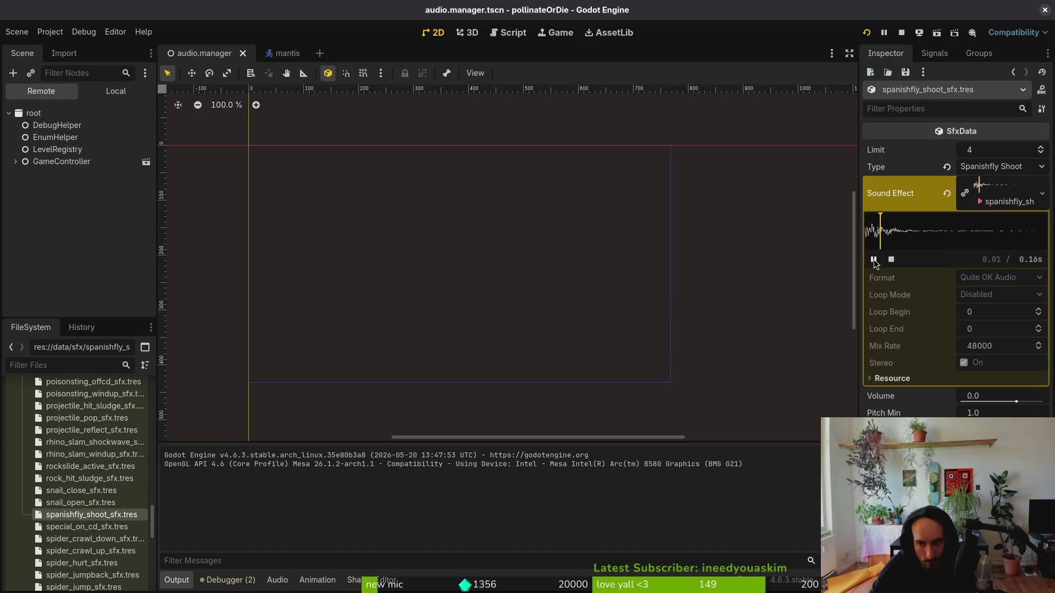
In Files, preview spanish_attack2.wav and spanishfly1.wav.
{"action": "key", "text": "alt+Tab"}
{"action": "key", "text": "space"}
{"action": "key", "text": "space"}
{"action": "left_click", "coordinate": [342, 436]}
{"action": "key", "text": "space"}
{"action": "key", "text": "space"}
{"action": "left_click", "coordinate": [824, 351]}
{"action": "key", "text": "space"}
{"action": "key", "text": "space"}
{"action": "key", "text": "space"}
{"action": "key", "text": "space"}
{"action": "key", "text": "space"}
{"action": "key", "text": "space"}
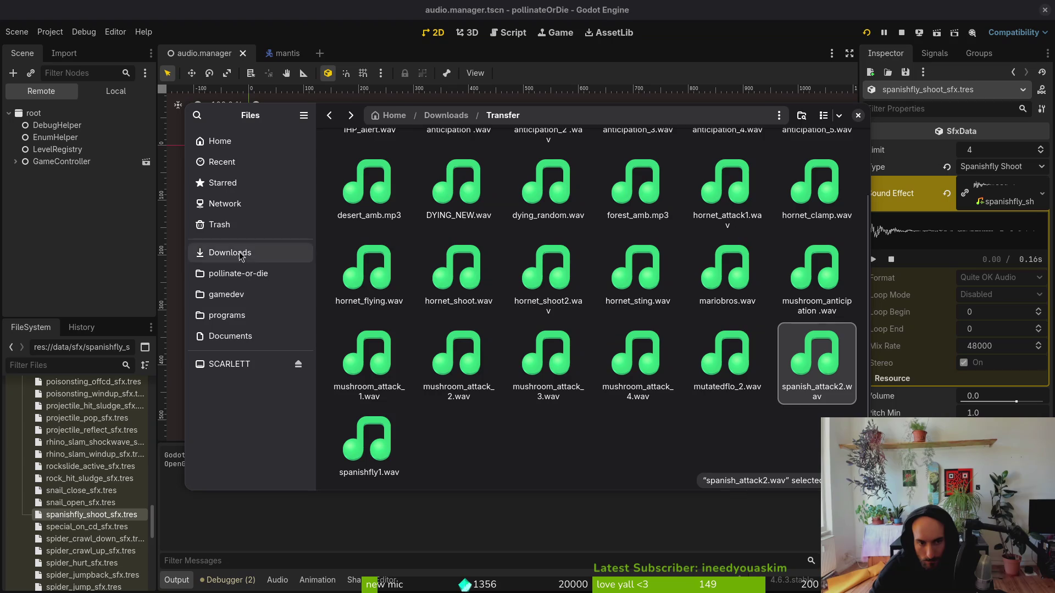
Check the contents of pollinate-or-die/assets/audio, close Files, and return to the mantis scene.
{"action": "left_click", "coordinate": [226, 146]}
{"action": "left_click", "coordinate": [242, 275]}
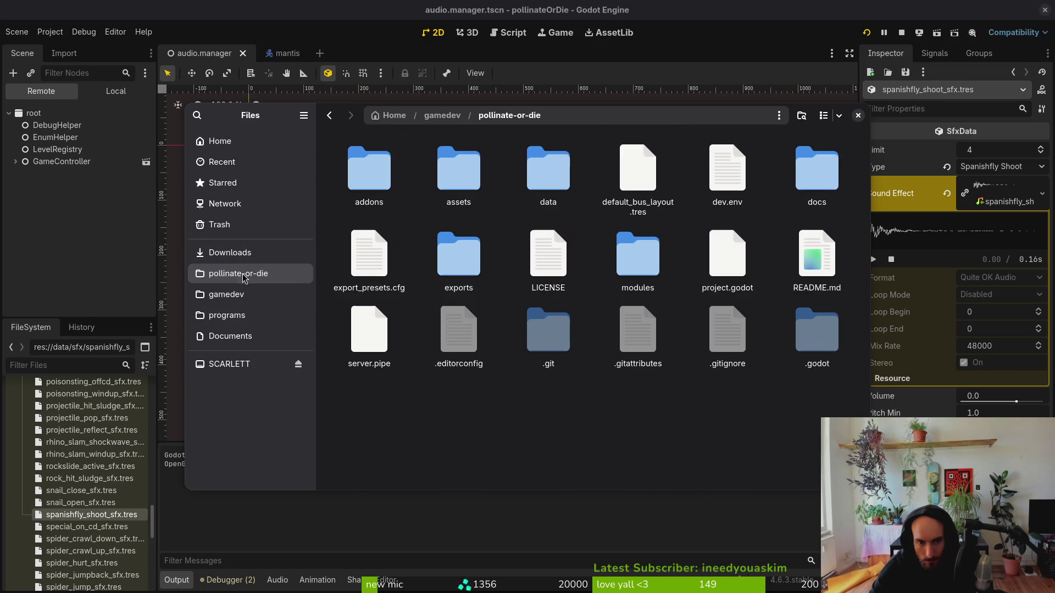
{"action": "double_click", "coordinate": [461, 187]}
{"action": "double_click", "coordinate": [548, 172]}
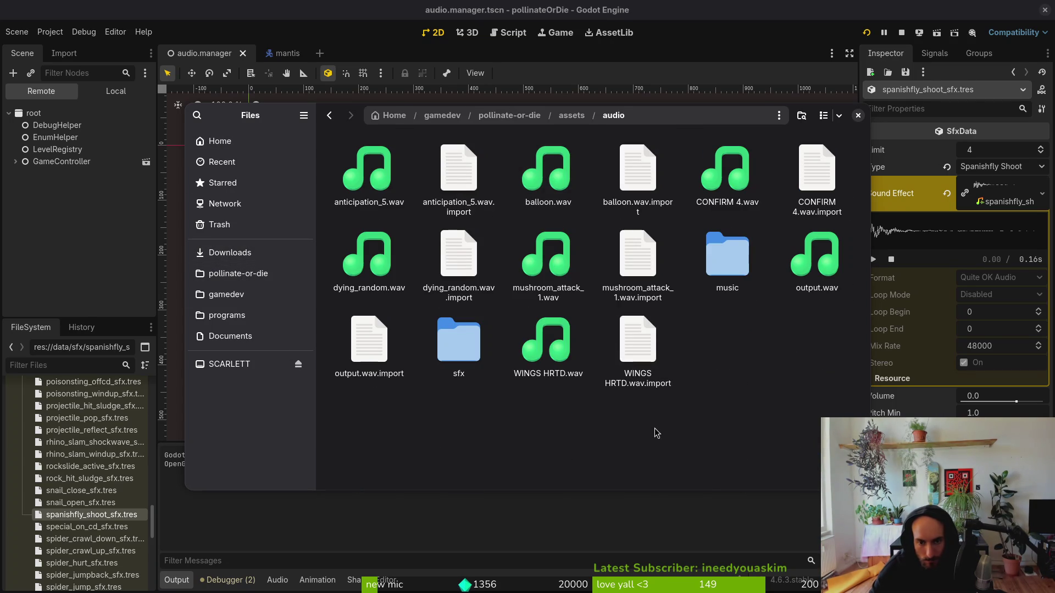
{"action": "left_click", "coordinate": [858, 116]}
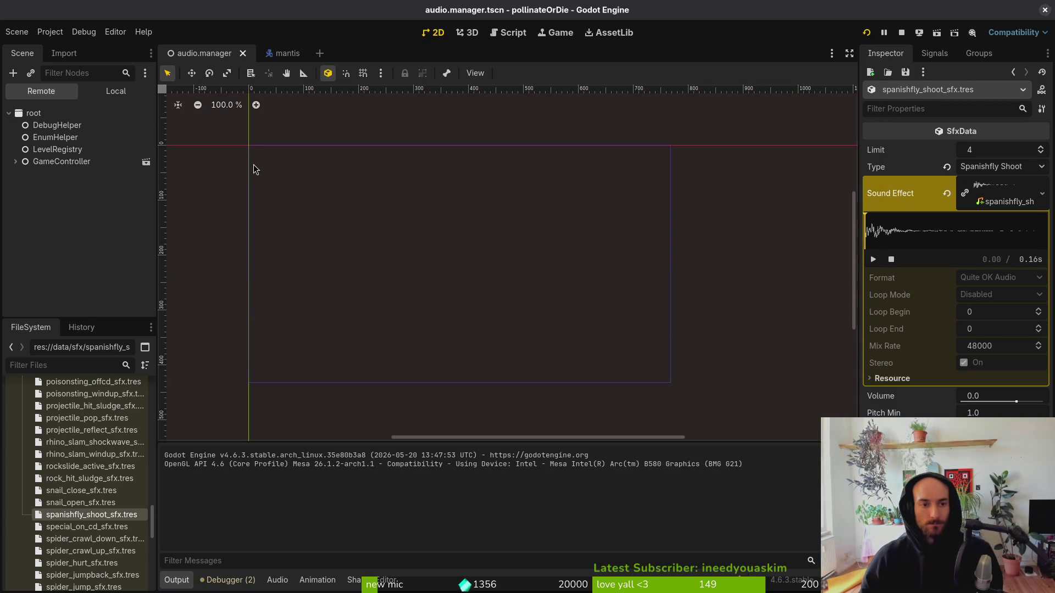
{"action": "left_click", "coordinate": [272, 54]}
Save the mantis scene.
{"action": "key", "text": "ctrl+s"}
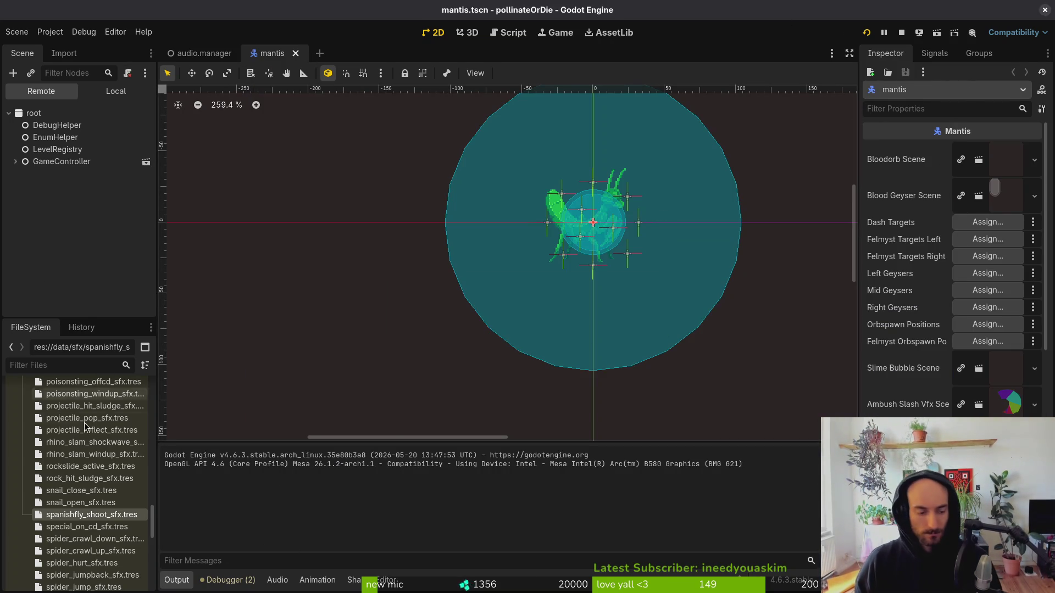
{"action": "scroll", "coordinate": [99, 495], "scroll_direction": "up", "scroll_amount": 20}
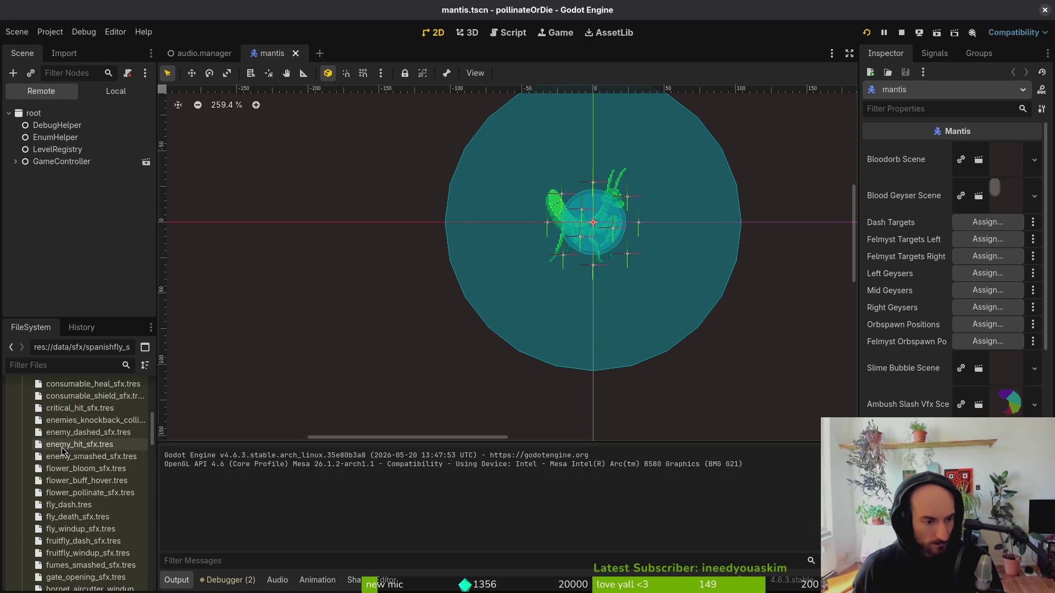
{"action": "scroll", "coordinate": [110, 440], "scroll_direction": "down", "scroll_amount": 5}
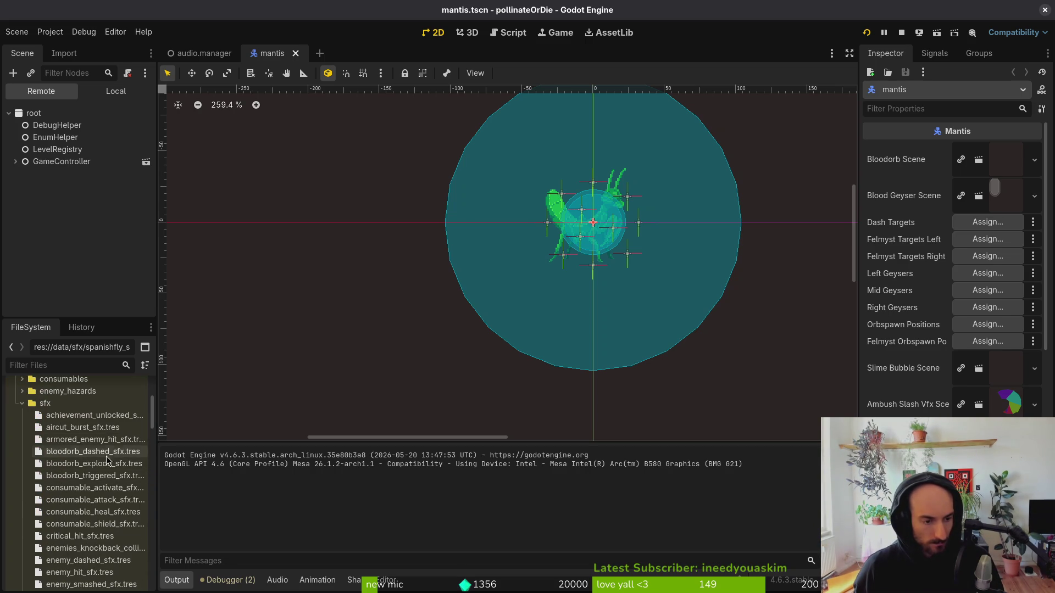
Quick-load spanish_attack2.wav as bloodorb_dashed_sfx.tres's Sound Effect and preview its 0.17 s waveform.
{"action": "left_click", "coordinate": [108, 452]}
{"action": "left_click", "coordinate": [989, 185]}
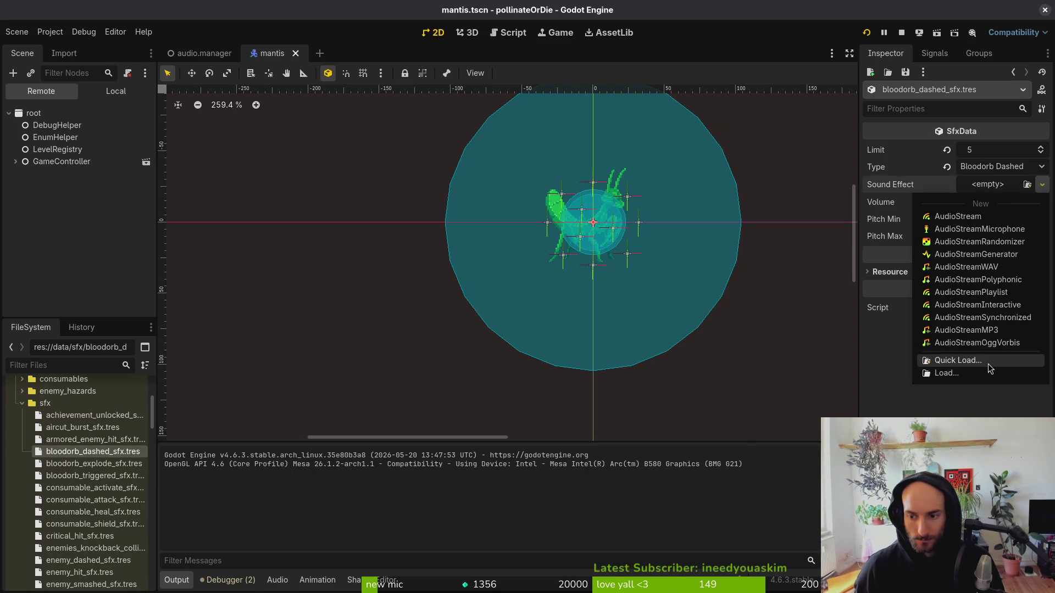
{"action": "left_click", "coordinate": [988, 363]}
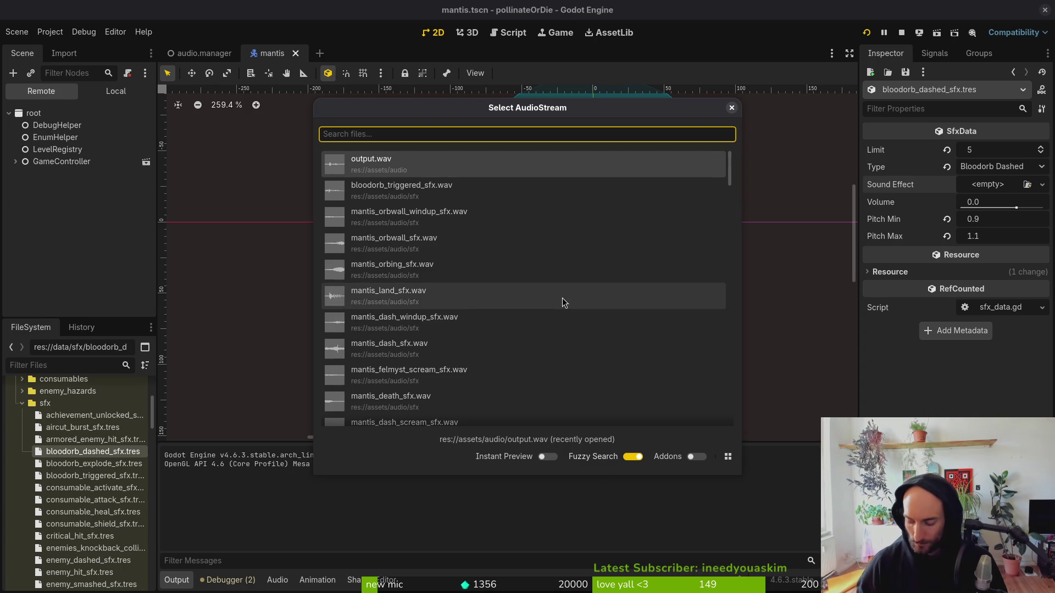
{"action": "type", "text": "span"}
{"action": "key", "text": "Return"}
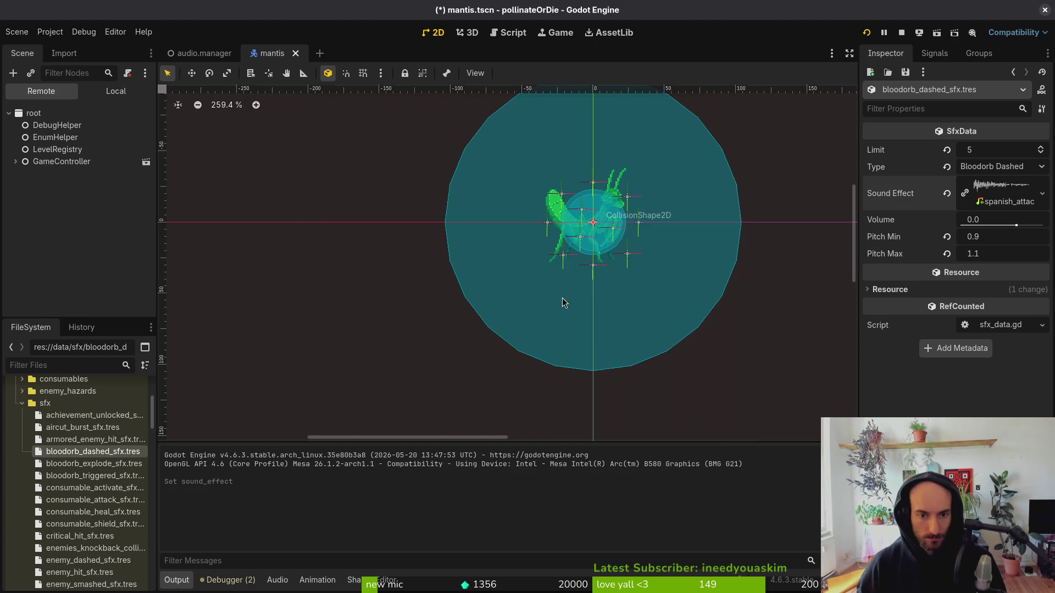
{"action": "left_click", "coordinate": [1005, 193]}
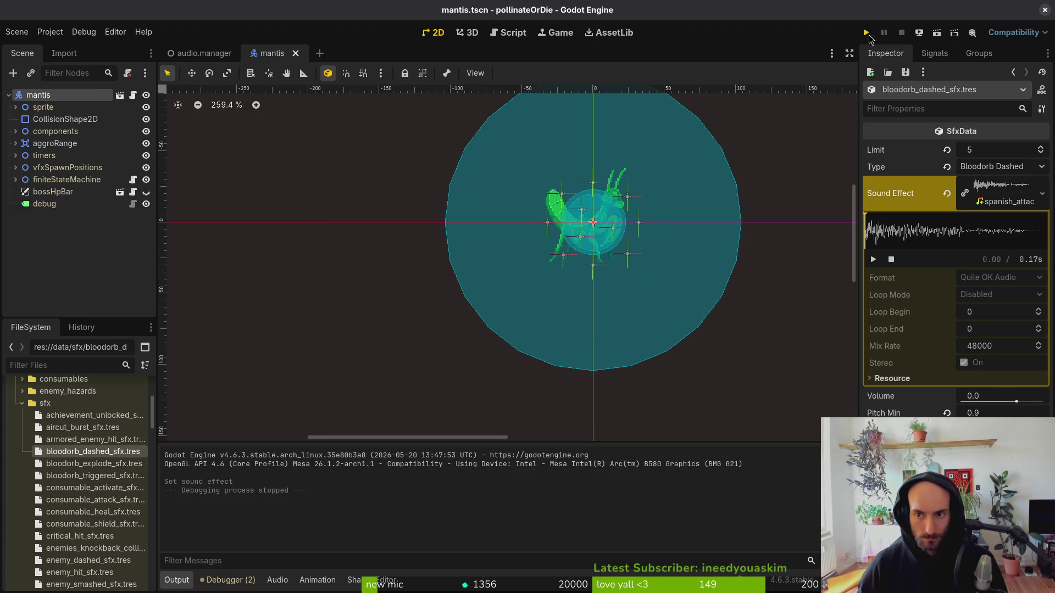
Start the game and enter the Mantis boss arena from the debug level select.
{"action": "key", "text": "Return"}
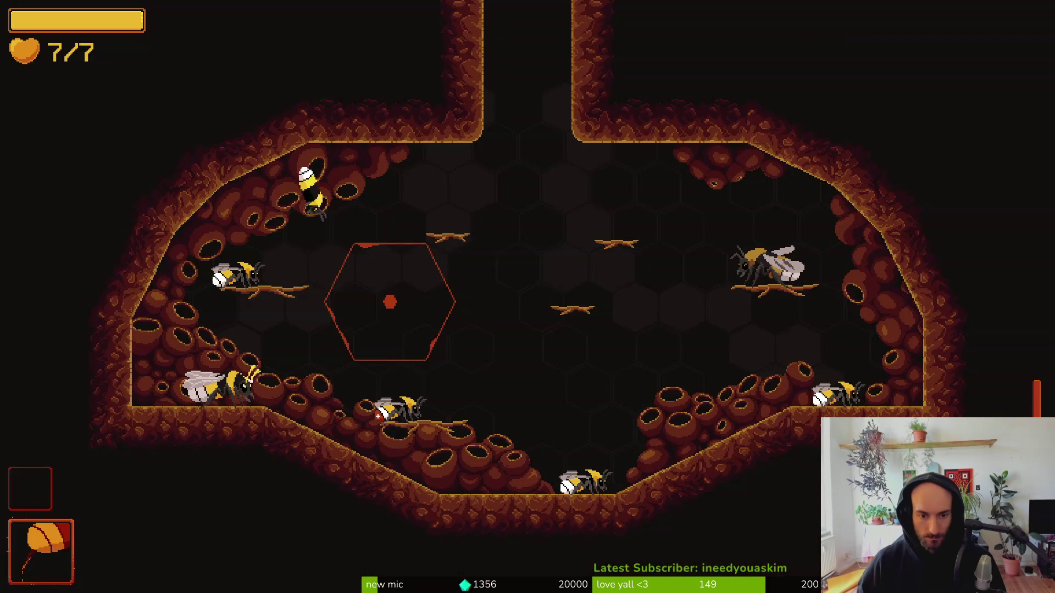
{"action": "key", "text": "Escape"}
{"action": "key", "text": "Down"}
{"action": "key", "text": "Return"}
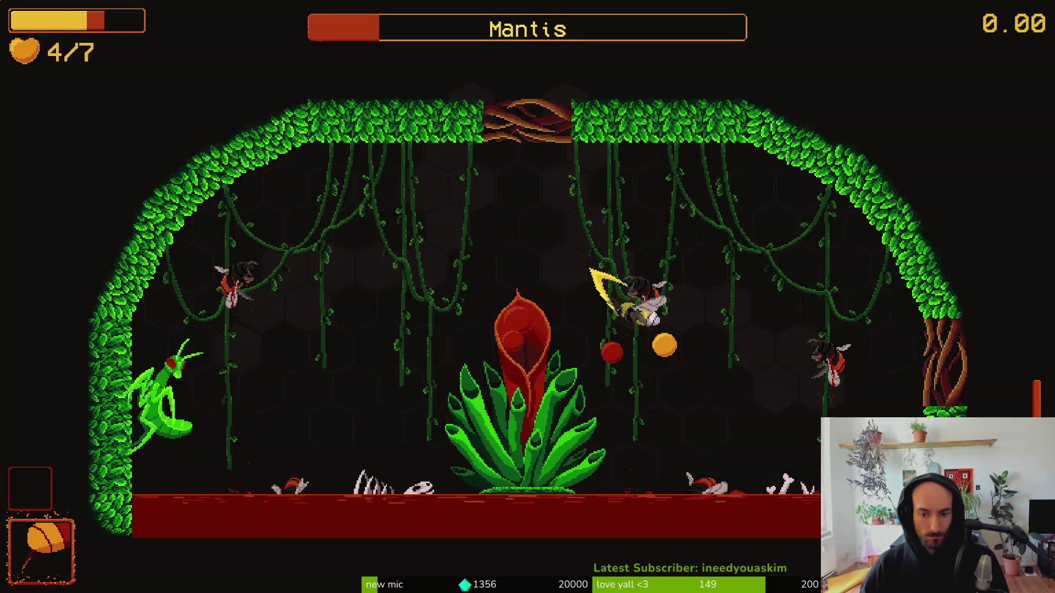
Play the Mantis fight to hear the dash sound, pause it, and return to the Godot editor.
{"action": "key", "text": "Escape"}
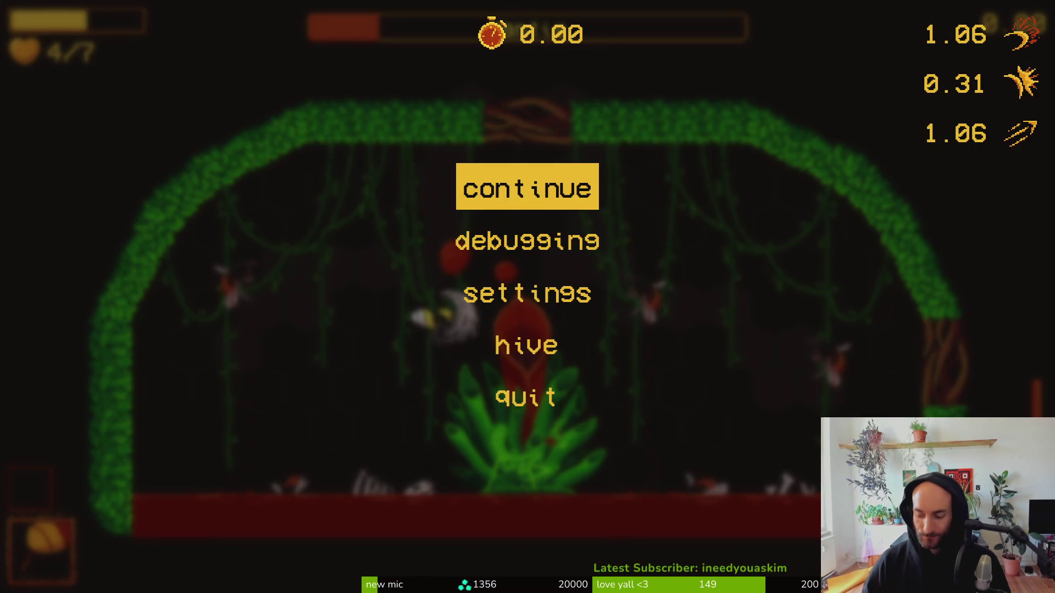
{"action": "key", "text": "Escape"}
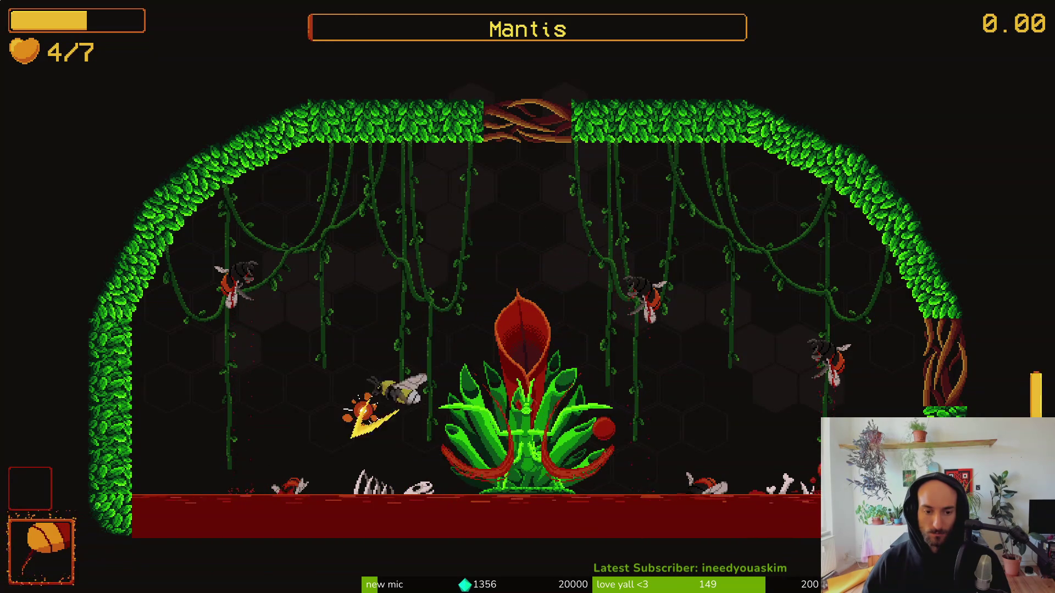
{"action": "key", "text": "Escape"}
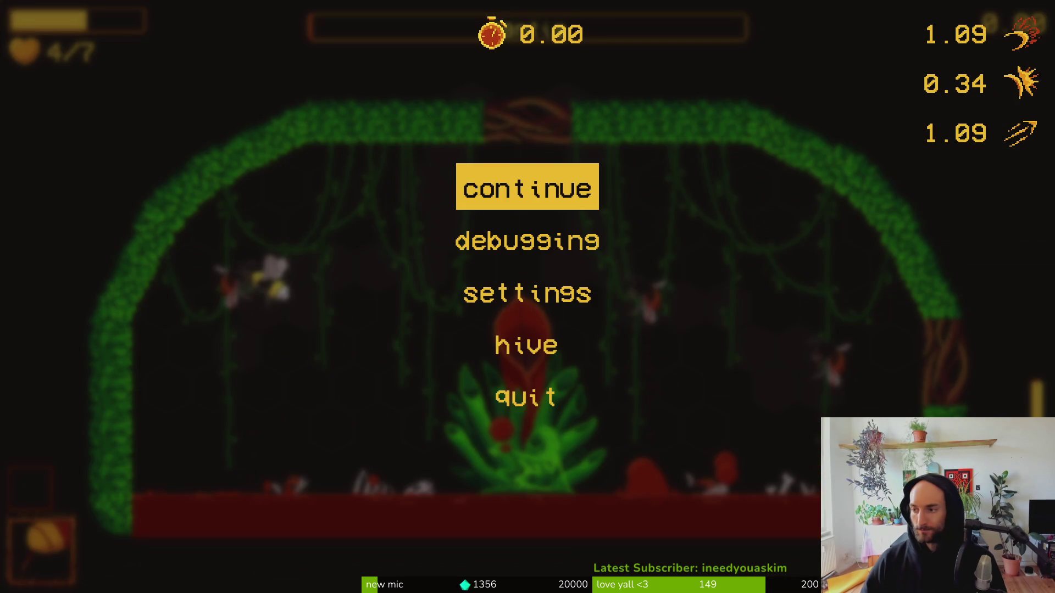
{"action": "key", "text": "alt+Tab"}
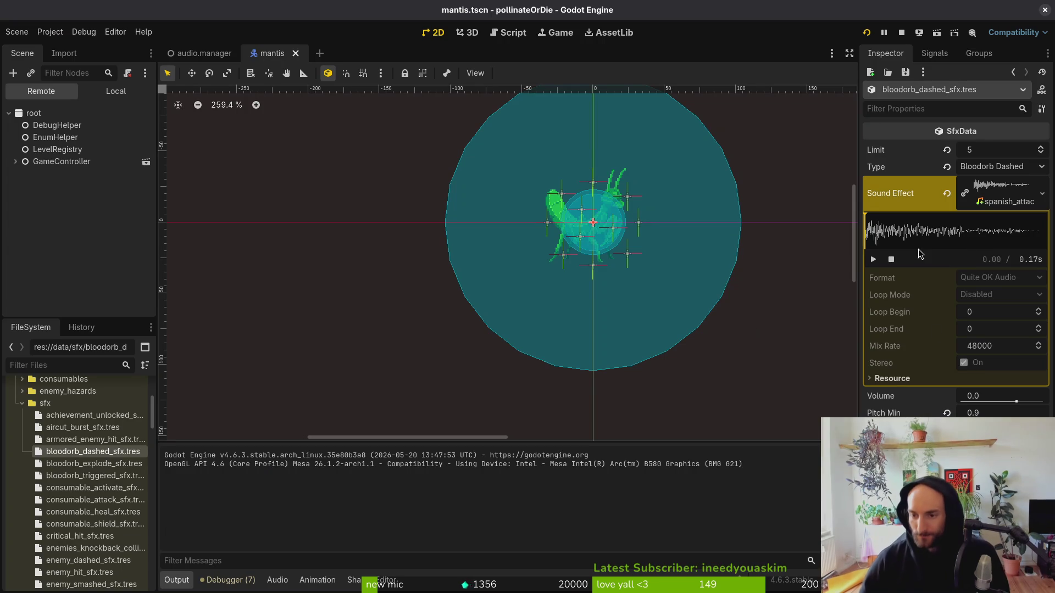
Clear the Bloodorb Dashed sound effect and bring up the Quick Load audio picker.
{"action": "left_click", "coordinate": [946, 193]}
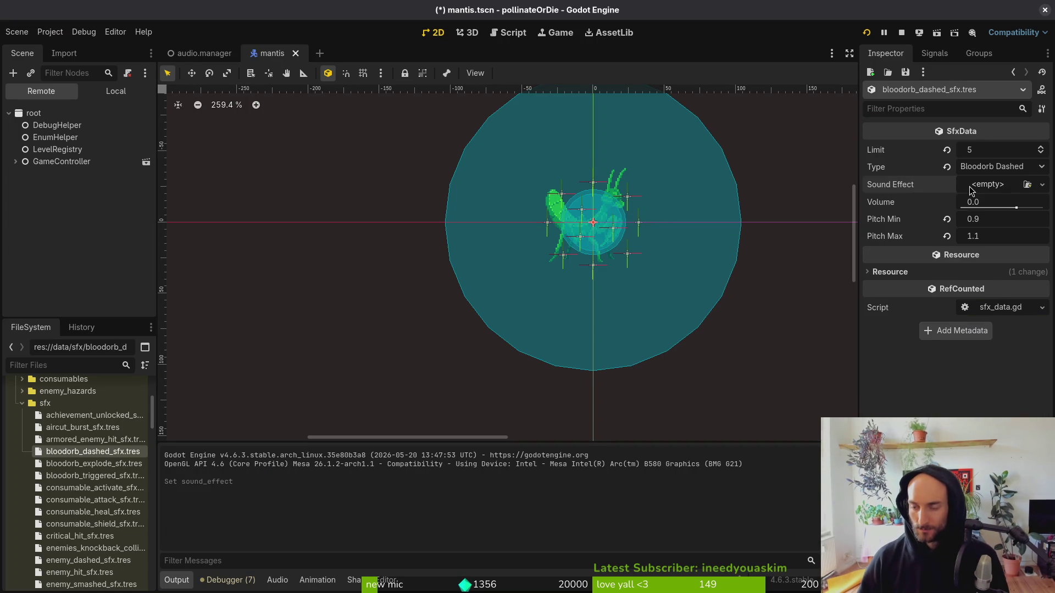
{"action": "left_click", "coordinate": [970, 190]}
{"action": "left_click", "coordinate": [958, 360]}
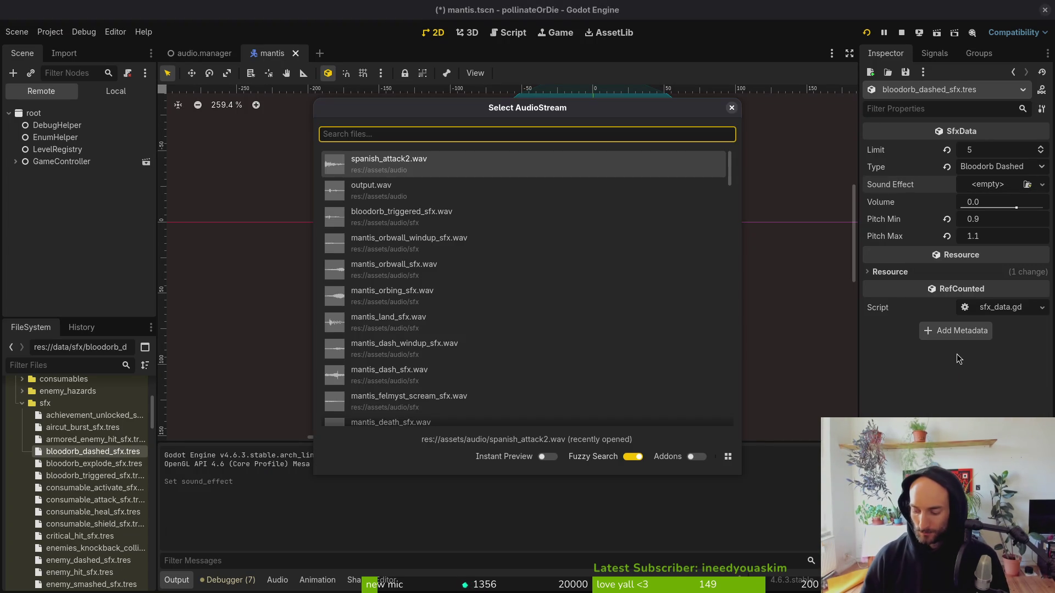
Preview mushroom_attack_1.wav from the pollinate-or-die assets/audio folder in the file browser.
{"action": "key", "text": "super"}
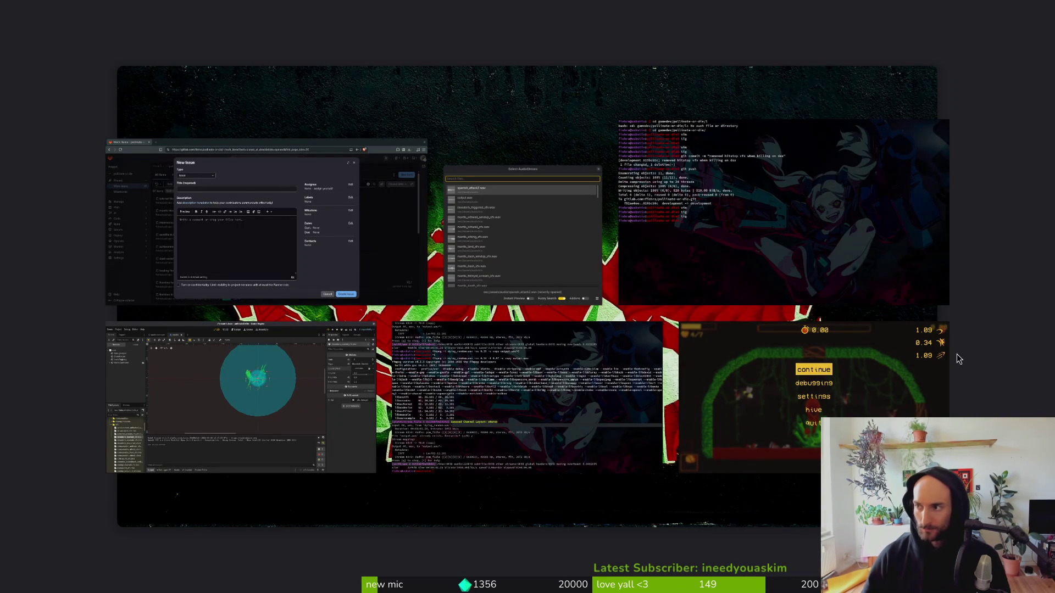
{"action": "key", "text": "super"}
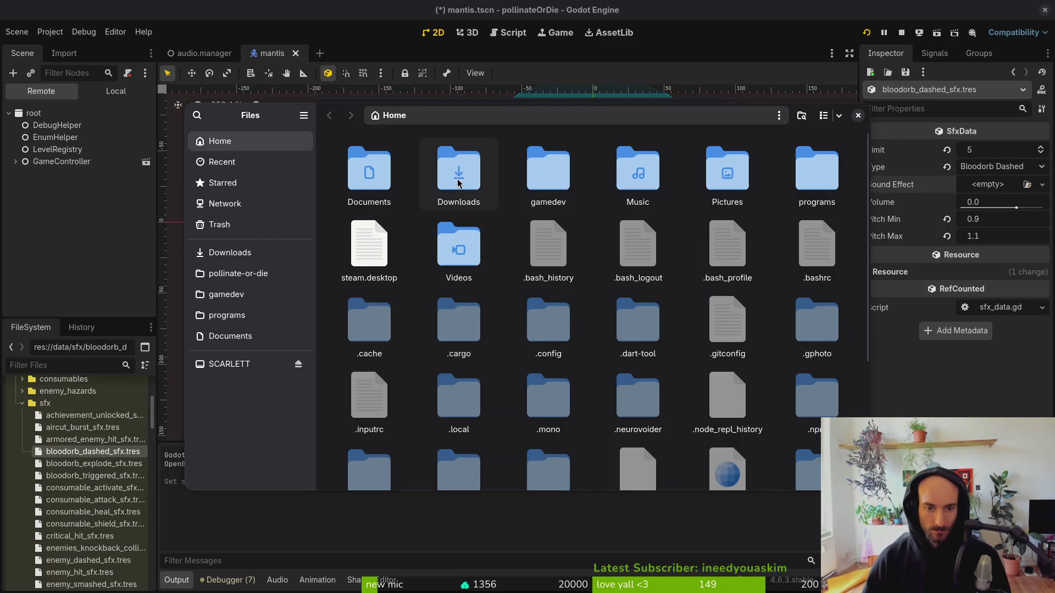
{"action": "left_click", "coordinate": [238, 273]}
{"action": "double_click", "coordinate": [448, 175]}
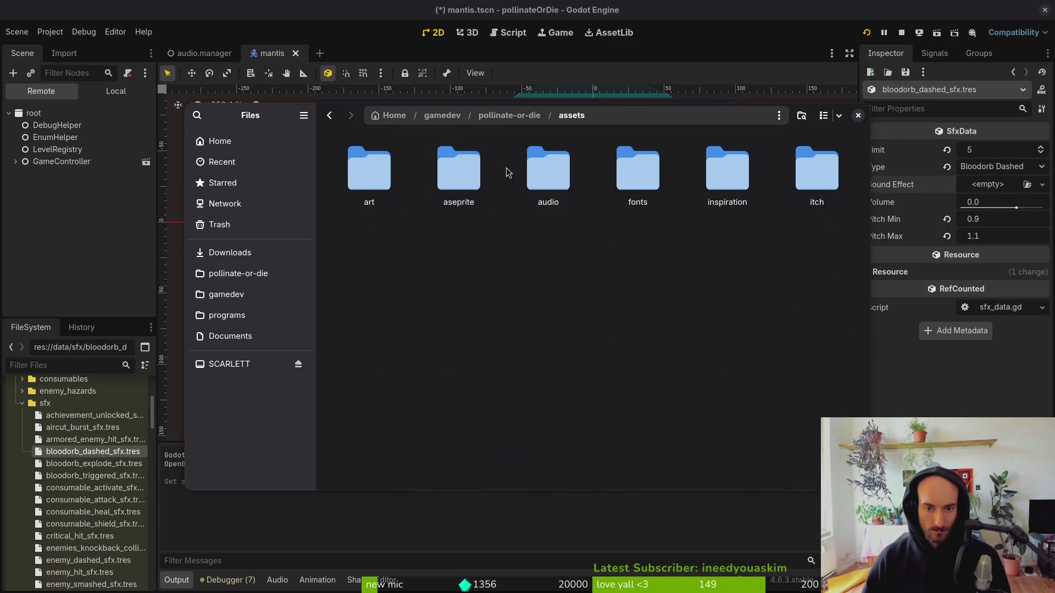
{"action": "double_click", "coordinate": [526, 167]}
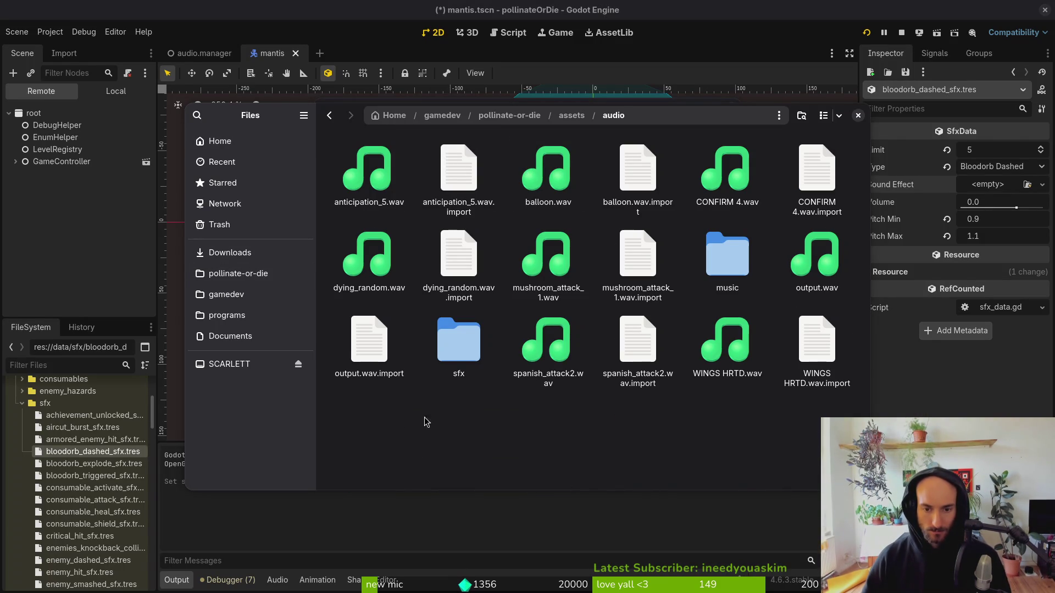
{"action": "left_click", "coordinate": [548, 259]}
{"action": "key", "text": "space"}
{"action": "key", "text": "space"}
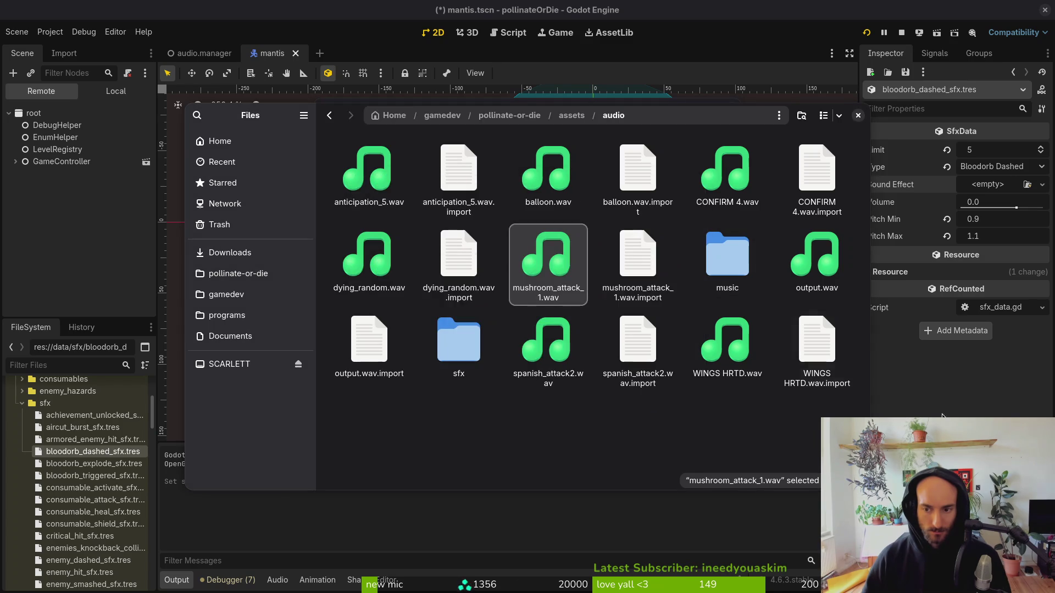
{"action": "key", "text": "Escape"}
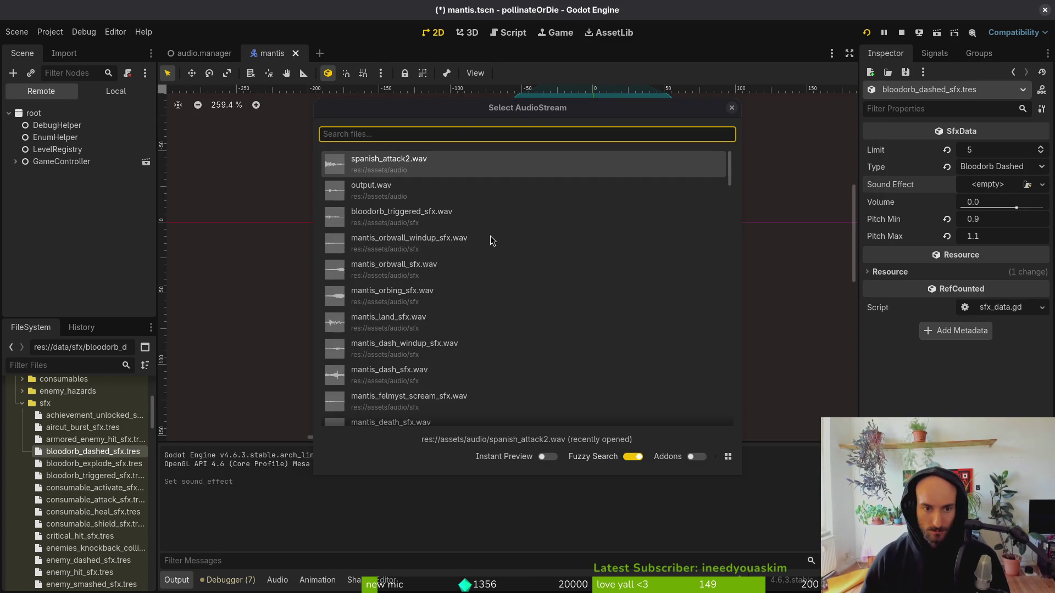
Assign mushroom_attack_1.wav via a 'mush' search, then save mantis.tscn and relaunch the game.
{"action": "left_click", "coordinate": [468, 130]}
{"action": "type", "text": "mush"}
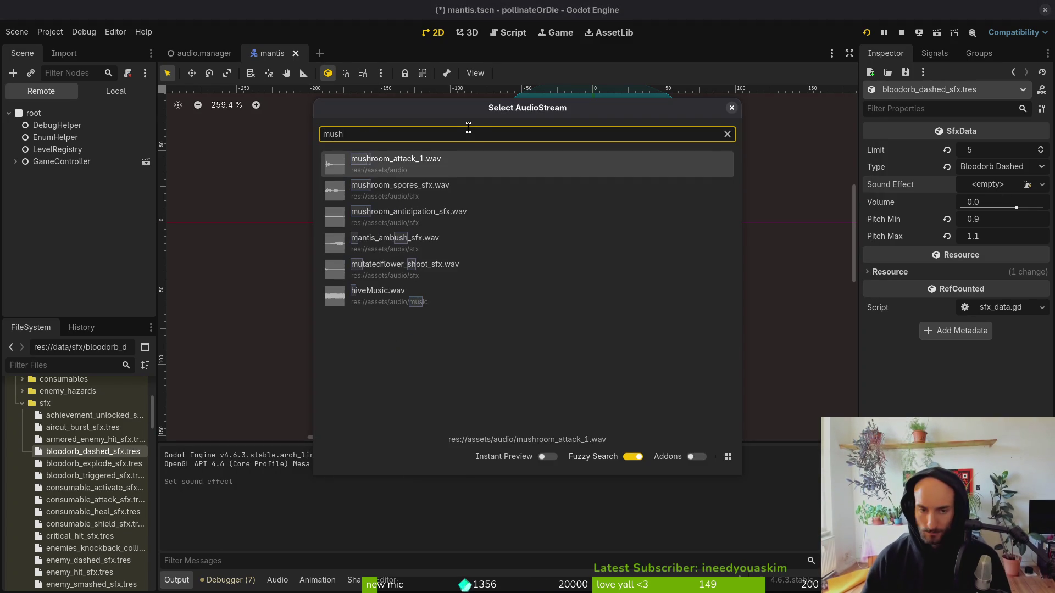
{"action": "key", "text": "Return"}
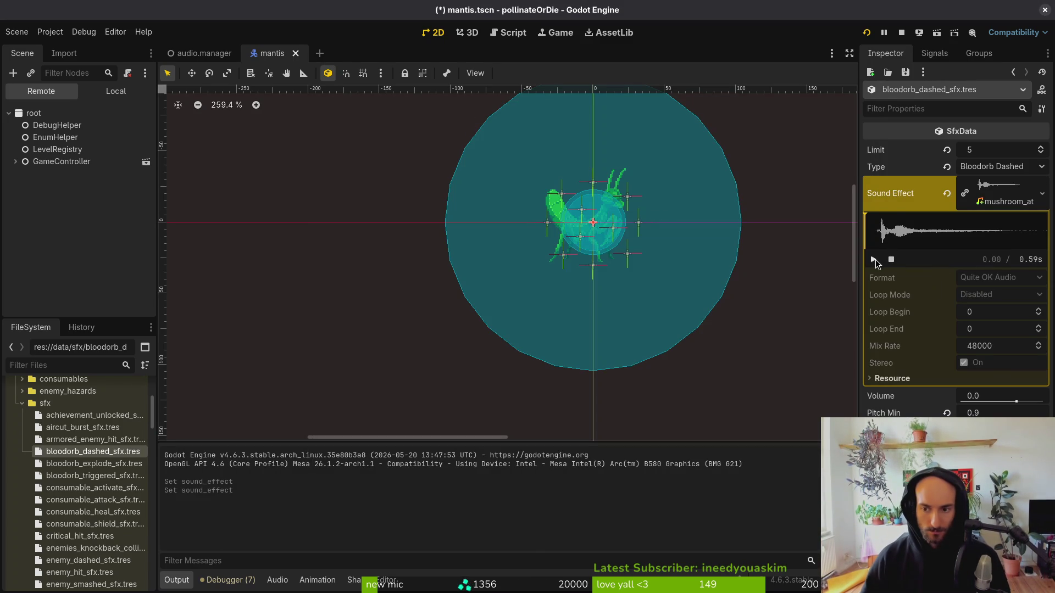
{"action": "left_click", "coordinate": [866, 33]}
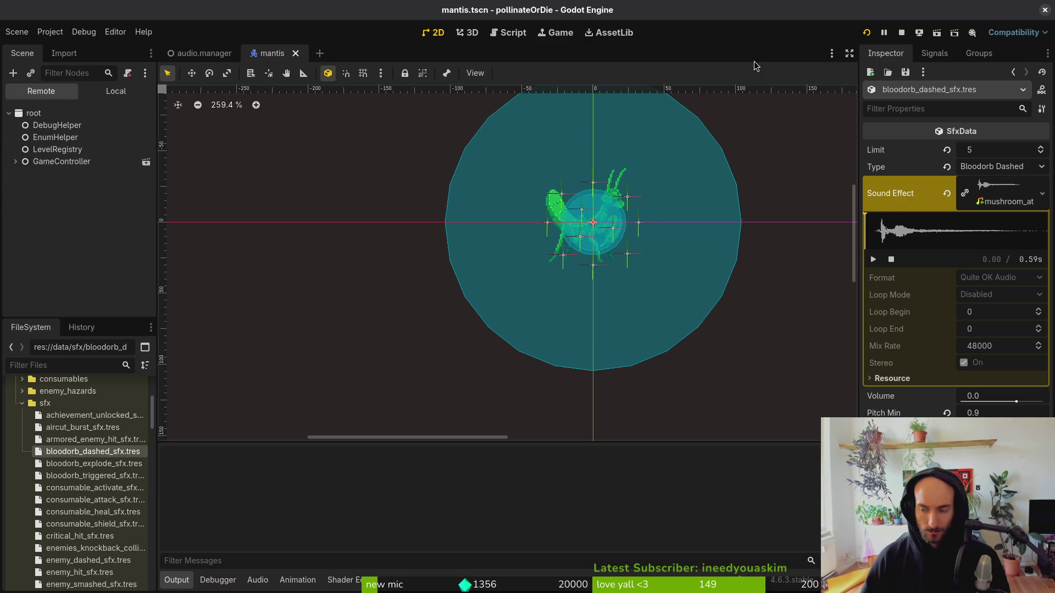
Start the relaunched game and enter the Mantis boss arena from the debug level select.
{"action": "key", "text": "Return"}
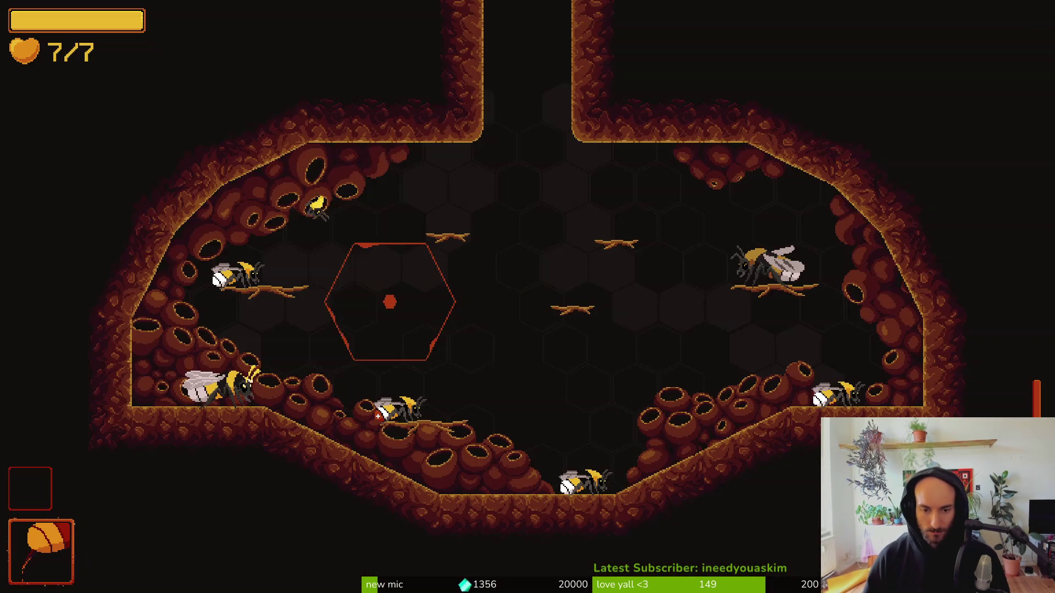
{"action": "key", "text": "Escape"}
{"action": "key", "text": "Down"}
{"action": "key", "text": "Down"}
{"action": "key", "text": "Return"}
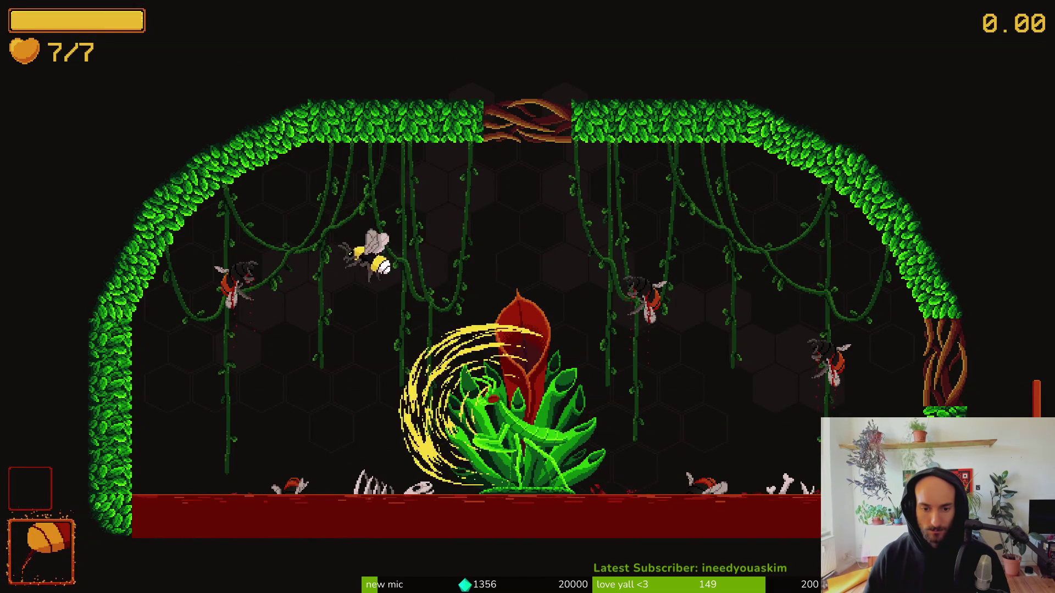
Fly the bee around the arena, dodging the mantis beam and slashing the boss.
{"action": "key", "text": "x"}
{"action": "key", "text": "Right"}
{"action": "key", "text": "Left"}
{"action": "key", "text": "Right"}
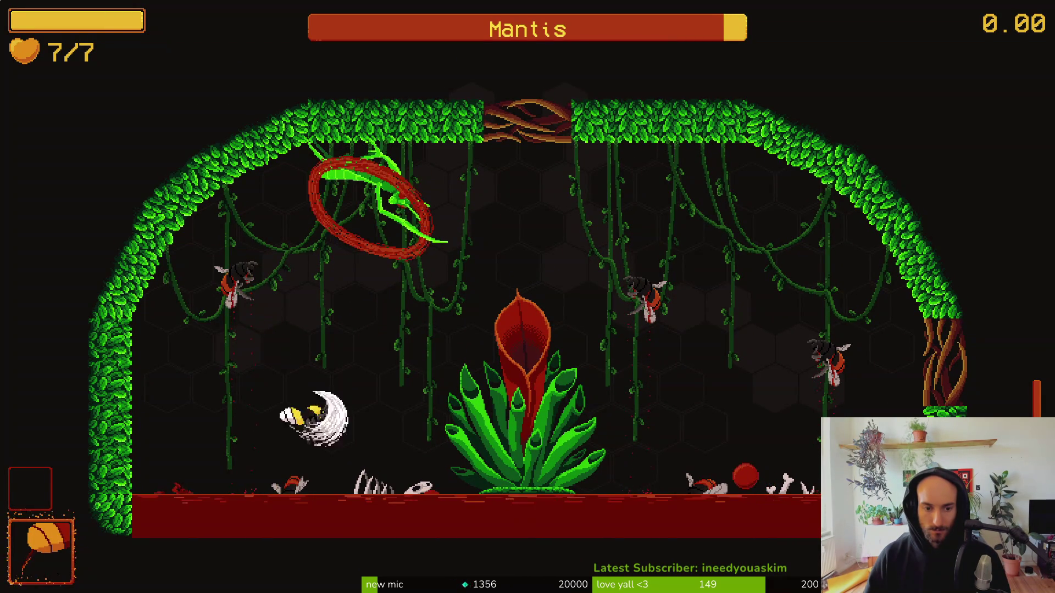
{"action": "key", "text": "Left"}
{"action": "key", "text": "x"}
{"action": "key", "text": "Right"}
{"action": "key", "text": "Up"}
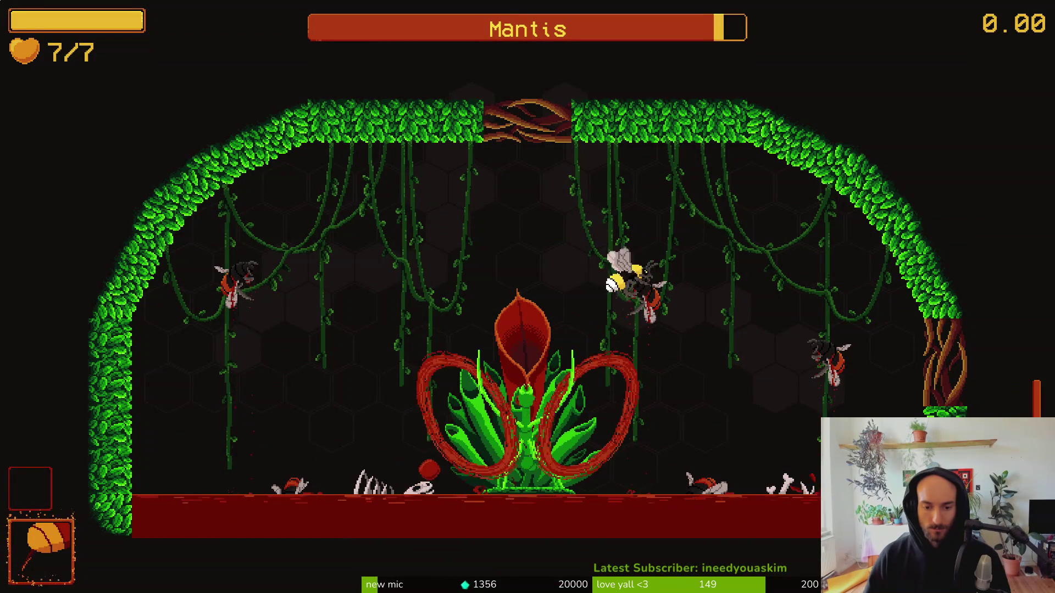
{"action": "key", "text": "Left"}
{"action": "key", "text": "Down"}
{"action": "key", "text": "x"}
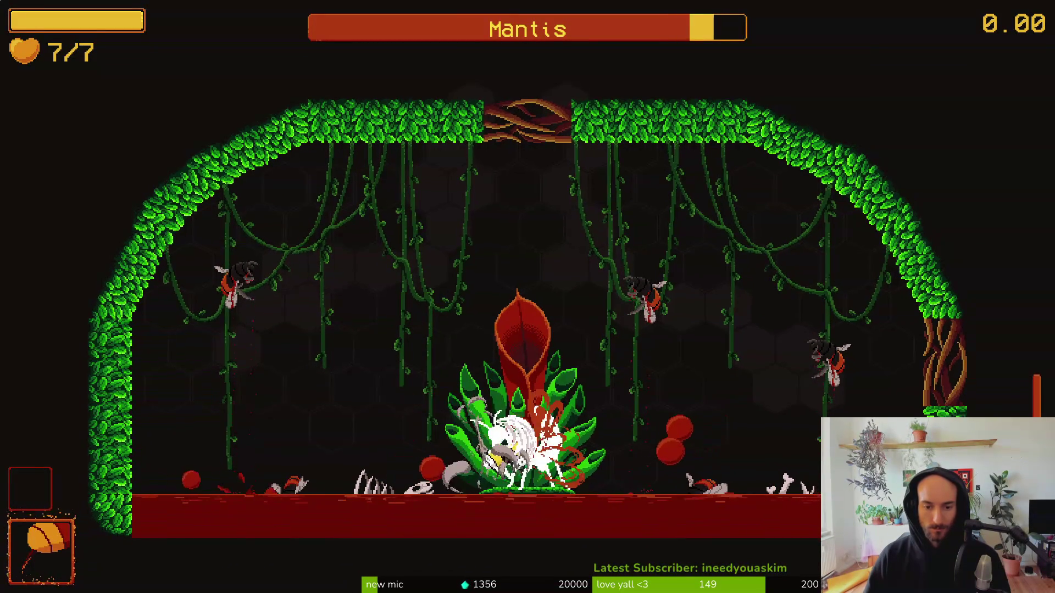
{"action": "key", "text": "Right"}
{"action": "key", "text": "x"}
{"action": "key", "text": "Up"}
{"action": "key", "text": "Left"}
{"action": "key", "text": "x"}
{"action": "key", "text": "Right"}
{"action": "key", "text": "x"}
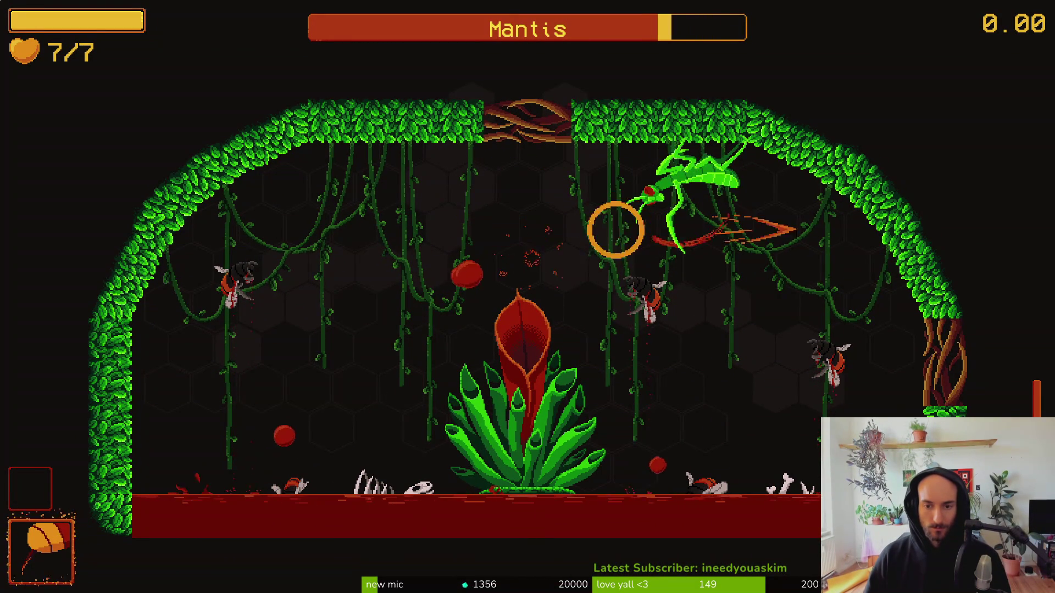
{"action": "key", "text": "Down"}
{"action": "key", "text": "Left"}
{"action": "key", "text": "x"}
{"action": "key", "text": "Up"}
{"action": "key", "text": "x"}
{"action": "key", "text": "Down"}
{"action": "key", "text": "x"}
{"action": "key", "text": "Left"}
{"action": "key", "text": "Down"}
{"action": "key", "text": "x"}
{"action": "key", "text": "Up"}
{"action": "key", "text": "x"}
{"action": "key", "text": "Right"}
{"action": "key", "text": "x"}
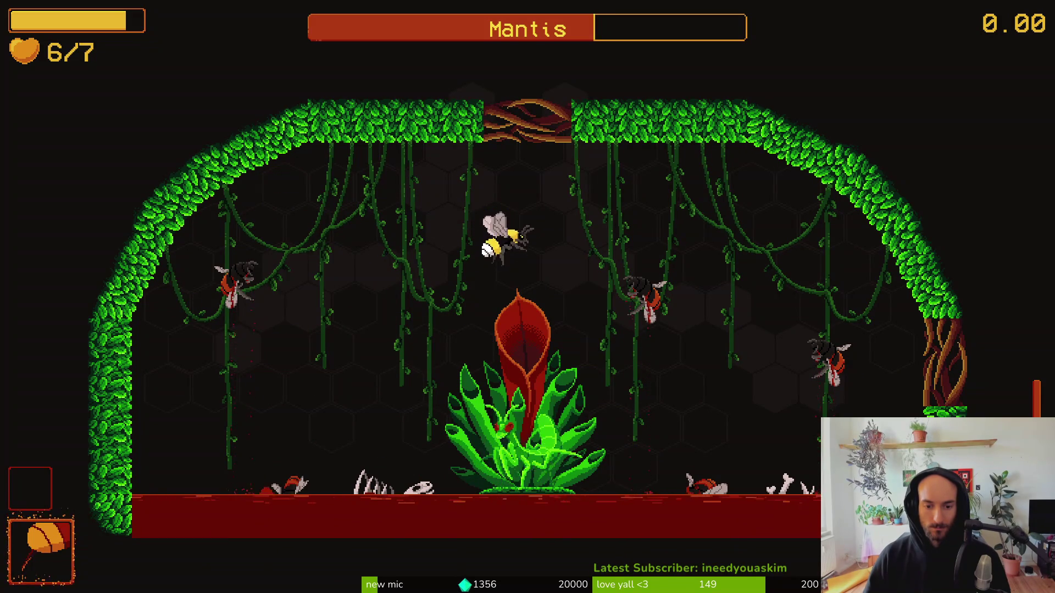
{"action": "key", "text": "Up"}
{"action": "key", "text": "x"}
{"action": "key", "text": "Down"}
{"action": "key", "text": "x"}
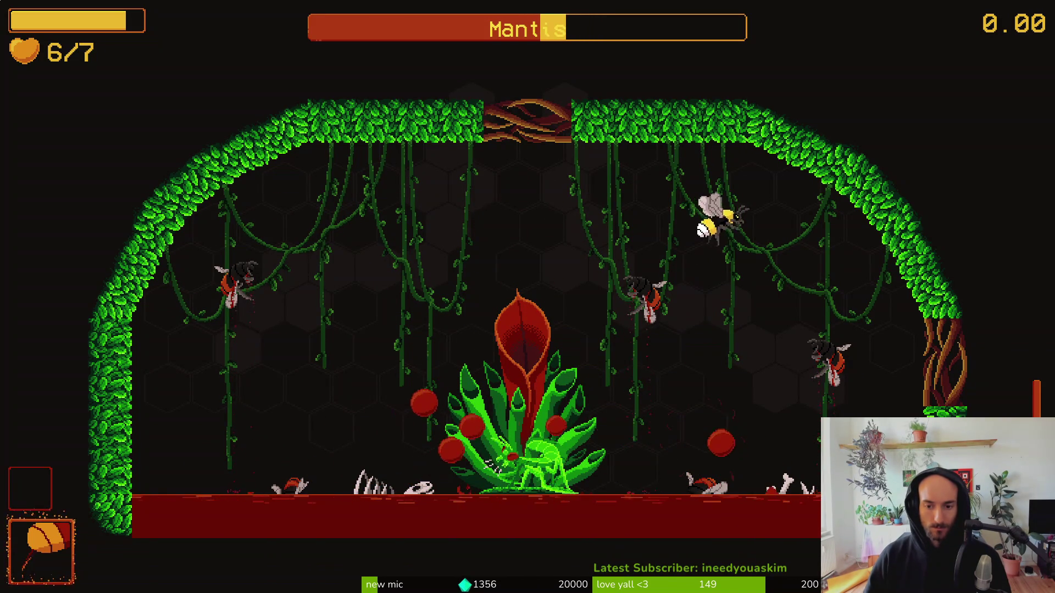
Keep diving and slashing at the mantis until its health bar falls below half.
{"action": "key", "text": "Down"}
{"action": "key", "text": "Up"}
{"action": "key", "text": "Right"}
{"action": "key", "text": "x"}
{"action": "key", "text": "x"}
{"action": "key", "text": "Down"}
{"action": "key", "text": "x"}
{"action": "key", "text": "Up"}
{"action": "key", "text": "x"}
{"action": "key", "text": "Right"}
{"action": "key", "text": "x"}
{"action": "key", "text": "Left"}
{"action": "key", "text": "Down"}
{"action": "key", "text": "x"}
{"action": "key", "text": "Up"}
{"action": "key", "text": "x"}
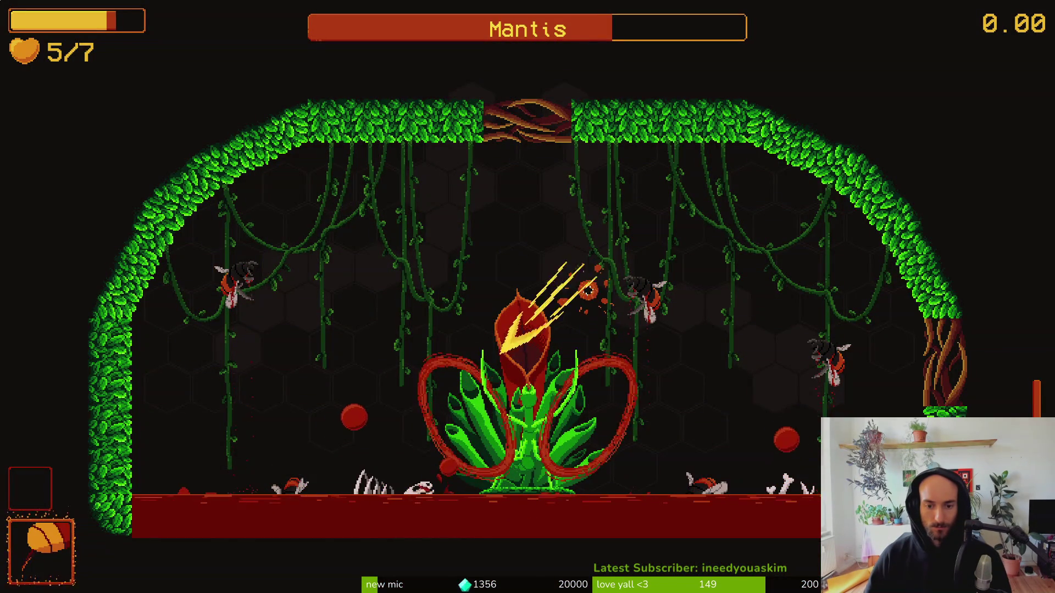
{"action": "key", "text": "Right"}
{"action": "key", "text": "Up"}
{"action": "key", "text": "Down"}
{"action": "key", "text": "Up"}
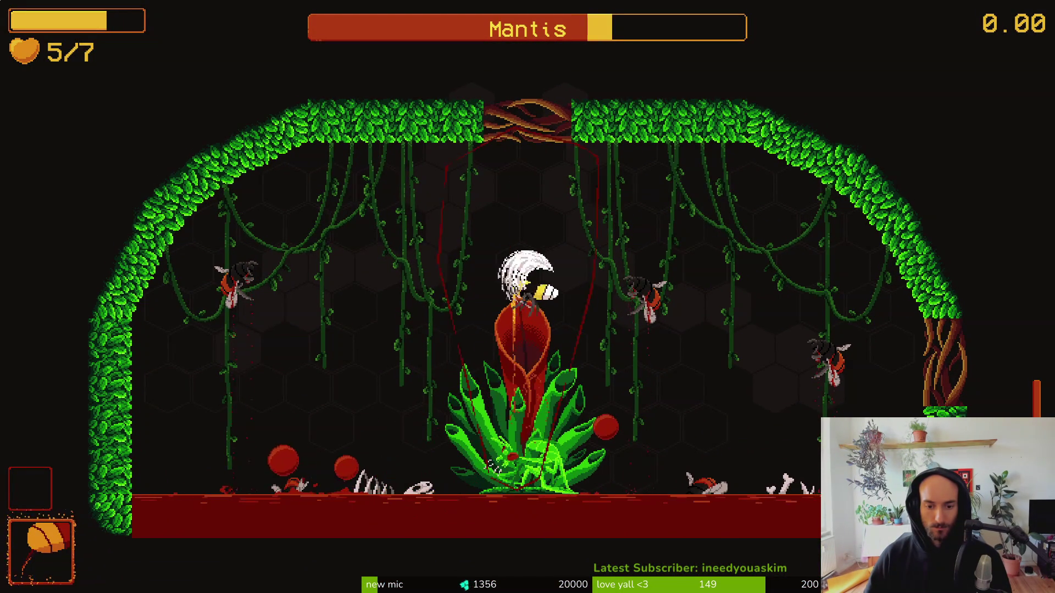
{"action": "key", "text": "x"}
{"action": "key", "text": "Up"}
{"action": "key", "text": "x"}
{"action": "key", "text": "Right"}
{"action": "key", "text": "Left"}
{"action": "key", "text": "x"}
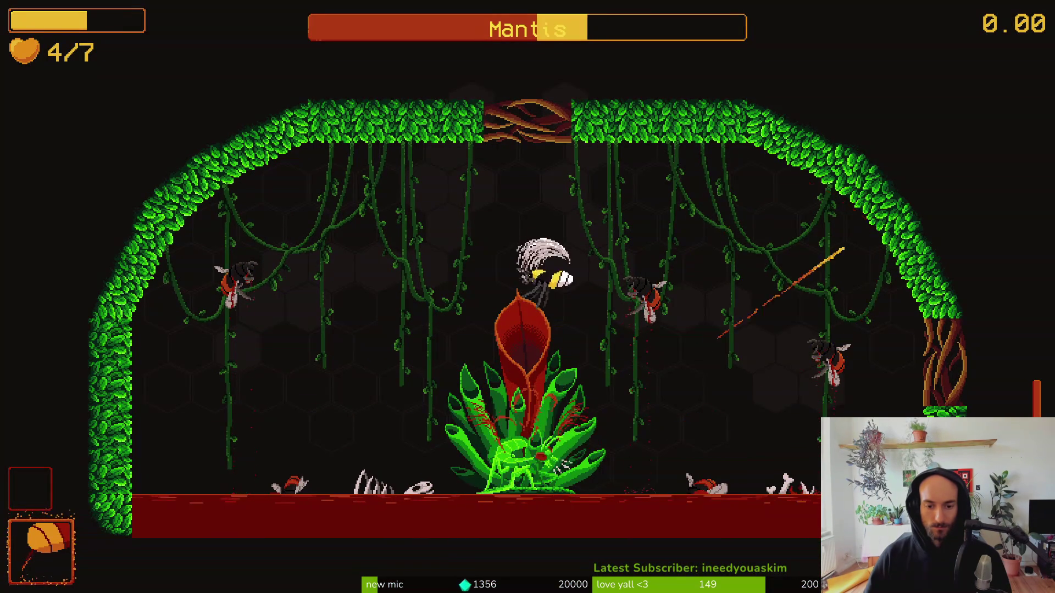
{"action": "key", "text": "Right"}
{"action": "key", "text": "x"}
{"action": "key", "text": "Down"}
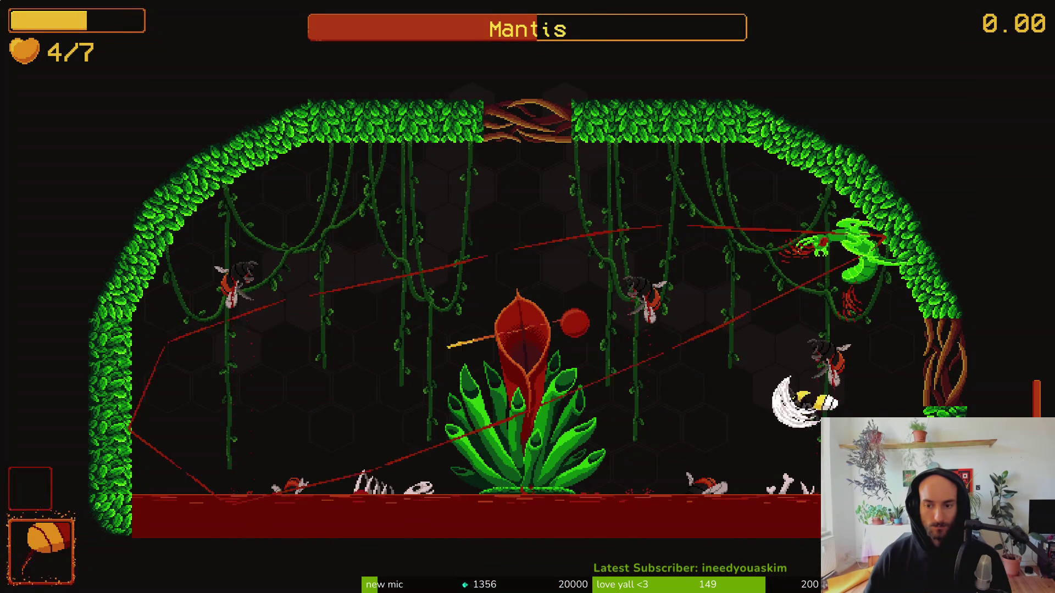
{"action": "key", "text": "Left"}
{"action": "key", "text": "Up"}
{"action": "key", "text": "x"}
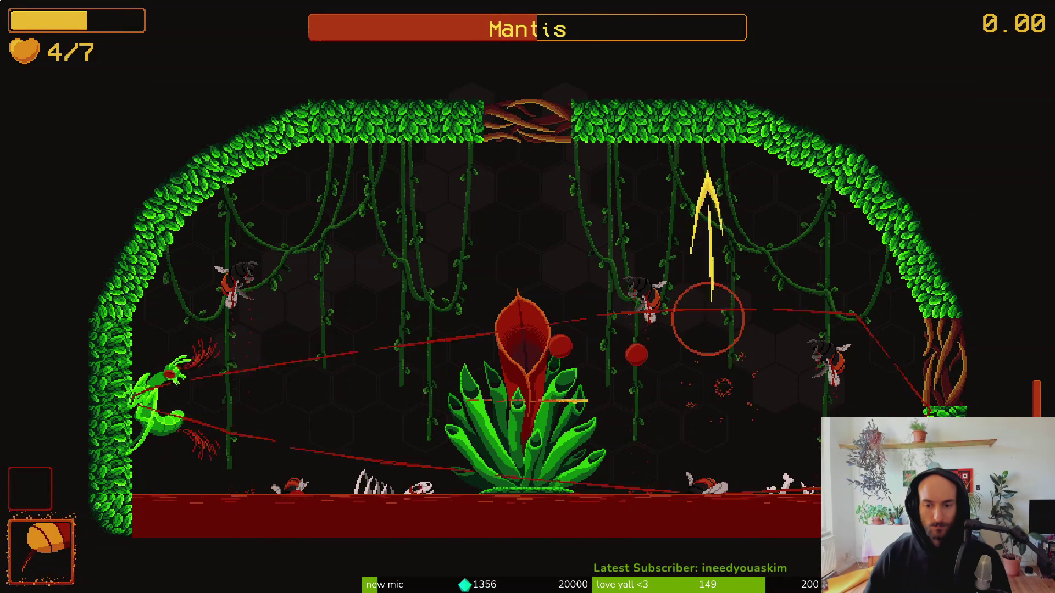
{"action": "key", "text": "Right"}
{"action": "key", "text": "x"}
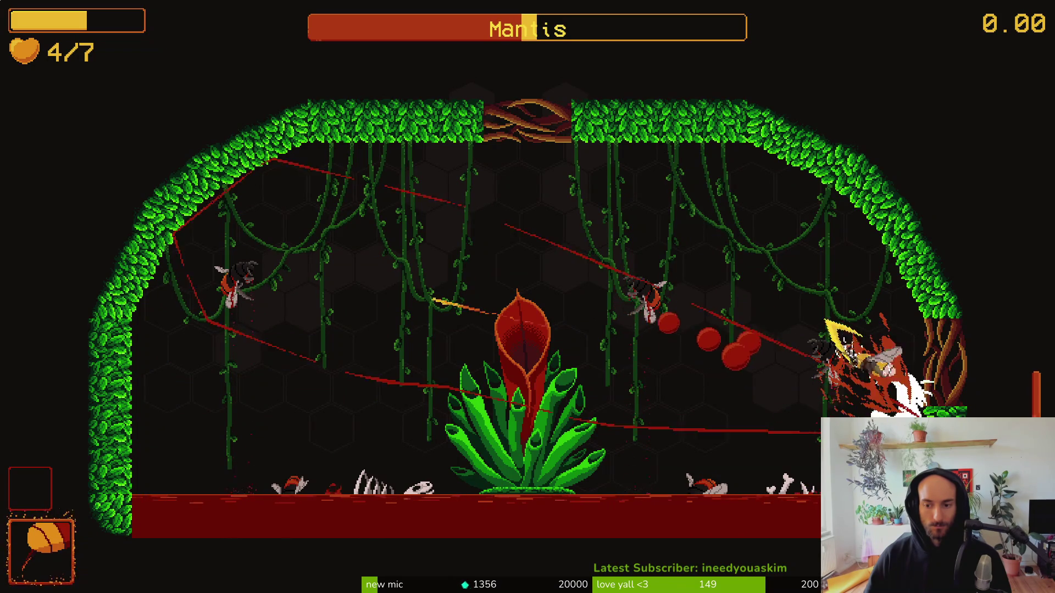
{"action": "key", "text": "Left"}
{"action": "key", "text": "x"}
{"action": "key", "text": "Down"}
{"action": "key", "text": "Right"}
{"action": "key", "text": "Up"}
{"action": "key", "text": "Left"}
{"action": "key", "text": "x"}
{"action": "key", "text": "Up"}
{"action": "key", "text": "Right"}
Fight the Mantis with the bee, slashing and dodging its sweeping attacks.
{"action": "key", "text": "x"}
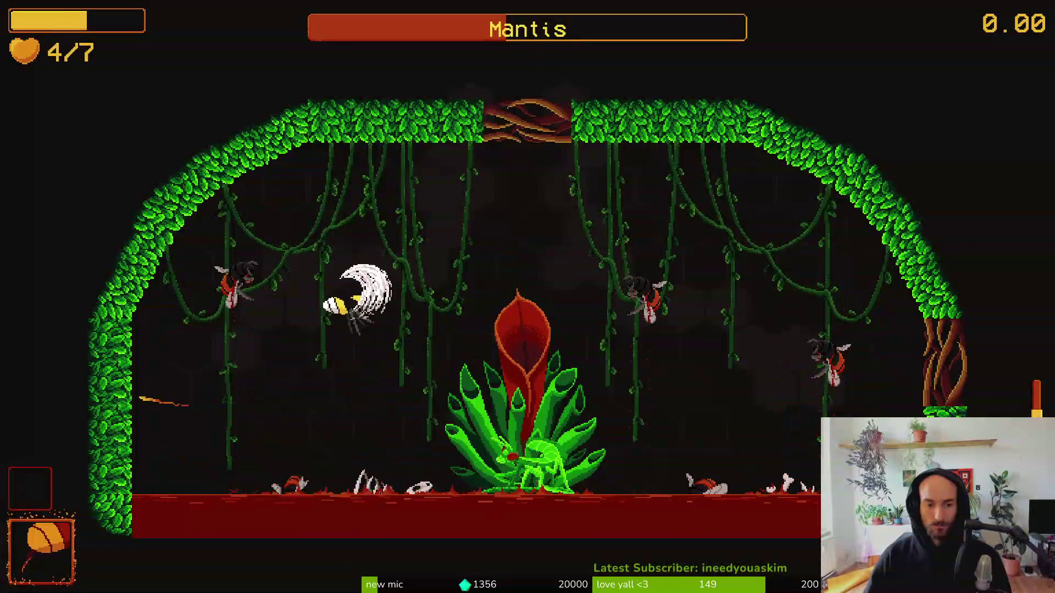
{"action": "key", "text": "Left"}
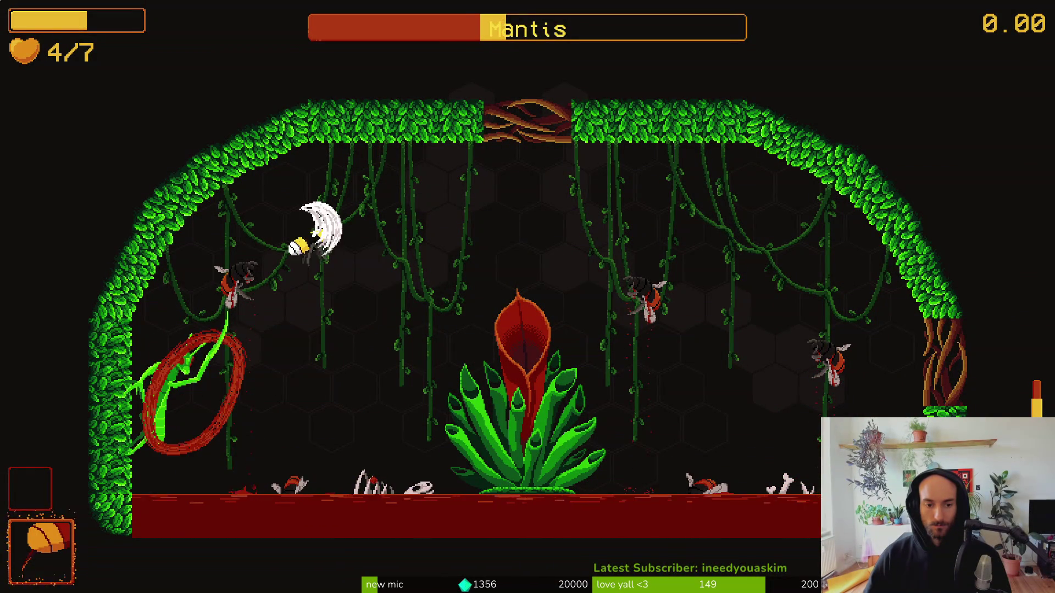
{"action": "key", "text": "Right"}
{"action": "key", "text": "Left"}
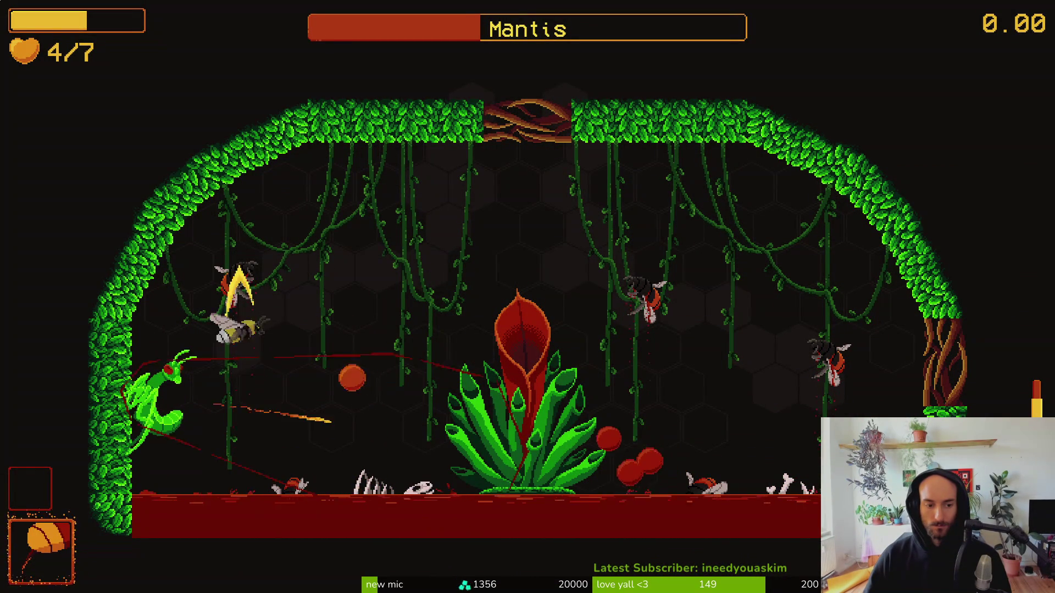
{"action": "key", "text": "Up"}
{"action": "key", "text": "Right"}
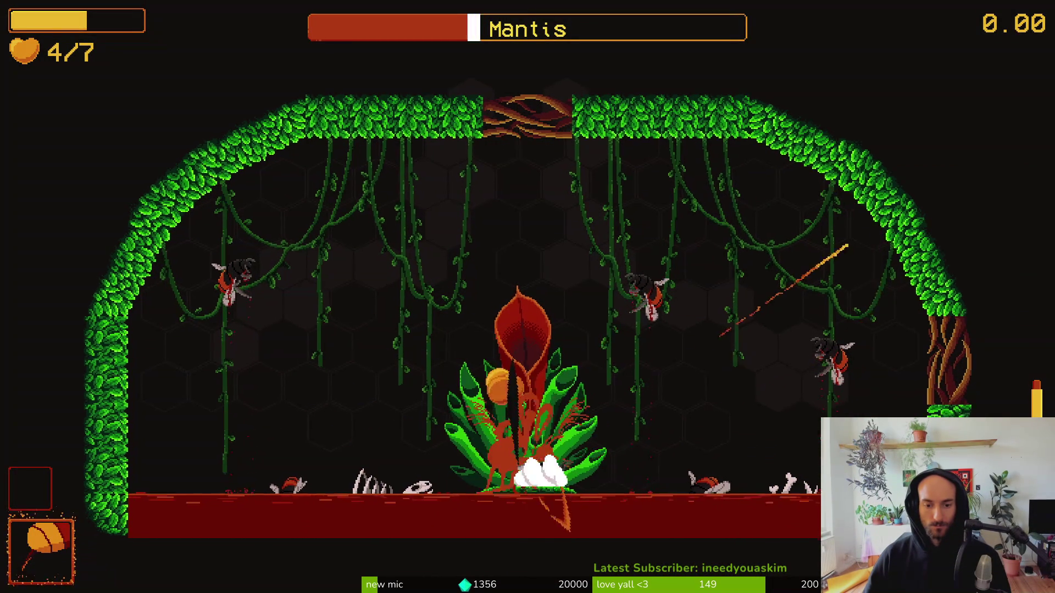
{"action": "key", "text": "x"}
{"action": "key", "text": "Up"}
{"action": "key", "text": "Left"}
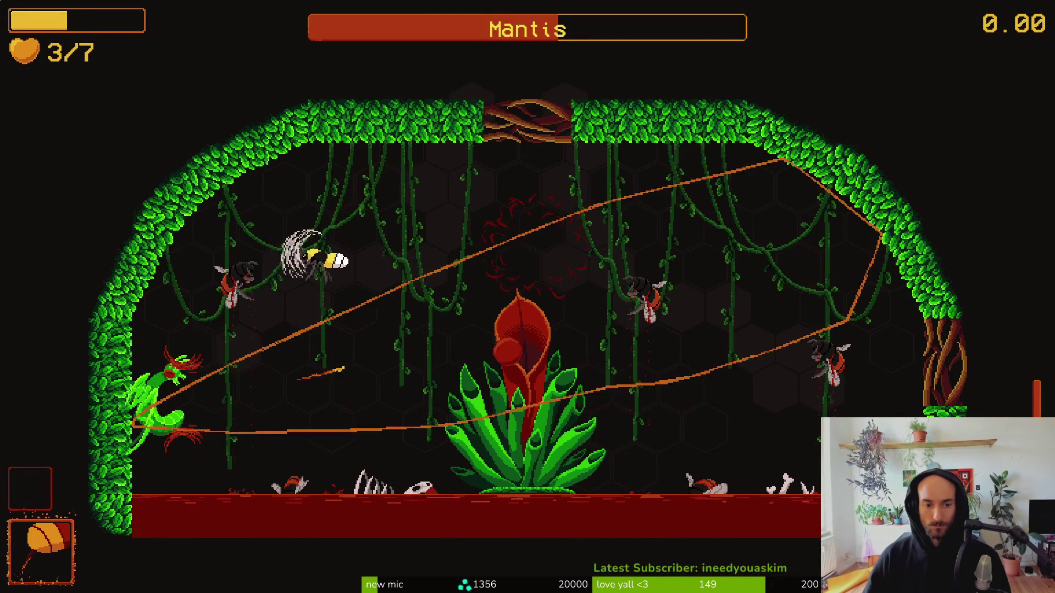
{"action": "key", "text": "Down"}
{"action": "key", "text": "Right"}
{"action": "key", "text": "Right"}
{"action": "key", "text": "Left"}
{"action": "key", "text": "Up"}
{"action": "key", "text": "Down"}
{"action": "key", "text": "Right"}
{"action": "key", "text": "Up"}
{"action": "key", "text": "Left"}
{"action": "key", "text": "Right"}
{"action": "key", "text": "Down"}
{"action": "key", "text": "Up"}
{"action": "key", "text": "Left"}
{"action": "key", "text": "Right"}
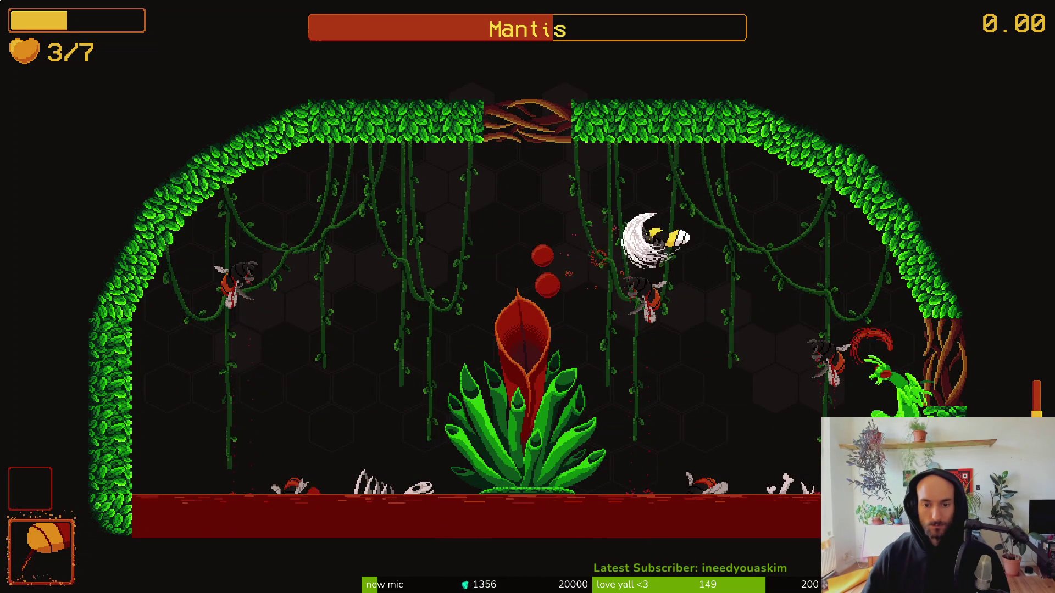
{"action": "key", "text": "Left"}
{"action": "key", "text": "Left"}
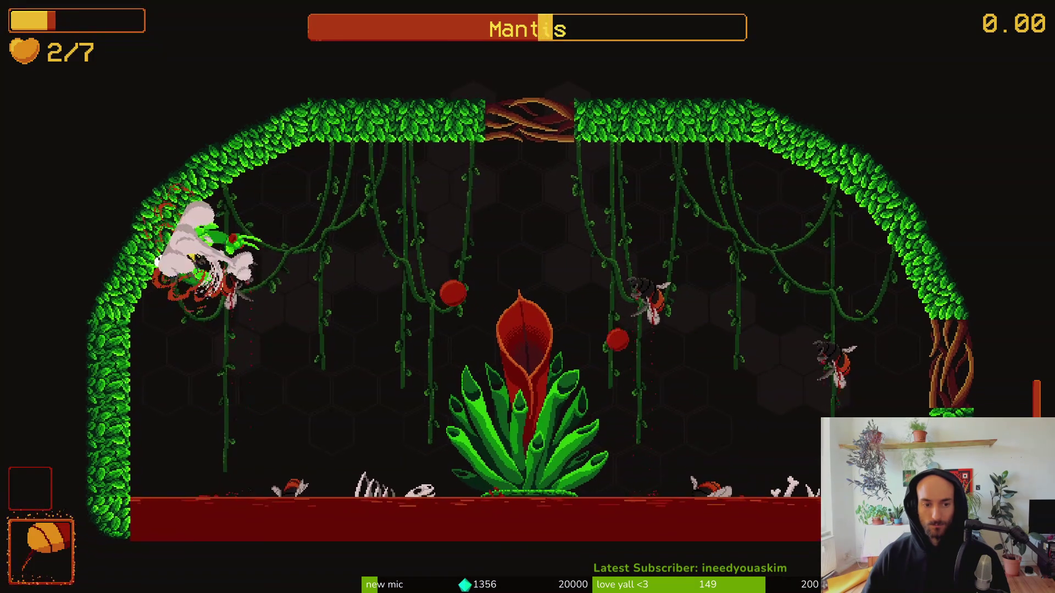
{"action": "key", "text": "Right"}
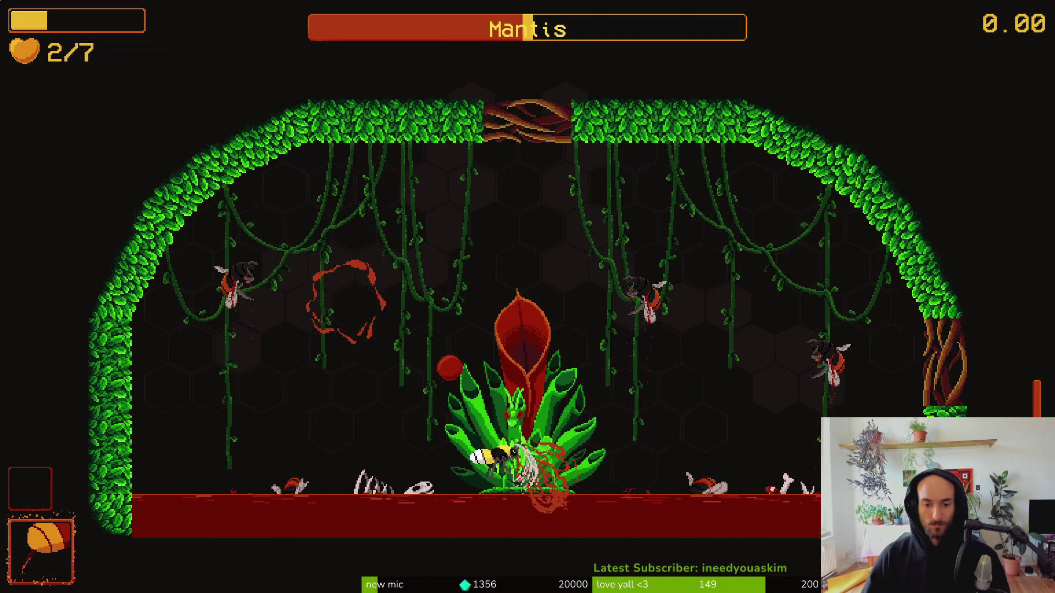
Keep slashing the flower boss and the mantis until the bee dies.
{"action": "key", "text": "Left"}
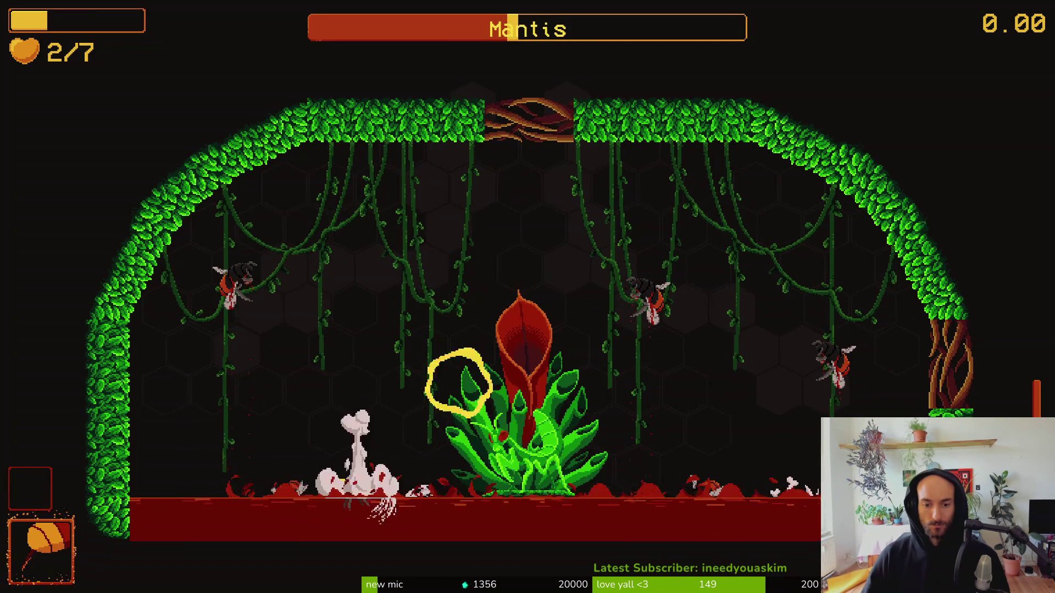
{"action": "key", "text": "Right"}
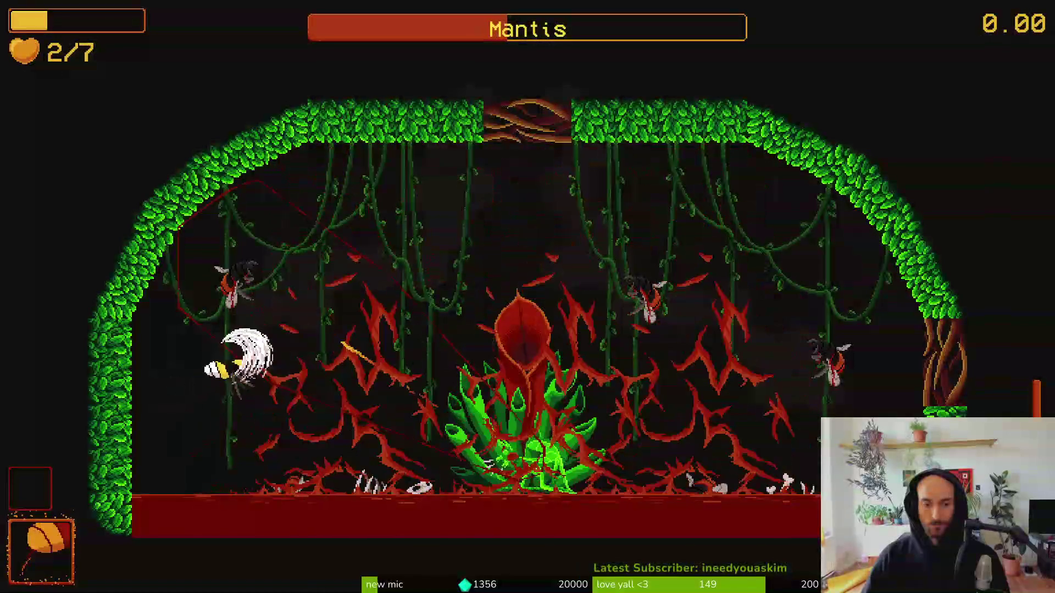
{"action": "key", "text": "Left"}
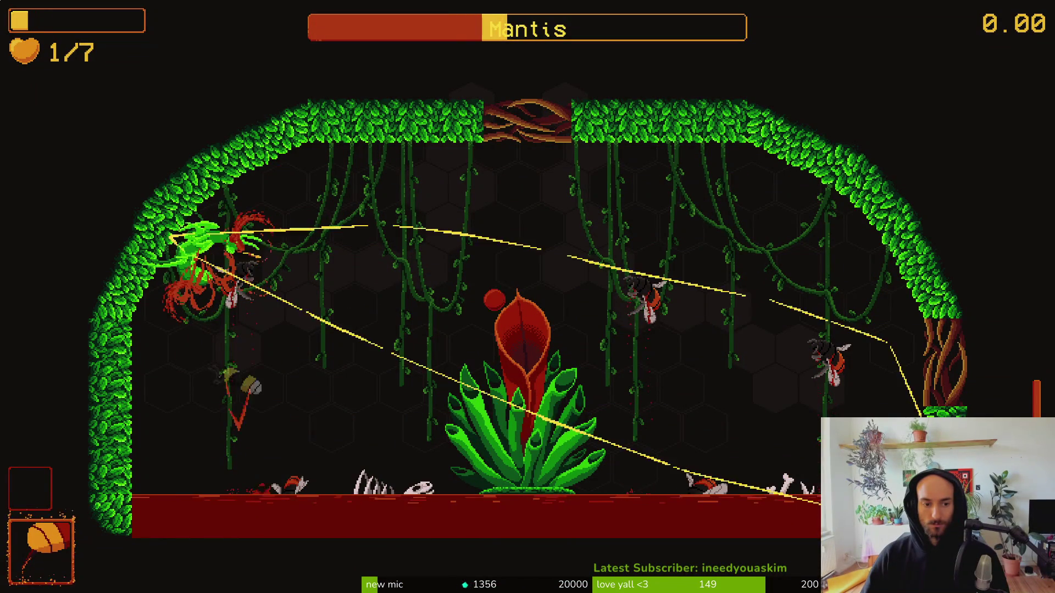
{"action": "key", "text": "Right"}
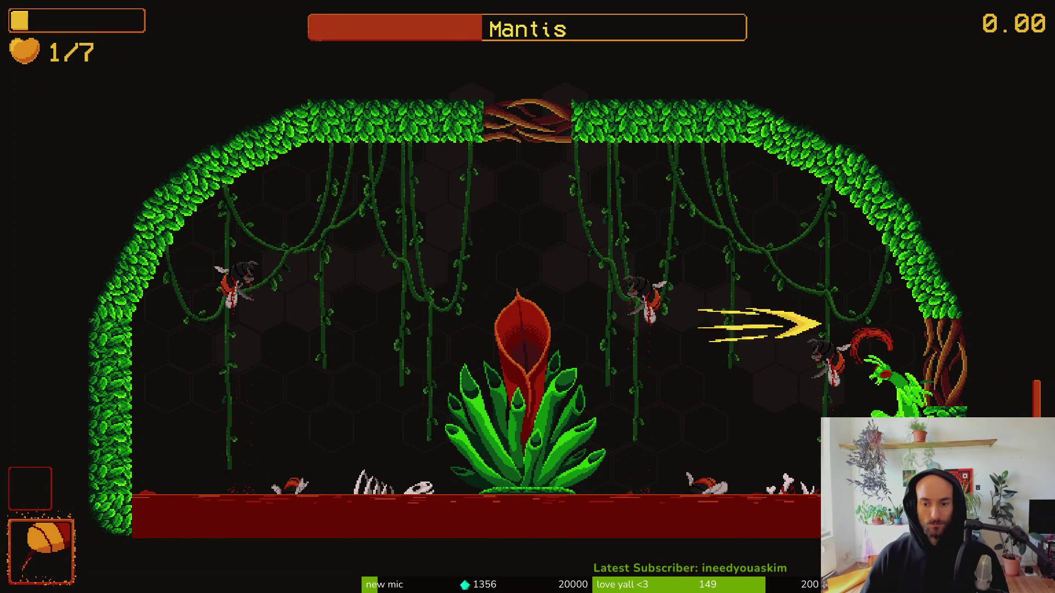
{"action": "key", "text": "Left"}
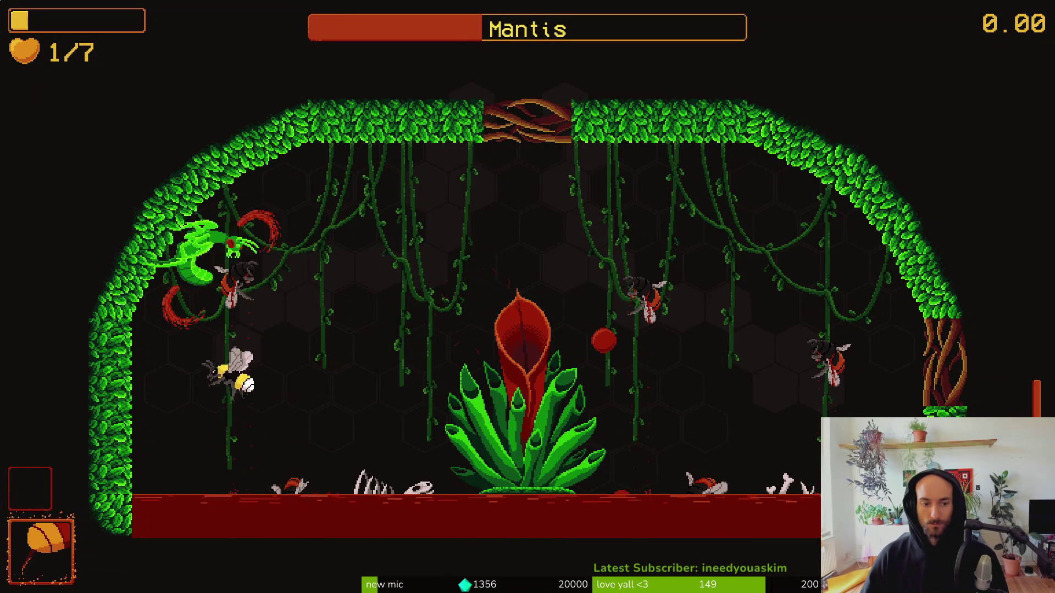
{"action": "key", "text": "Right"}
{"action": "key", "text": "Right"}
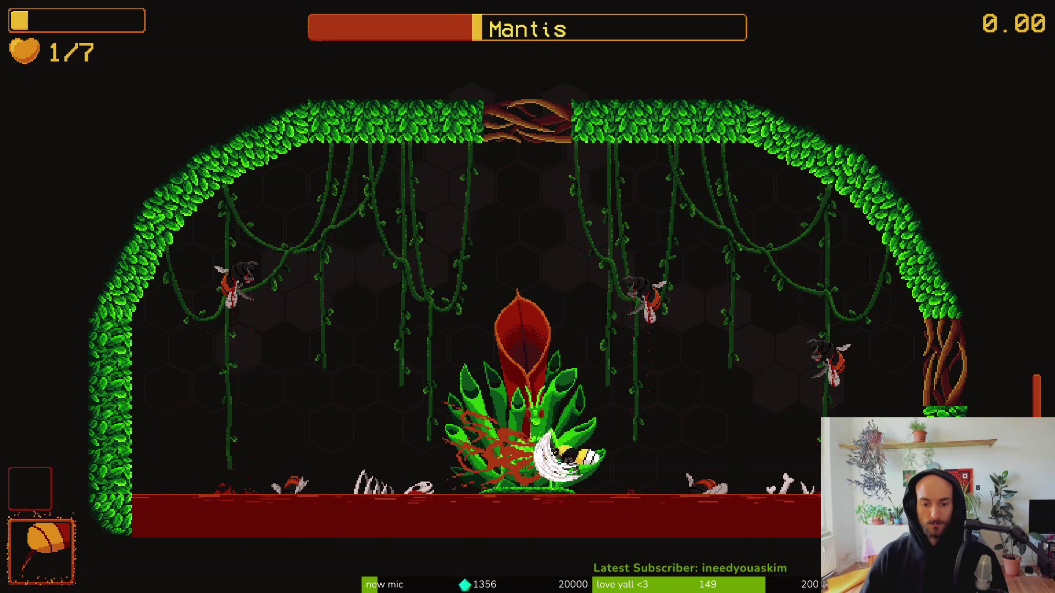
{"action": "key", "text": "Down"}
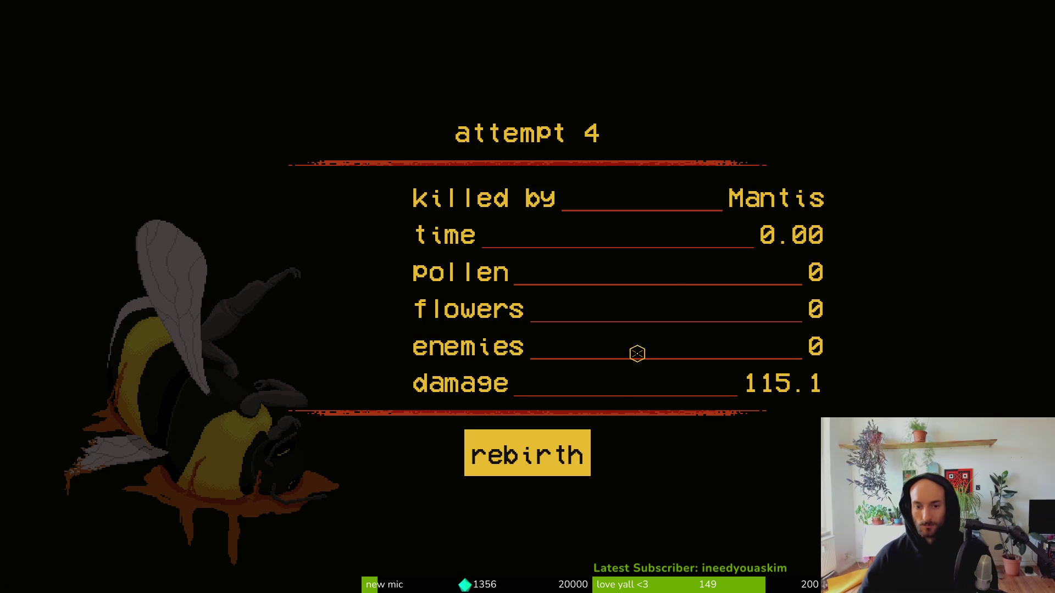
Rebirth, quit through the pause menu, and exit the game from the main menu.
{"action": "key", "text": "Return"}
{"action": "key", "text": "Escape"}
{"action": "key", "text": "Up"}
{"action": "key", "text": "Return"}
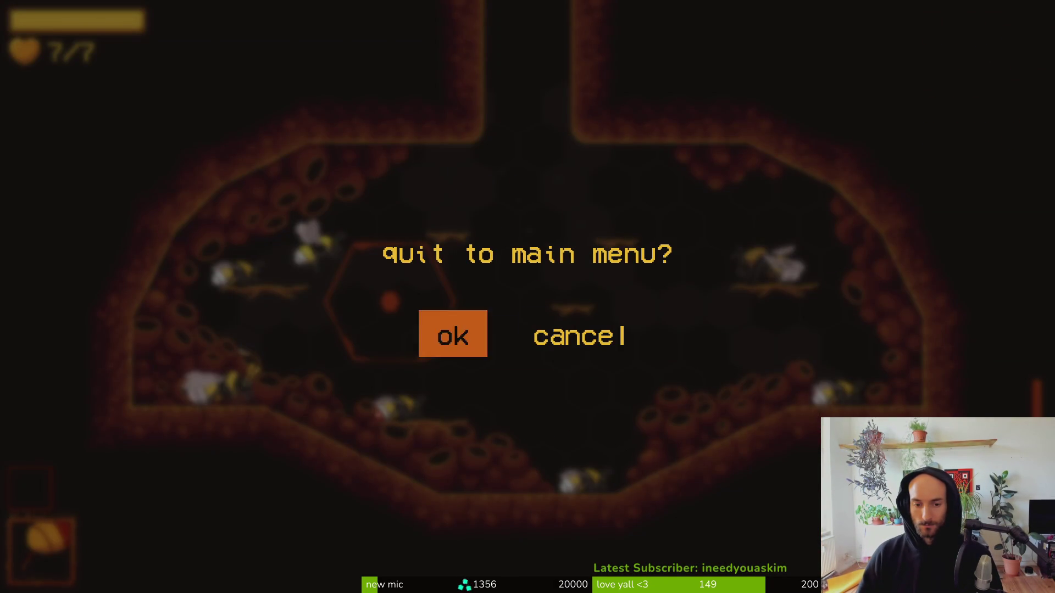
{"action": "key", "text": "Return"}
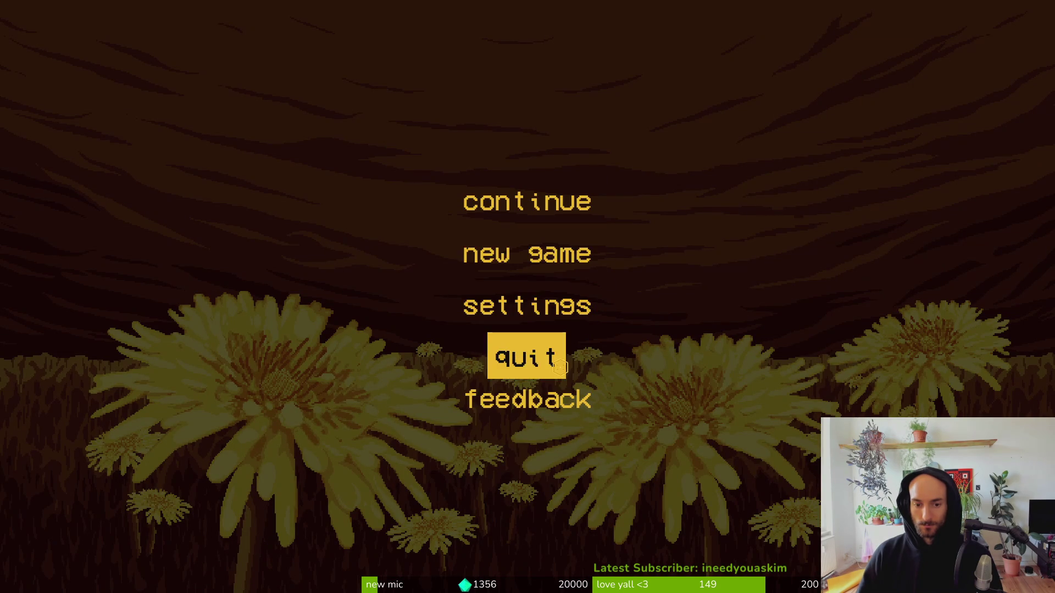
{"action": "left_click", "coordinate": [559, 361]}
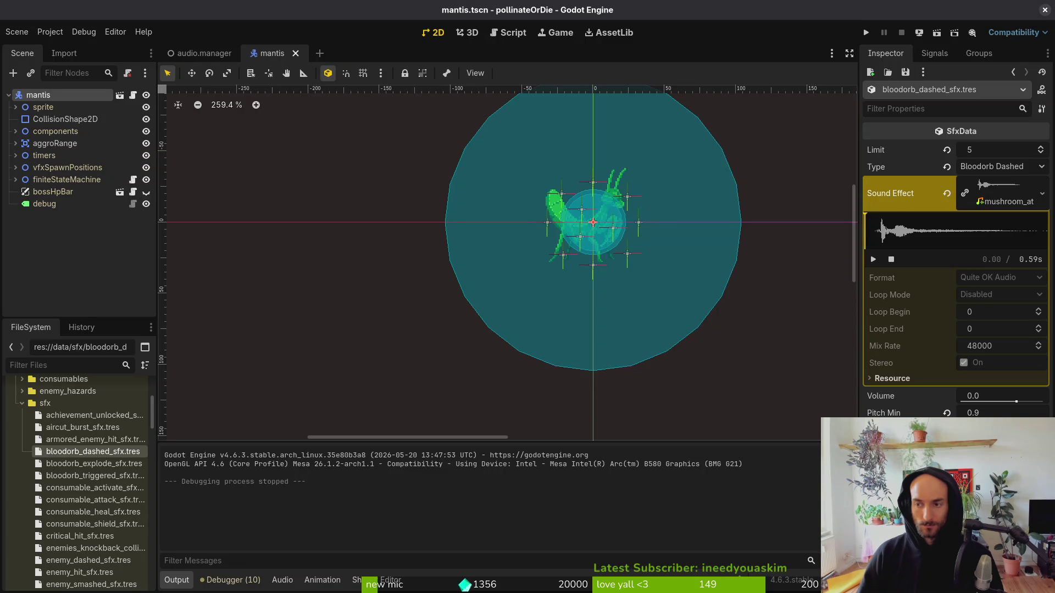
Play the dashed Sound Effect preview three times in the Inspector.
{"action": "left_click", "coordinate": [873, 259]}
{"action": "left_click", "coordinate": [873, 260]}
{"action": "left_click", "coordinate": [873, 260]}
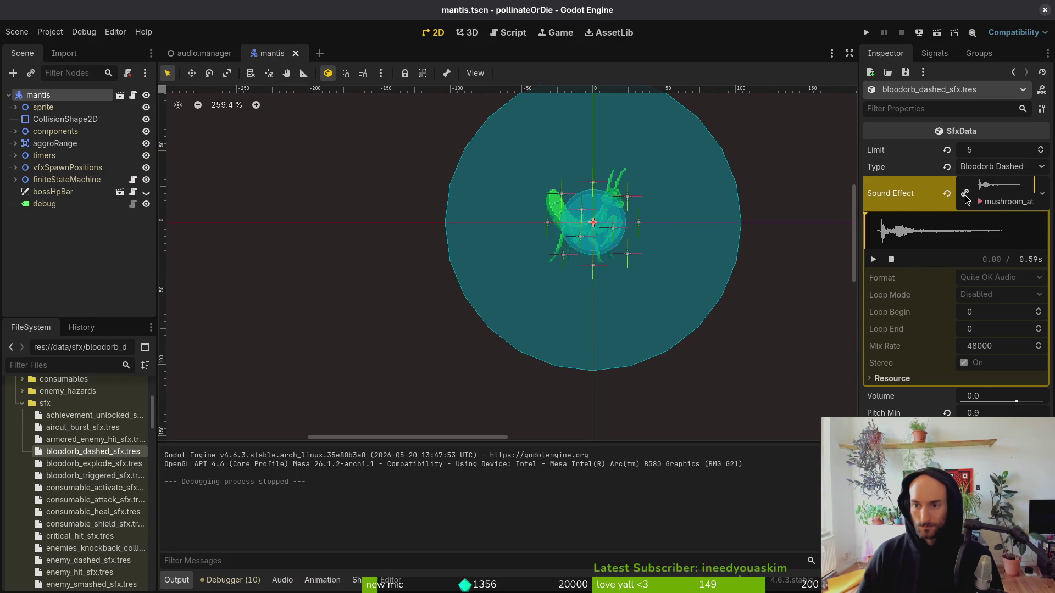
Collapse the preview, open bloodorb_explode_sfx.tres, and switch to the audio folder in Files.
{"action": "left_click", "coordinate": [1000, 187]}
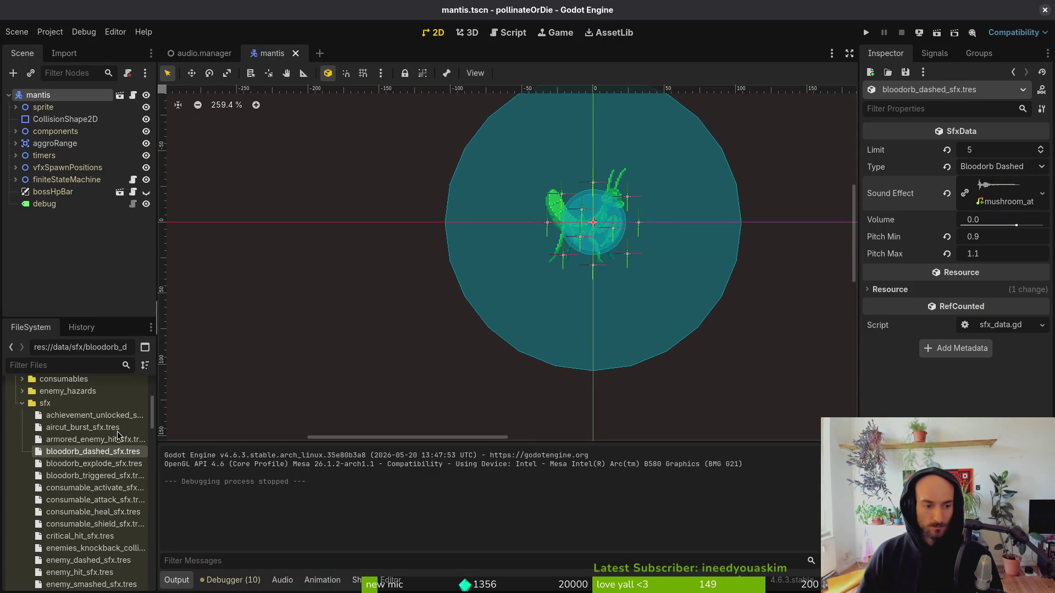
{"action": "left_click", "coordinate": [110, 465]}
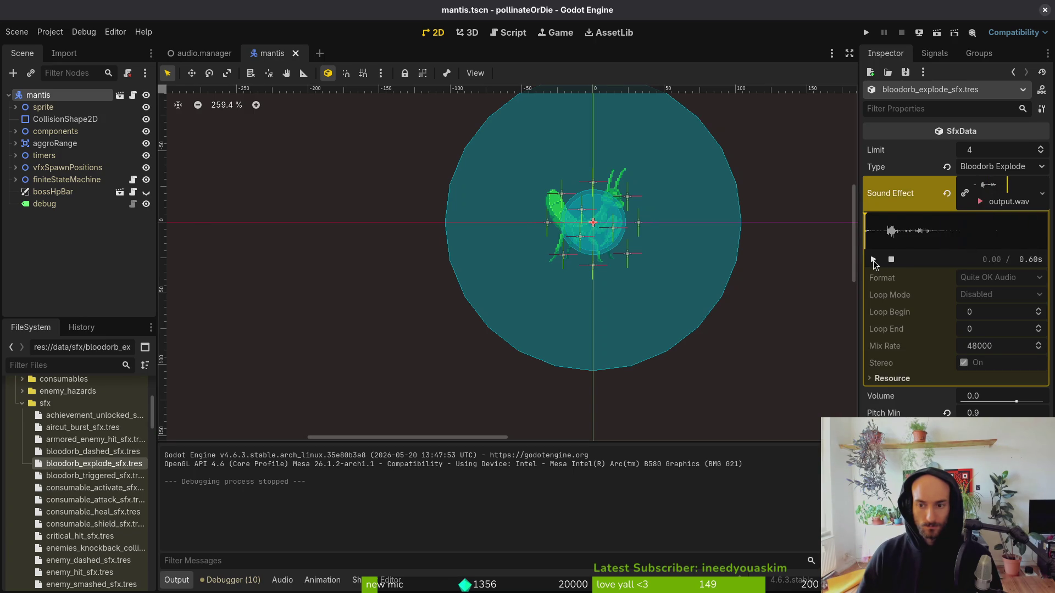
{"action": "key", "text": "alt+Tab"}
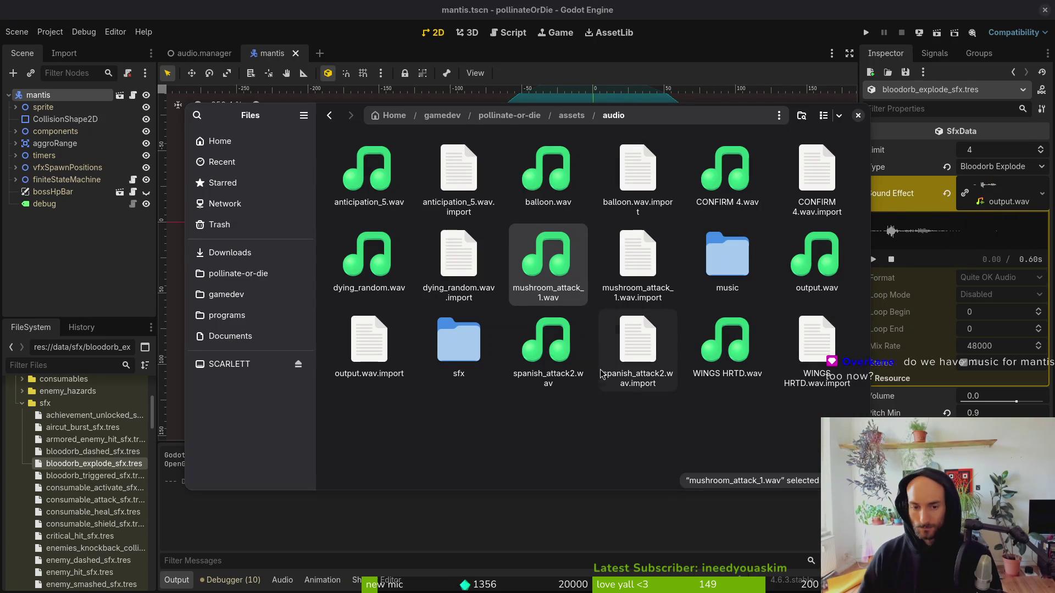
Quick Look-preview mushroom_attack_1.wav, output.wav and spanish_attack2.wav in turn.
{"action": "key", "text": "space"}
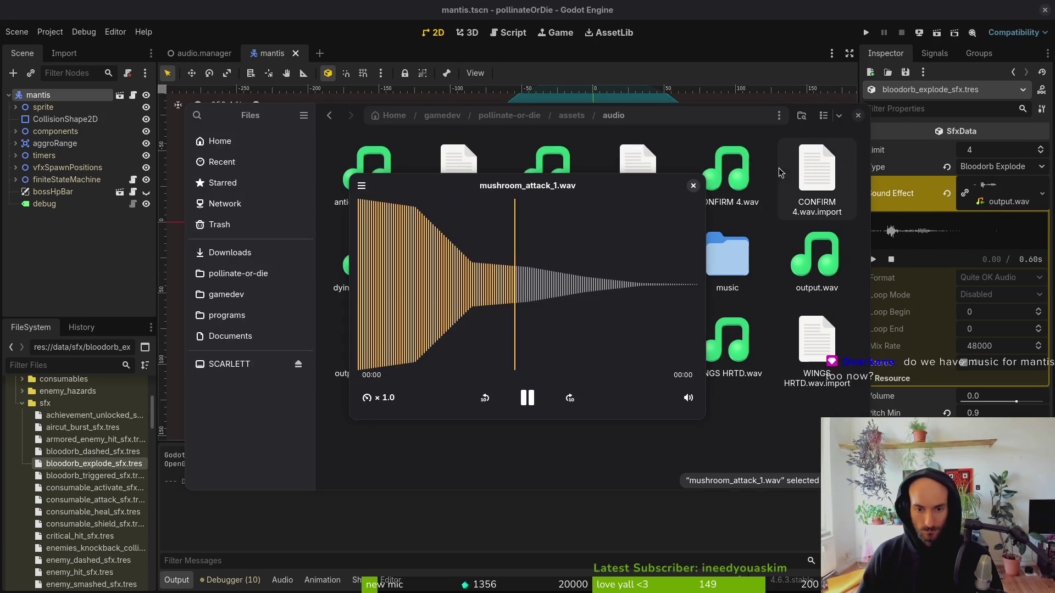
{"action": "key", "text": "space"}
{"action": "key", "text": "space"}
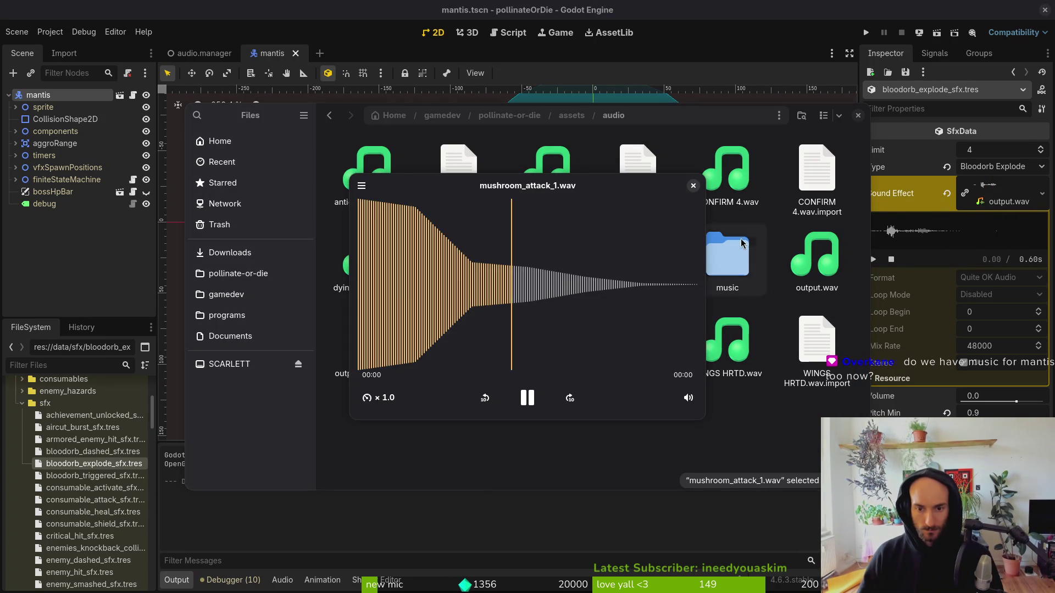
{"action": "key", "text": "space"}
{"action": "left_click", "coordinate": [803, 258]}
{"action": "key", "text": "space"}
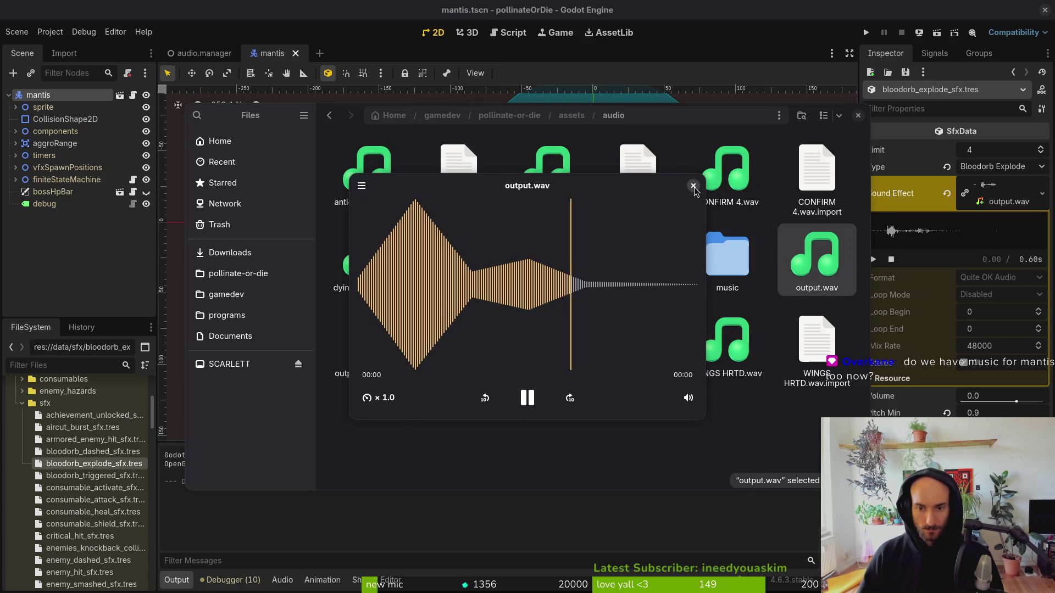
{"action": "key", "text": "space"}
{"action": "left_click", "coordinate": [527, 281]}
{"action": "key", "text": "space"}
{"action": "key", "text": "space"}
{"action": "key", "text": "Down"}
{"action": "key", "text": "space"}
{"action": "key", "text": "space"}
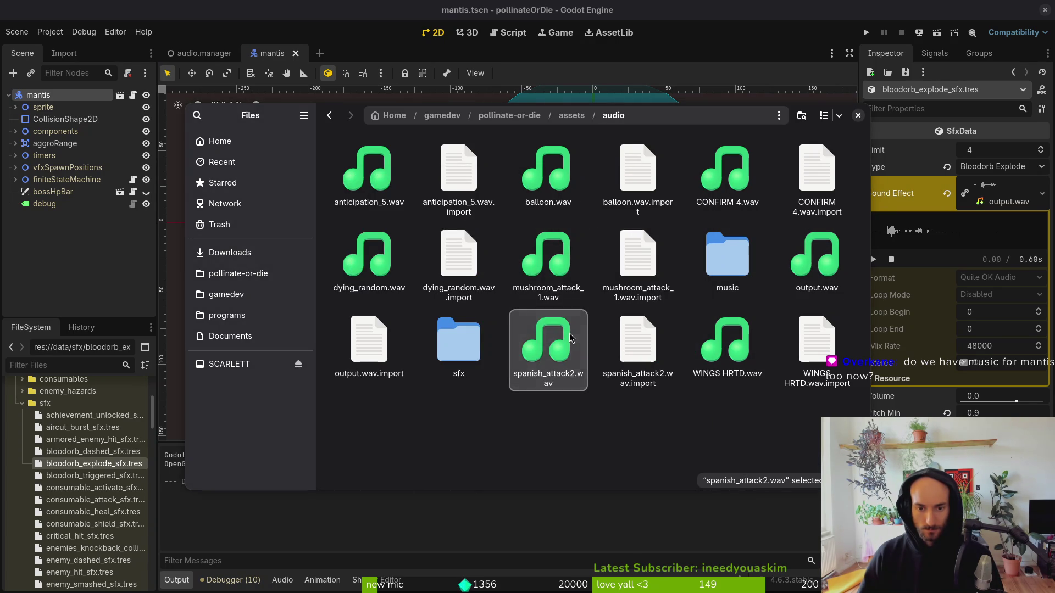
Replay spanish_attack2.wav and mushroom_attack_1.wav, then close the Files window.
{"action": "key", "text": "space"}
{"action": "key", "text": "space"}
{"action": "left_click", "coordinate": [548, 271]}
{"action": "key", "text": "space"}
{"action": "key", "text": "space"}
{"action": "left_click", "coordinate": [548, 346]}
{"action": "key", "text": "space"}
{"action": "key", "text": "space"}
{"action": "left_click", "coordinate": [548, 272]}
{"action": "key", "text": "space"}
{"action": "key", "text": "space"}
{"action": "key", "text": "space"}
{"action": "key", "text": "space"}
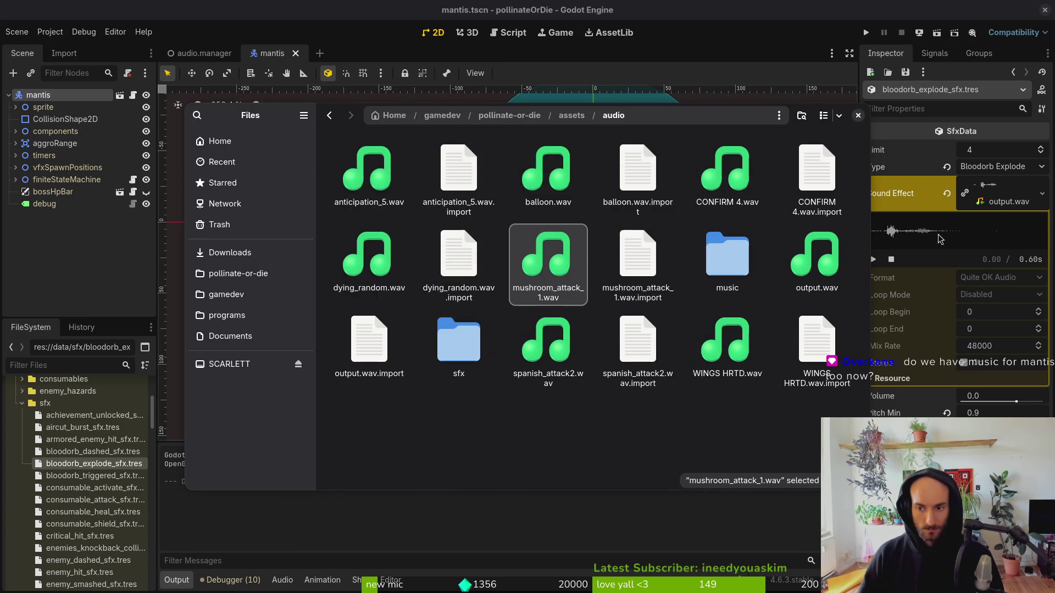
{"action": "key", "text": "Escape"}
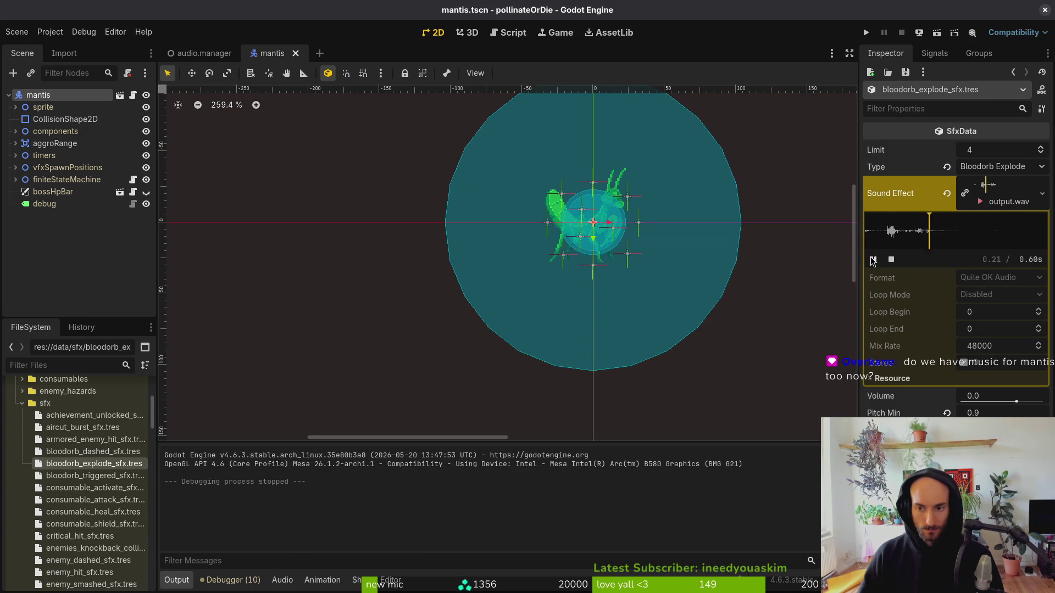
Open bloodorb_dashed_sfx.tres and expand its Sound Effect showing the 0.59-second mushroom attack clip.
{"action": "left_click", "coordinate": [967, 202]}
{"action": "left_click", "coordinate": [968, 202]}
{"action": "left_click", "coordinate": [95, 452]}
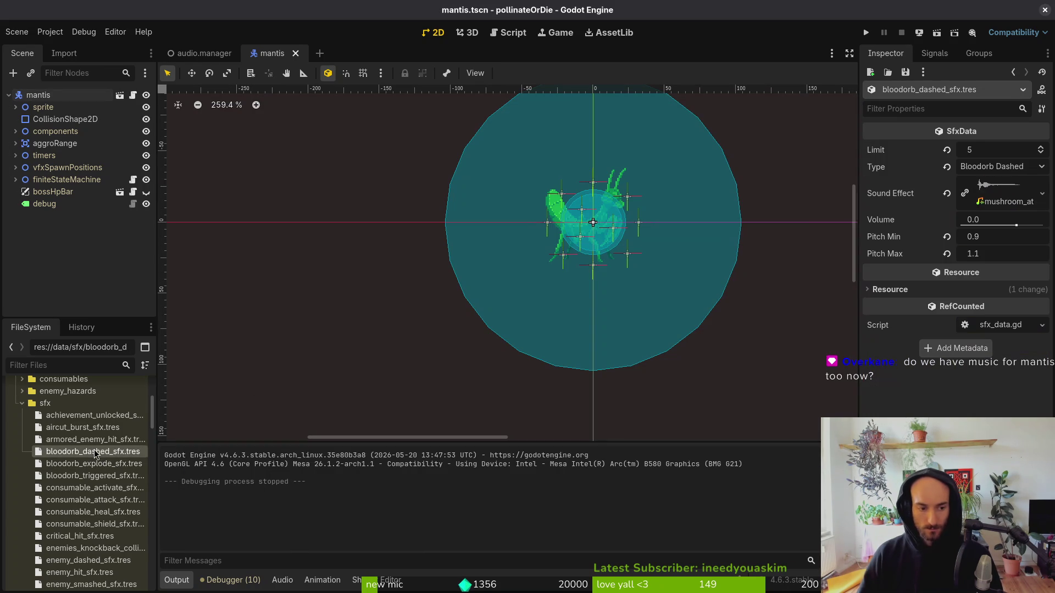
{"action": "left_click", "coordinate": [1020, 205]}
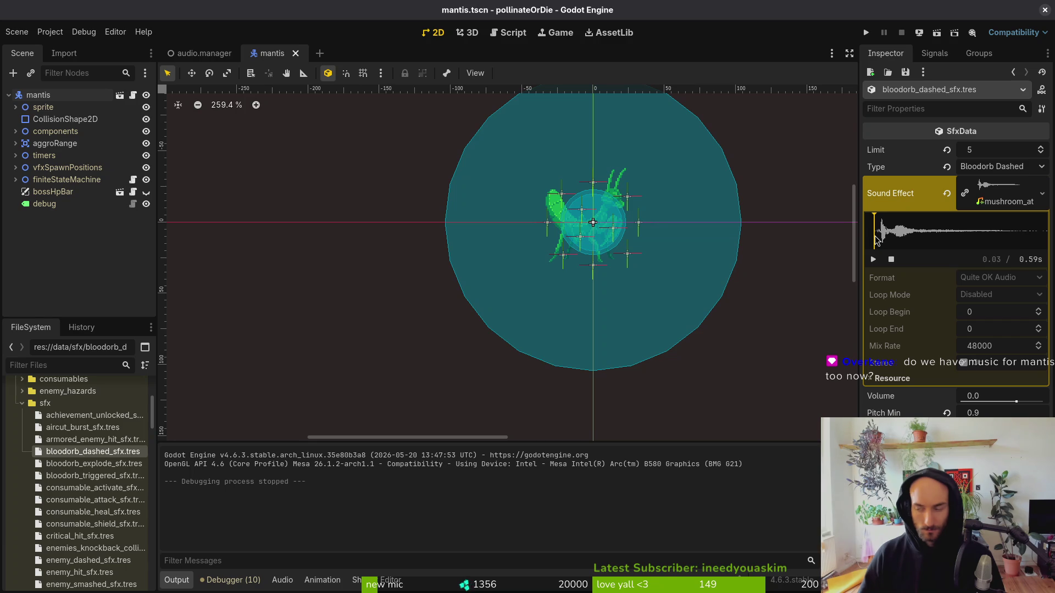
In ~/Downloads, run ffmpeg -i mushroom_attack_1.wav -ss 0.03 -c copy output.wav.
{"action": "key", "text": "alt+Tab"}
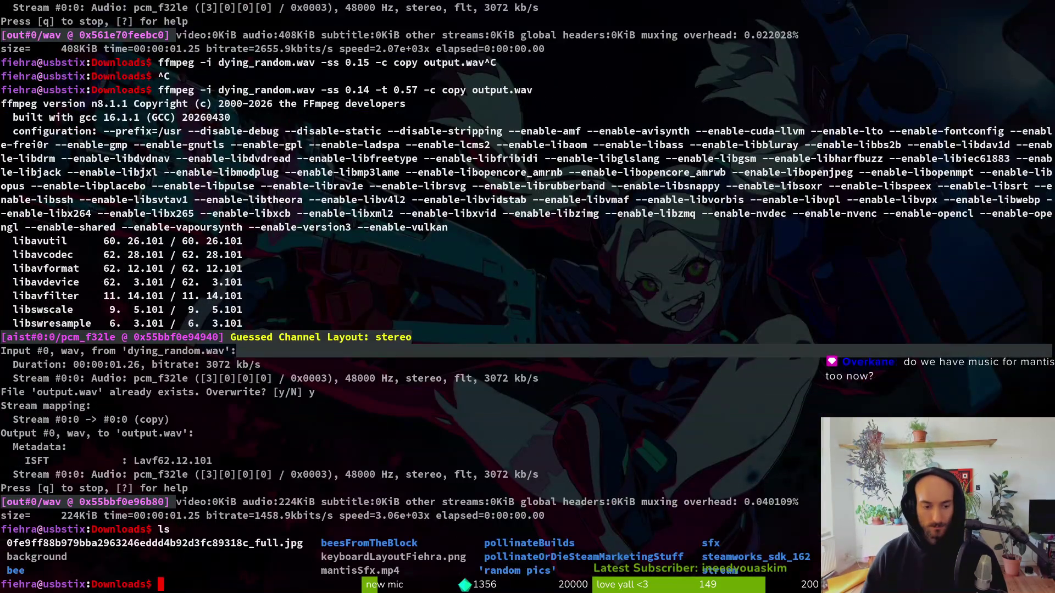
{"action": "key", "text": "alt+Tab"}
{"action": "key", "text": "super"}
{"action": "key", "text": "super"}
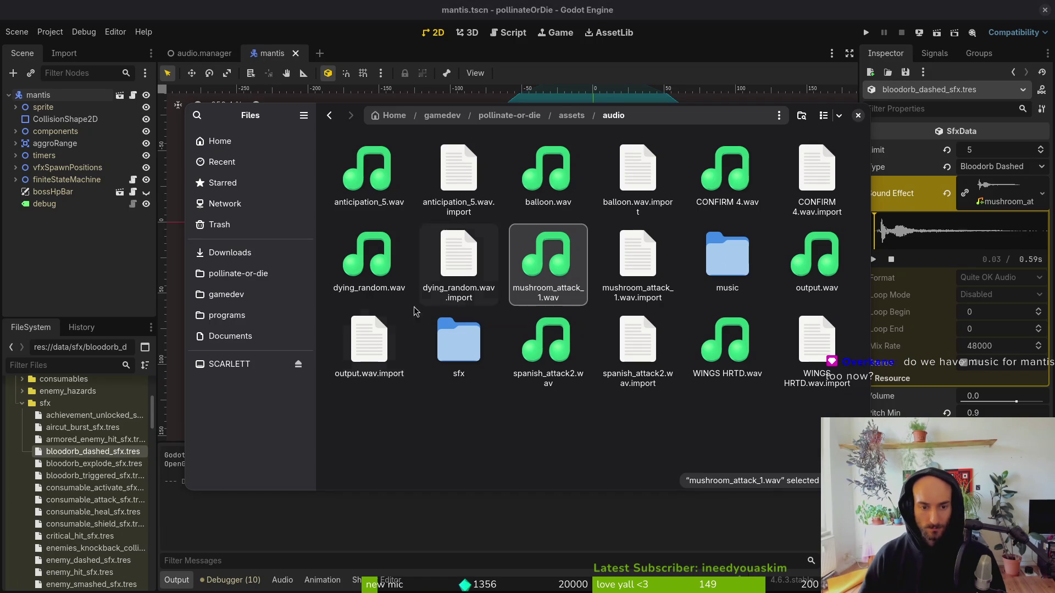
{"action": "left_click", "coordinate": [266, 258]}
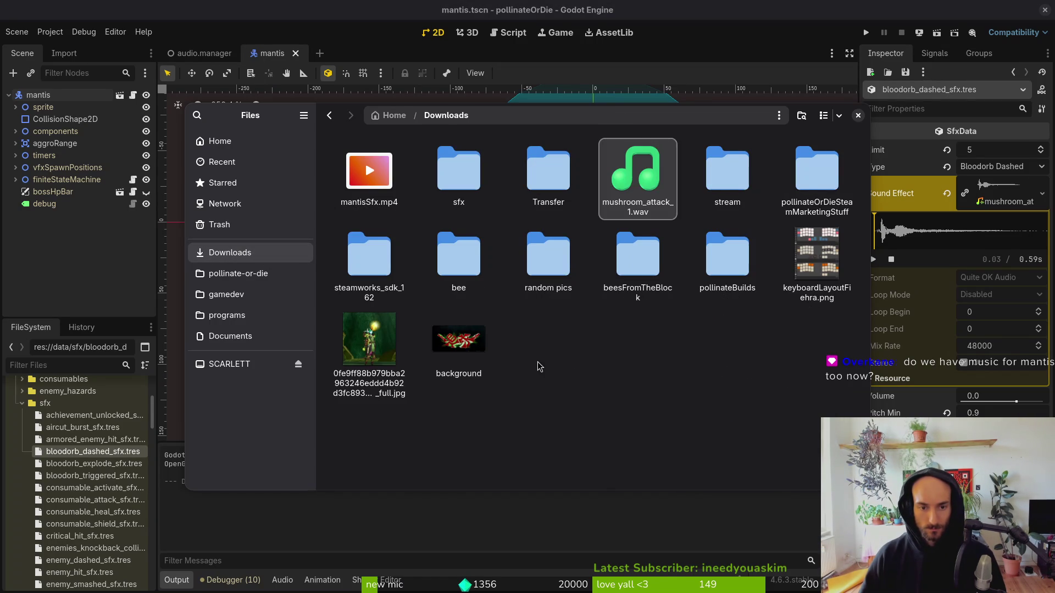
{"action": "key", "text": "alt+Tab"}
{"action": "type", "text": "ls"}
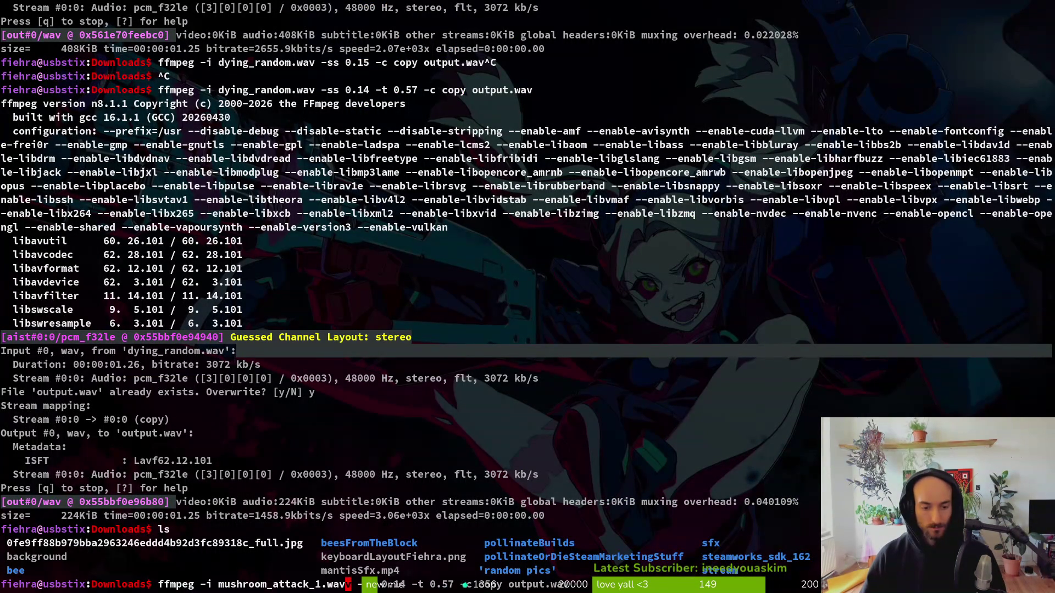
{"action": "key", "text": "alt+Tab"}
{"action": "key", "text": "alt+Tab"}
{"action": "key", "text": "alt+Tab"}
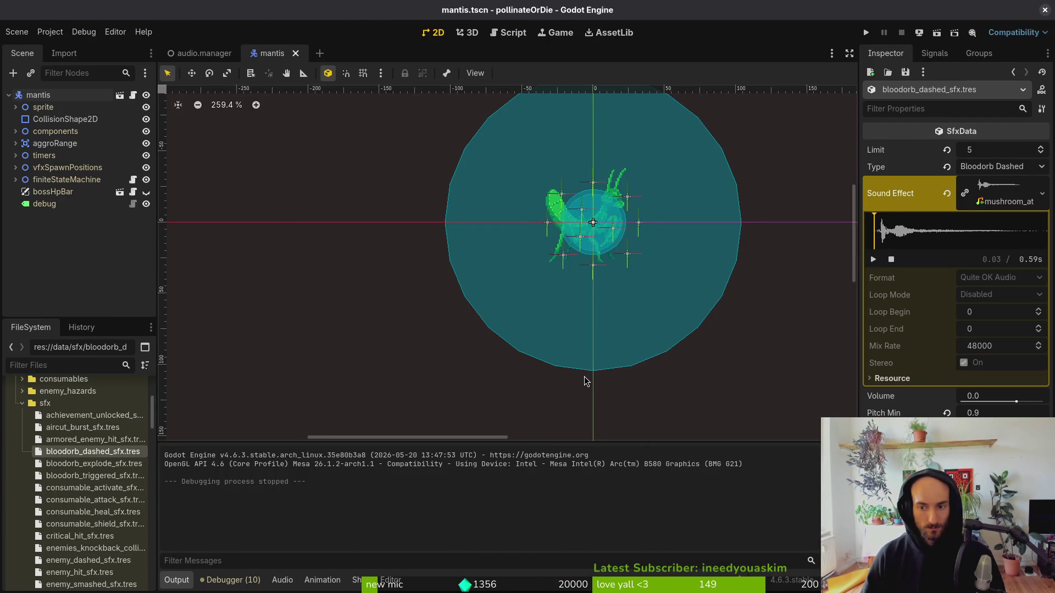
{"action": "key", "text": "alt+Tab"}
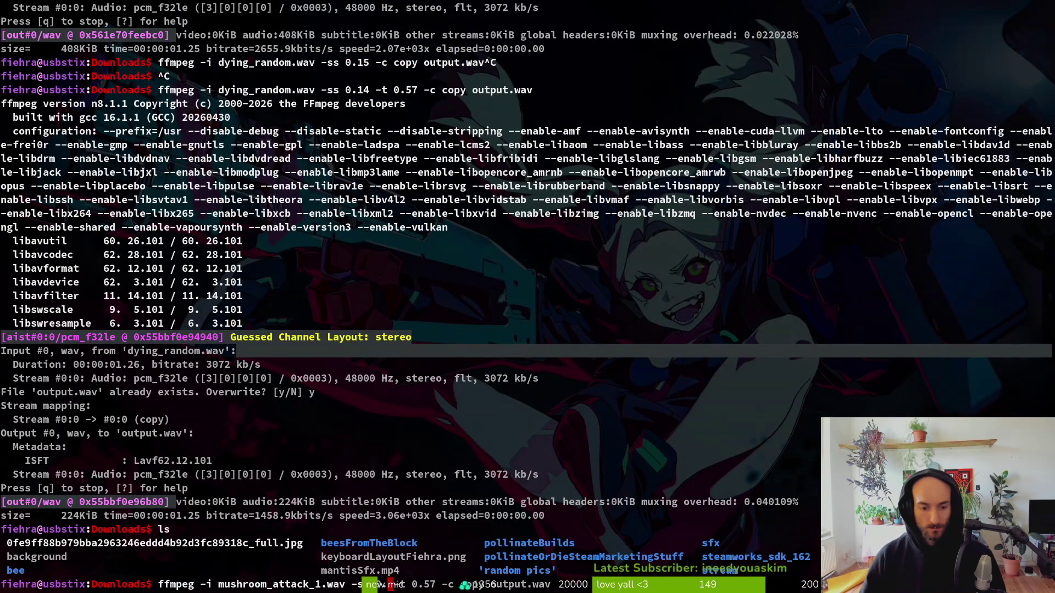
{"action": "key", "text": "alt+Tab"}
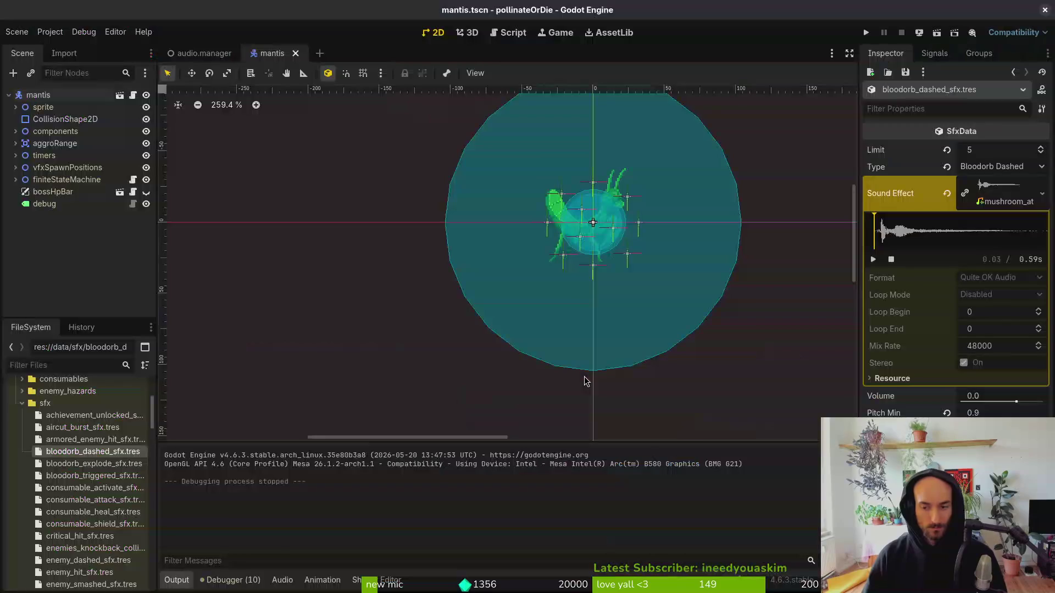
{"action": "key", "text": "alt+Tab"}
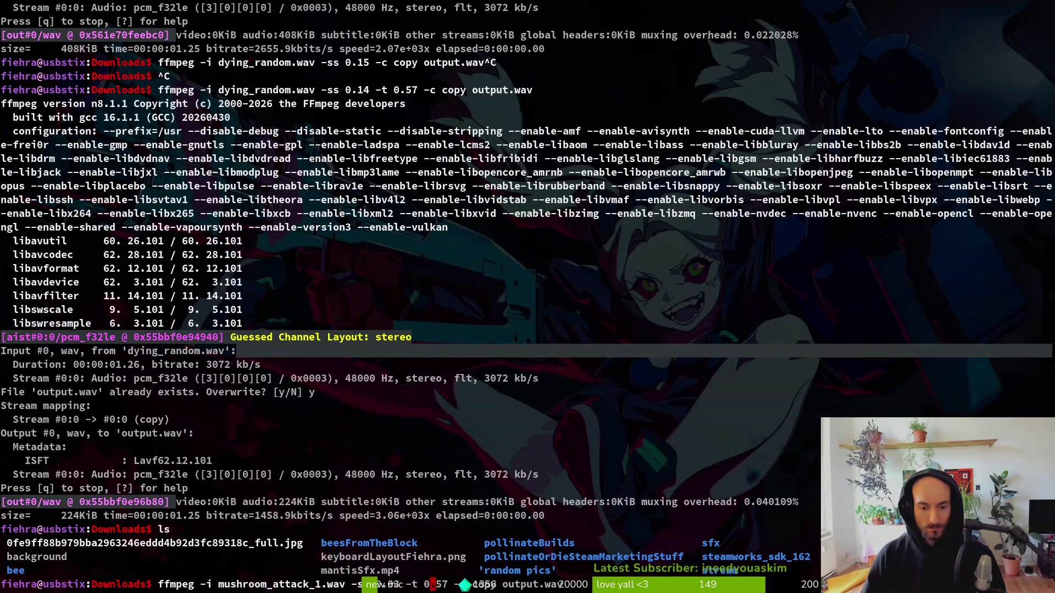
{"action": "key", "text": "alt+Tab"}
{"action": "key", "text": "alt+Tab"}
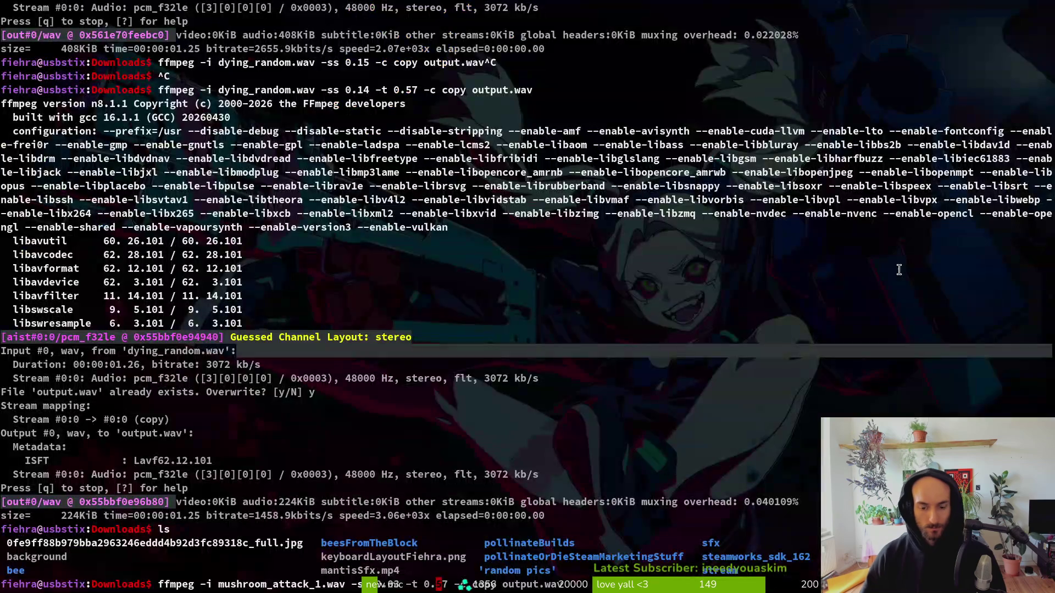
{"action": "key", "text": "alt+Tab"}
{"action": "key", "text": "alt+Tab"}
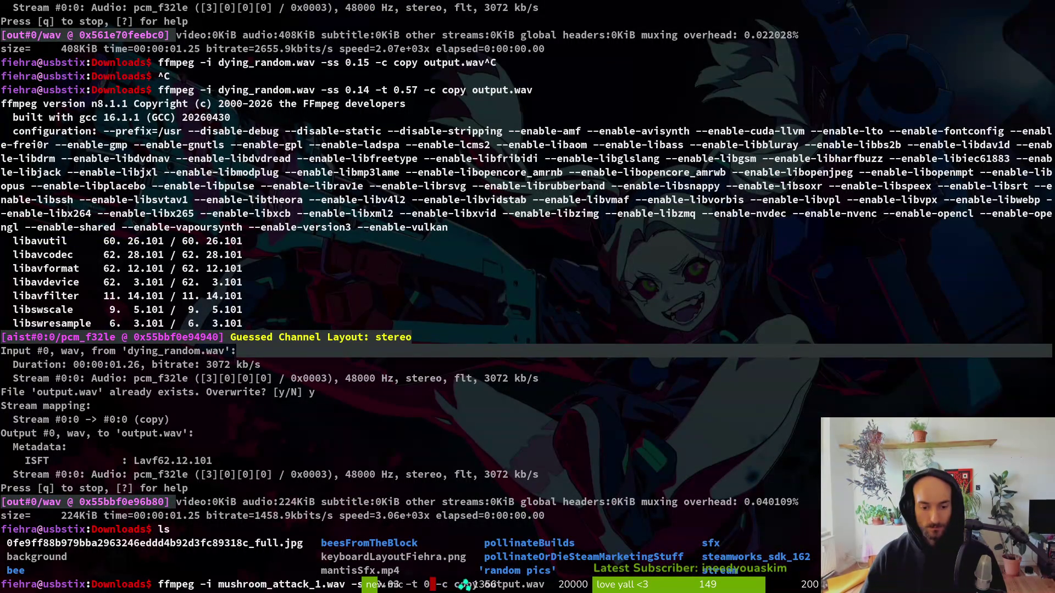
{"action": "key", "text": "Return"}
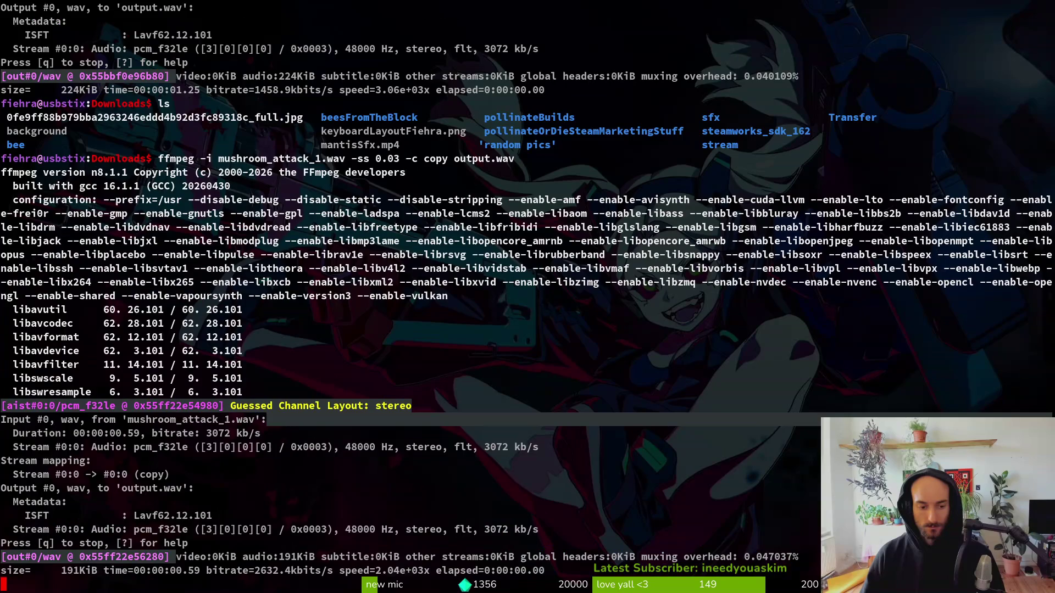
Preview the trimmed output.wav in Downloads and go to pollinate-or-die/assets/audio.
{"action": "key", "text": "super+e"}
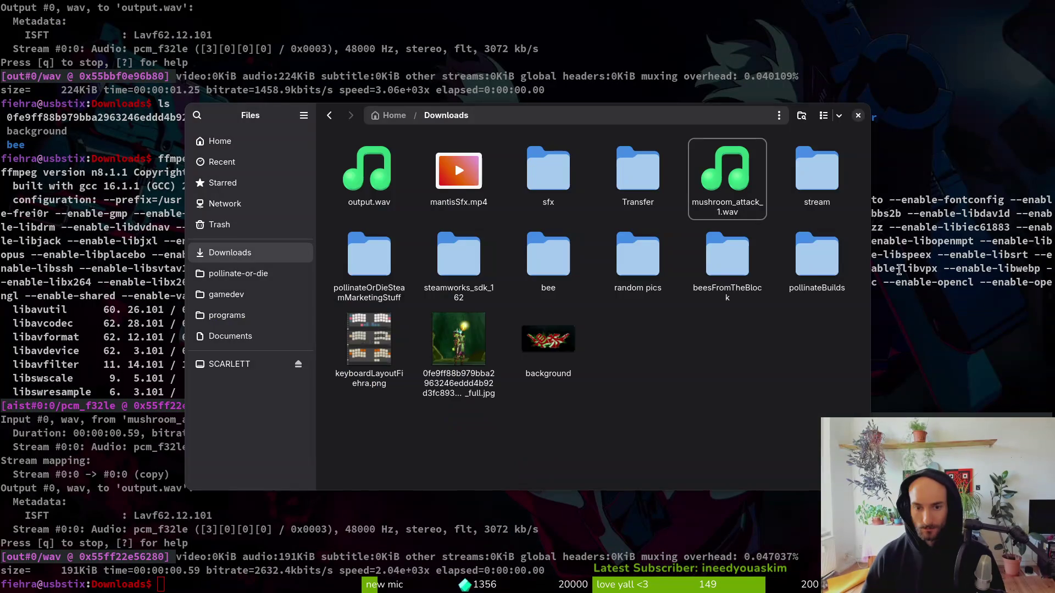
{"action": "left_click", "coordinate": [356, 176]}
{"action": "key", "text": "space"}
{"action": "key", "text": "space"}
{"action": "key", "text": "space"}
{"action": "key", "text": "space"}
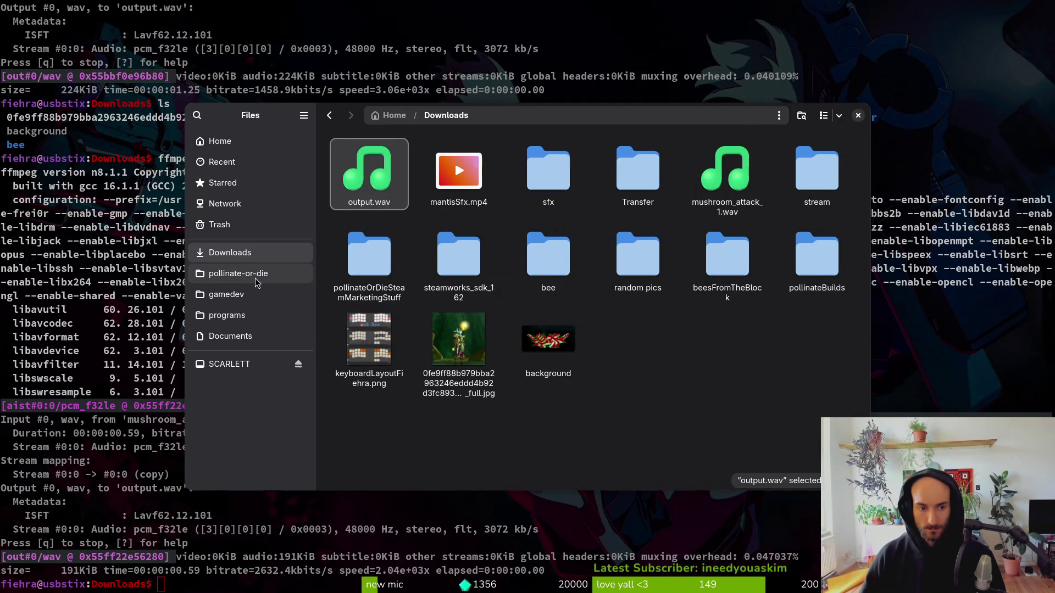
{"action": "left_click", "coordinate": [233, 279]}
{"action": "double_click", "coordinate": [459, 185]}
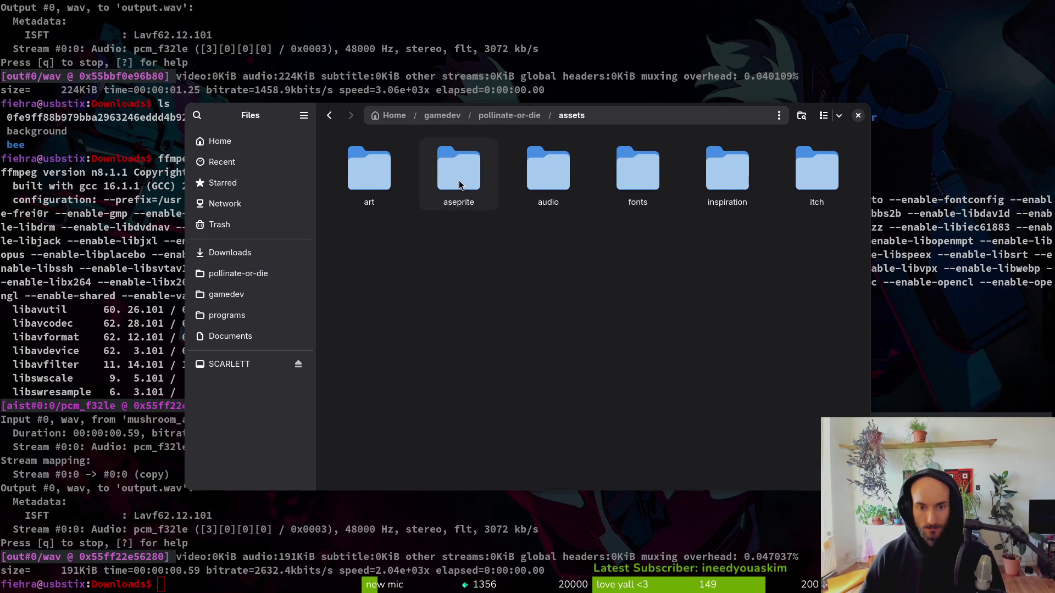
{"action": "double_click", "coordinate": [462, 180]}
Rename the old output.wav to dyihg.wav and the new clip to bloodorgExplo.wav.
{"action": "left_click", "coordinate": [840, 274]}
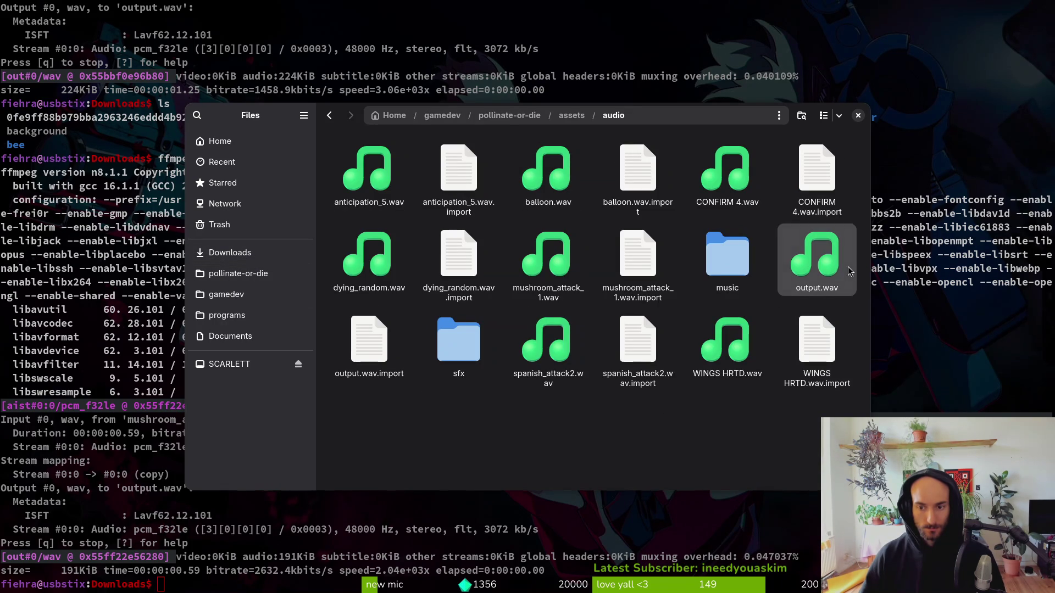
{"action": "key", "text": "space"}
{"action": "key", "text": "space"}
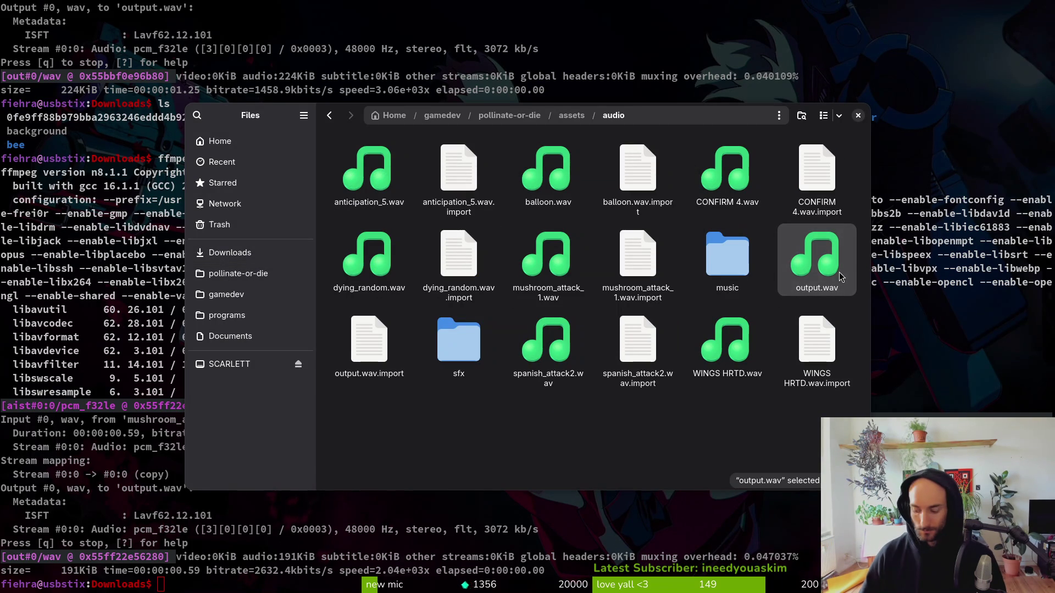
{"action": "key", "text": "F2"}
{"action": "type", "text": "dyihg"}
{"action": "key", "text": "Return"}
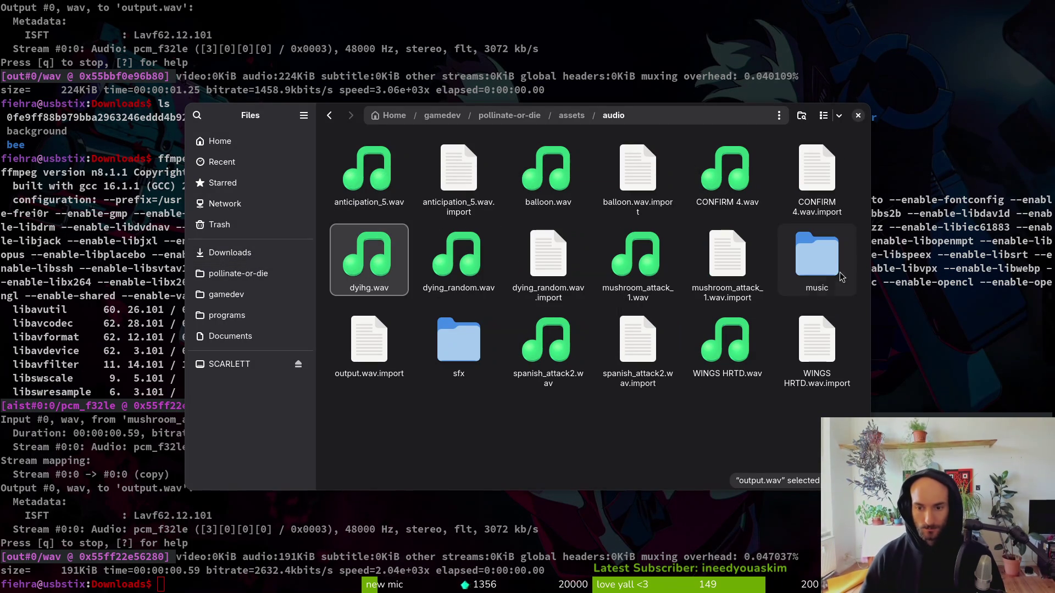
{"action": "key", "text": "F2"}
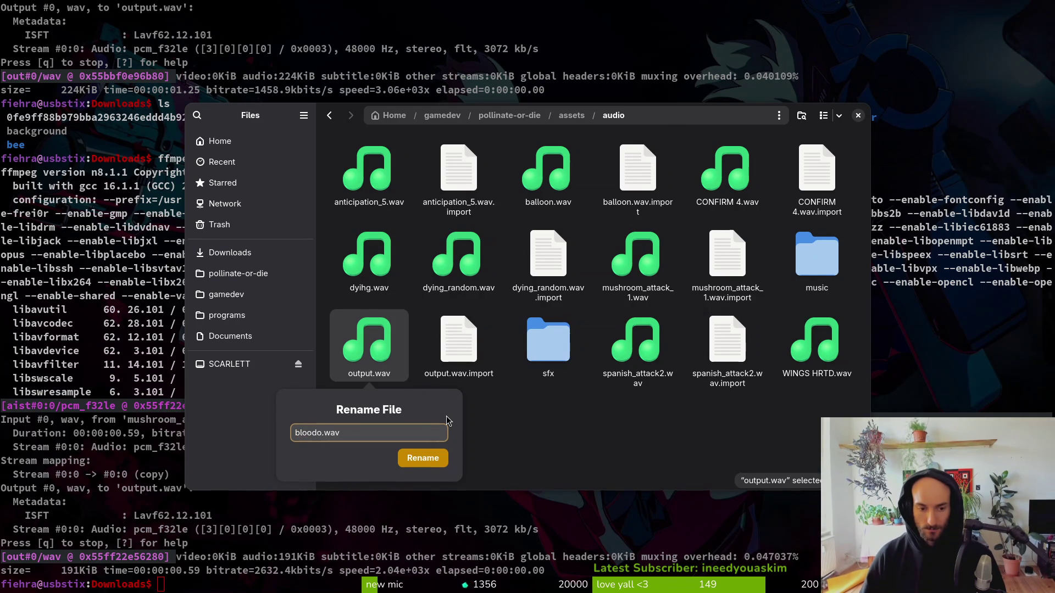
{"action": "key", "text": "BackSpace"}
{"action": "type", "text": "rgExplo"}
{"action": "key", "text": "Return"}
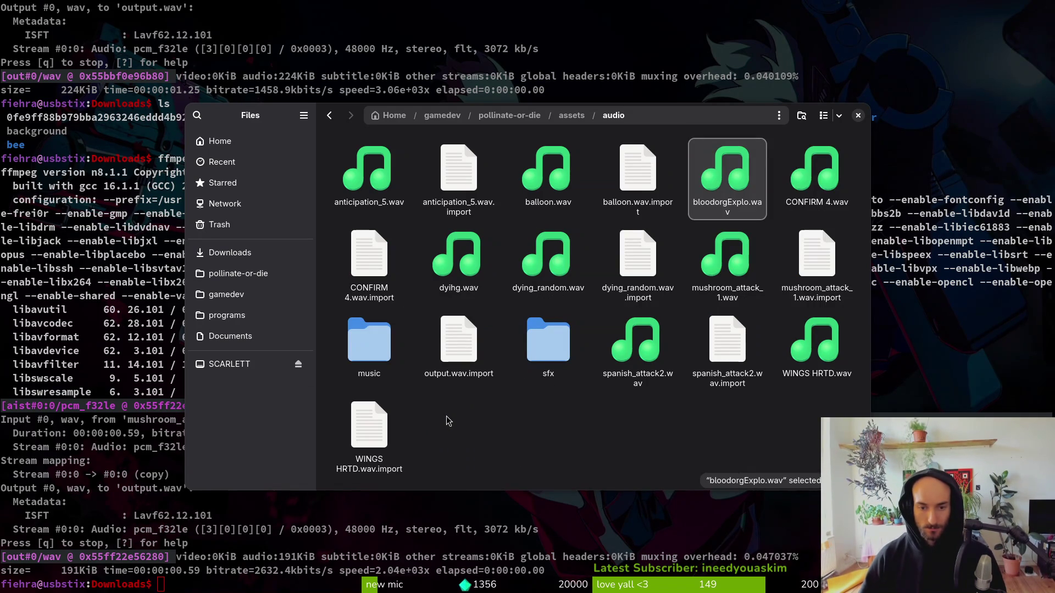
{"action": "key", "text": "super+1"}
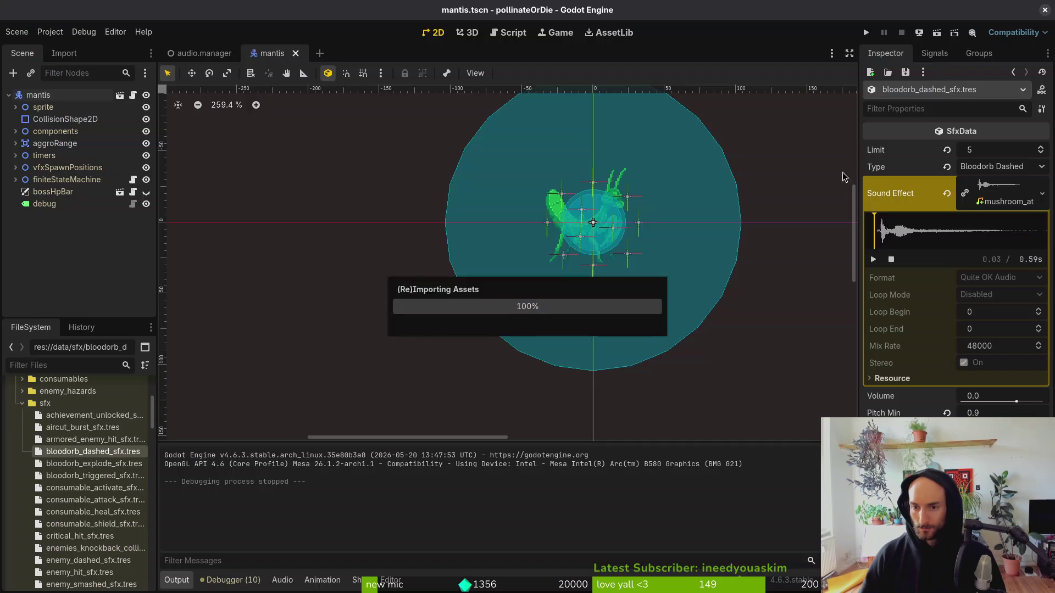
Assign bloodorgExplo.wav as the dashed sound effect's clip via Quick Load and save.
{"action": "left_click", "coordinate": [945, 195]}
{"action": "left_click", "coordinate": [996, 187]}
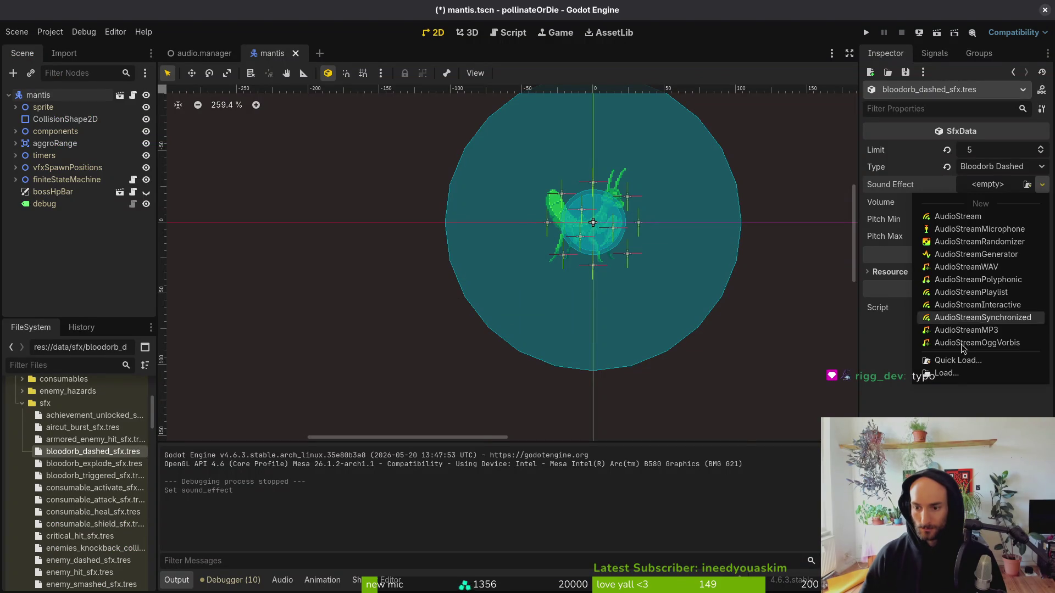
{"action": "left_click", "coordinate": [959, 365]}
{"action": "type", "text": "bloo"}
{"action": "key", "text": "Return"}
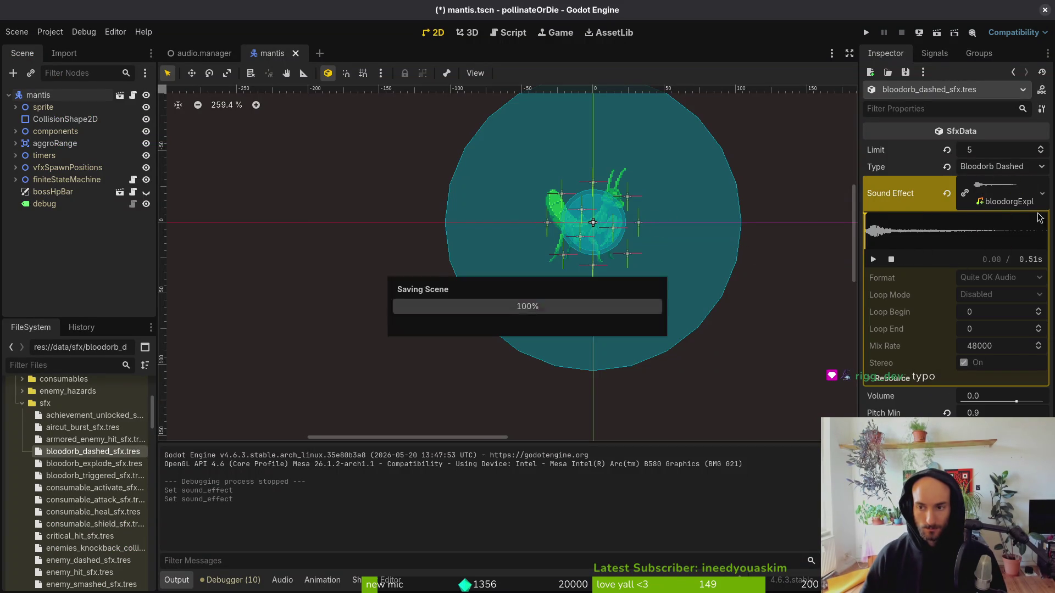
{"action": "key", "text": "ctrl+s"}
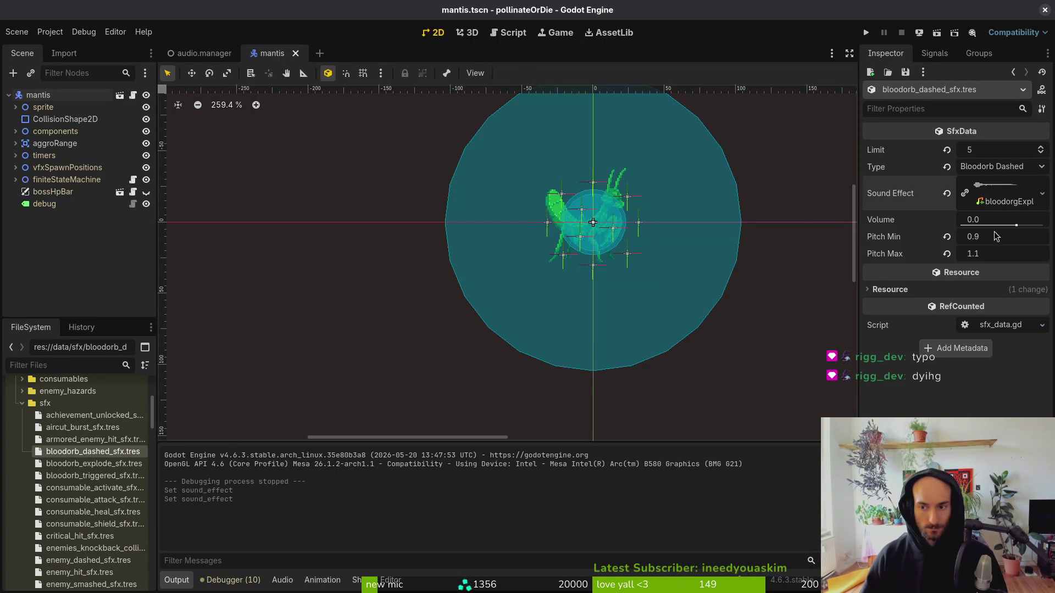
Assign bloodorgExplo.wav to bloodorb_explode_sfx.tres as well and save.
{"action": "left_click", "coordinate": [96, 466]}
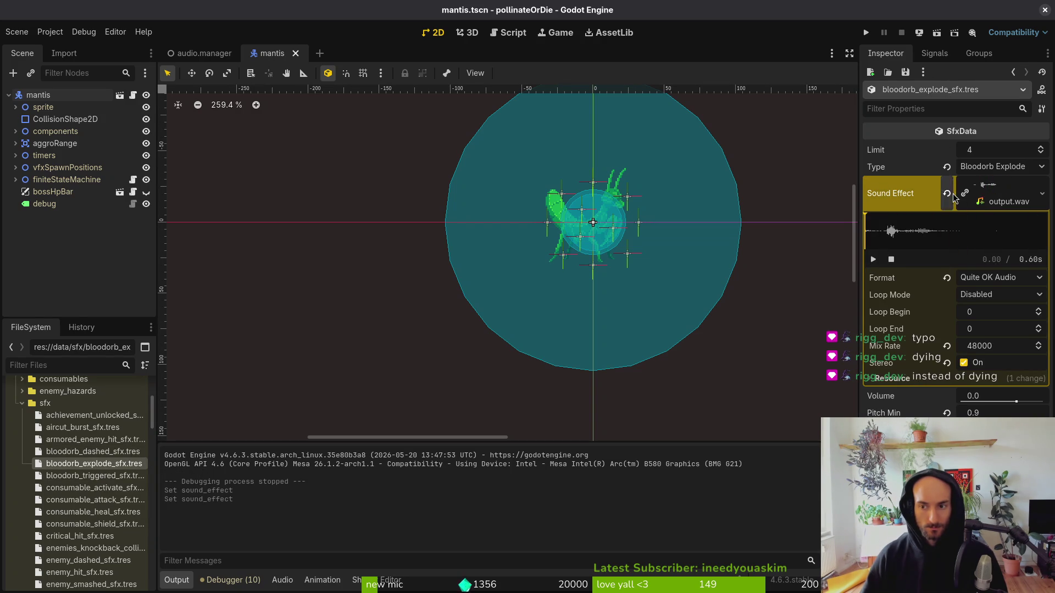
{"action": "left_click", "coordinate": [947, 193]}
{"action": "left_click", "coordinate": [989, 186]}
{"action": "left_click", "coordinate": [963, 369]}
{"action": "type", "text": "blo"}
{"action": "key", "text": "Return"}
{"action": "key", "text": "ctrl+s"}
Set the explode sound's pitch range to 0.8 minimum and 1.2 maximum.
{"action": "left_click", "coordinate": [1005, 203]}
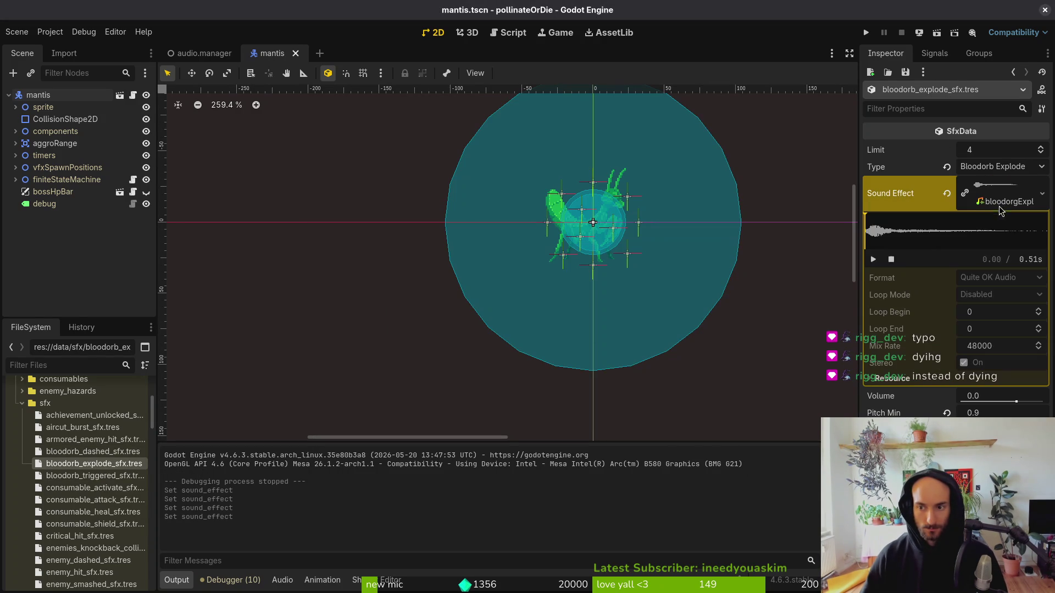
{"action": "left_click", "coordinate": [989, 202]}
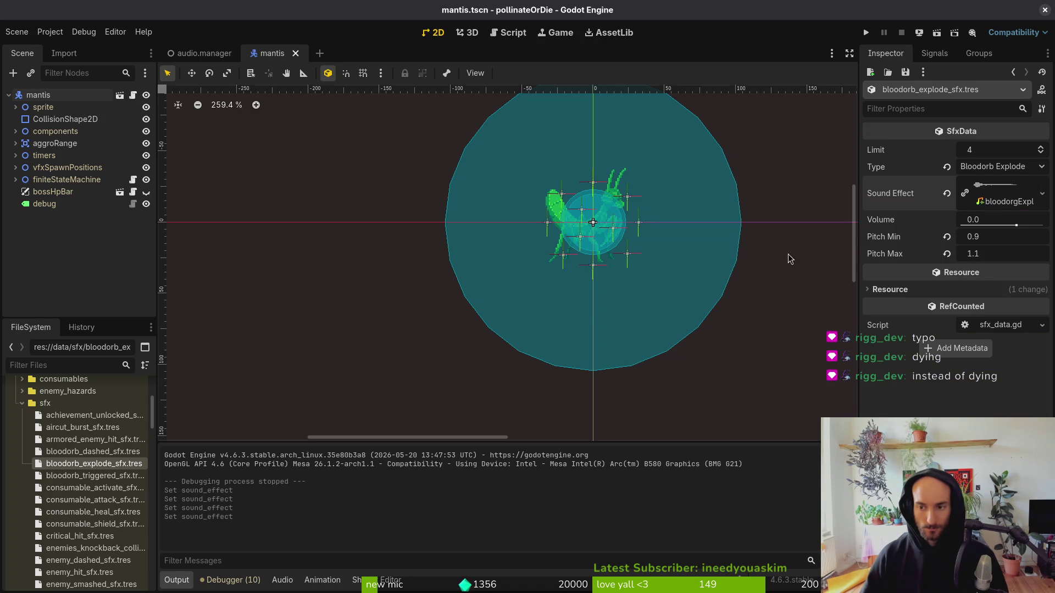
{"action": "left_click", "coordinate": [993, 237]}
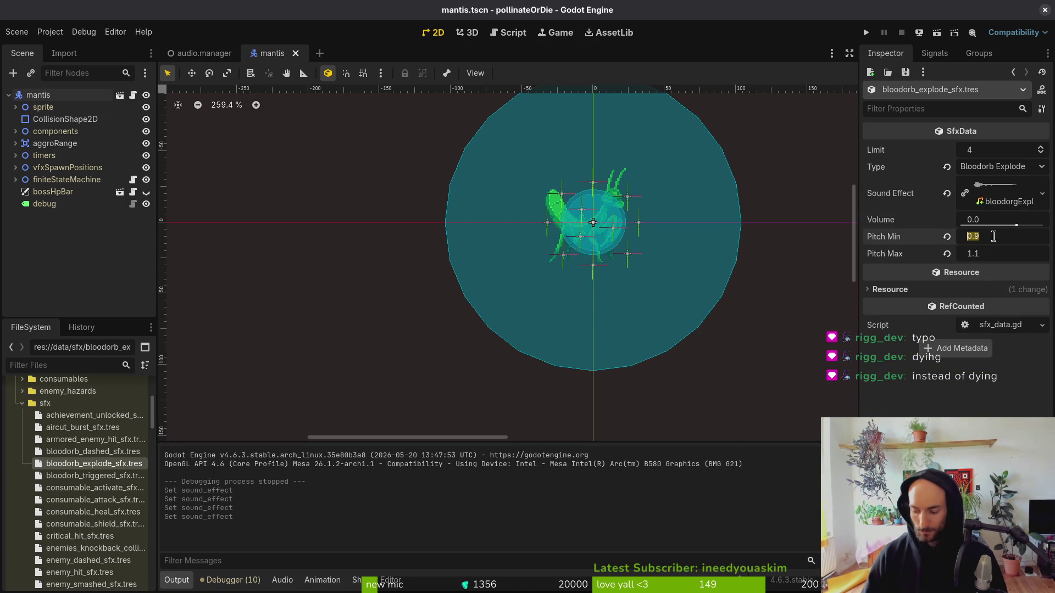
{"action": "type", "text": "0.8"}
{"action": "key", "text": "Tab"}
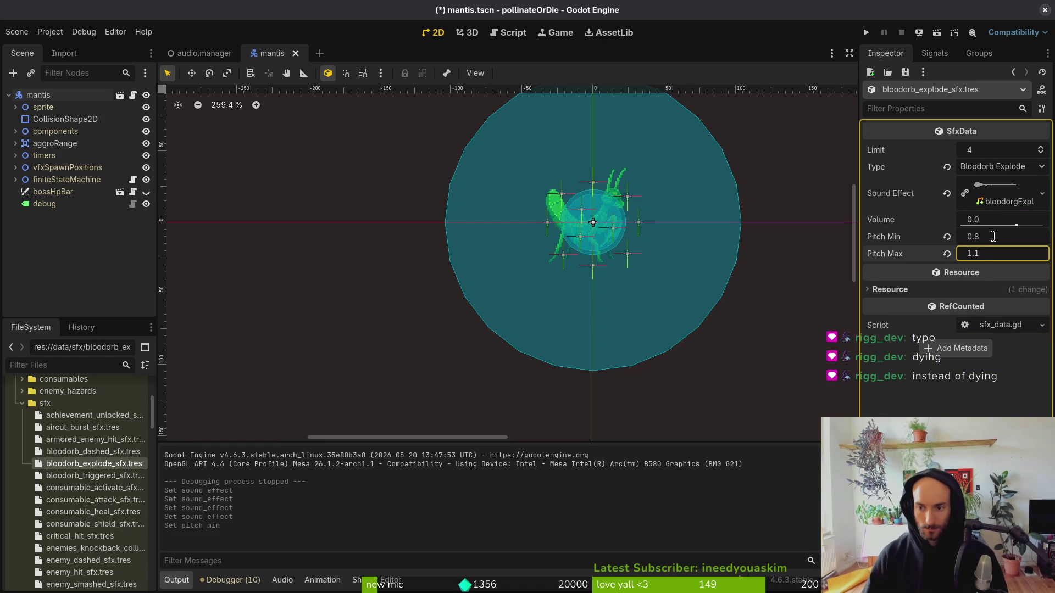
{"action": "type", "text": "1.2"}
{"action": "key", "text": "Return"}
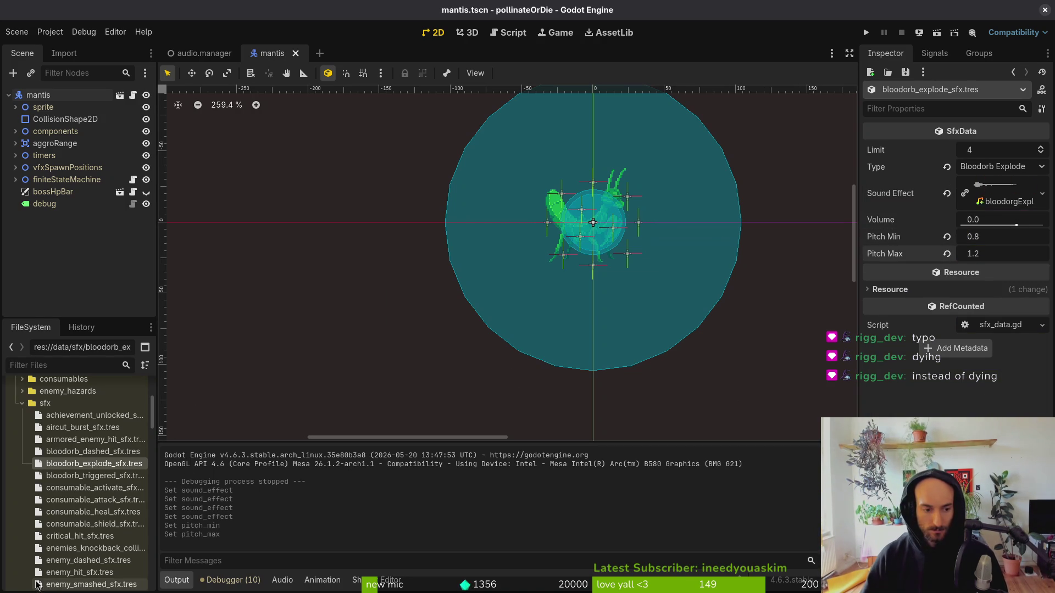
Open bloodorb_dashed_sfx.tres and expand its Sound Effect details for review.
{"action": "left_click", "coordinate": [91, 453]}
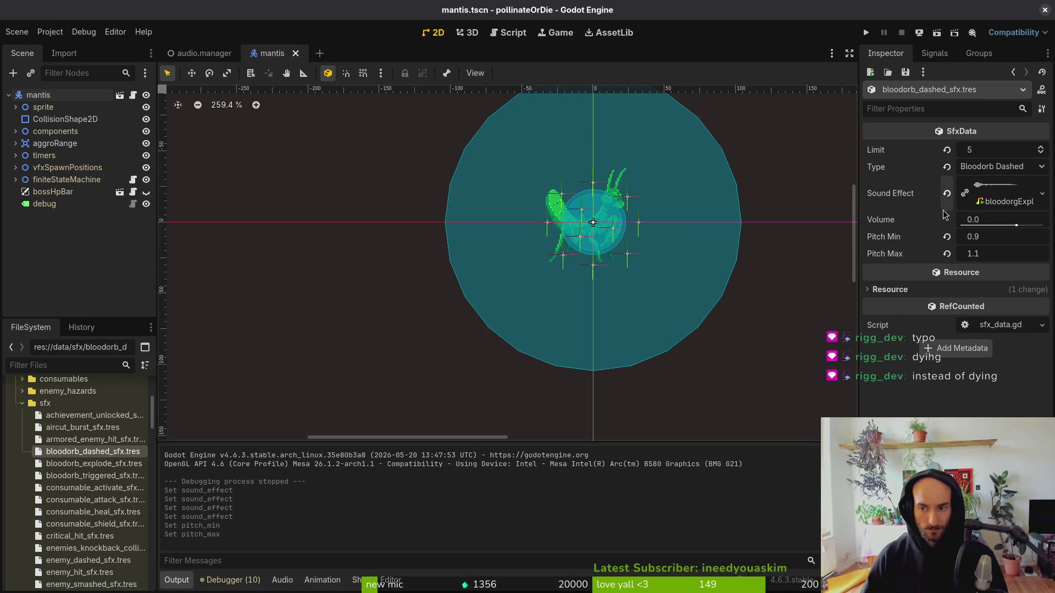
{"action": "left_click", "coordinate": [991, 206]}
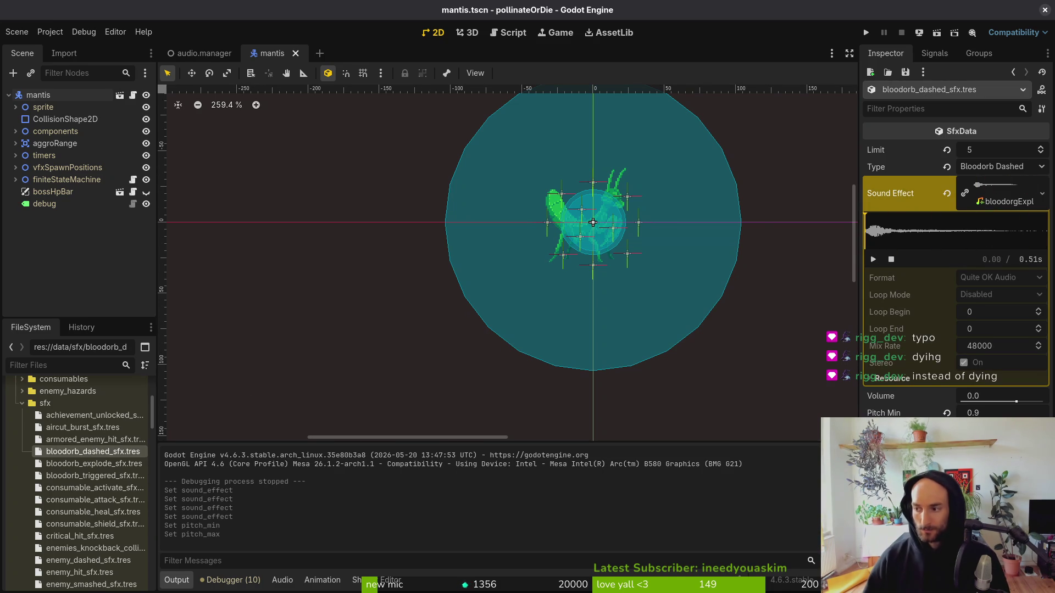
{"action": "key", "text": "alt+Tab"}
Preview WINGS HRTD.wav, balloon.wav and dyihg.wav in the current folder.
{"action": "left_click", "coordinate": [336, 441]}
{"action": "key", "text": "space"}
{"action": "key", "text": "space"}
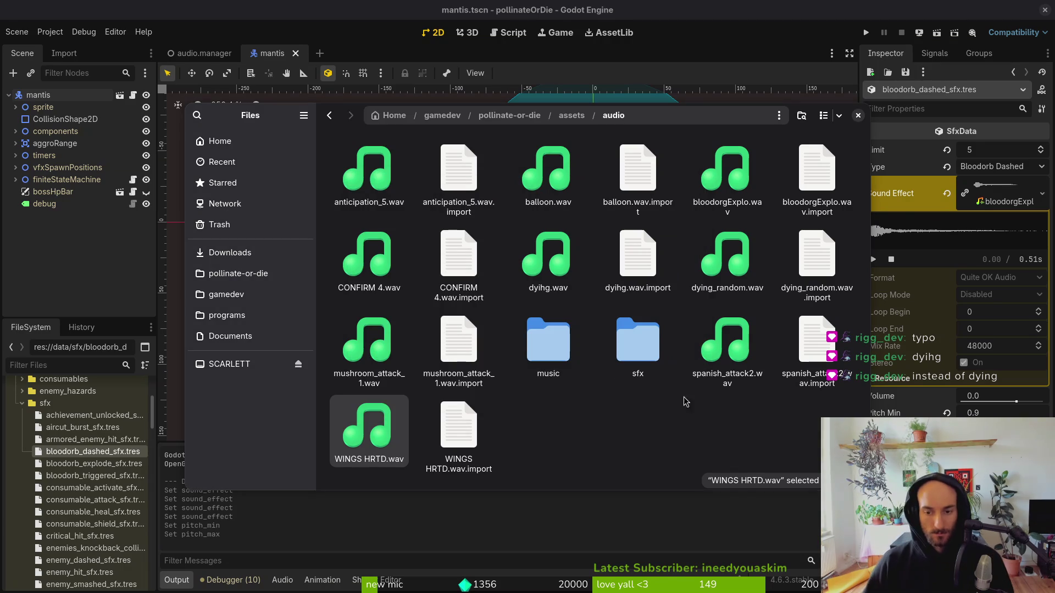
{"action": "left_click", "coordinate": [684, 337]}
{"action": "left_click", "coordinate": [544, 181]}
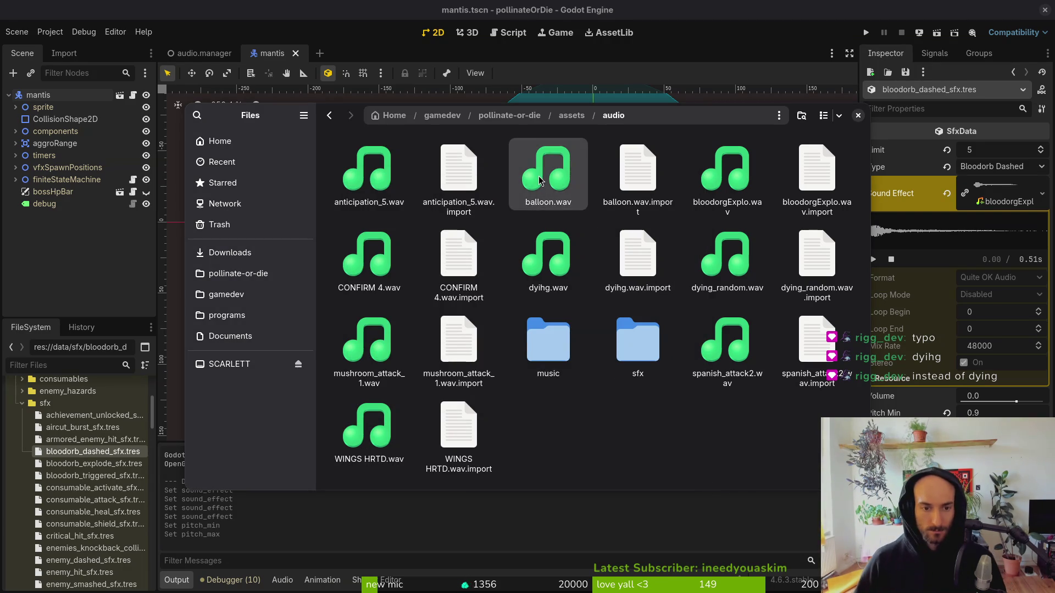
{"action": "key", "text": "space"}
{"action": "key", "text": "space"}
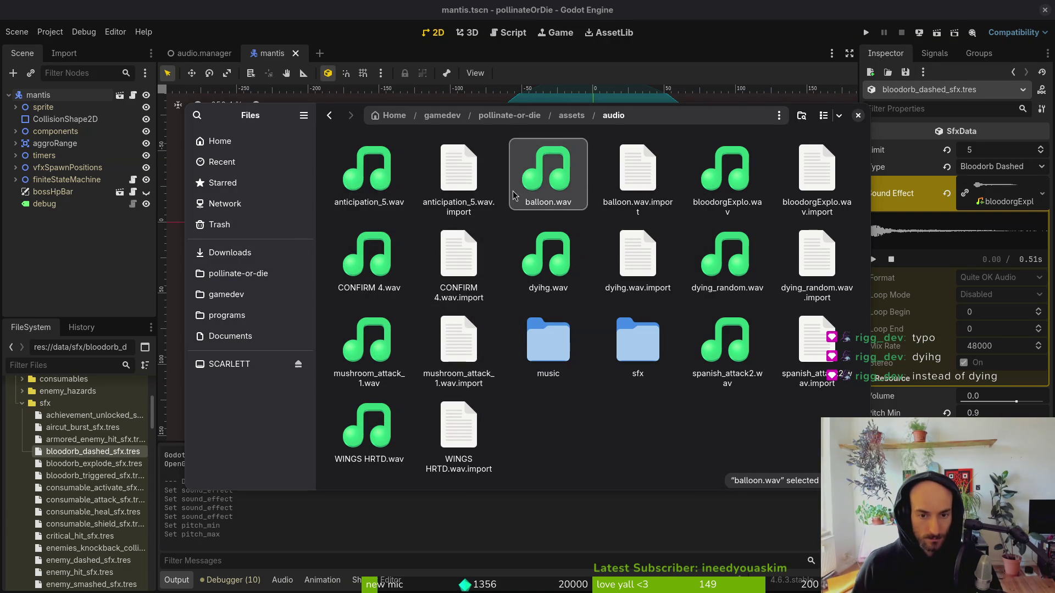
{"action": "key", "text": "space"}
{"action": "key", "text": "space"}
{"action": "left_click", "coordinate": [551, 266]}
{"action": "key", "text": "space"}
{"action": "key", "text": "space"}
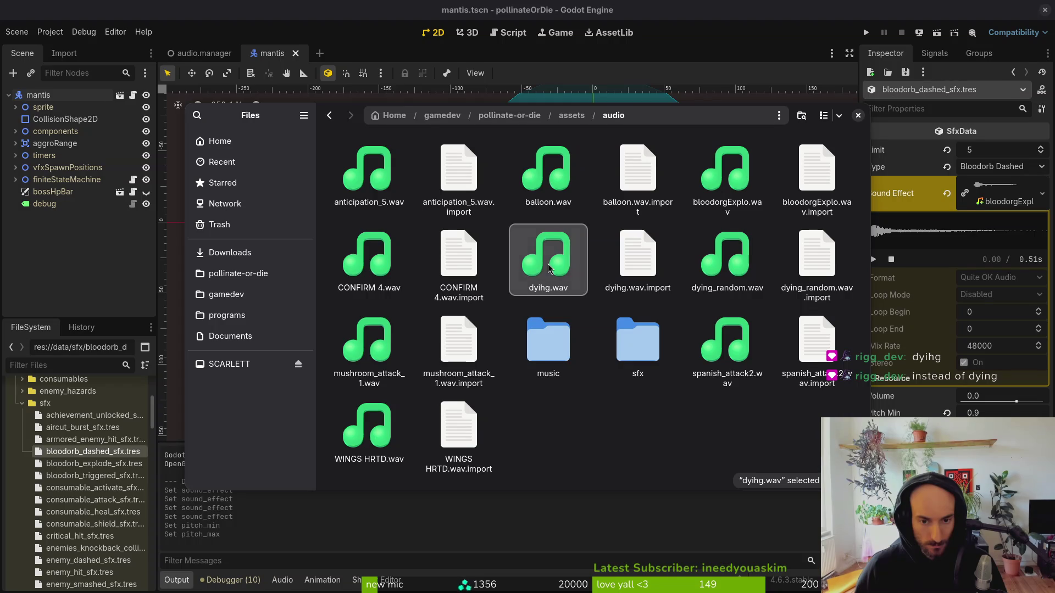
{"action": "key", "text": "space"}
{"action": "key", "text": "space"}
{"action": "key", "text": "space"}
{"action": "key", "text": "space"}
{"action": "key", "text": "space"}
{"action": "key", "text": "space"}
{"action": "key", "text": "space"}
{"action": "key", "text": "space"}
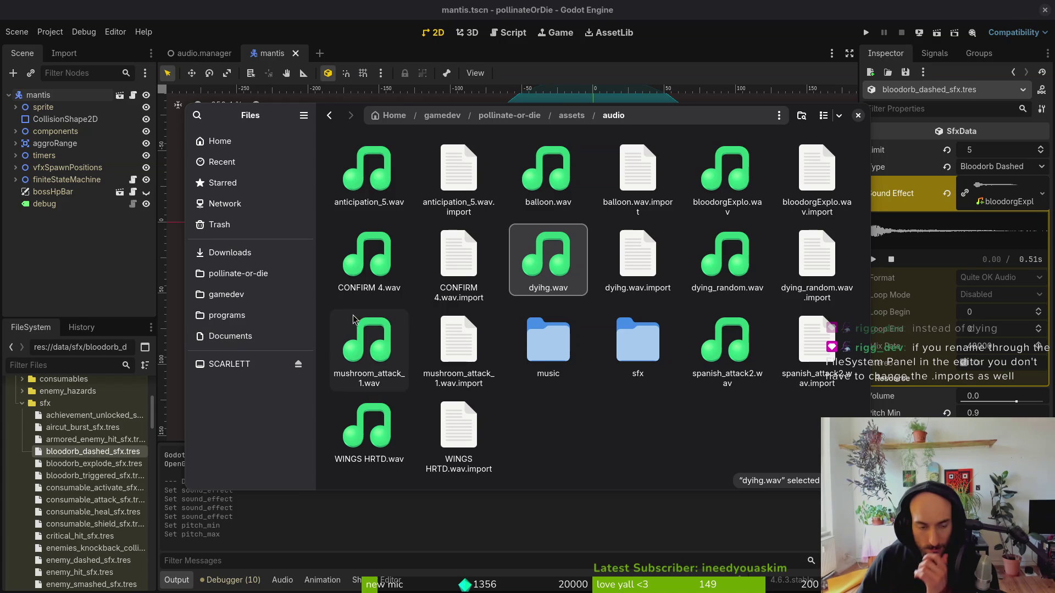
In Downloads/Transfer, play hornet_shoot, hornet_shoot2, hornet_sting and mushroom_anticipation.
{"action": "left_click", "coordinate": [238, 274]}
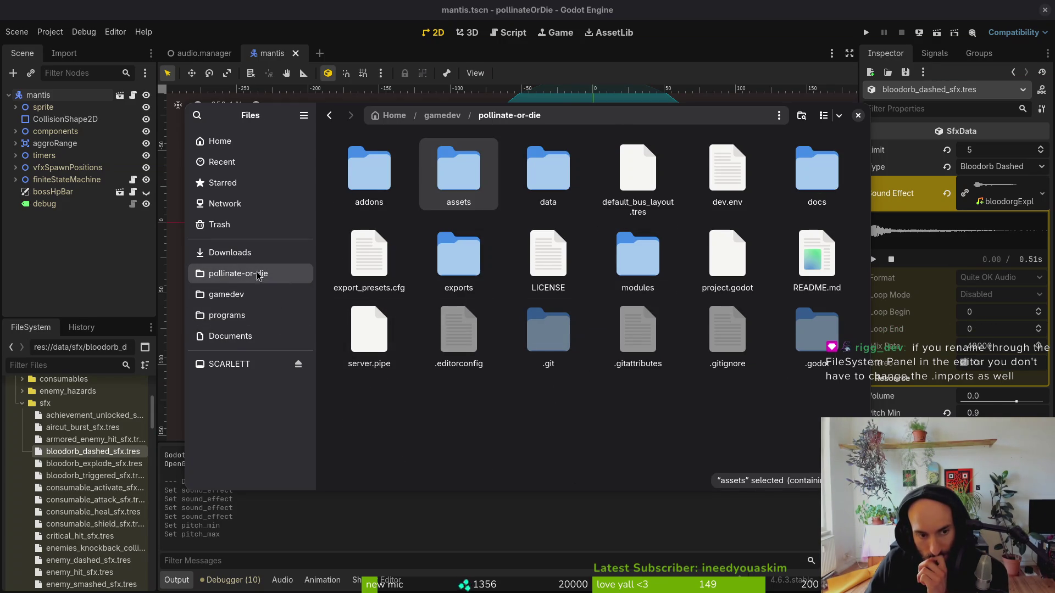
{"action": "left_click", "coordinate": [231, 253]}
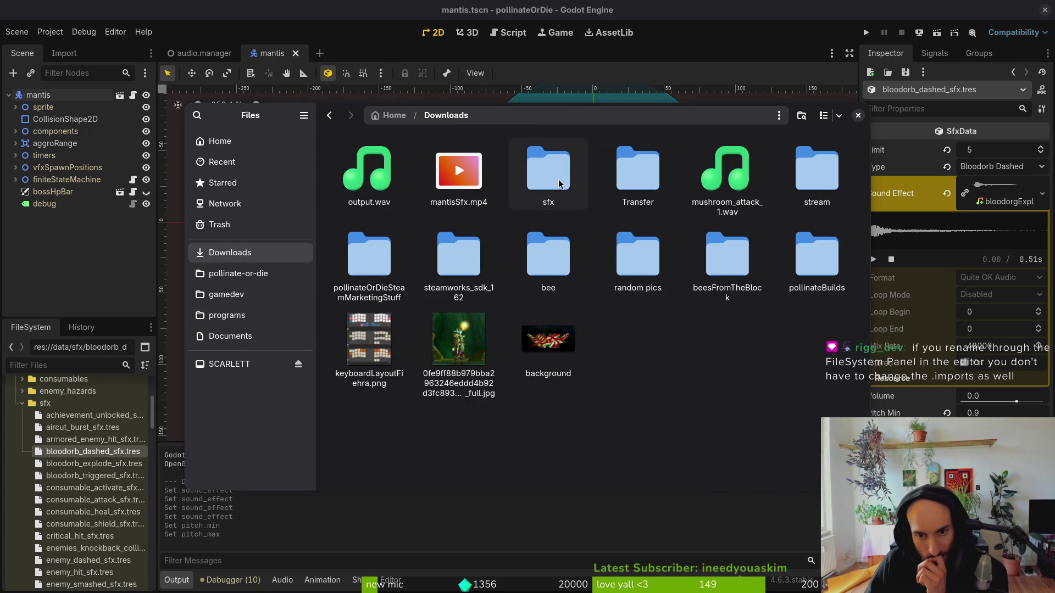
{"action": "double_click", "coordinate": [636, 171]}
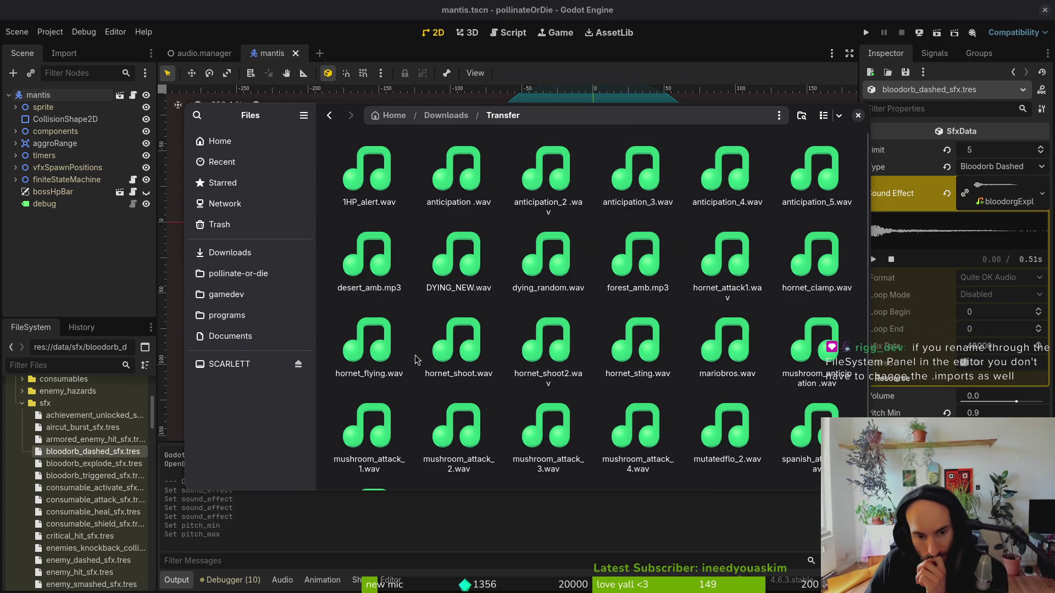
{"action": "double_click", "coordinate": [464, 358]}
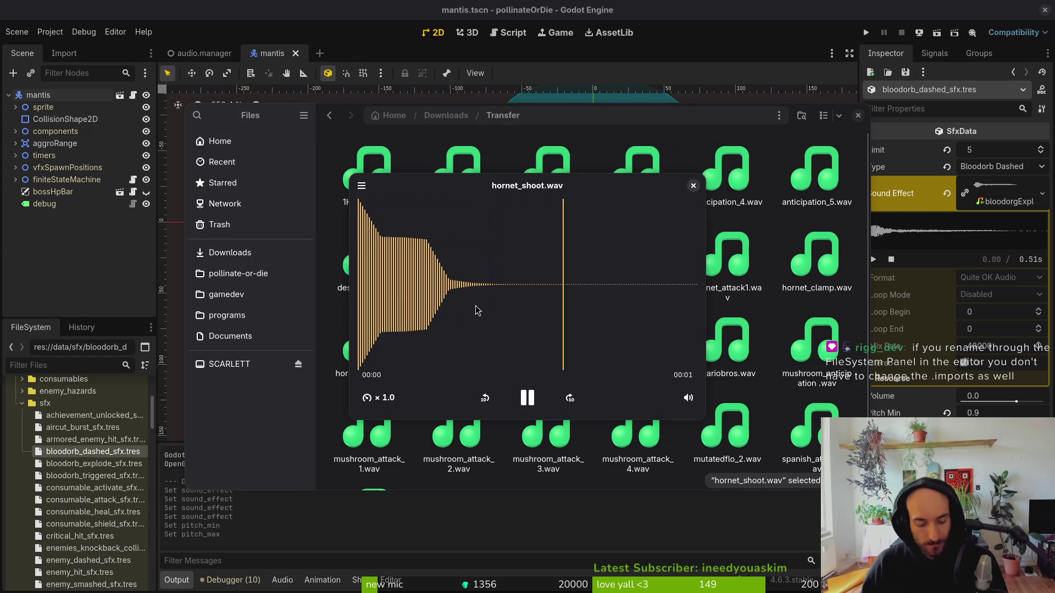
{"action": "left_click", "coordinate": [693, 185]}
{"action": "double_click", "coordinate": [557, 352]}
{"action": "key", "text": "Escape"}
{"action": "double_click", "coordinate": [650, 352]}
{"action": "key", "text": "Escape"}
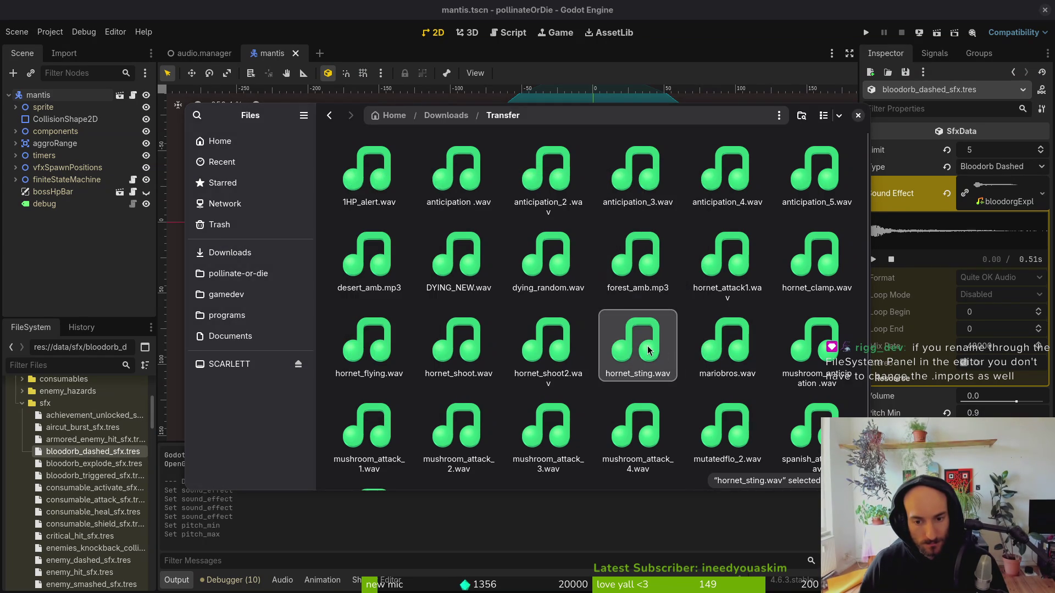
{"action": "double_click", "coordinate": [647, 350]}
{"action": "key", "text": "Escape"}
{"action": "double_click", "coordinate": [804, 368]}
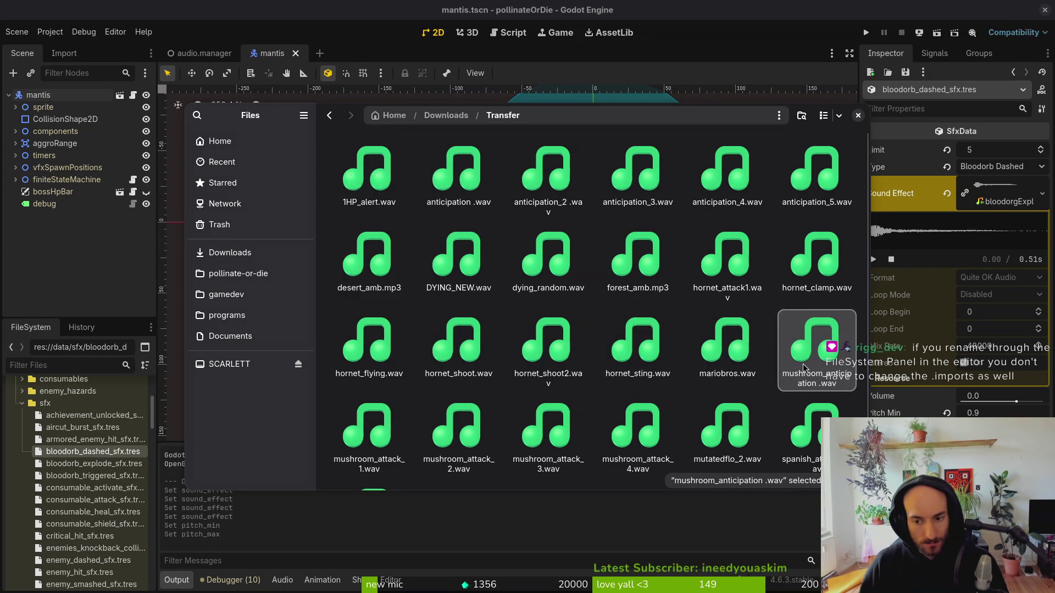
{"action": "key", "text": "Escape"}
Open Downloads/sfx/Transfer and preview ENEMY FLIGHT.wav, DEATH 7.wav and ENEMY FLIGHT 3.wav.
{"action": "key", "text": "alt+Left"}
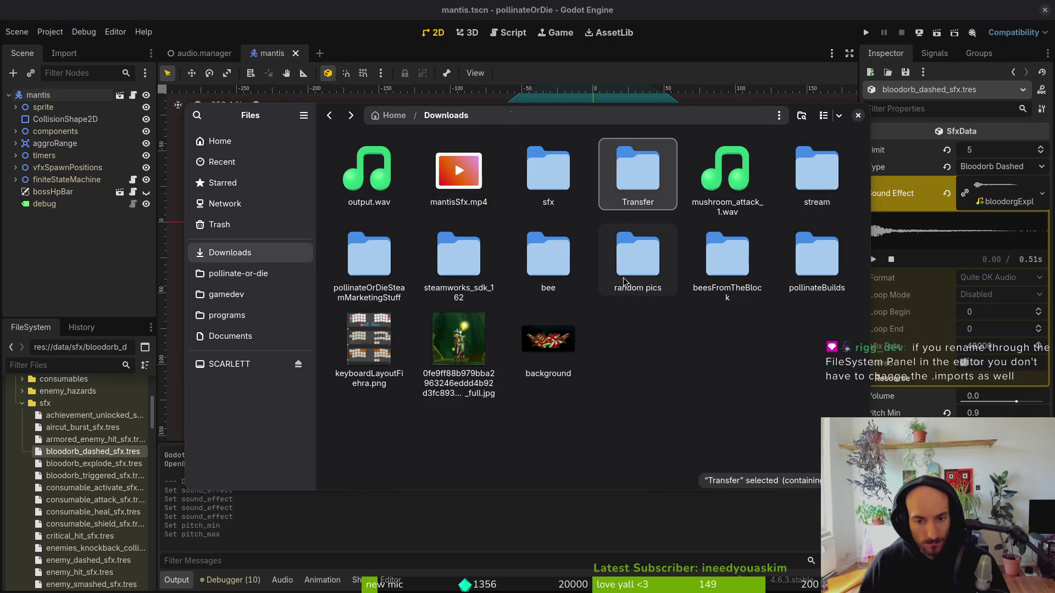
{"action": "double_click", "coordinate": [549, 175]}
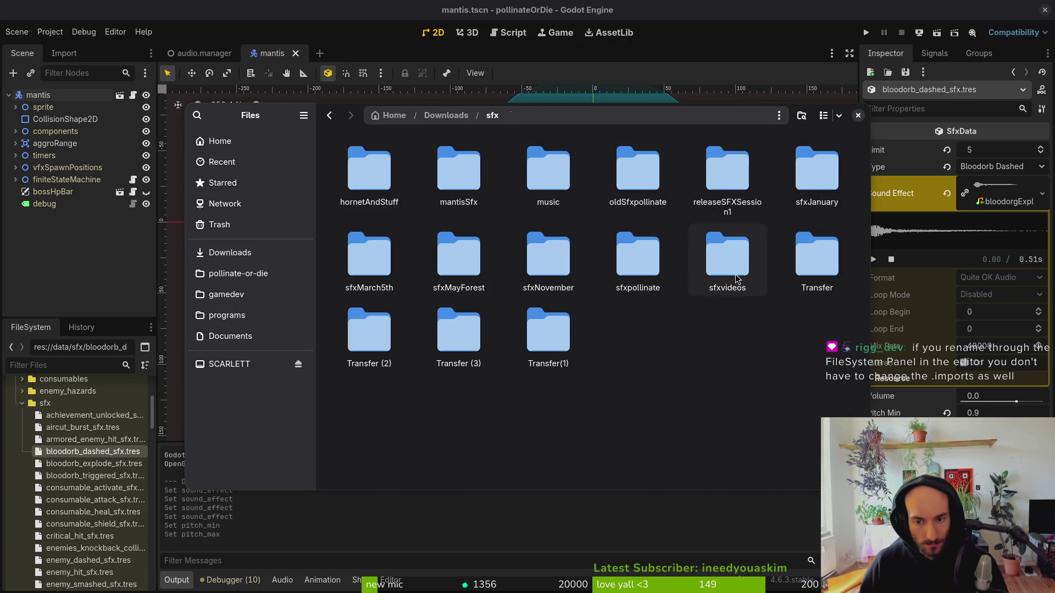
{"action": "left_click", "coordinate": [797, 273]}
{"action": "double_click", "coordinate": [797, 273]}
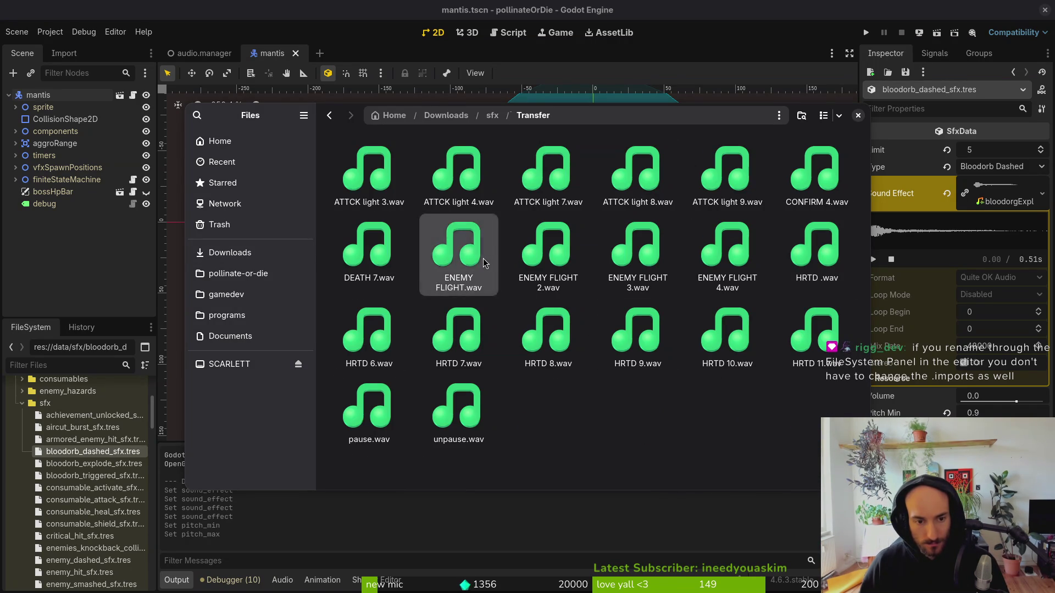
{"action": "double_click", "coordinate": [460, 253]}
{"action": "key", "text": "Escape"}
{"action": "key", "text": "Left"}
{"action": "key", "text": "space"}
{"action": "key", "text": "Escape"}
{"action": "double_click", "coordinate": [614, 283]}
{"action": "key", "text": "Escape"}
Preview HRTD 9, HRTD 10, HRTD 8 and HRTD 11.
{"action": "double_click", "coordinate": [621, 330]}
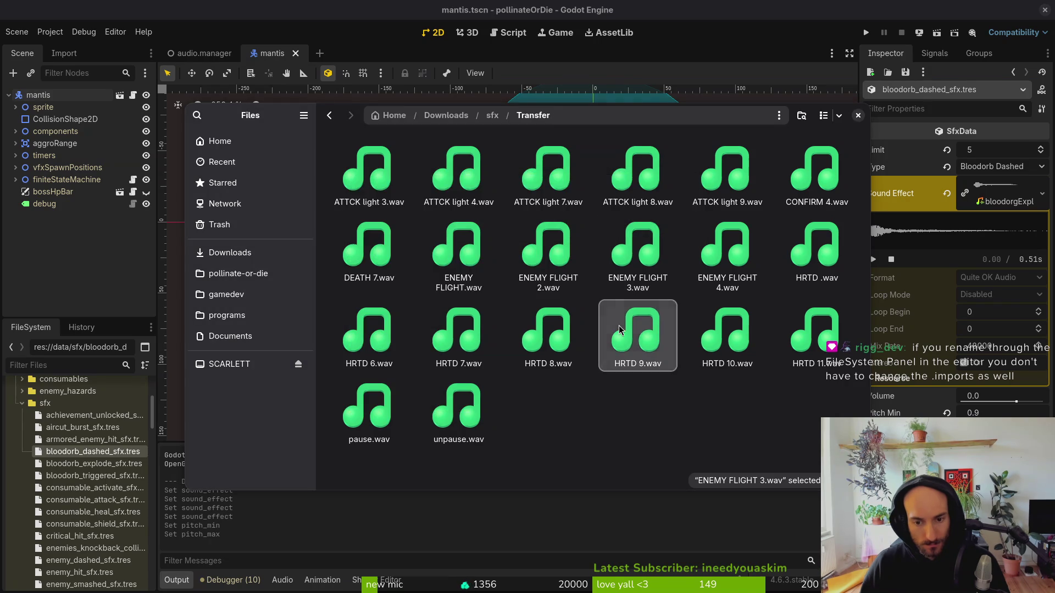
{"action": "key", "text": "Escape"}
{"action": "key", "text": "Right"}
{"action": "key", "text": "space"}
{"action": "key", "text": "Escape"}
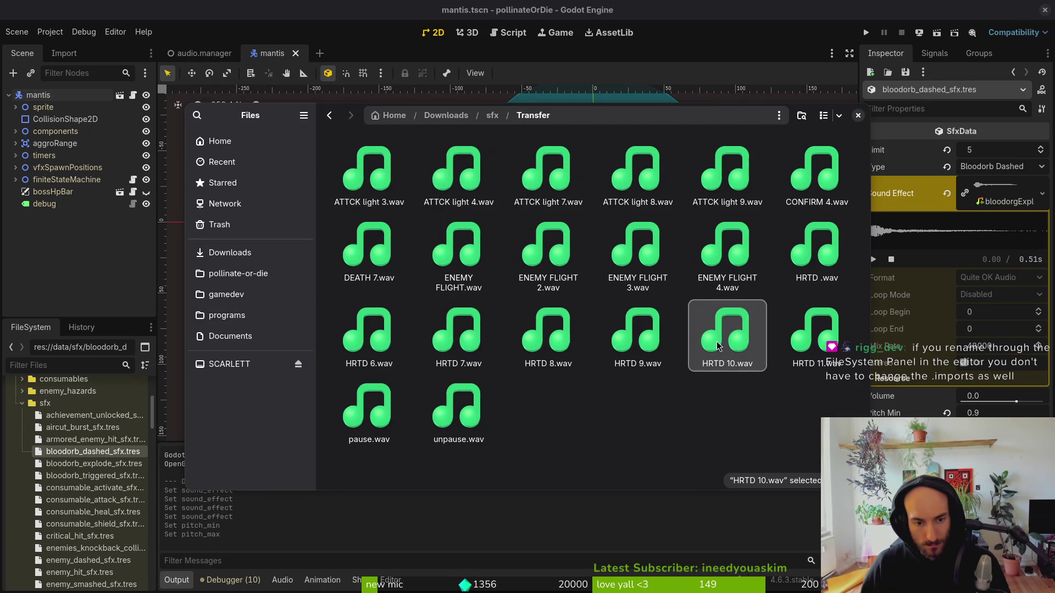
{"action": "left_click", "coordinate": [537, 324]}
{"action": "double_click", "coordinate": [538, 325]}
{"action": "key", "text": "Escape"}
{"action": "double_click", "coordinate": [812, 351]}
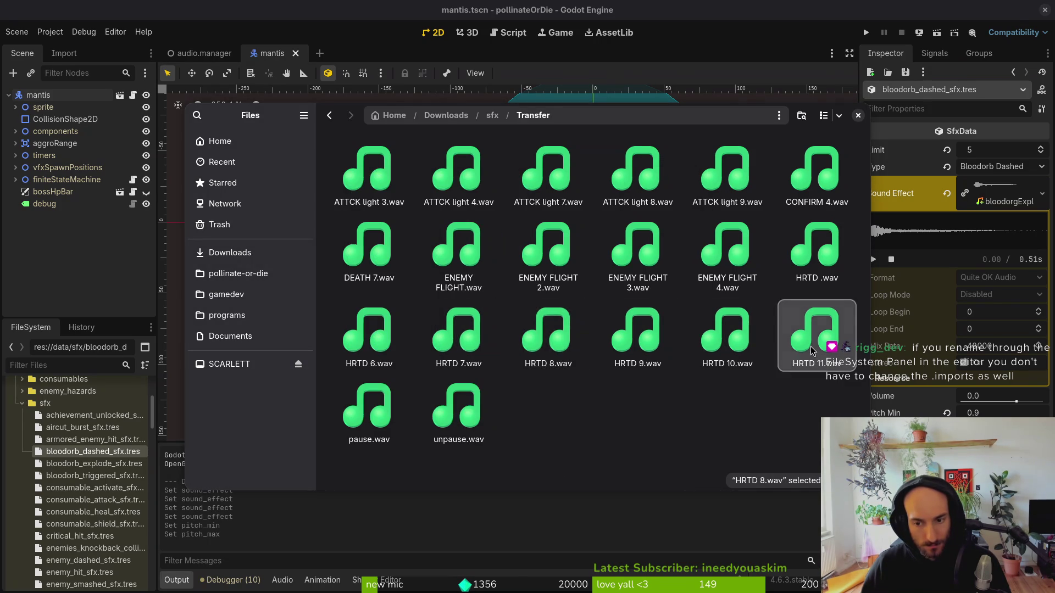
{"action": "key", "text": "Escape"}
Preview HRTD 6, pause.wav, unpause.wav and HRTD 7 twice, then close the Files window.
{"action": "left_click", "coordinate": [369, 336]}
{"action": "key", "text": "space"}
{"action": "key", "text": "Escape"}
{"action": "left_click", "coordinate": [378, 394]}
{"action": "key", "text": "space"}
{"action": "key", "text": "Escape"}
{"action": "key", "text": "Right"}
{"action": "key", "text": "space"}
{"action": "key", "text": "Escape"}
{"action": "key", "text": "Up"}
{"action": "key", "text": "space"}
{"action": "key", "text": "Escape"}
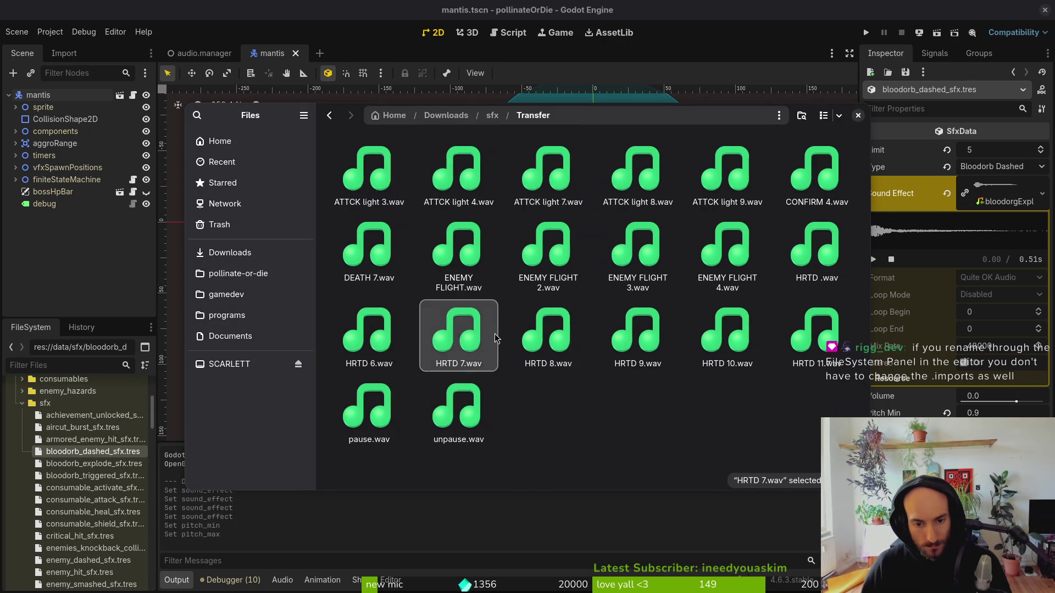
{"action": "key", "text": "space"}
{"action": "key", "text": "Escape"}
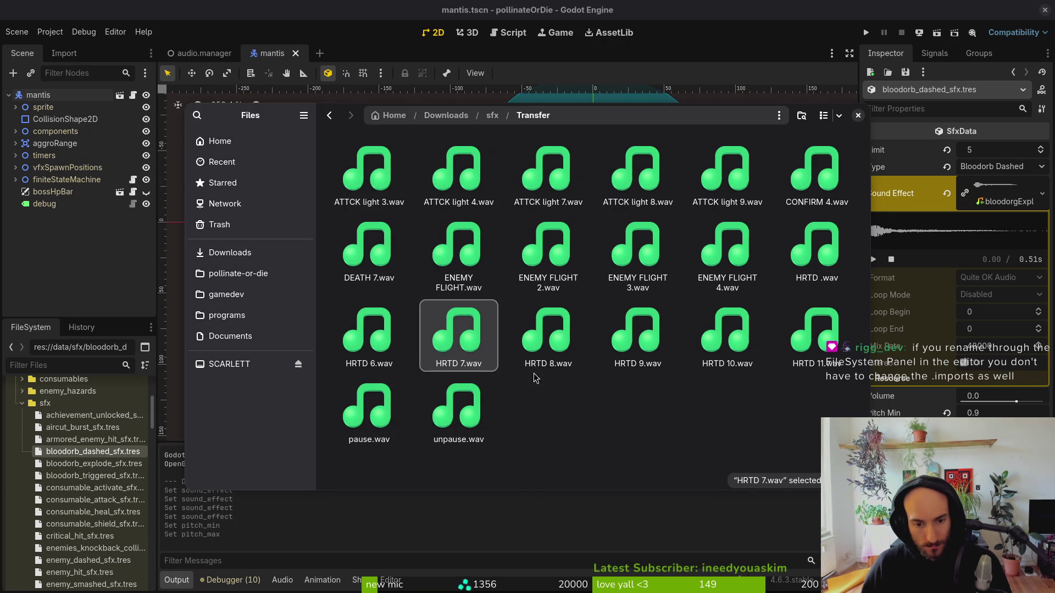
{"action": "double_click", "coordinate": [463, 344]}
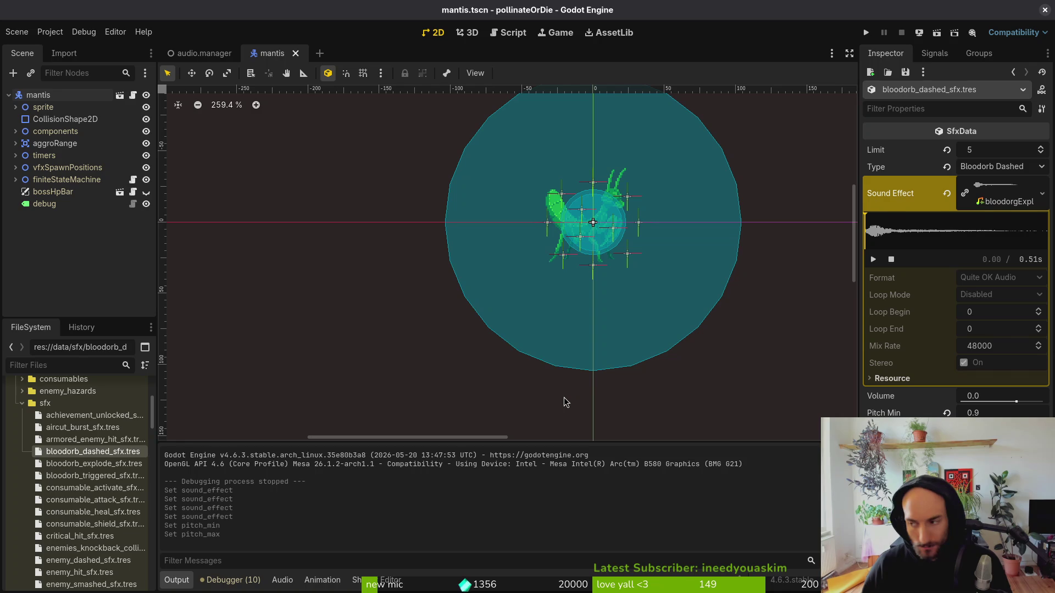
Reopen Downloads/sfx/Transfer and play HRTD 7.wav.
{"action": "key", "text": "alt+Tab"}
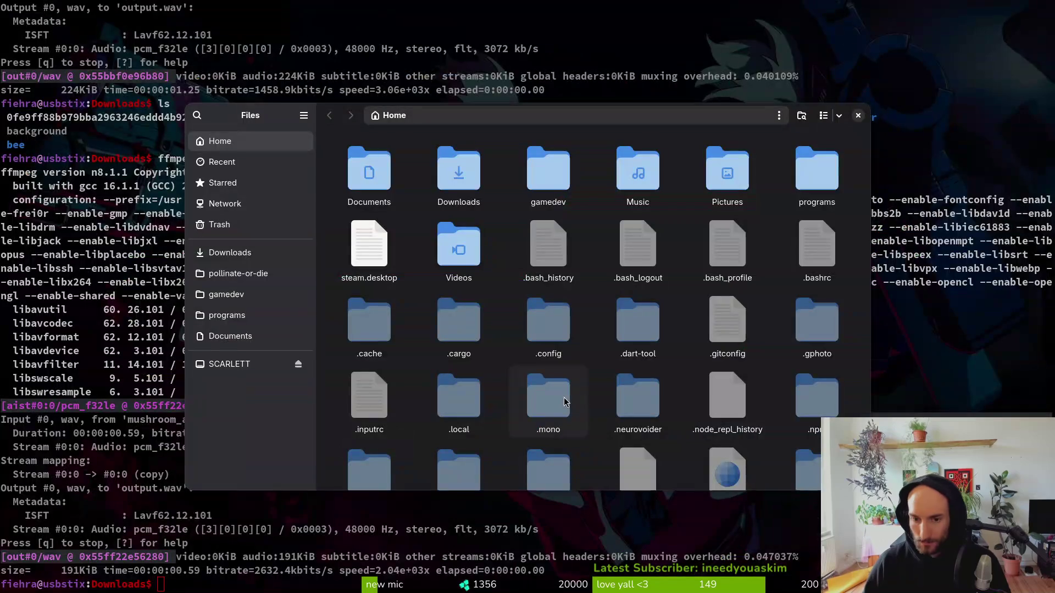
{"action": "double_click", "coordinate": [459, 171]}
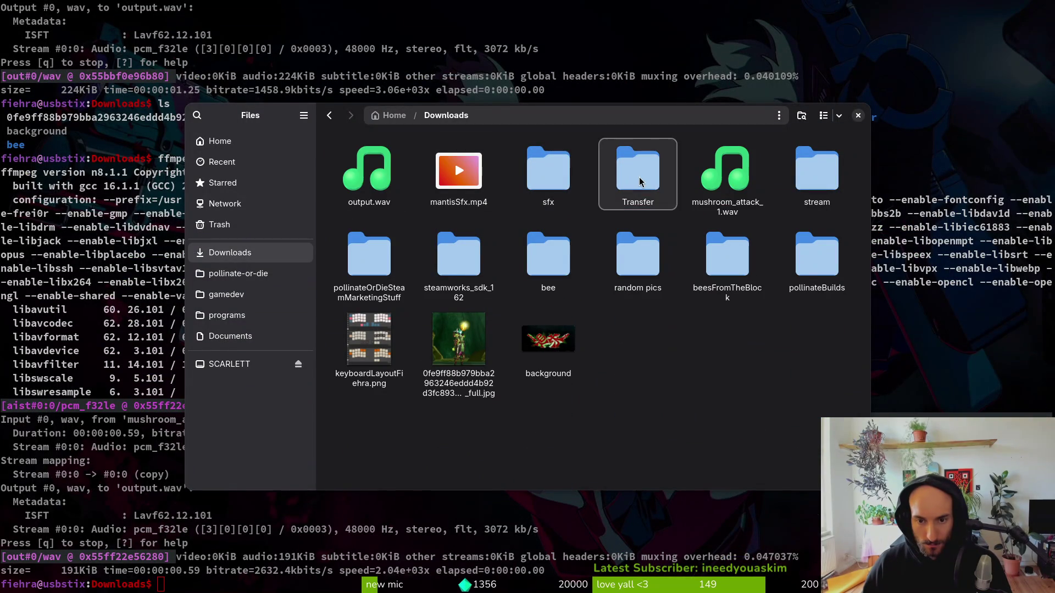
{"action": "left_click", "coordinate": [540, 171]}
{"action": "double_click", "coordinate": [544, 167]}
{"action": "double_click", "coordinate": [817, 254]}
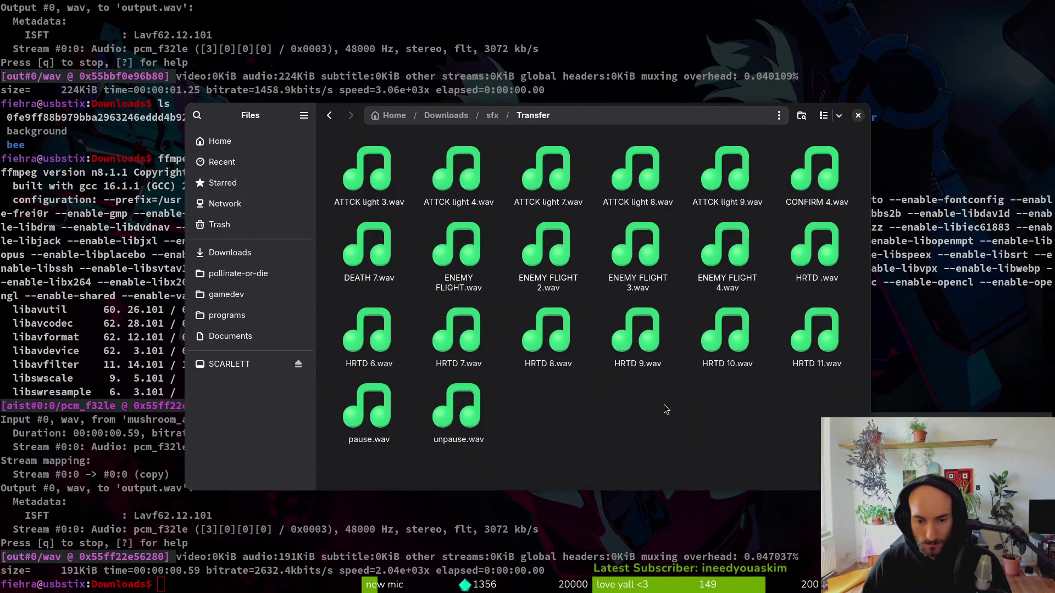
{"action": "double_click", "coordinate": [475, 333]}
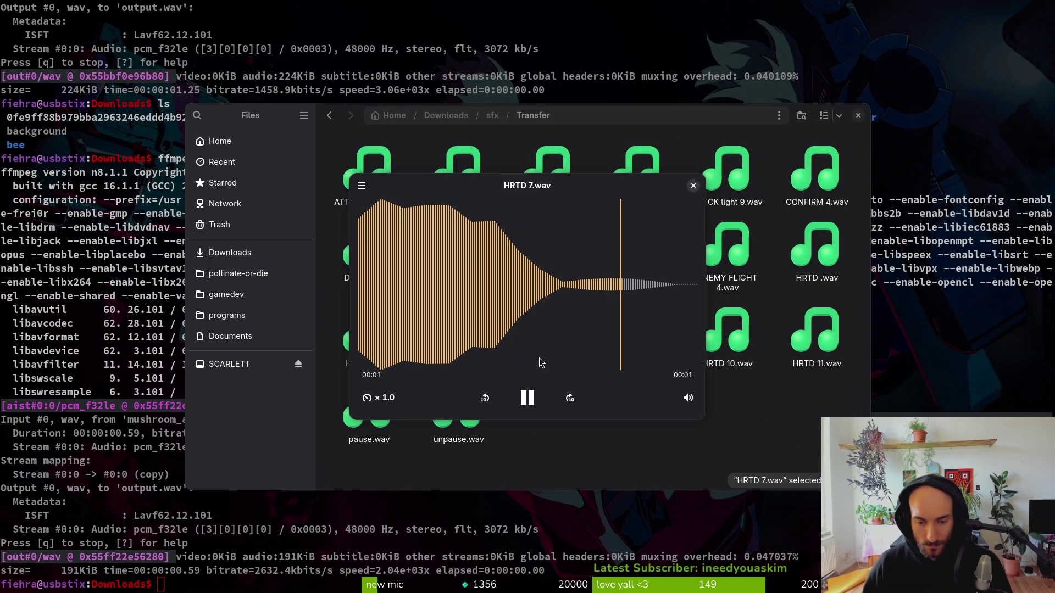
{"action": "key", "text": "ctrl+w"}
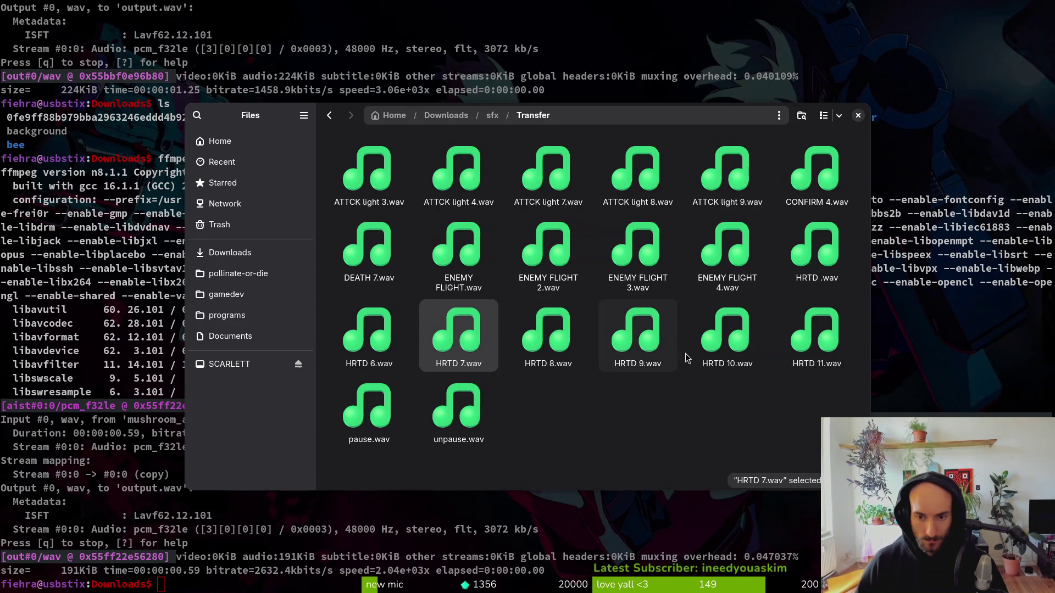
Play ATTCK light 8, ATTCK light 9, CONFIRM 4, then ATTCK light 9 again.
{"action": "double_click", "coordinate": [651, 189]}
{"action": "double_click", "coordinate": [726, 171]}
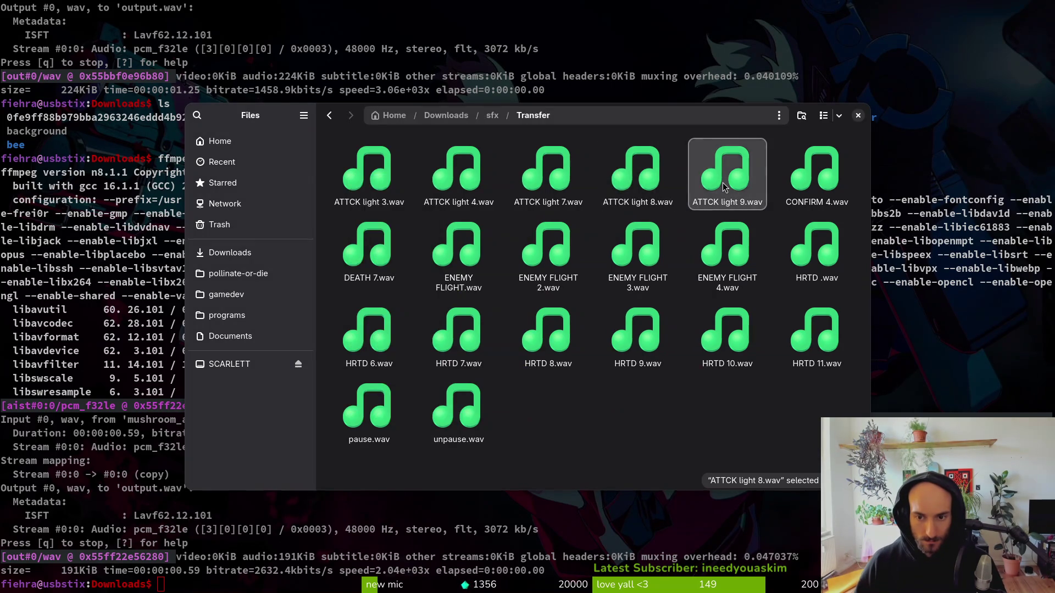
{"action": "left_click", "coordinate": [808, 174]}
{"action": "double_click", "coordinate": [808, 173]}
{"action": "left_click", "coordinate": [808, 174]}
{"action": "double_click", "coordinate": [704, 179]}
Play ATTCK light 7, 4, 3 and 8, then preview ATTCK light 7 again.
{"action": "left_click", "coordinate": [548, 170]}
{"action": "double_click", "coordinate": [548, 171]}
{"action": "key", "text": "Escape"}
{"action": "double_click", "coordinate": [456, 170]}
{"action": "key", "text": "Escape"}
{"action": "double_click", "coordinate": [378, 175]}
{"action": "double_click", "coordinate": [638, 165]}
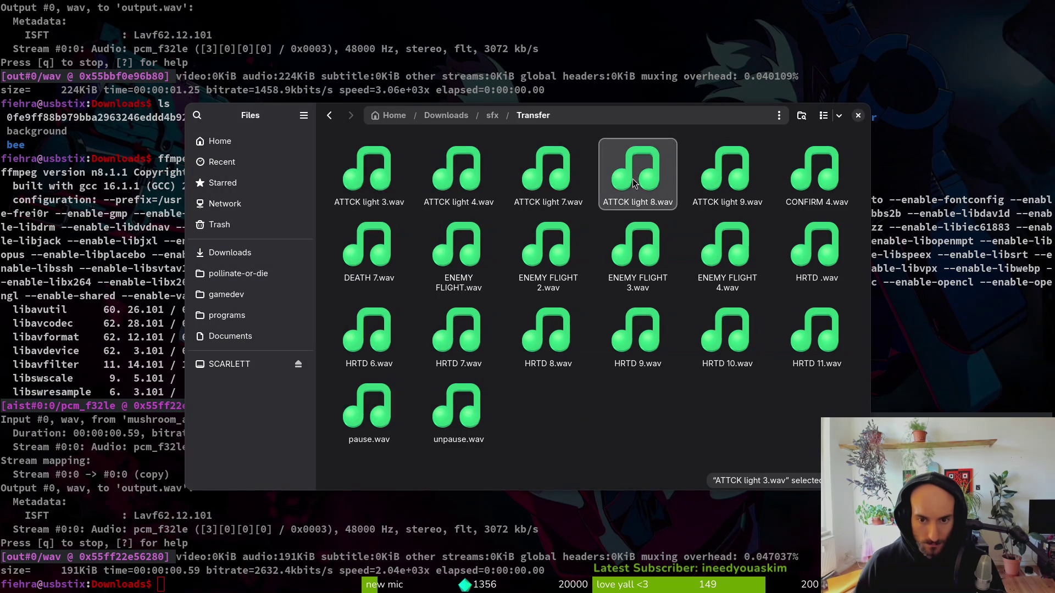
{"action": "left_click", "coordinate": [632, 162]}
{"action": "left_click", "coordinate": [560, 175]}
{"action": "key", "text": "space"}
{"action": "key", "text": "space"}
{"action": "key", "text": "space"}
Preview ATTCK light 9, DEATH 7, ENEMY FLIGHT 1–4 and HRTD .wav.
{"action": "key", "text": "space"}
{"action": "key", "text": "space"}
{"action": "key", "text": "space"}
{"action": "key", "text": "space"}
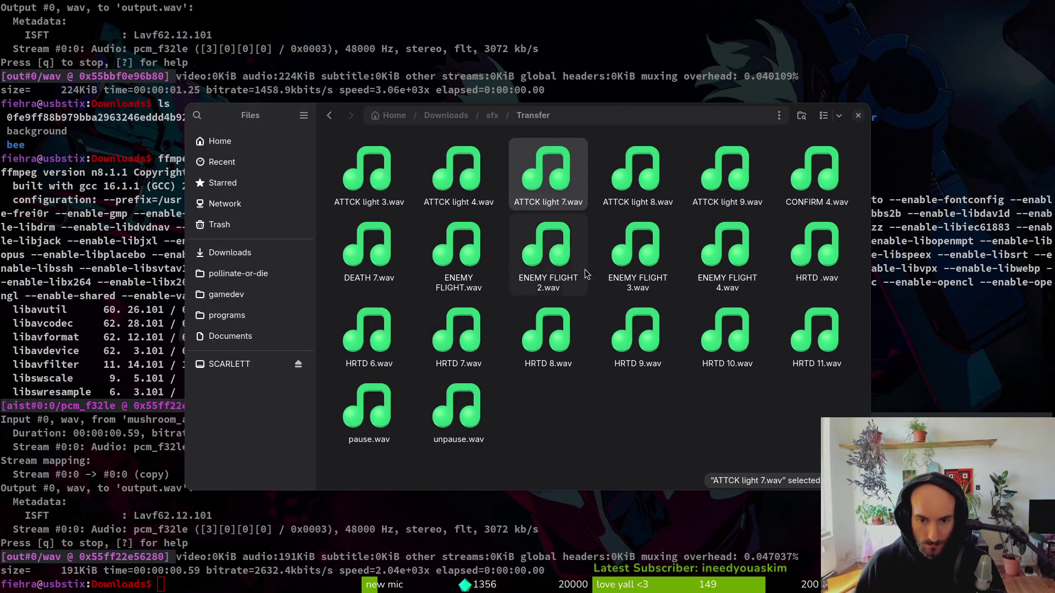
{"action": "left_click", "coordinate": [761, 185]}
{"action": "key", "text": "space"}
{"action": "key", "text": "space"}
{"action": "left_click", "coordinate": [395, 228]}
{"action": "key", "text": "space"}
{"action": "key", "text": "space"}
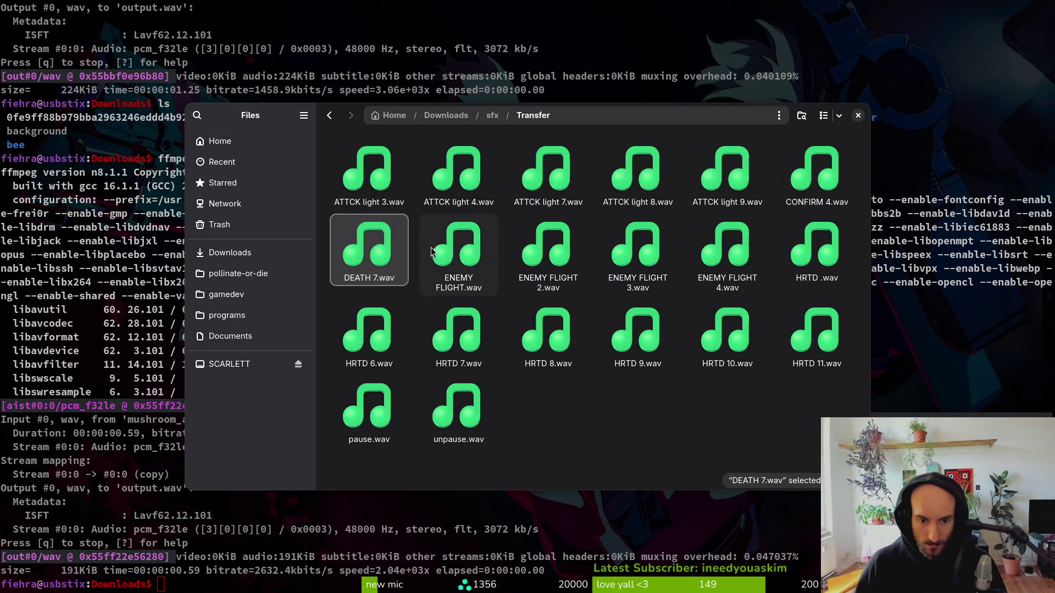
{"action": "left_click", "coordinate": [459, 247]}
{"action": "key", "text": "space"}
{"action": "key", "text": "space"}
{"action": "left_click", "coordinate": [559, 262]}
{"action": "key", "text": "space"}
{"action": "key", "text": "space"}
{"action": "left_click", "coordinate": [623, 258]}
Preview HRTD 6 through HRTD 11, leave HRTD 10.wav selected, and close the window.
{"action": "key", "text": "space"}
{"action": "key", "text": "space"}
{"action": "left_click", "coordinate": [701, 260]}
{"action": "key", "text": "space"}
{"action": "key", "text": "space"}
{"action": "key", "text": "space"}
{"action": "key", "text": "space"}
{"action": "key", "text": "Right"}
{"action": "key", "text": "space"}
{"action": "key", "text": "space"}
{"action": "left_click", "coordinate": [358, 334]}
{"action": "key", "text": "space"}
{"action": "key", "text": "space"}
{"action": "key", "text": "Right"}
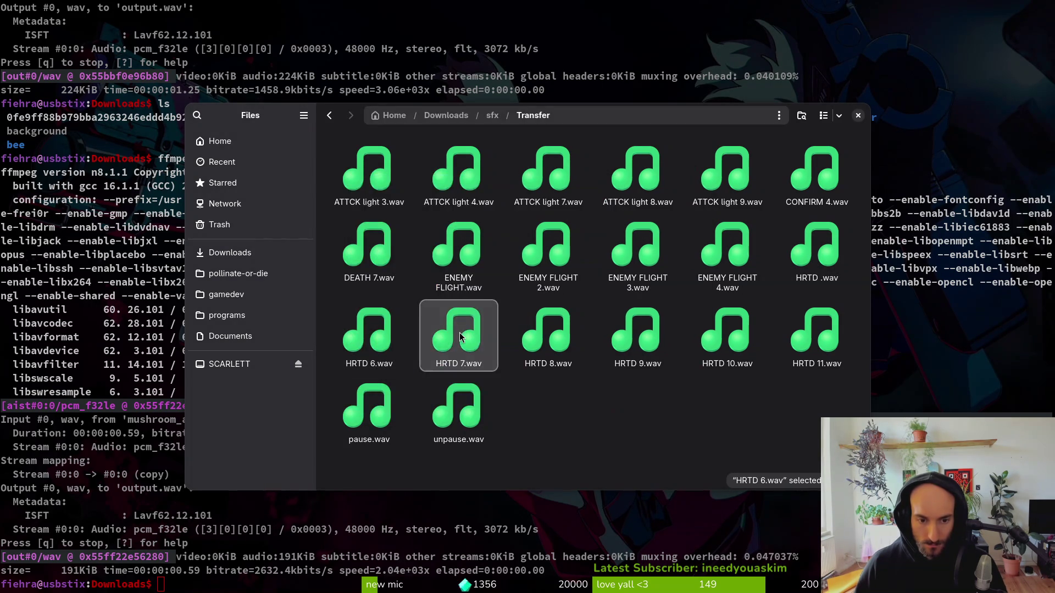
{"action": "key", "text": "space"}
{"action": "key", "text": "space"}
{"action": "left_click", "coordinate": [533, 342]}
{"action": "key", "text": "space"}
{"action": "key", "text": "space"}
{"action": "left_click", "coordinate": [664, 357]}
{"action": "key", "text": "space"}
{"action": "key", "text": "space"}
{"action": "left_click", "coordinate": [731, 355]}
{"action": "key", "text": "space"}
{"action": "key", "text": "space"}
{"action": "left_click", "coordinate": [807, 356], "text": "shift"}
{"action": "left_click", "coordinate": [808, 356], "text": "ctrl"}
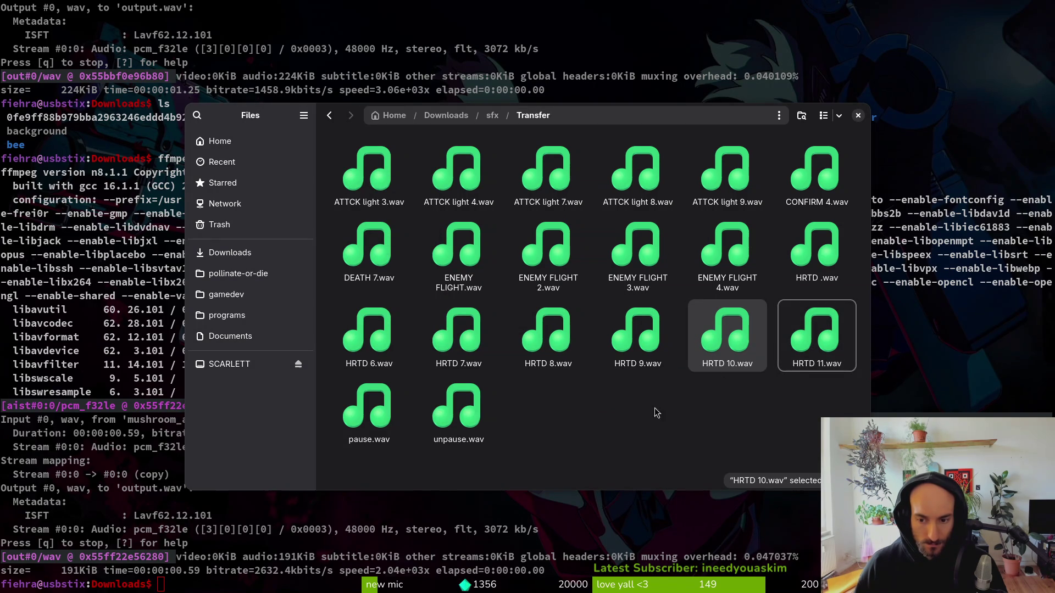
{"action": "left_click", "coordinate": [459, 410], "text": "ctrl"}
{"action": "left_click", "coordinate": [459, 409], "text": "ctrl"}
{"action": "key", "text": "ctrl+w"}
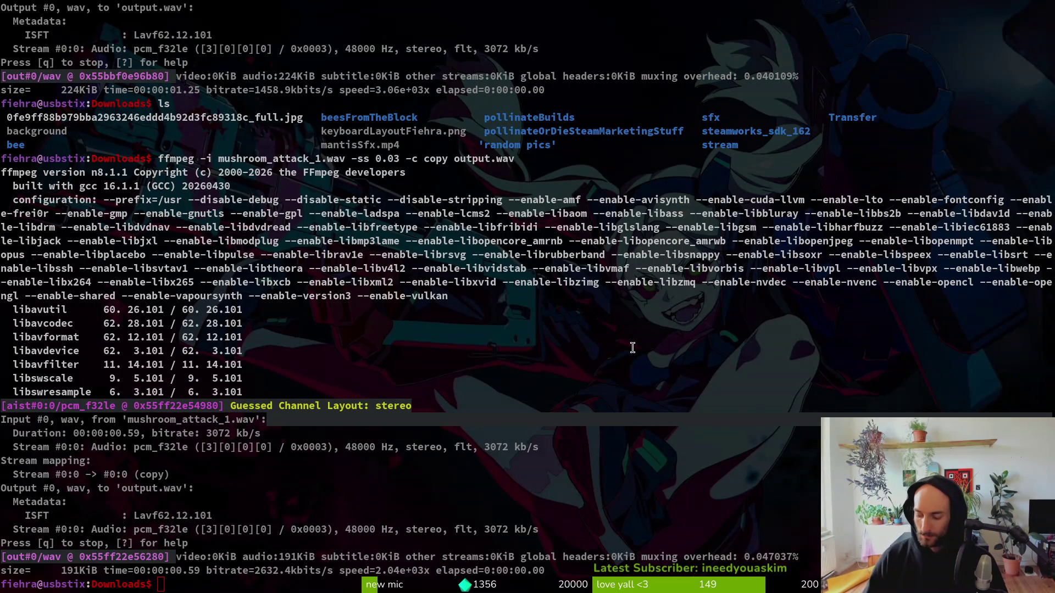
In a new Files window, open Downloads/sfx/Transfer.
{"action": "key", "text": "super+e"}
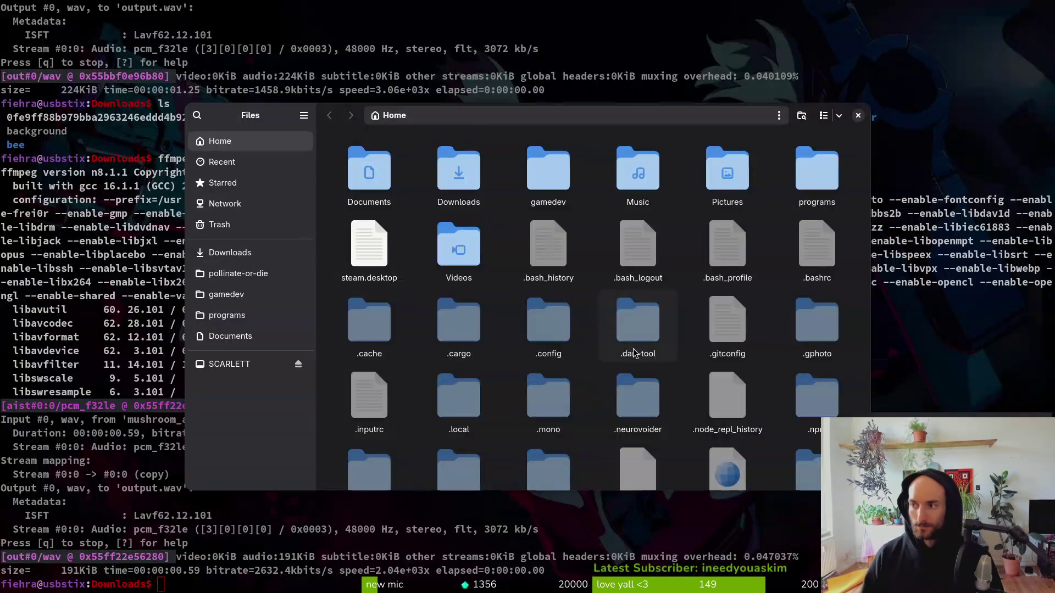
{"action": "left_click", "coordinate": [286, 278]}
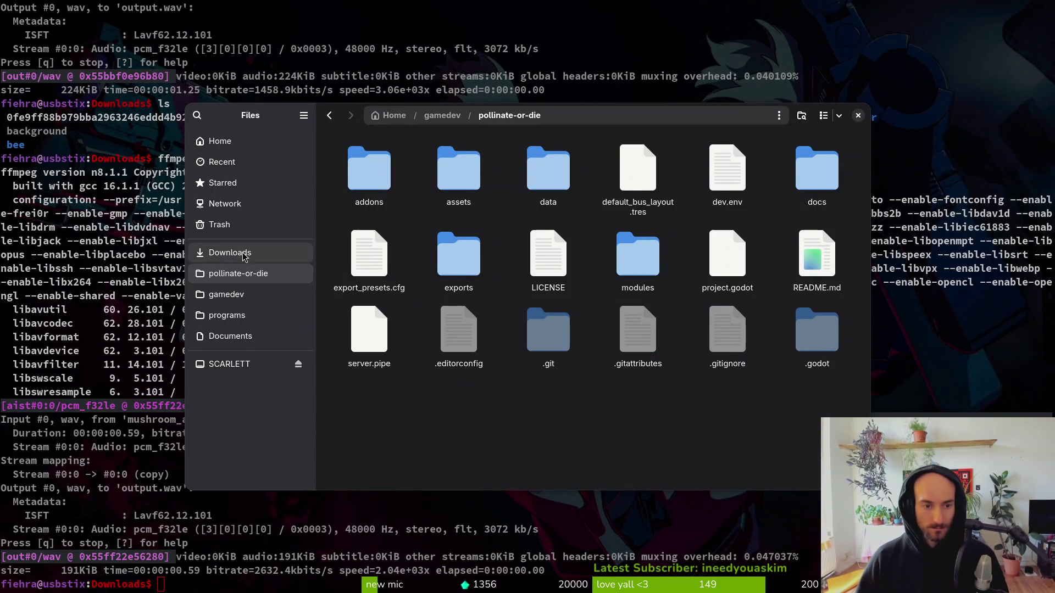
{"action": "left_click", "coordinate": [242, 254]}
{"action": "left_click", "coordinate": [638, 170]}
{"action": "double_click", "coordinate": [549, 171]}
{"action": "double_click", "coordinate": [823, 269]}
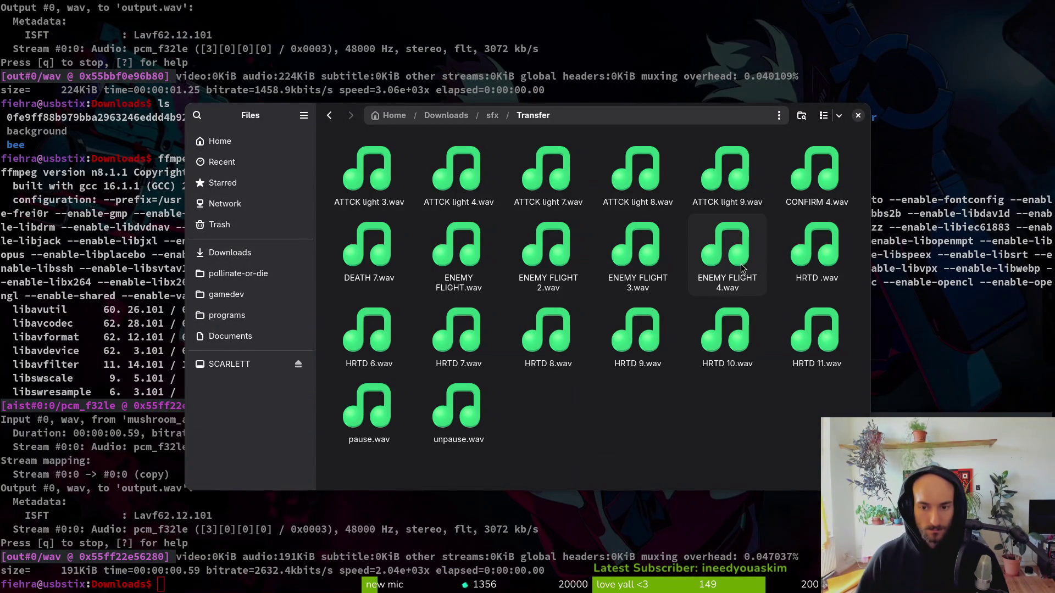
Preview ATTCK light 9.wav and ATTCK light 8.wav, settling on ATTCK light 9.wav.
{"action": "left_click", "coordinate": [716, 175]}
{"action": "key", "text": "space"}
{"action": "key", "text": "space"}
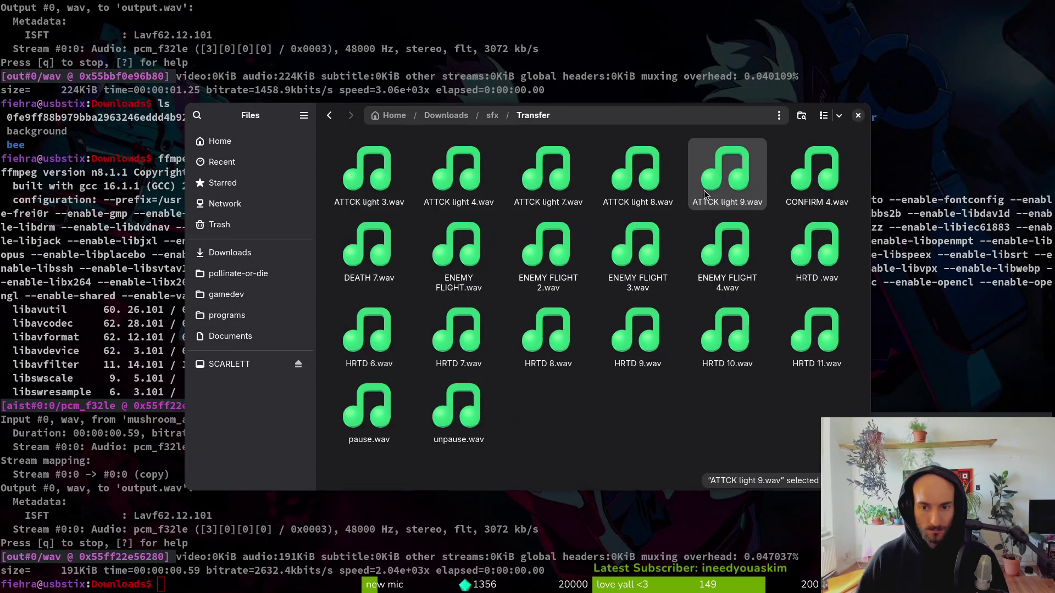
{"action": "left_click", "coordinate": [657, 171]}
{"action": "key", "text": "space"}
{"action": "key", "text": "space"}
{"action": "left_click", "coordinate": [728, 187]}
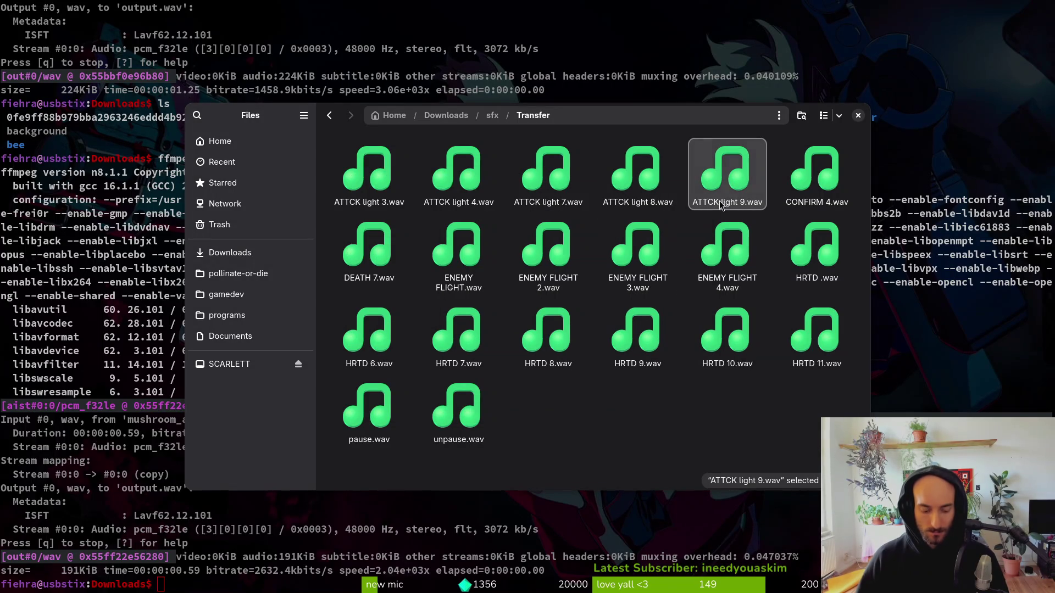
Open pollinate-or-die/assets/audio, then clear the Sound Effect in bloodorb_dashed_sfx.tres.
{"action": "left_click", "coordinate": [243, 255]}
{"action": "left_click", "coordinate": [282, 279]}
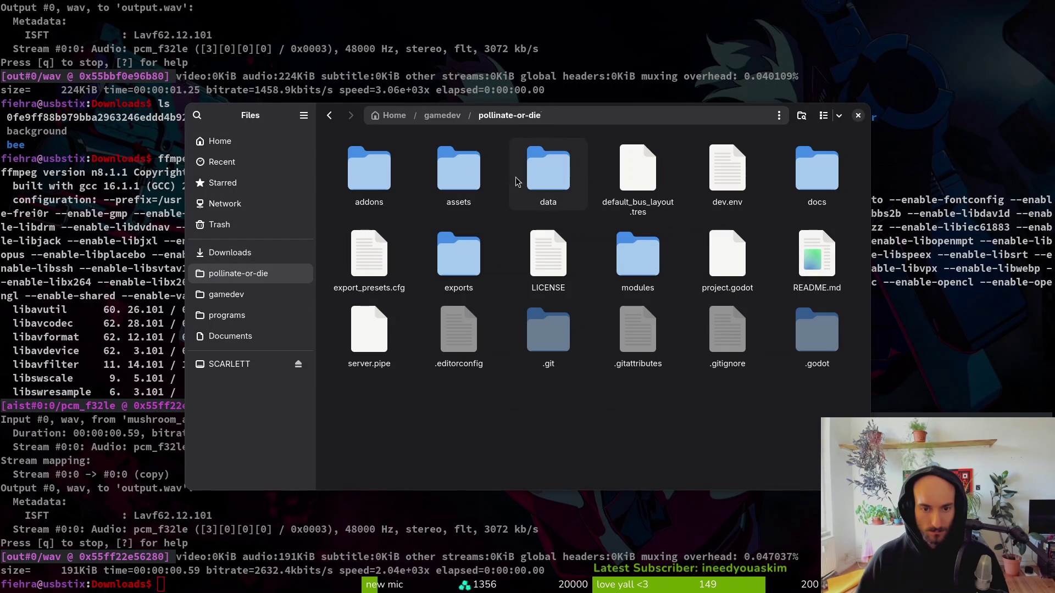
{"action": "double_click", "coordinate": [461, 165]}
{"action": "double_click", "coordinate": [575, 165]}
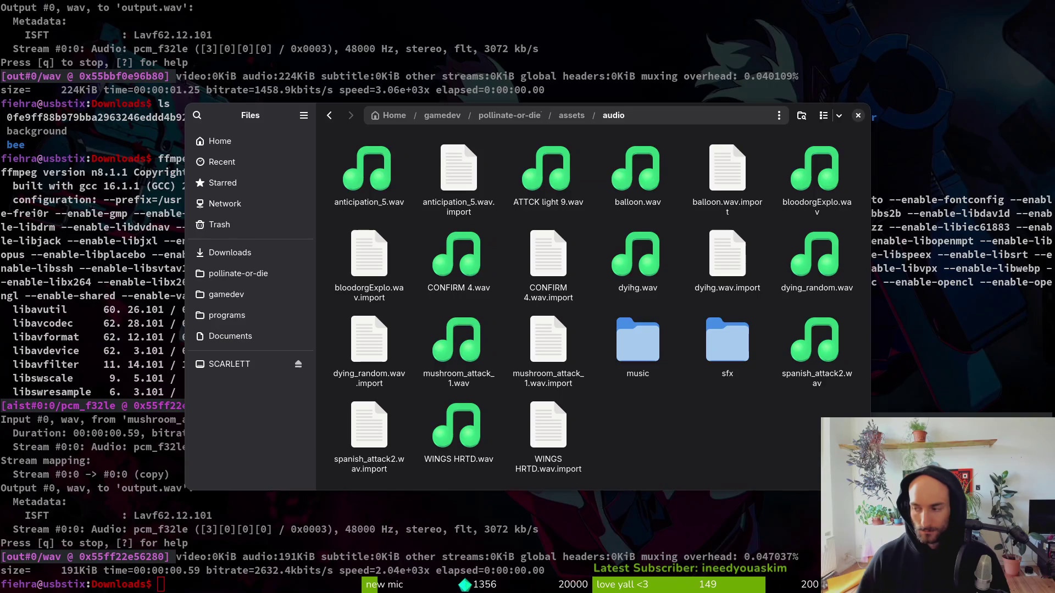
{"action": "key", "text": "super+1"}
{"action": "left_click", "coordinate": [947, 193]}
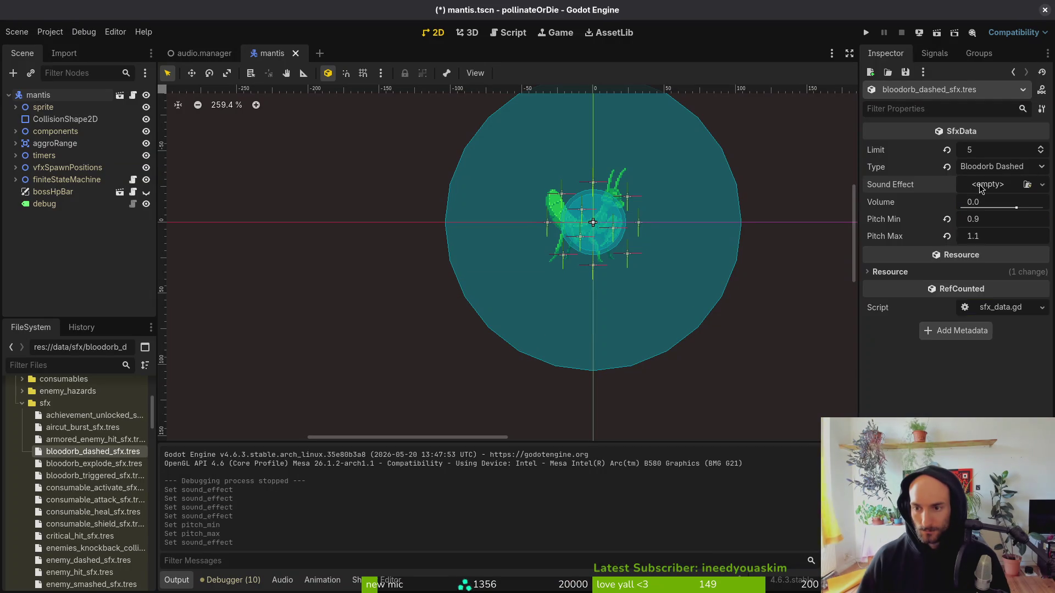
Quick Load ATTCK light 9.wav as the Bloodorb Dashed Sound Effect.
{"action": "left_click", "coordinate": [1042, 184]}
{"action": "left_click", "coordinate": [954, 361]}
{"action": "type", "text": "attck"}
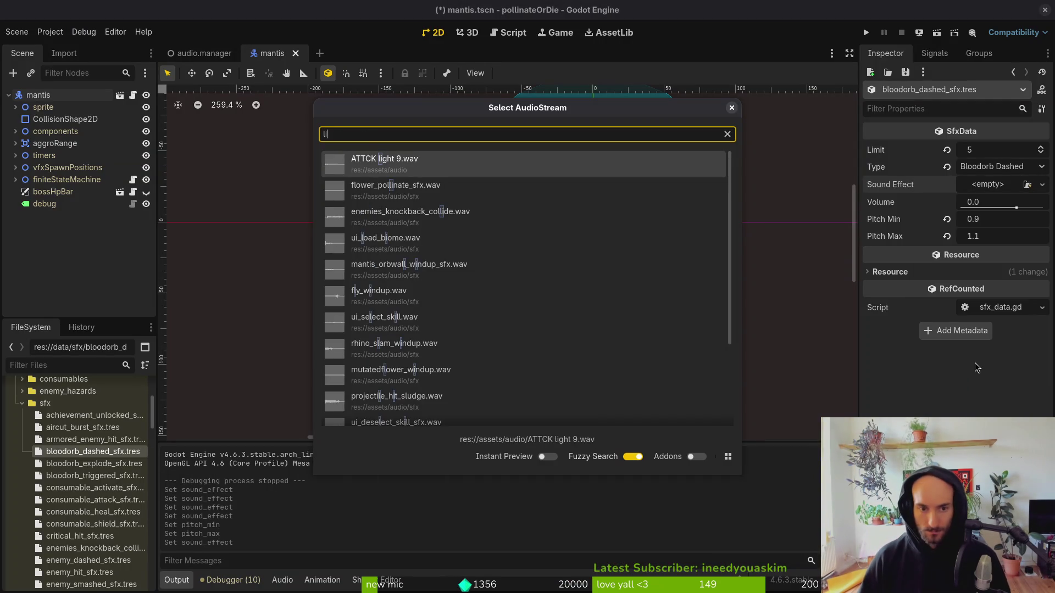
{"action": "key", "text": "Return"}
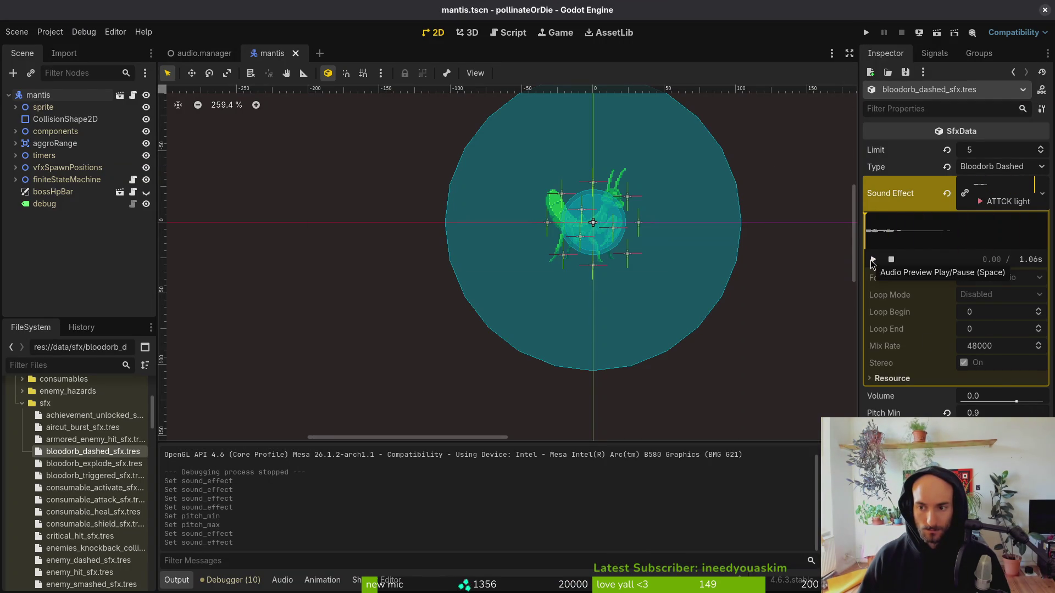
Select all wav files in assets/audio and reimport them with Trim enabled.
{"action": "scroll", "coordinate": [97, 456], "scroll_direction": "up", "scroll_amount": 5}
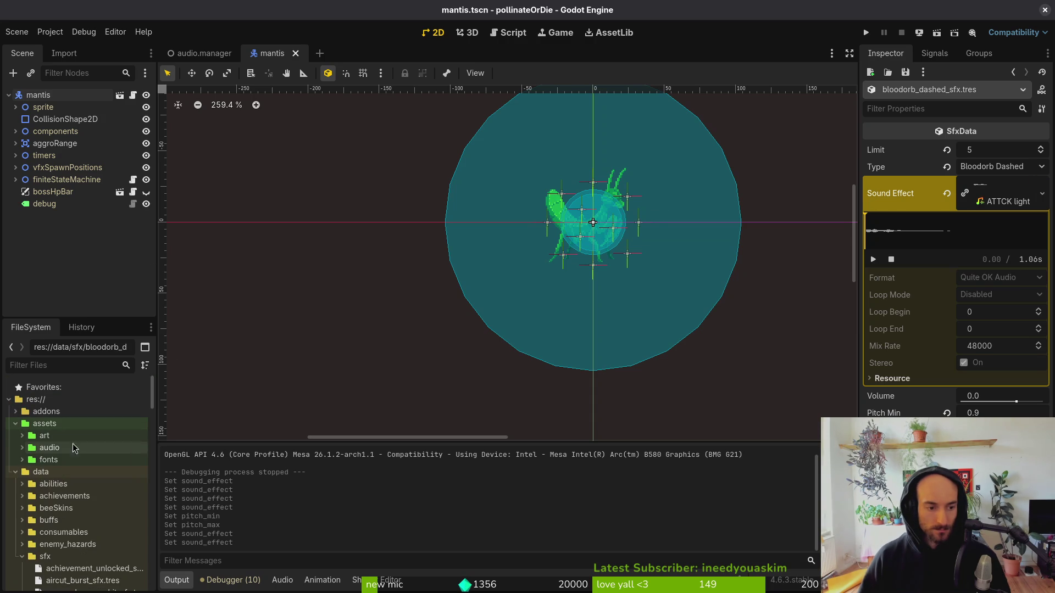
{"action": "left_click", "coordinate": [22, 557]}
{"action": "left_click", "coordinate": [23, 447]}
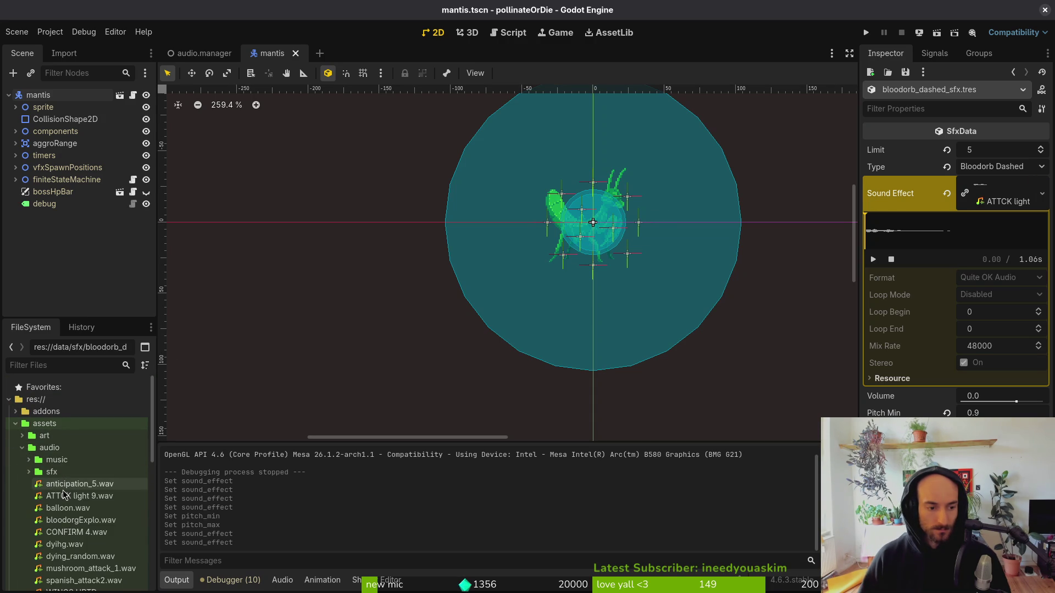
{"action": "scroll", "coordinate": [81, 494], "scroll_direction": "down", "scroll_amount": 3}
{"action": "left_click", "coordinate": [81, 491], "text": "shift"}
{"action": "left_click", "coordinate": [66, 59]}
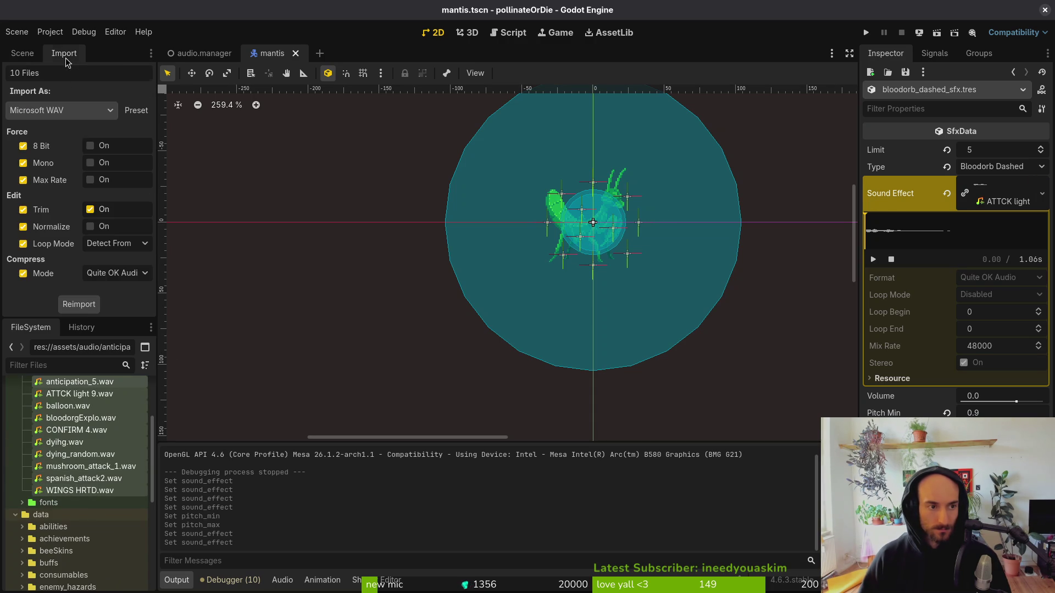
{"action": "left_click", "coordinate": [79, 306]}
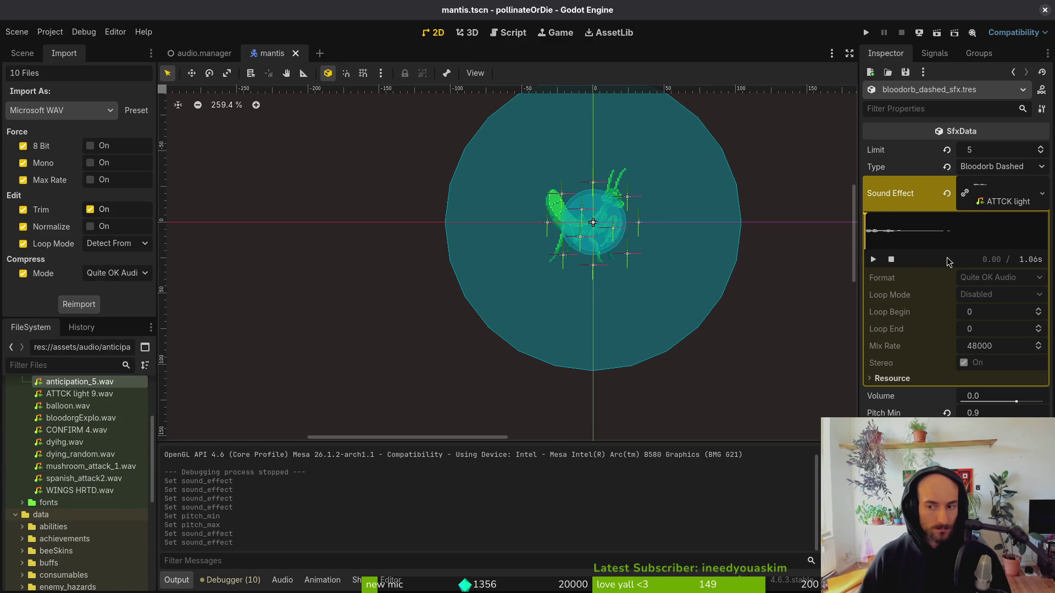
Check mushroom_attack_1.wav's import settings, then reopen bloodorb_dashed_sfx.tres for editing.
{"action": "left_click", "coordinate": [984, 167]}
{"action": "left_click", "coordinate": [289, 334]}
{"action": "left_click", "coordinate": [103, 471]}
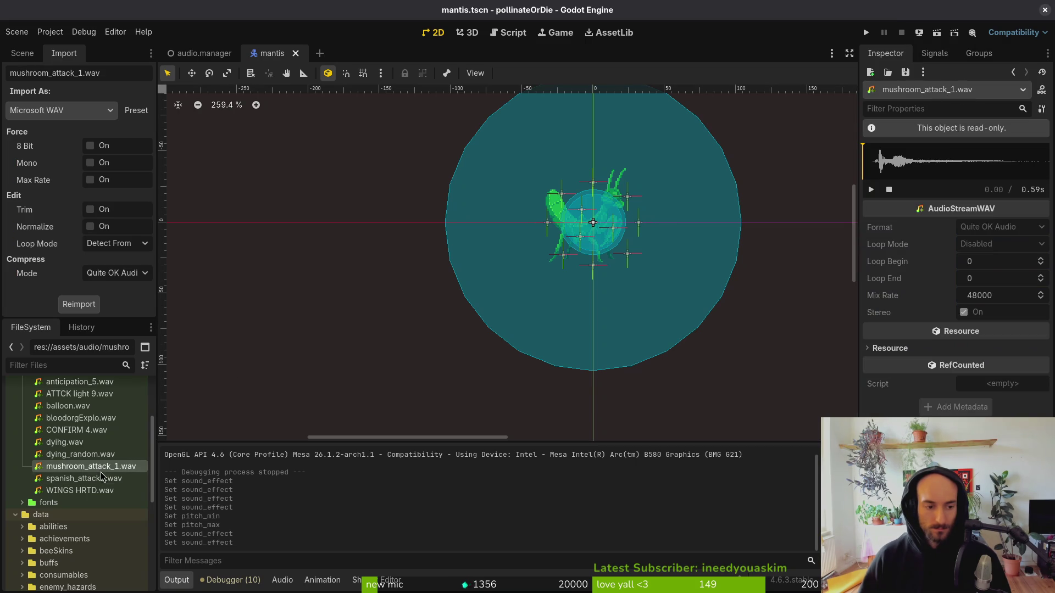
{"action": "scroll", "coordinate": [88, 494], "scroll_direction": "down", "scroll_amount": 5}
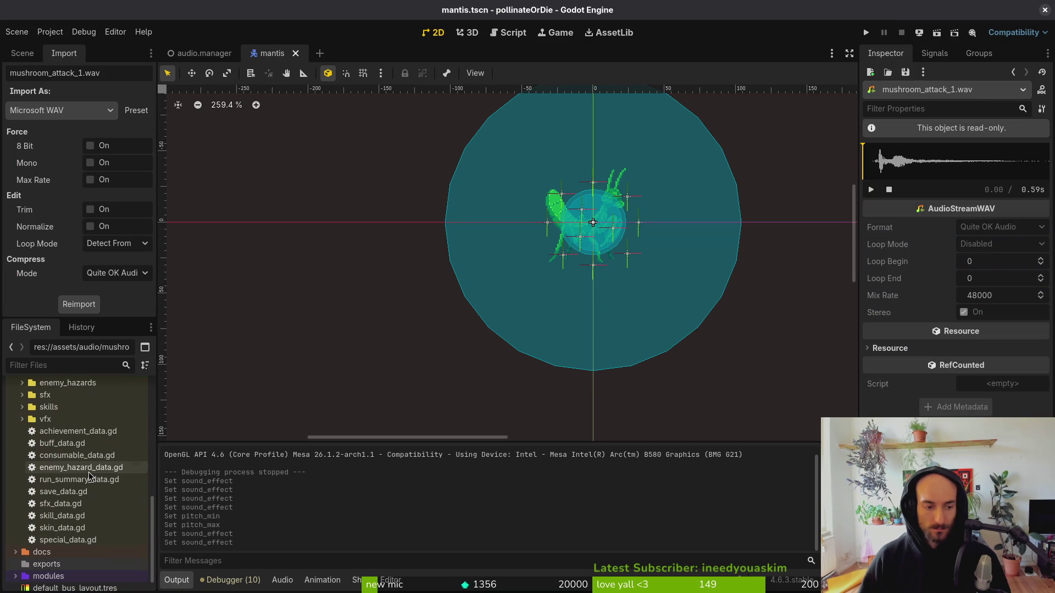
{"action": "left_click", "coordinate": [22, 396]}
{"action": "left_click", "coordinate": [79, 444]}
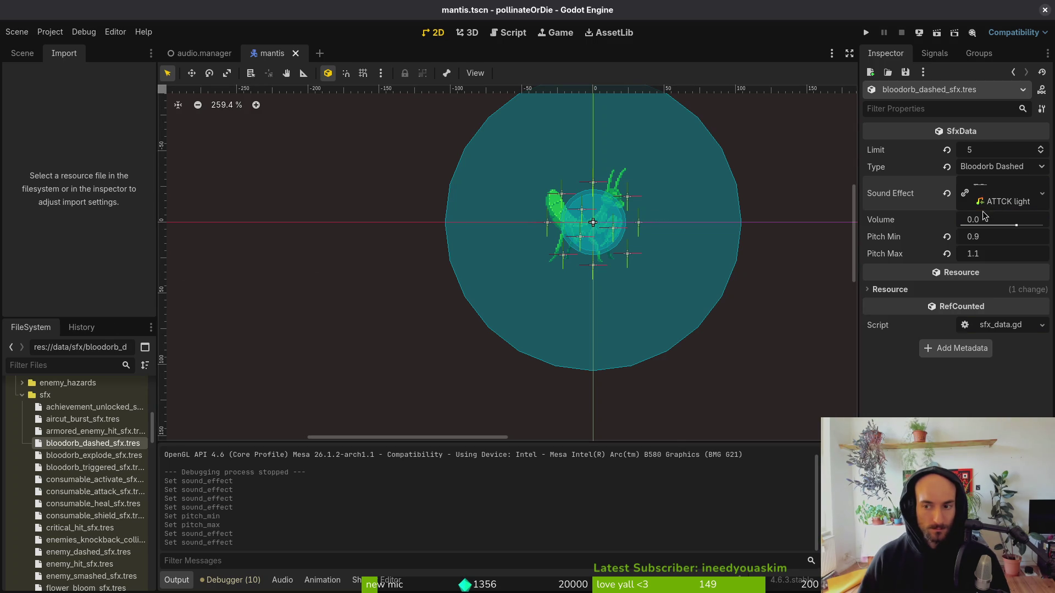
Clear the Sound Effect and reassign ATTCK light 9.wav, now trimmed to 0.46 s.
{"action": "left_click", "coordinate": [946, 193]}
{"action": "left_click", "coordinate": [985, 186]}
{"action": "left_click", "coordinate": [985, 360]}
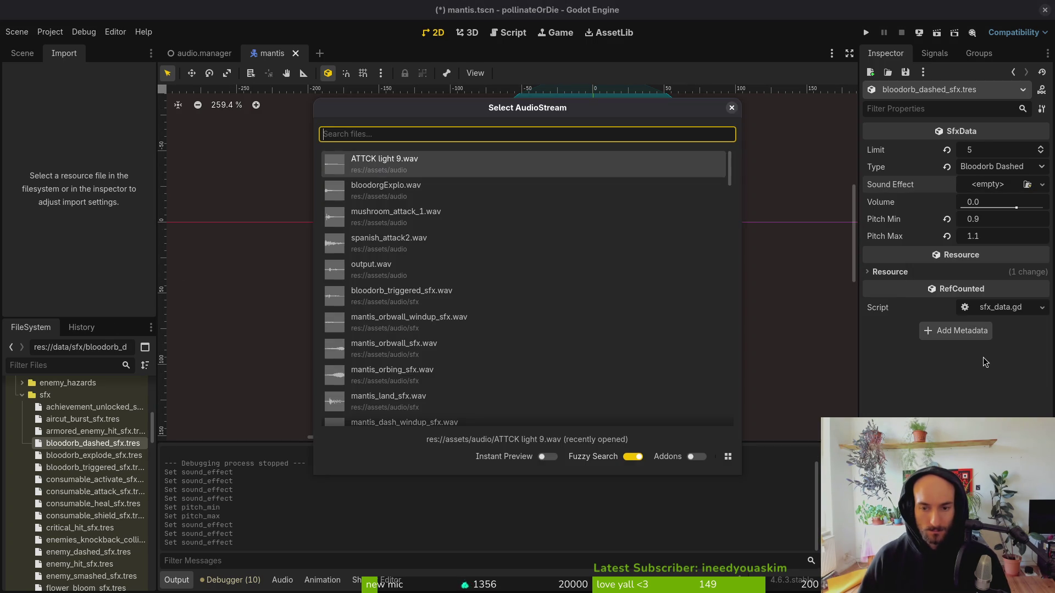
{"action": "double_click", "coordinate": [497, 160]}
{"action": "left_click", "coordinate": [1005, 194]}
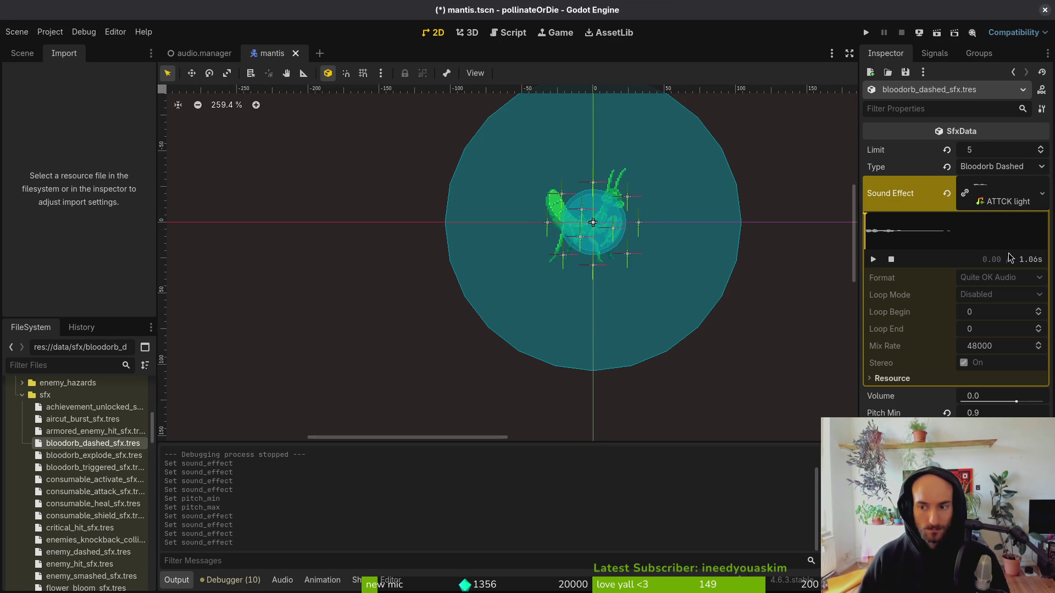
Verify ATTCK light 9.wav's import settings show trimming, then run the project.
{"action": "scroll", "coordinate": [33, 421], "scroll_direction": "up", "scroll_amount": 5}
{"action": "left_click", "coordinate": [29, 60]}
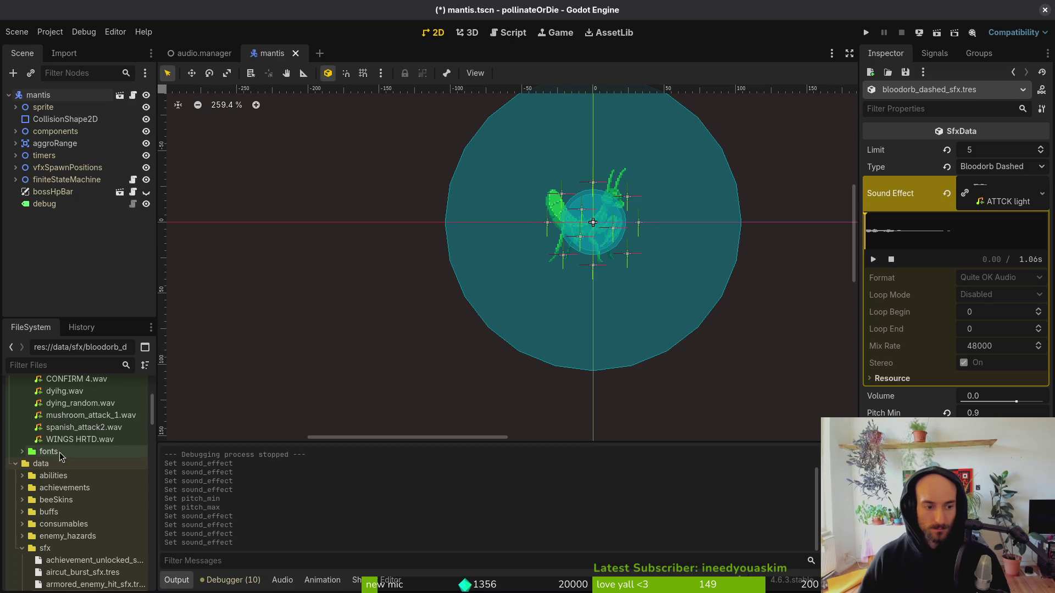
{"action": "scroll", "coordinate": [65, 454], "scroll_direction": "up", "scroll_amount": 3}
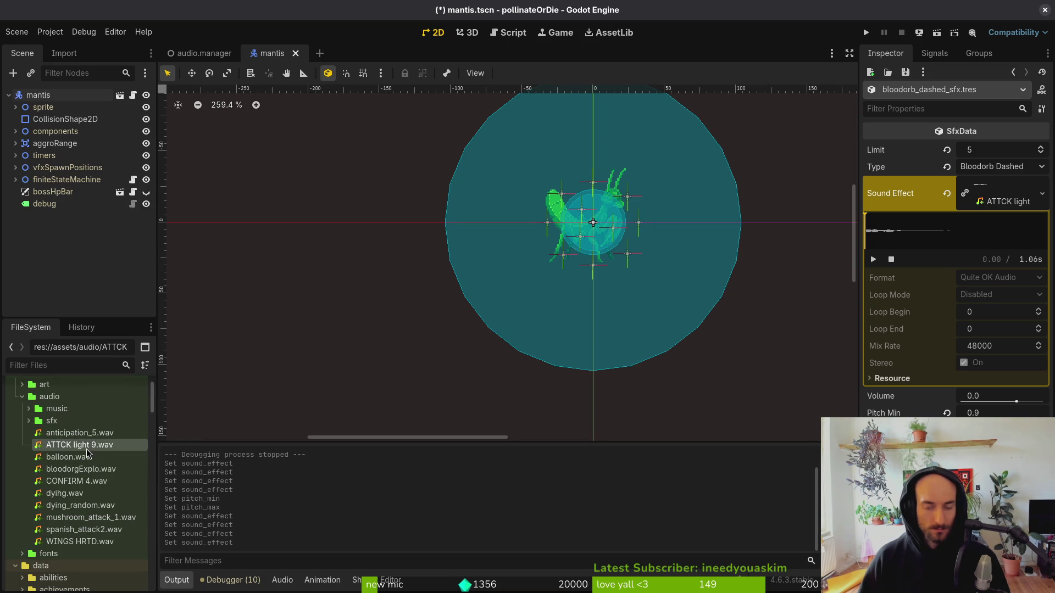
{"action": "right_click", "coordinate": [60, 456]}
{"action": "left_click", "coordinate": [49, 449]}
{"action": "left_click", "coordinate": [62, 55]}
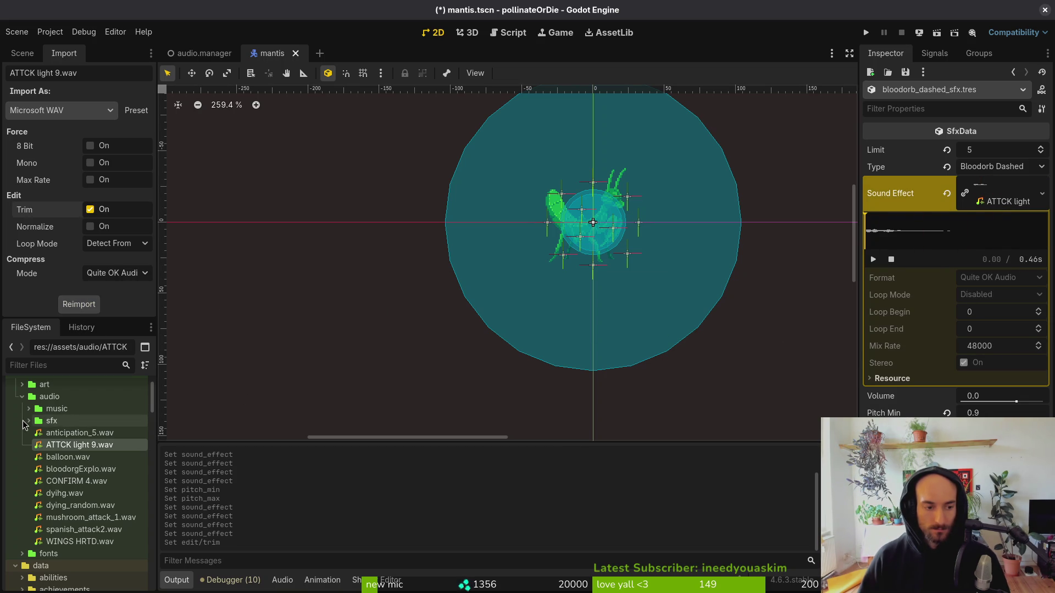
{"action": "left_click", "coordinate": [22, 397]}
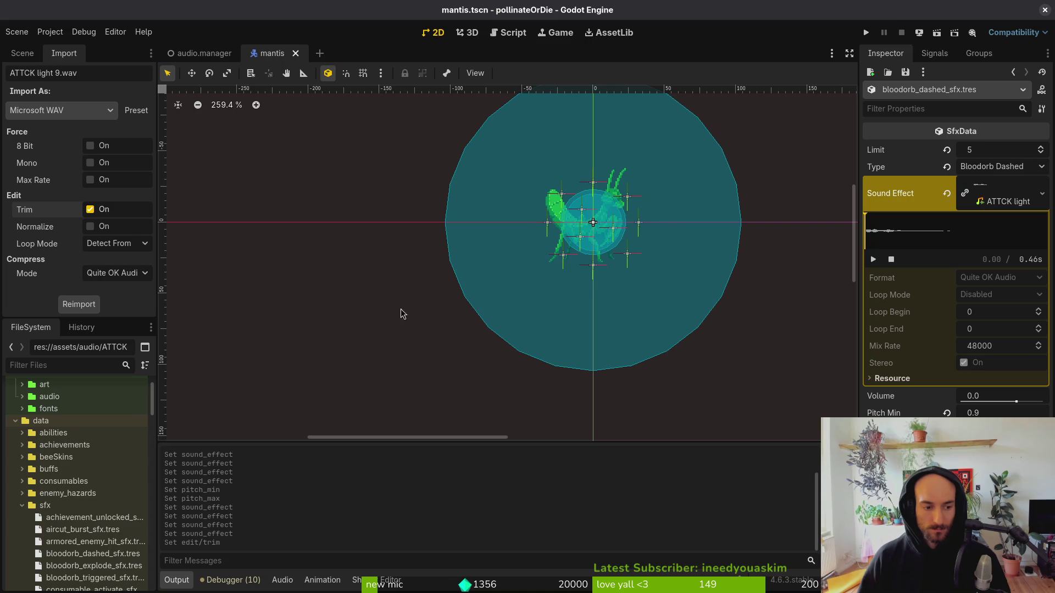
{"action": "left_click", "coordinate": [866, 33]}
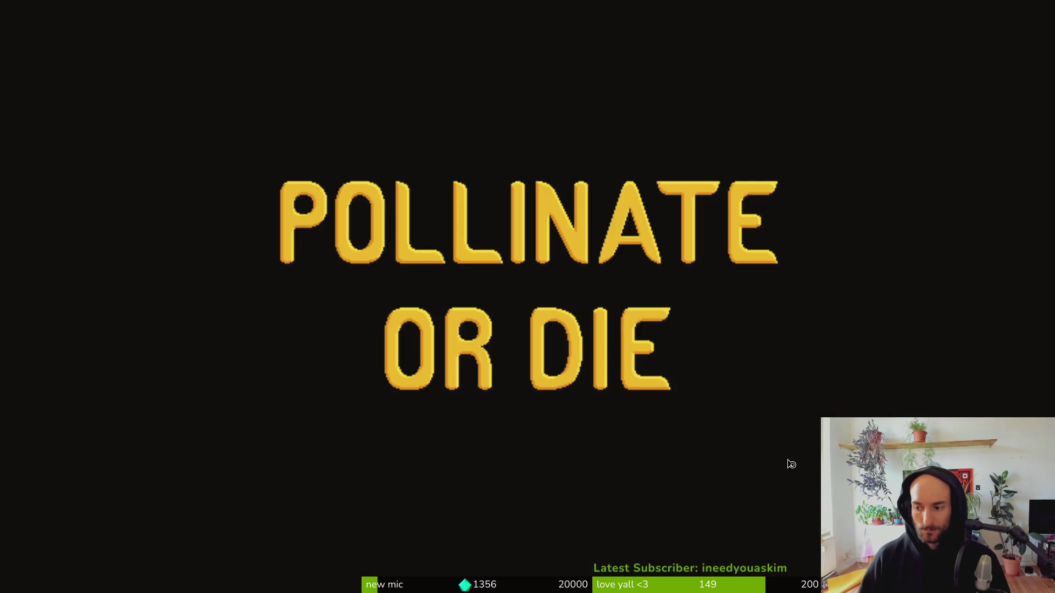
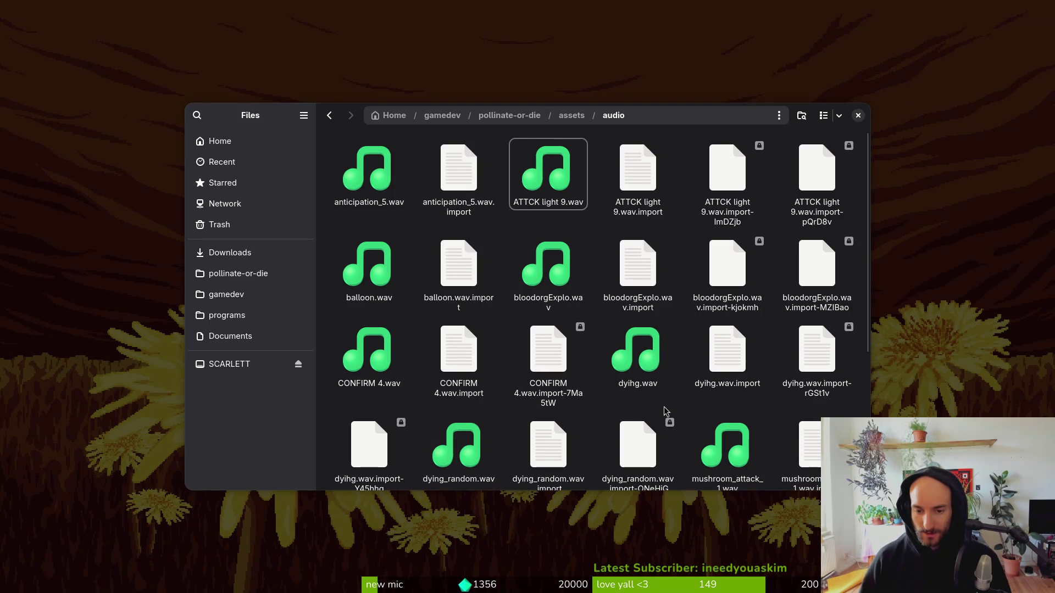
Select dyihg.wav in the pollinate-or-die audio folder, then return to the Godot editor.
{"action": "left_click", "coordinate": [624, 360]}
{"action": "scroll", "coordinate": [632, 341], "scroll_direction": "down", "scroll_amount": 5}
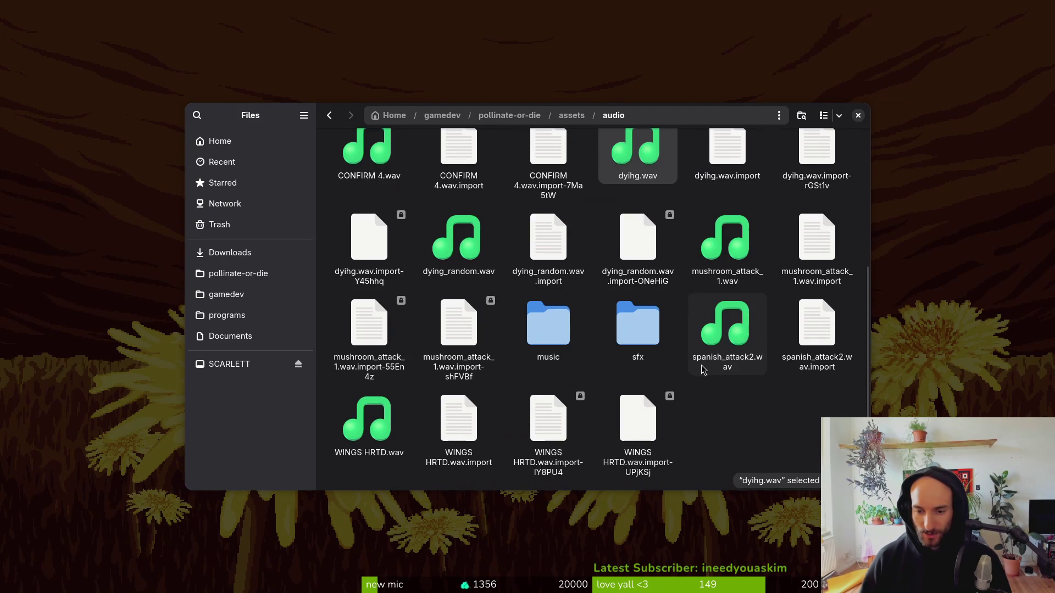
{"action": "scroll", "coordinate": [636, 321], "scroll_direction": "up", "scroll_amount": 4}
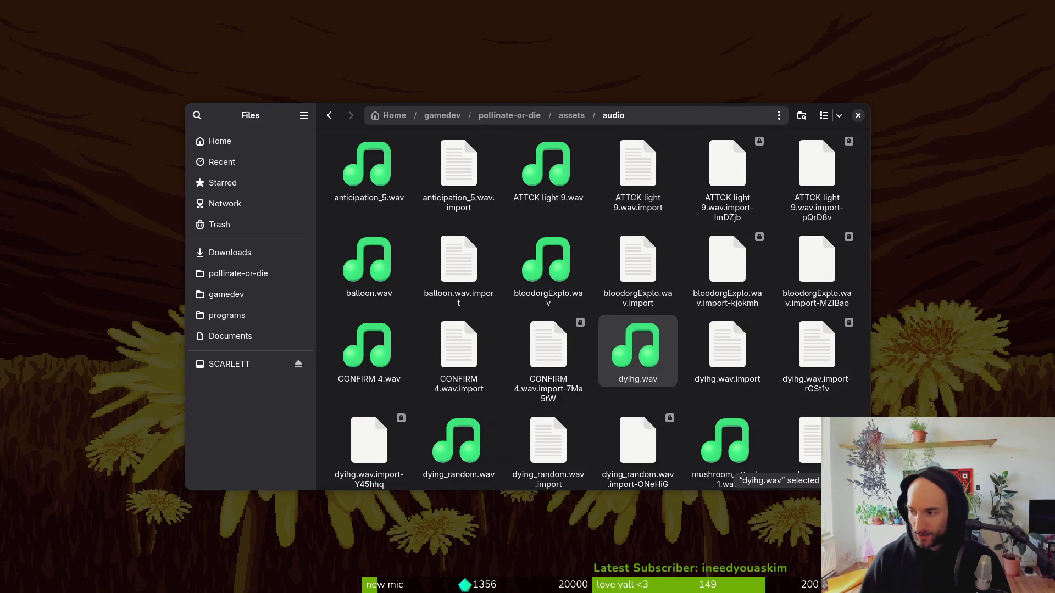
{"action": "key", "text": "Escape"}
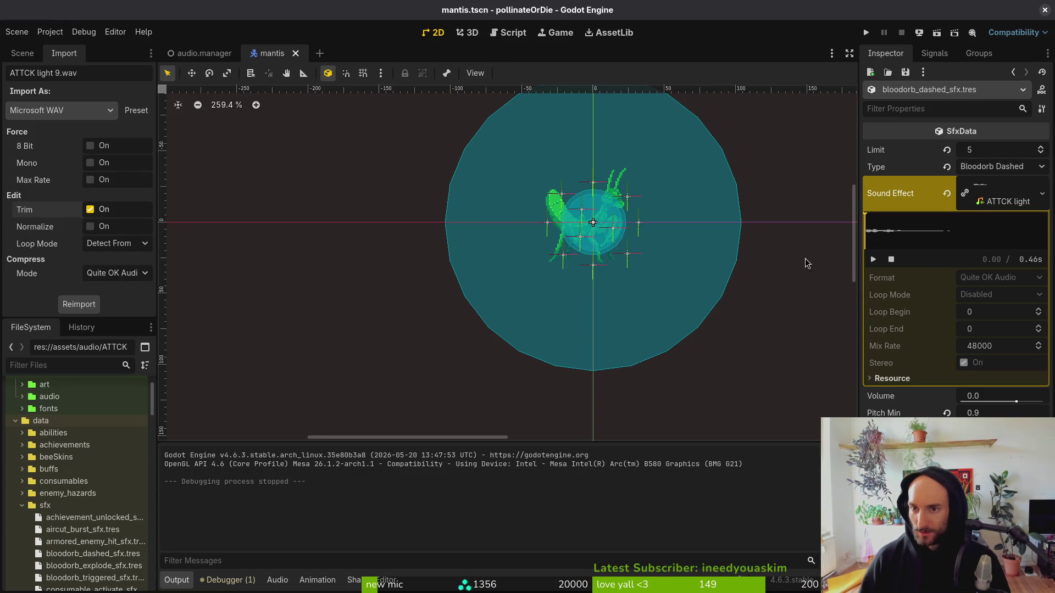
Run the project, get past the title, and load the mantis level from the debug level select.
{"action": "left_click", "coordinate": [867, 33]}
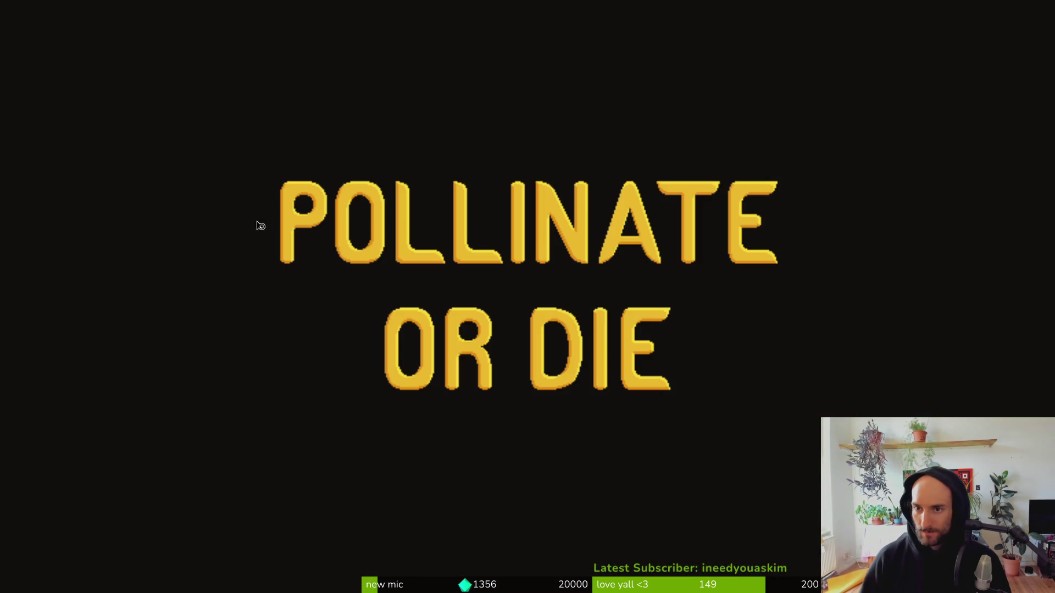
{"action": "key", "text": "Return"}
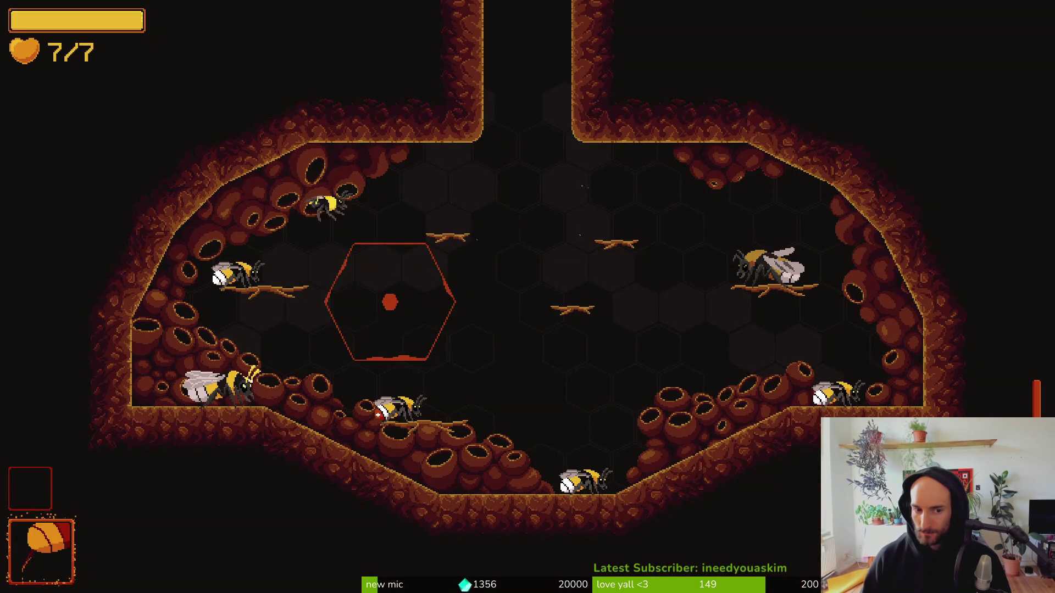
{"action": "key", "text": "d"}
{"action": "left_click", "coordinate": [390, 303]}
{"action": "key", "text": "Escape"}
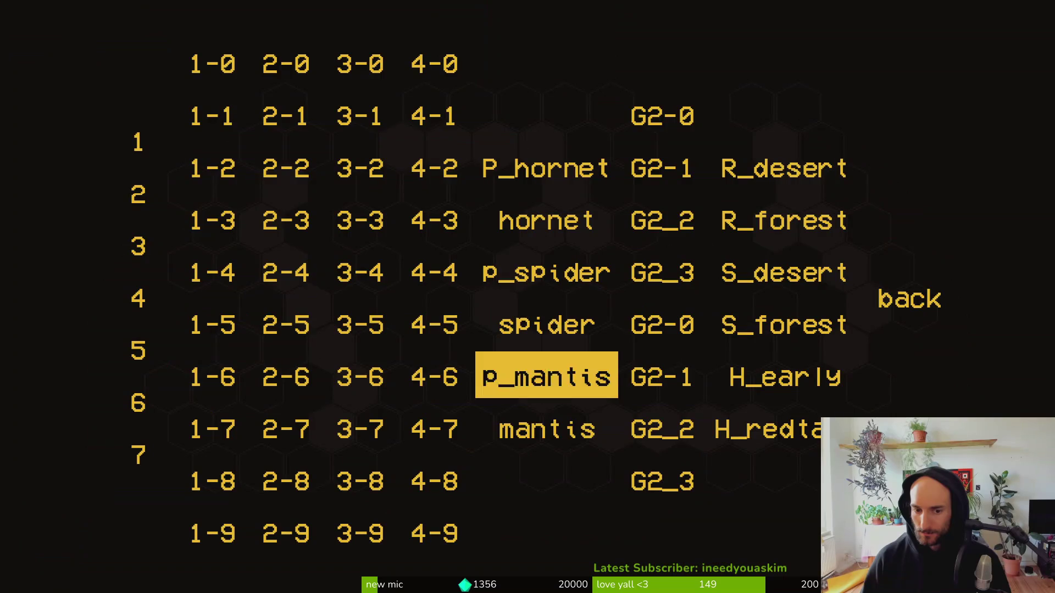
{"action": "key", "text": "Return"}
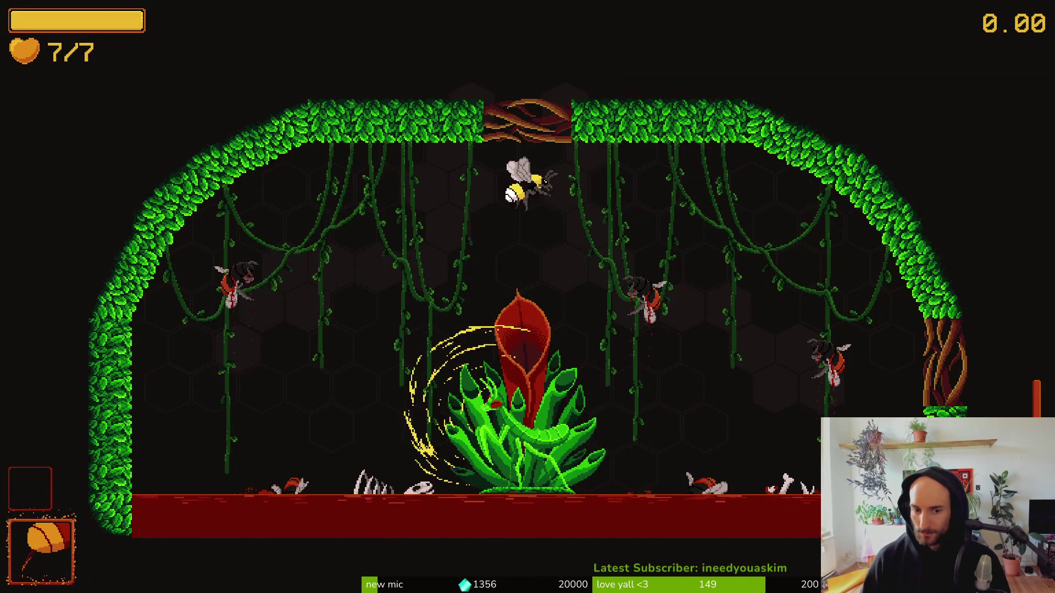
Fly the bee around the arena, dodging the mantis dashes and slashing it near the central plant.
{"action": "key", "text": "d"}
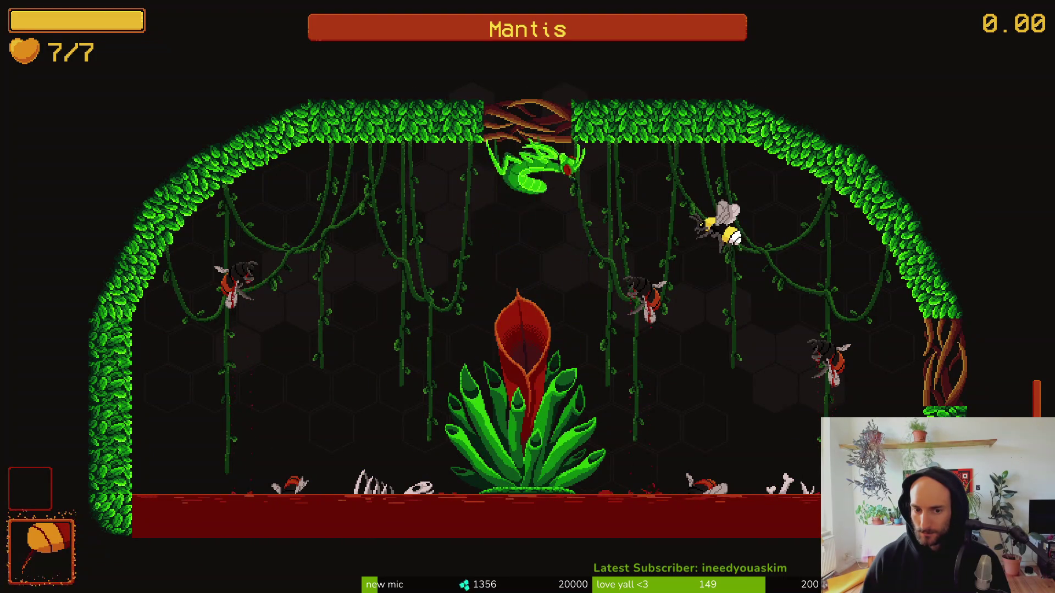
{"action": "key", "text": "j"}
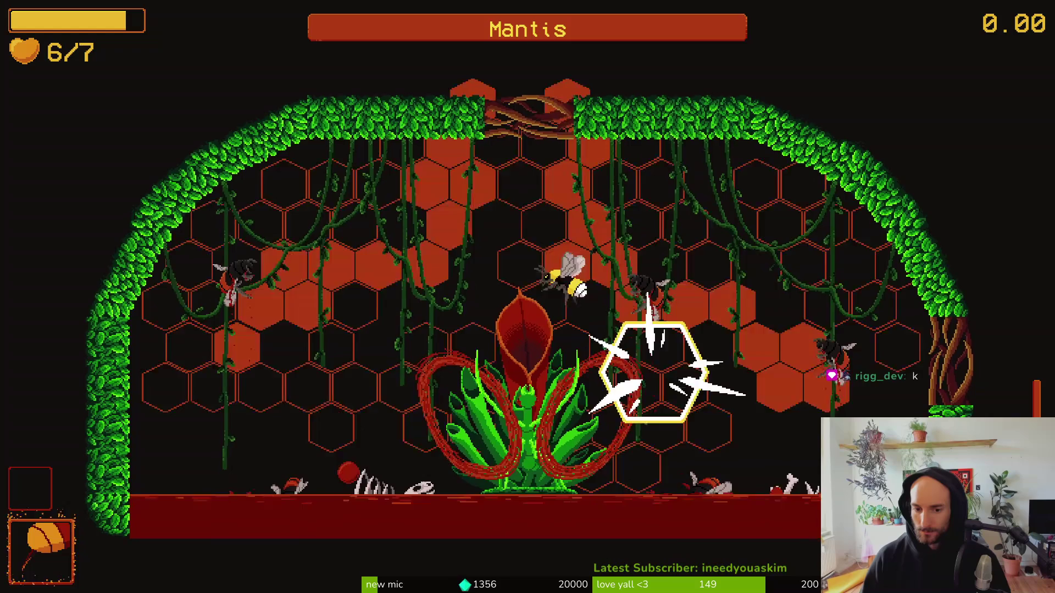
{"action": "key", "text": "d"}
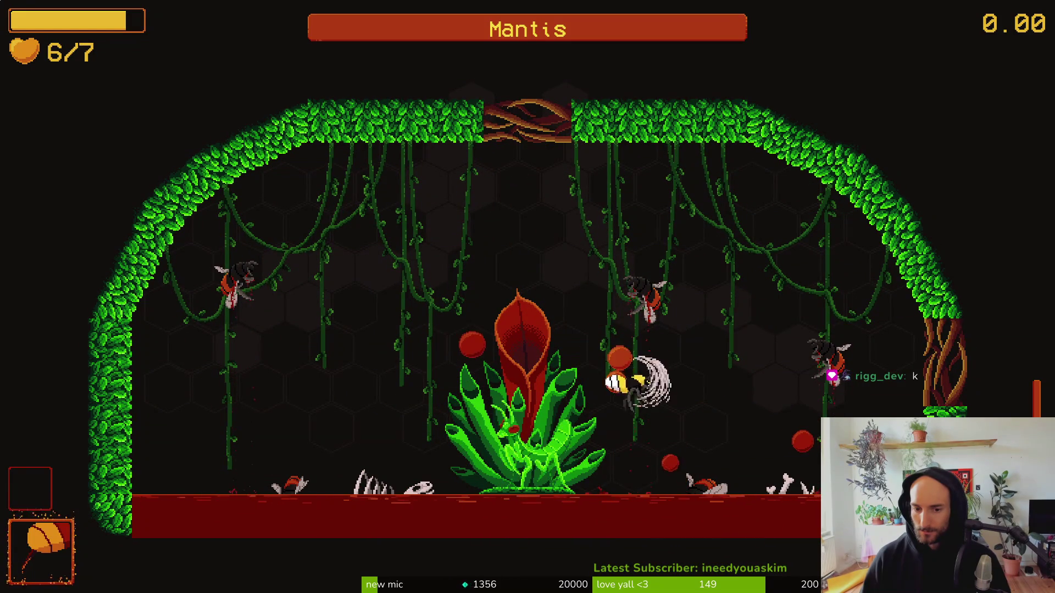
{"action": "key", "text": "j"}
{"action": "key", "text": "a"}
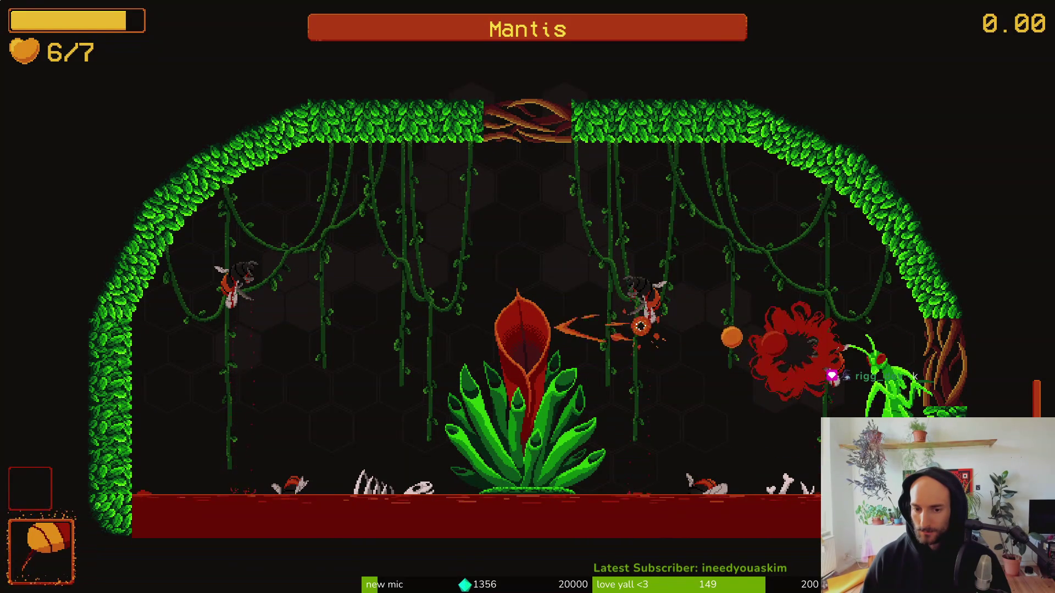
{"action": "key", "text": "j"}
{"action": "key", "text": "d"}
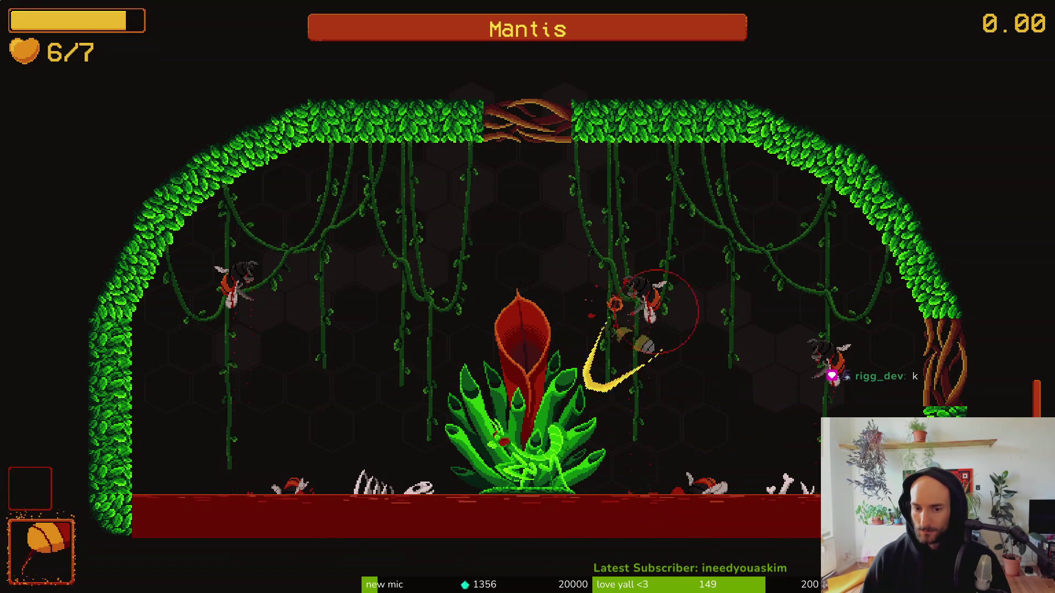
{"action": "key", "text": "a"}
{"action": "key", "text": "j"}
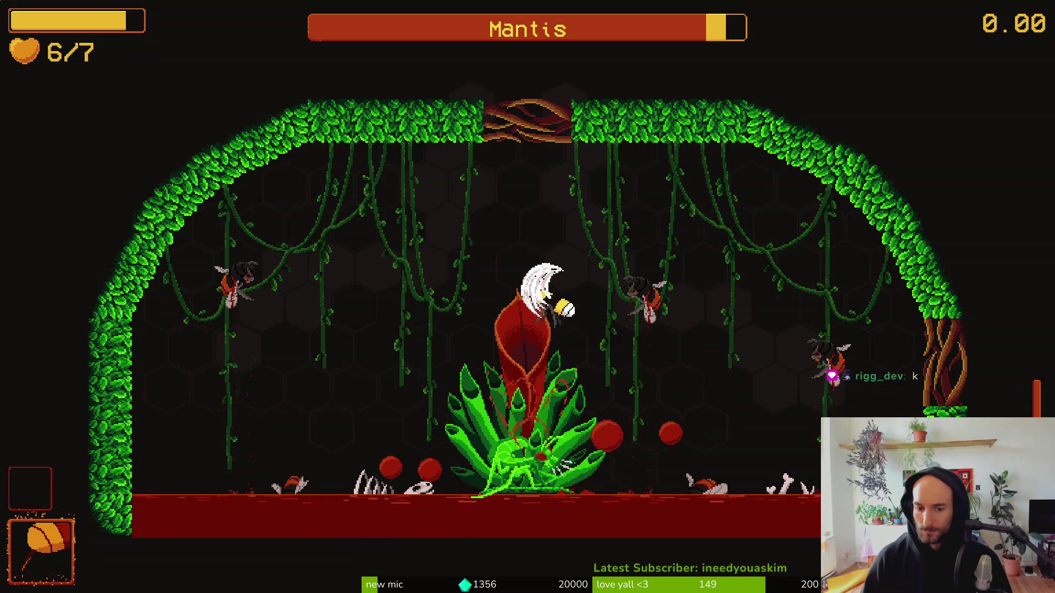
{"action": "key", "text": "a"}
{"action": "key", "text": "j"}
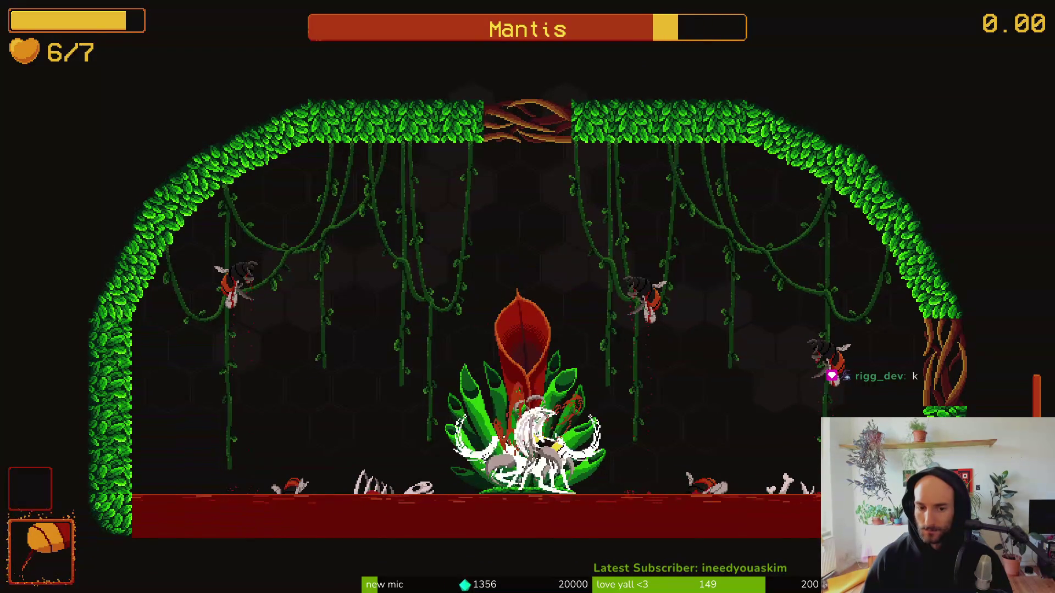
{"action": "key", "text": "d"}
{"action": "key", "text": "a"}
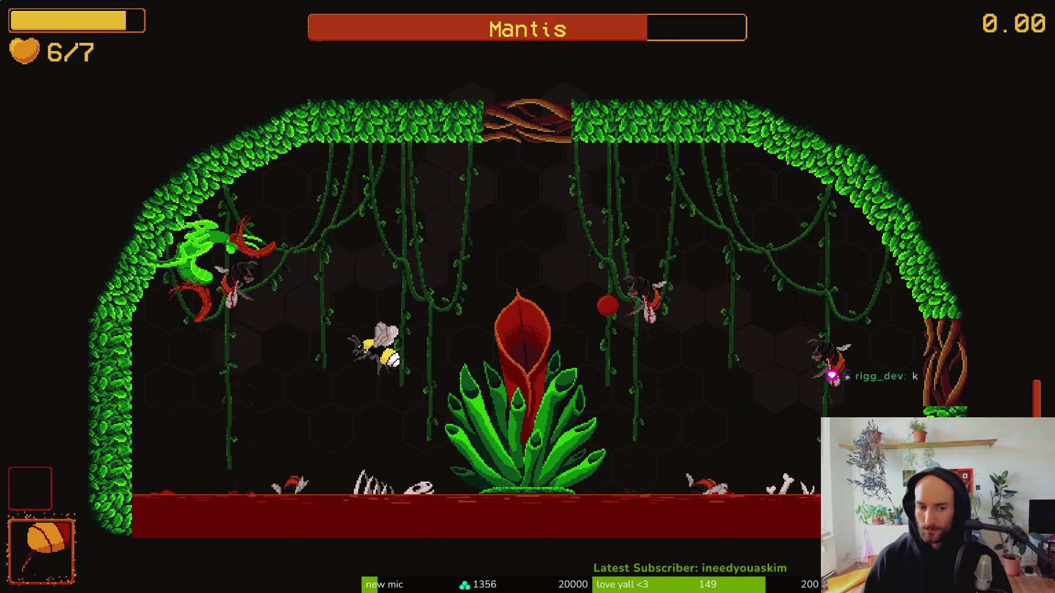
{"action": "key", "text": "j"}
{"action": "key", "text": "d"}
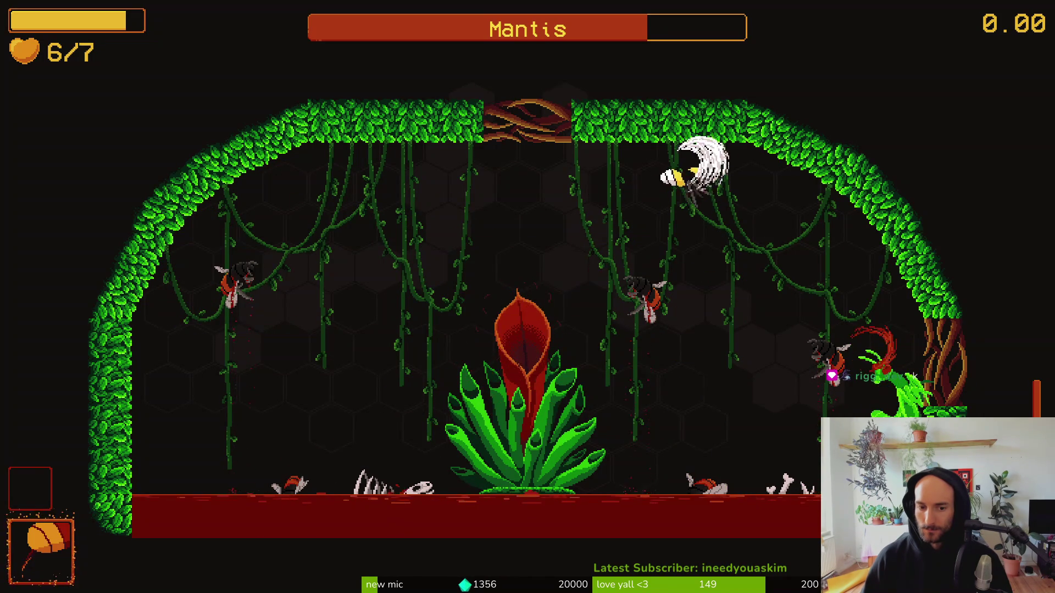
{"action": "key", "text": "a"}
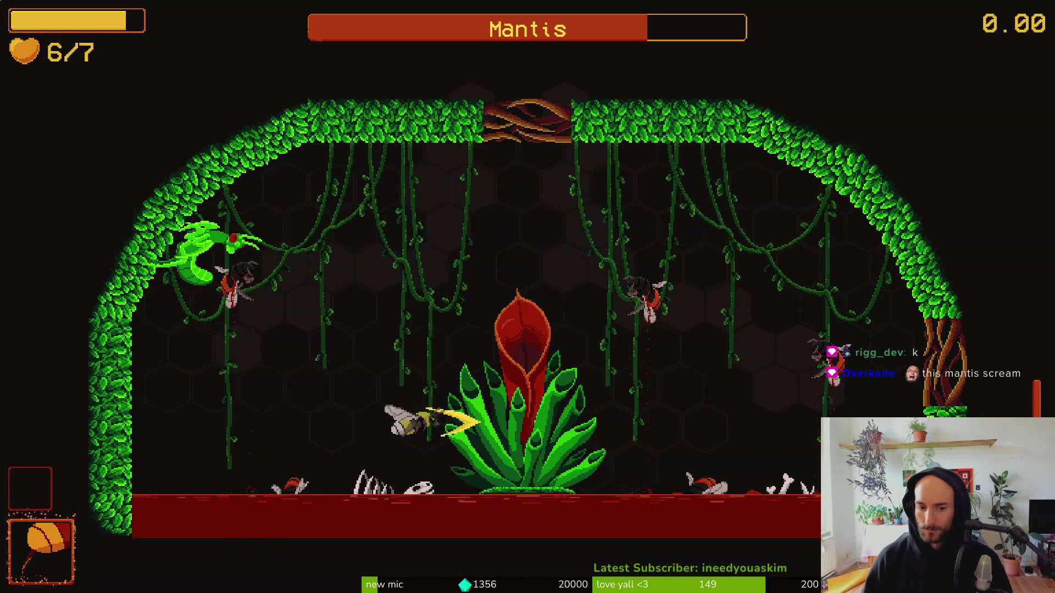
{"action": "key", "text": "j"}
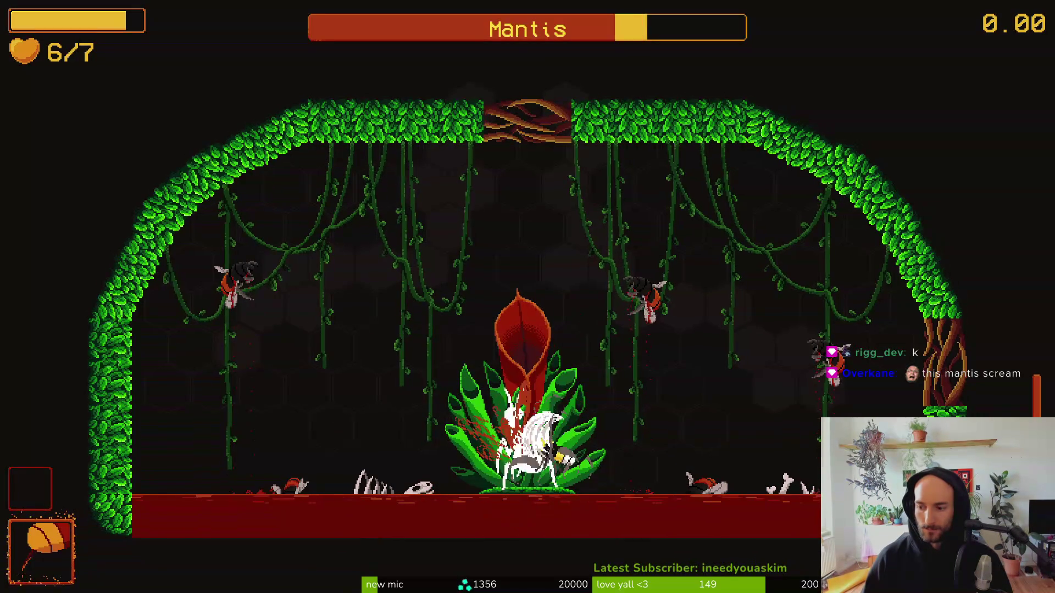
Keep striking the mantis until its health is about half, then pause and switch to Files.
{"action": "key", "text": "a"}
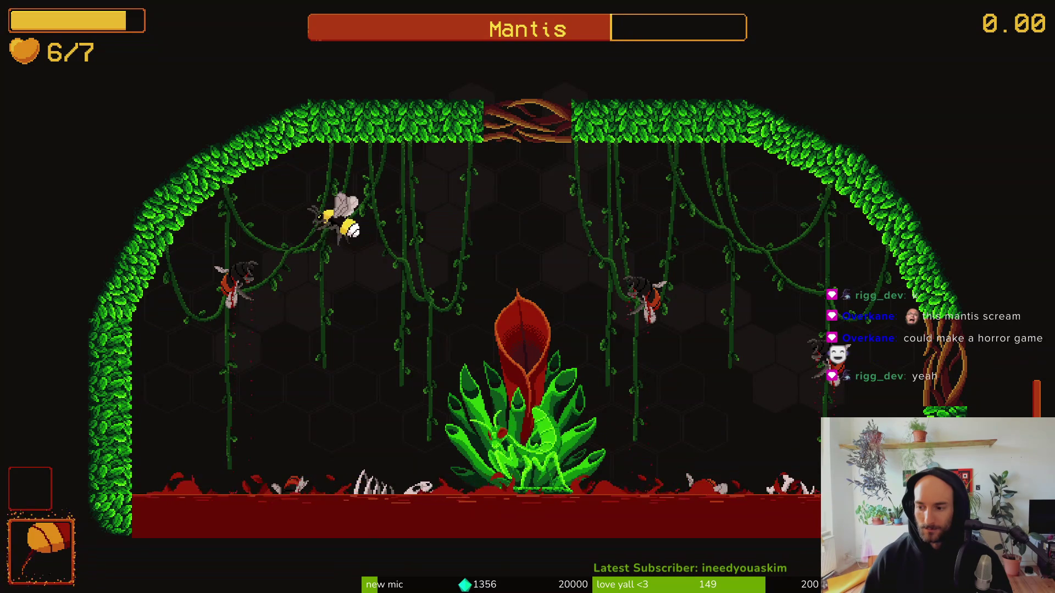
{"action": "key", "text": "d"}
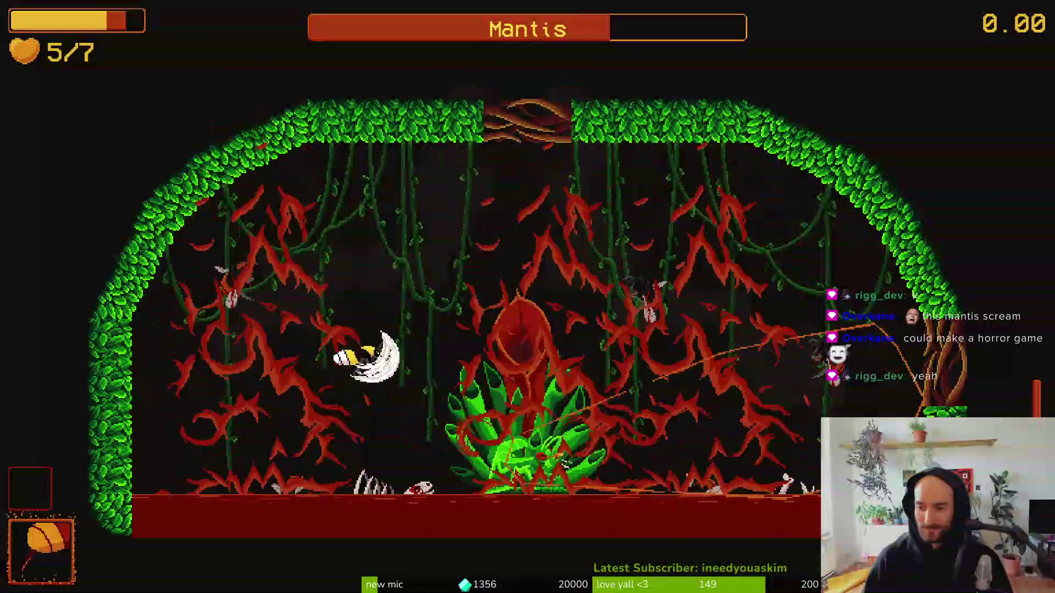
{"action": "key", "text": "d"}
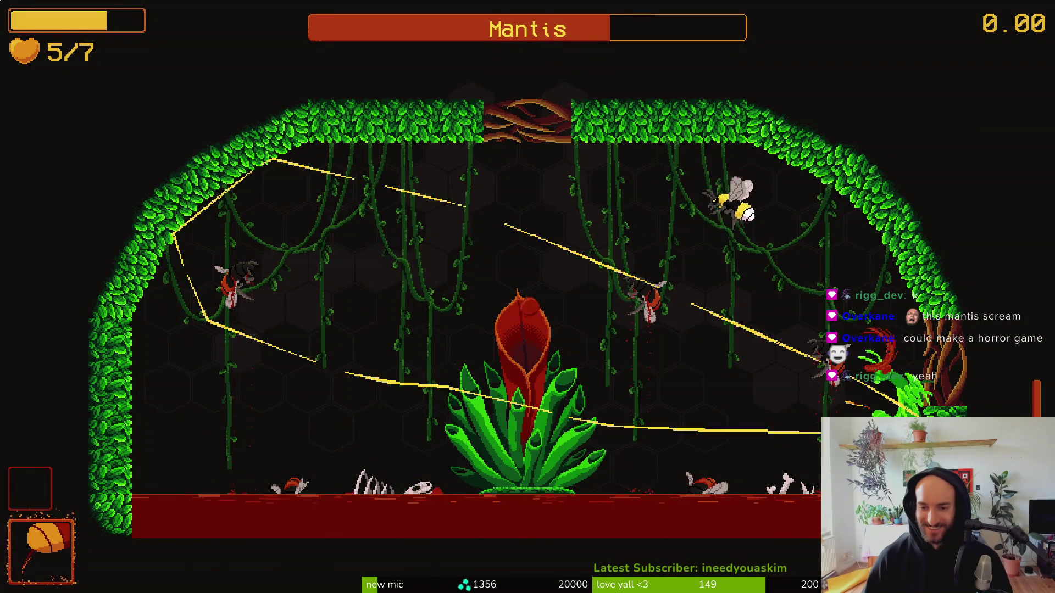
{"action": "key", "text": "a"}
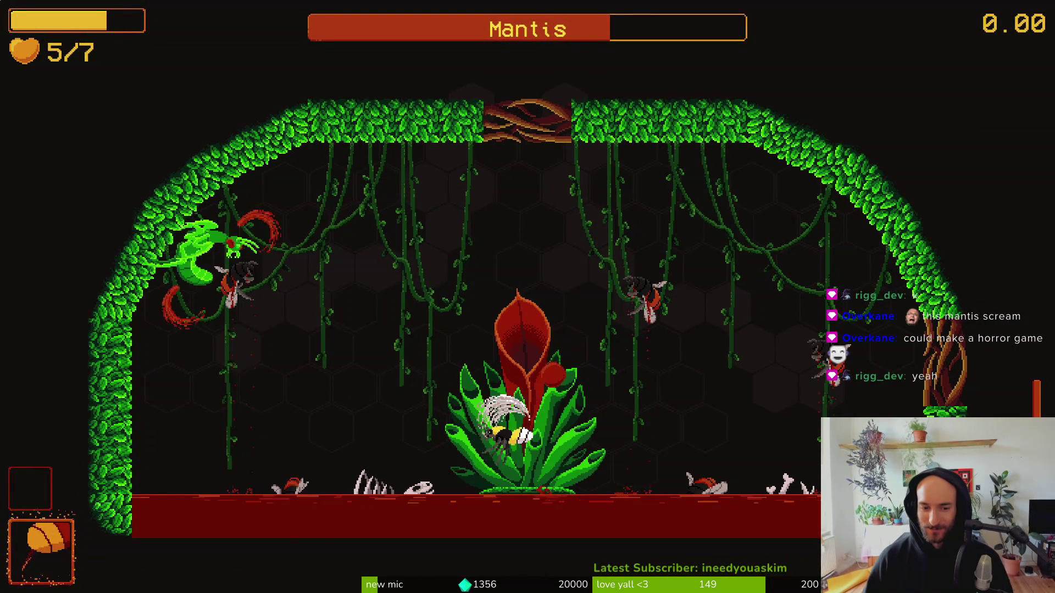
{"action": "key", "text": "d"}
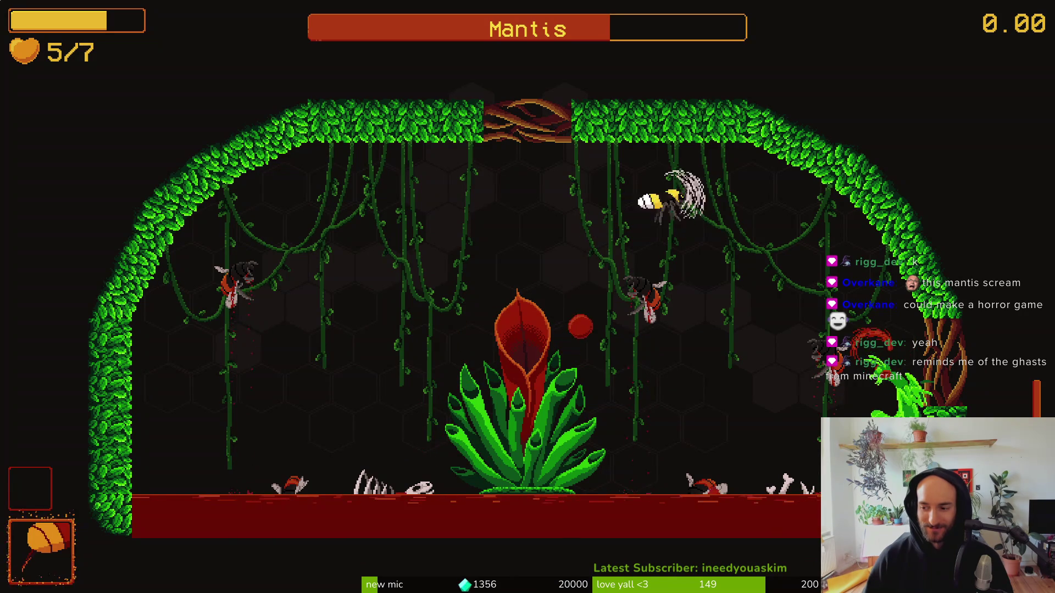
{"action": "key", "text": "a"}
{"action": "key", "text": "d"}
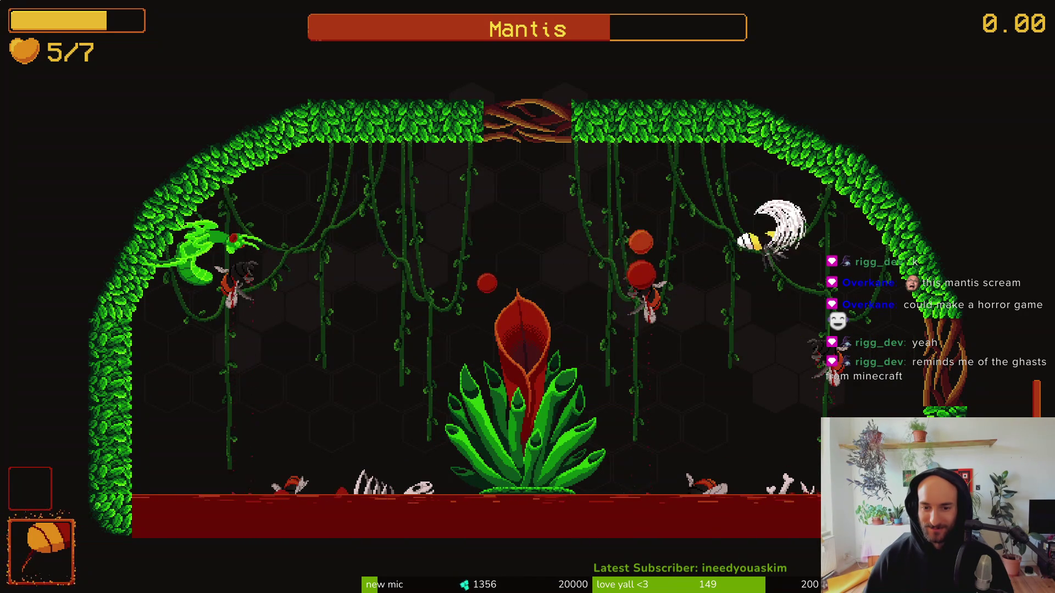
{"action": "key", "text": "a"}
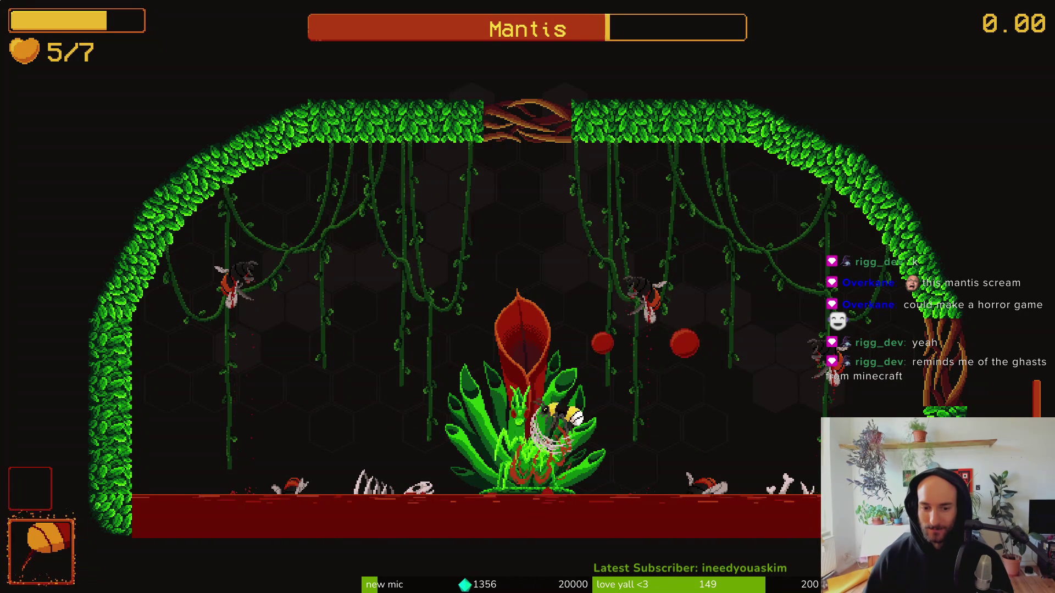
{"action": "key", "text": "d"}
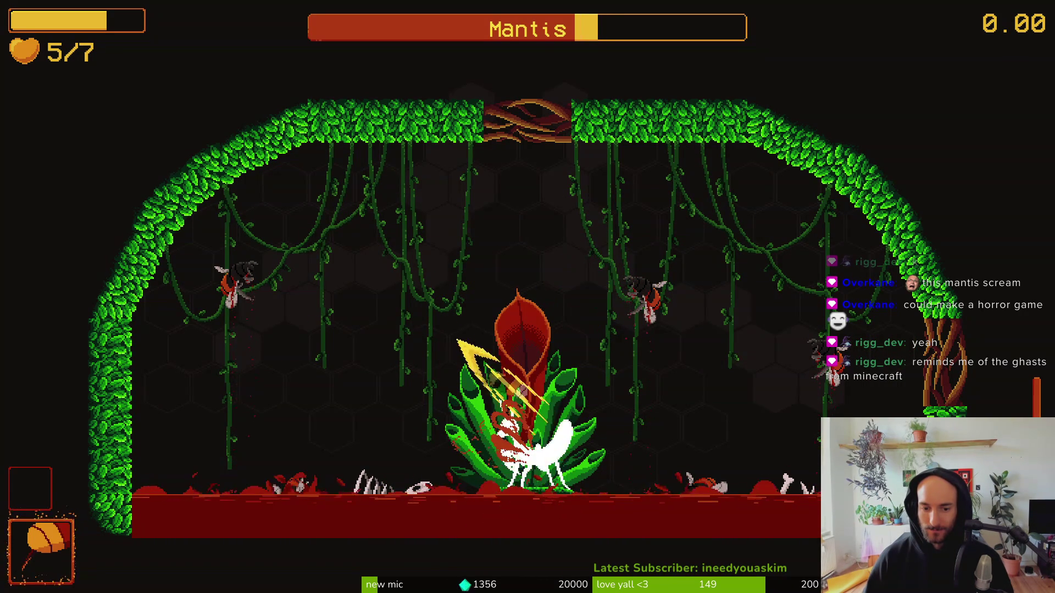
{"action": "key", "text": "a"}
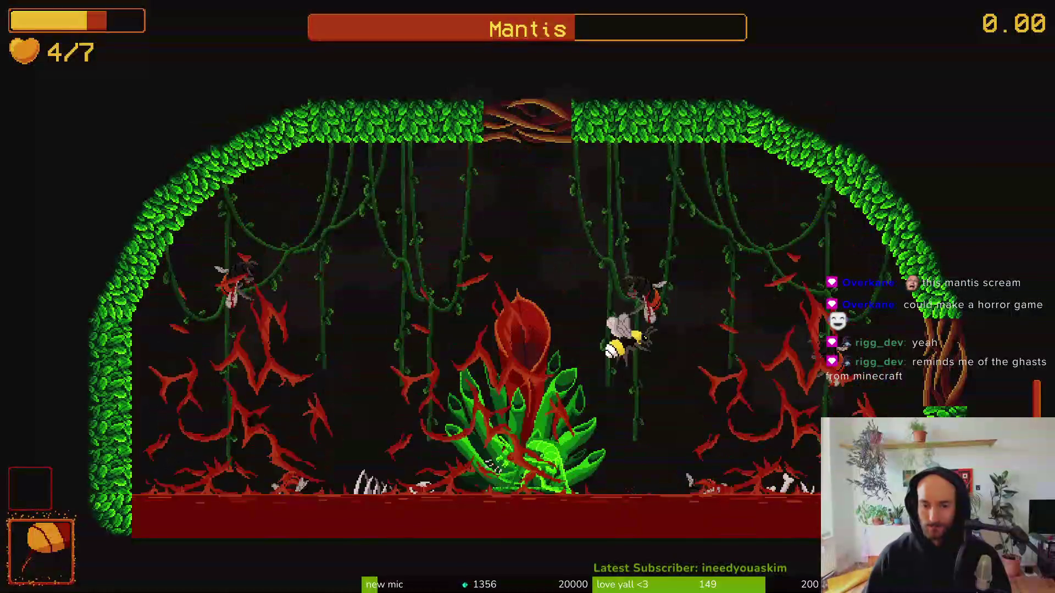
{"action": "key", "text": "a"}
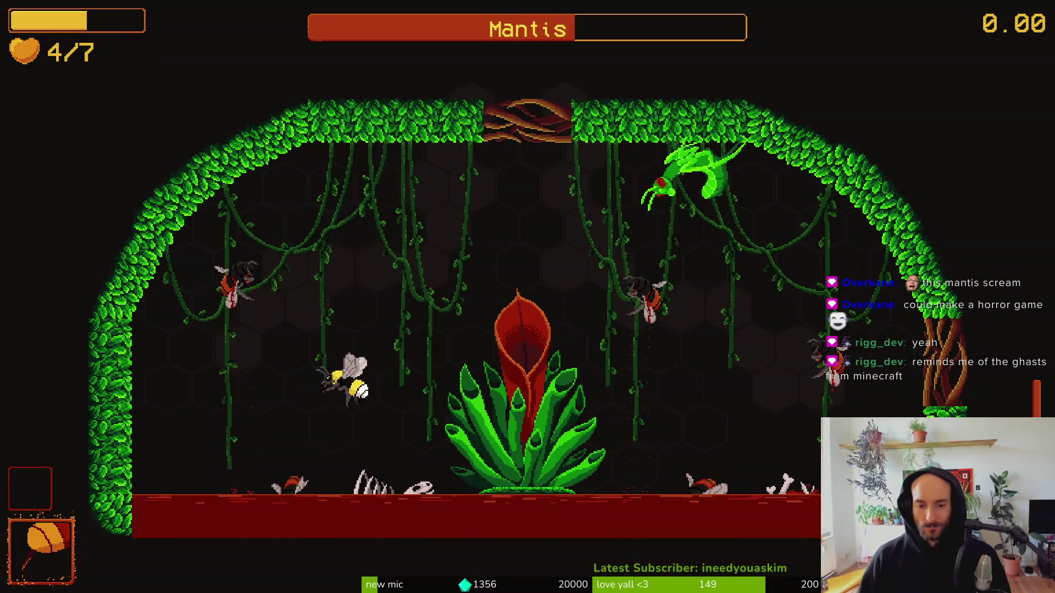
{"action": "key", "text": "d"}
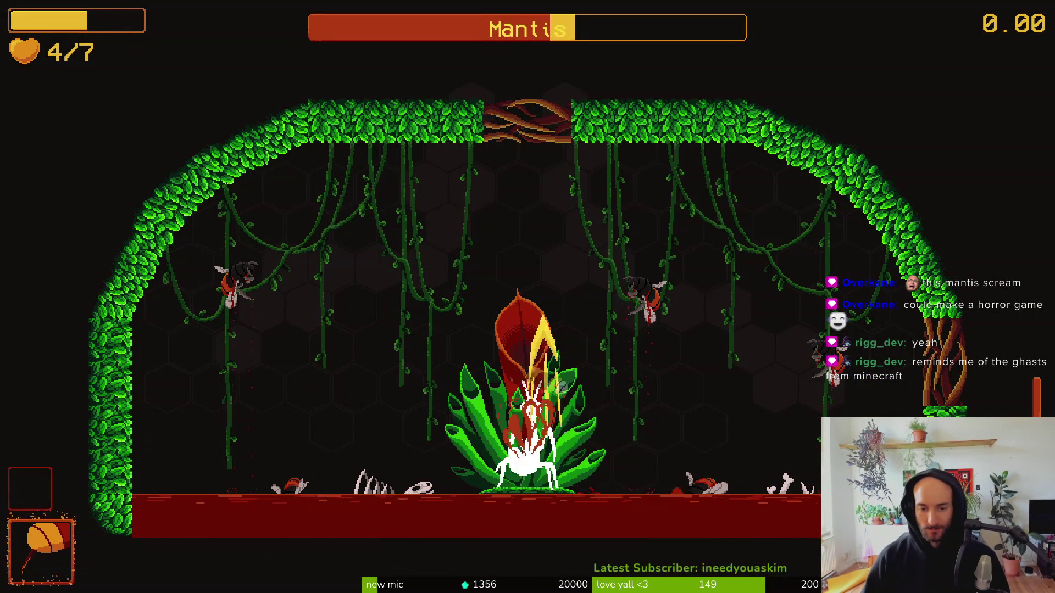
{"action": "key", "text": "a"}
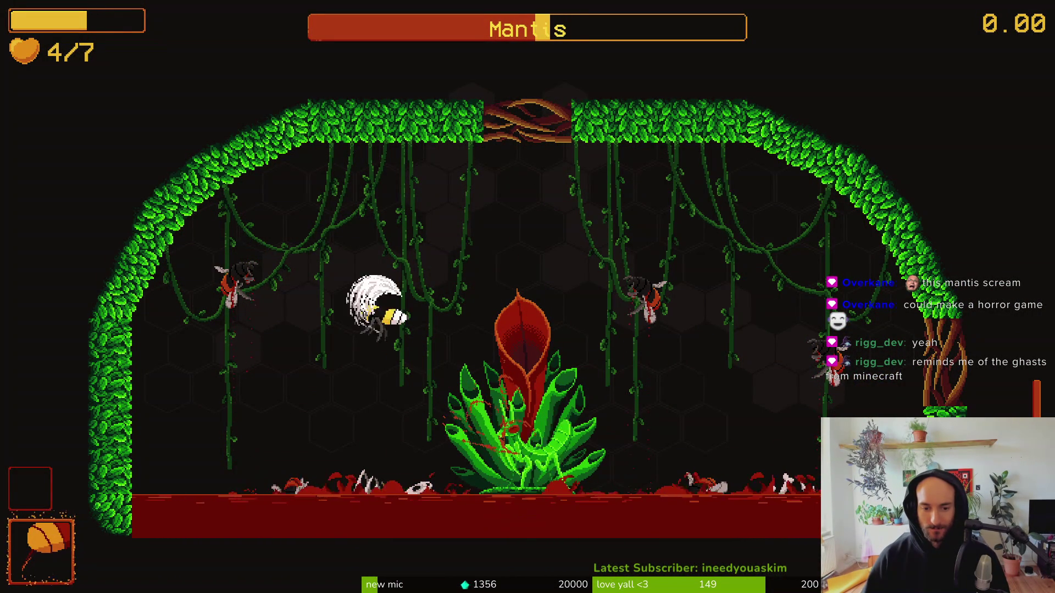
{"action": "key", "text": "d"}
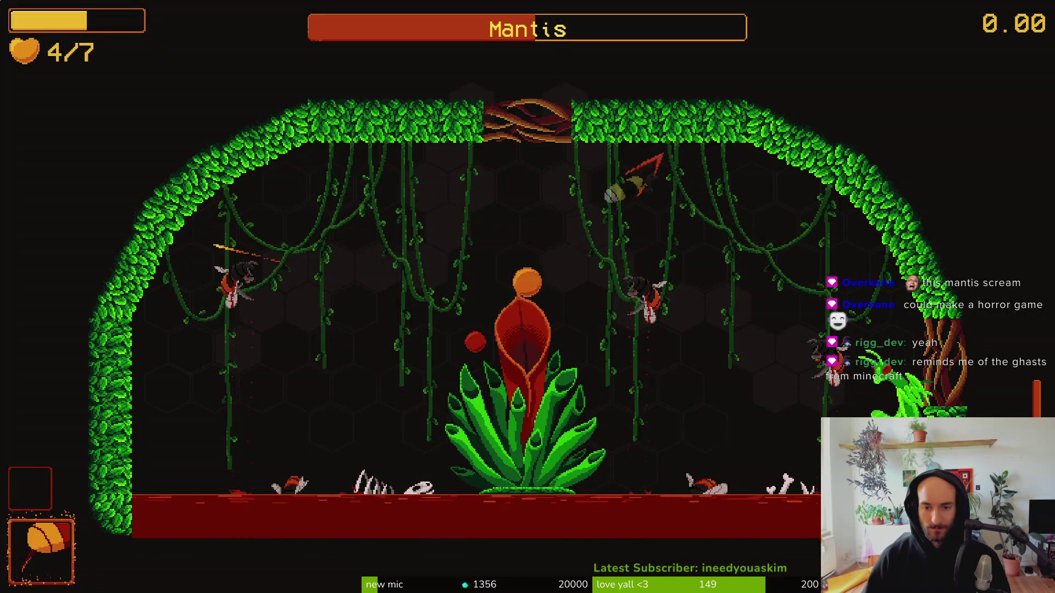
{"action": "key", "text": "a"}
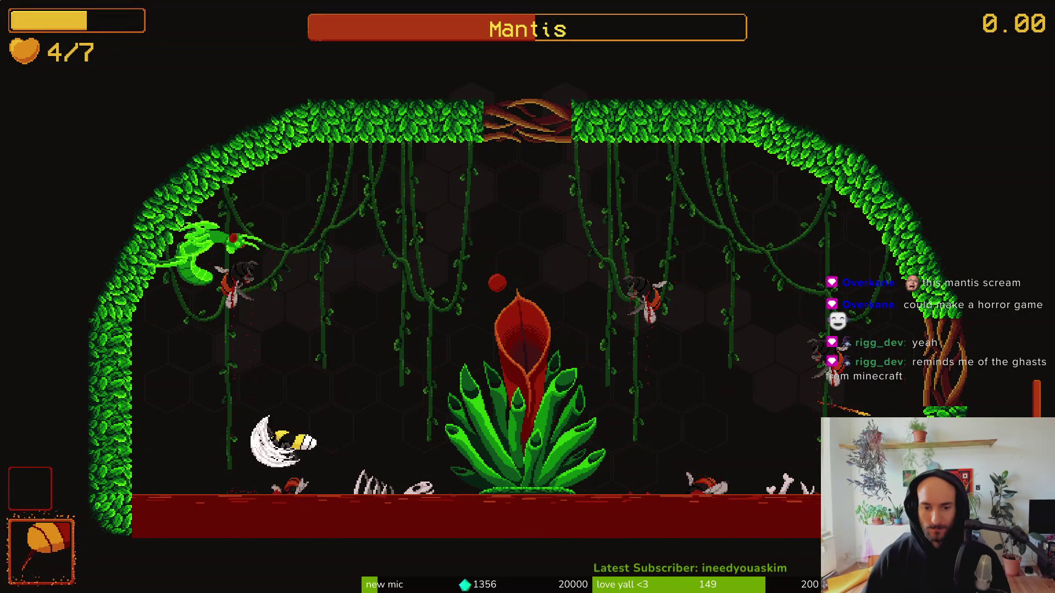
{"action": "key", "text": "d"}
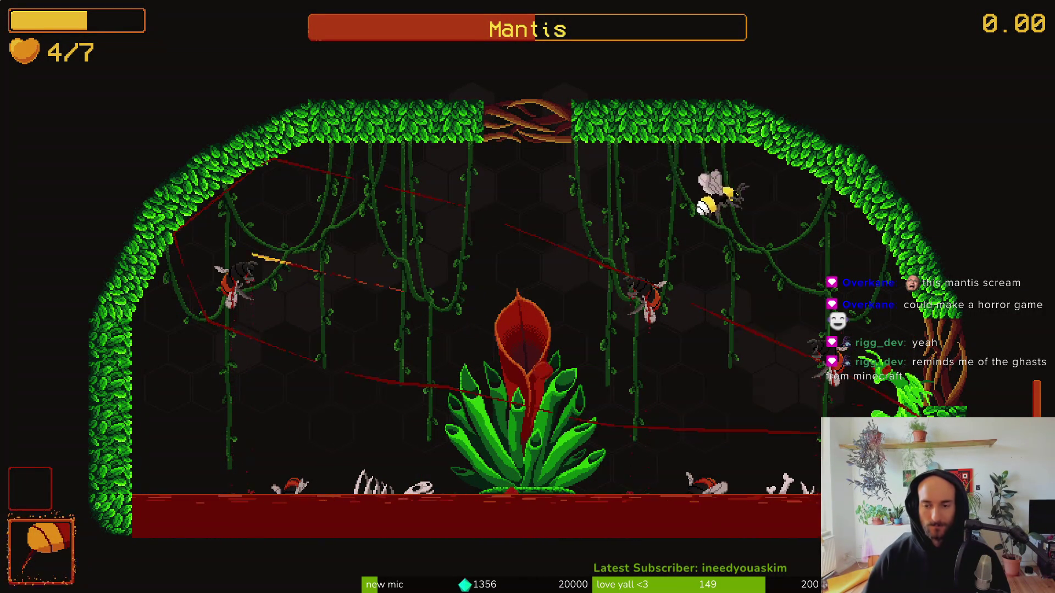
{"action": "key", "text": "Escape"}
{"action": "key", "text": "alt+Tab"}
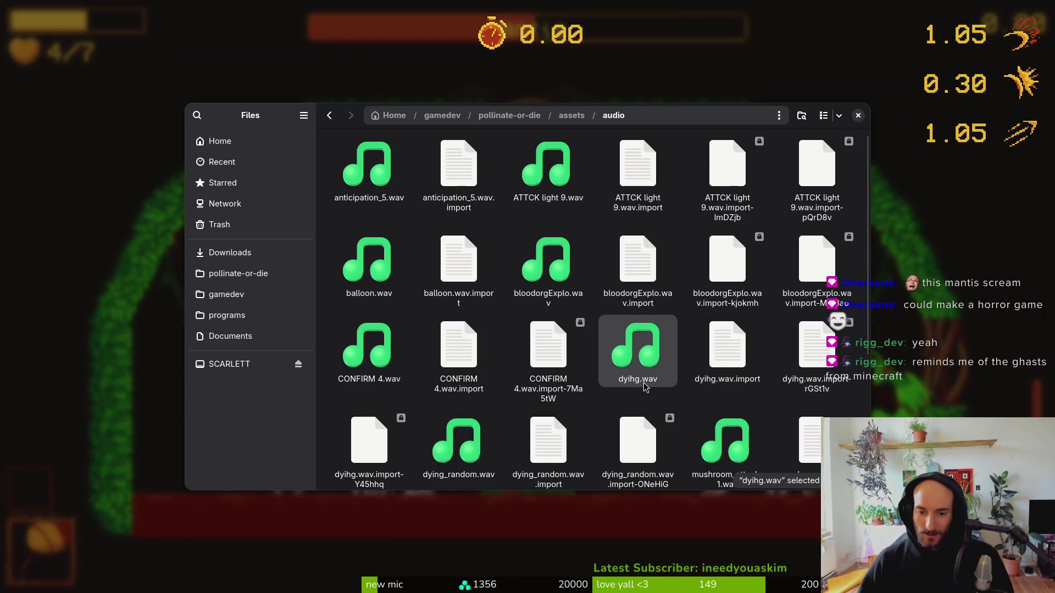
Navigate to the Downloads/sfx/Transfer (2) sound folder.
{"action": "left_click", "coordinate": [238, 273]}
{"action": "left_click", "coordinate": [230, 252]}
{"action": "double_click", "coordinate": [557, 167]}
{"action": "key", "text": "alt+Left"}
{"action": "double_click", "coordinate": [614, 169]}
{"action": "key", "text": "alt+Left"}
{"action": "key", "text": "Left"}
{"action": "key", "text": "Return"}
{"action": "double_click", "coordinate": [363, 353]}
Preview the ATTCK_light_10, 11 and 12 attack clips.
{"action": "left_click", "coordinate": [556, 179]}
{"action": "key", "text": "space"}
{"action": "key", "text": "space"}
{"action": "left_click", "coordinate": [677, 196]}
{"action": "key", "text": "space"}
{"action": "key", "text": "space"}
{"action": "left_click", "coordinate": [740, 163]}
{"action": "key", "text": "space"}
{"action": "key", "text": "space"}
{"action": "left_click", "coordinate": [821, 186]}
{"action": "key", "text": "space"}
{"action": "key", "text": "space"}
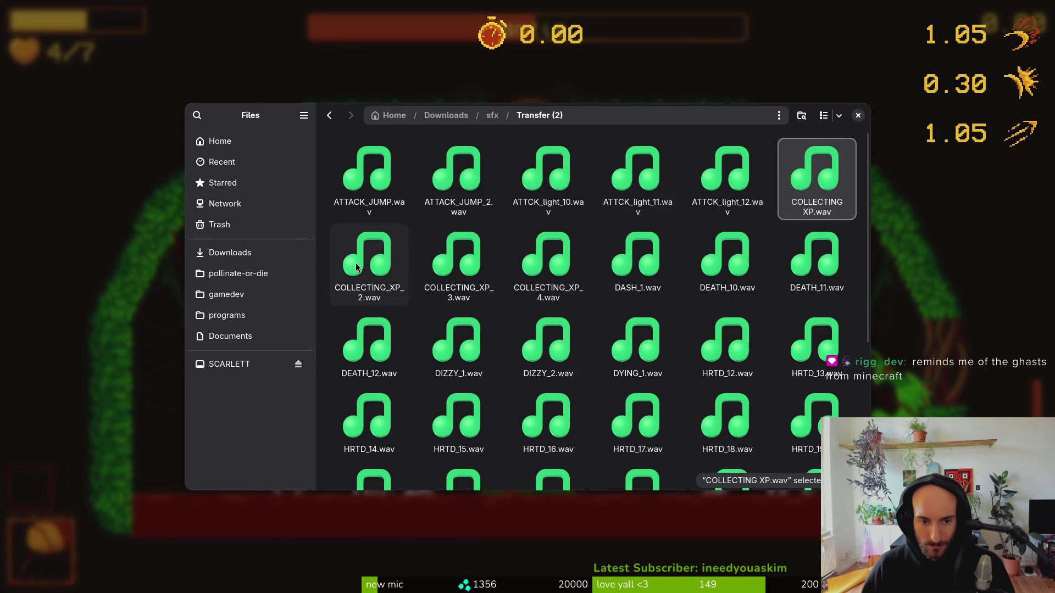
Preview the COLLECTING_XP_2, 3 and 4 clips.
{"action": "left_click", "coordinate": [364, 269]}
{"action": "key", "text": "space"}
{"action": "key", "text": "space"}
{"action": "left_click", "coordinate": [454, 252]}
{"action": "key", "text": "space"}
{"action": "key", "text": "space"}
{"action": "left_click", "coordinate": [520, 259]}
Preview DASH_1 and the DEATH_10–12 clips, then go back to the Downloads folder.
{"action": "key", "text": "space"}
{"action": "key", "text": "space"}
{"action": "left_click", "coordinate": [609, 253]}
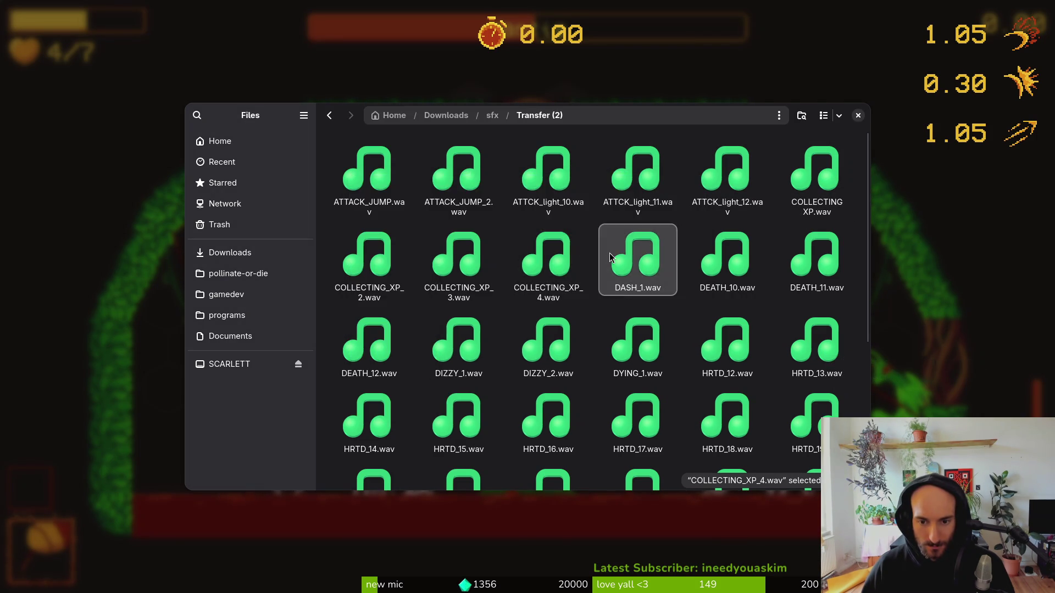
{"action": "key", "text": "space"}
{"action": "key", "text": "space"}
{"action": "left_click", "coordinate": [720, 264]}
{"action": "key", "text": "space"}
{"action": "key", "text": "space"}
{"action": "left_click", "coordinate": [834, 278]}
{"action": "key", "text": "space"}
{"action": "key", "text": "space"}
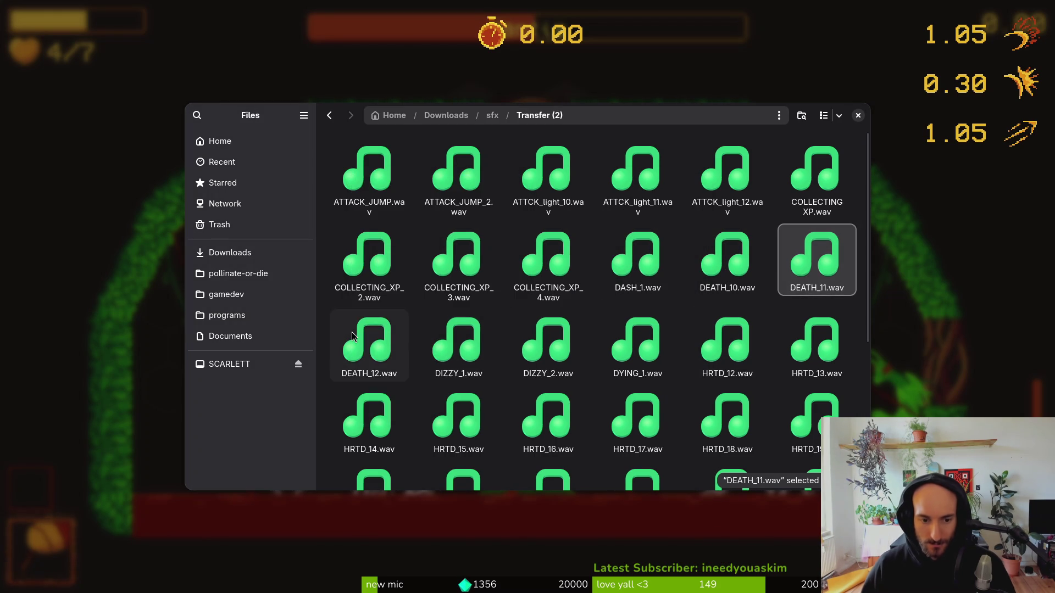
{"action": "left_click", "coordinate": [361, 338]}
{"action": "key", "text": "space"}
{"action": "key", "text": "space"}
{"action": "left_click", "coordinate": [363, 179]}
{"action": "key", "text": "space"}
{"action": "key", "text": "space"}
{"action": "key", "text": "space"}
{"action": "key", "text": "space"}
{"action": "key", "text": "space"}
{"action": "key", "text": "space"}
{"action": "key", "text": "space"}
{"action": "key", "text": "space"}
{"action": "key", "text": "space"}
{"action": "key", "text": "space"}
{"action": "key", "text": "space"}
{"action": "key", "text": "space"}
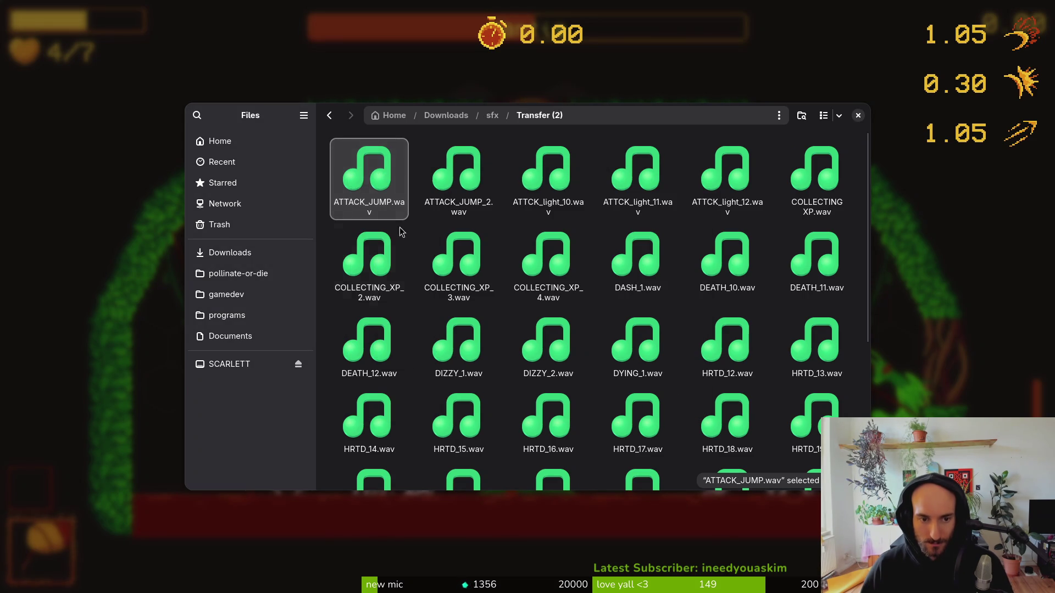
{"action": "left_click", "coordinate": [258, 254]}
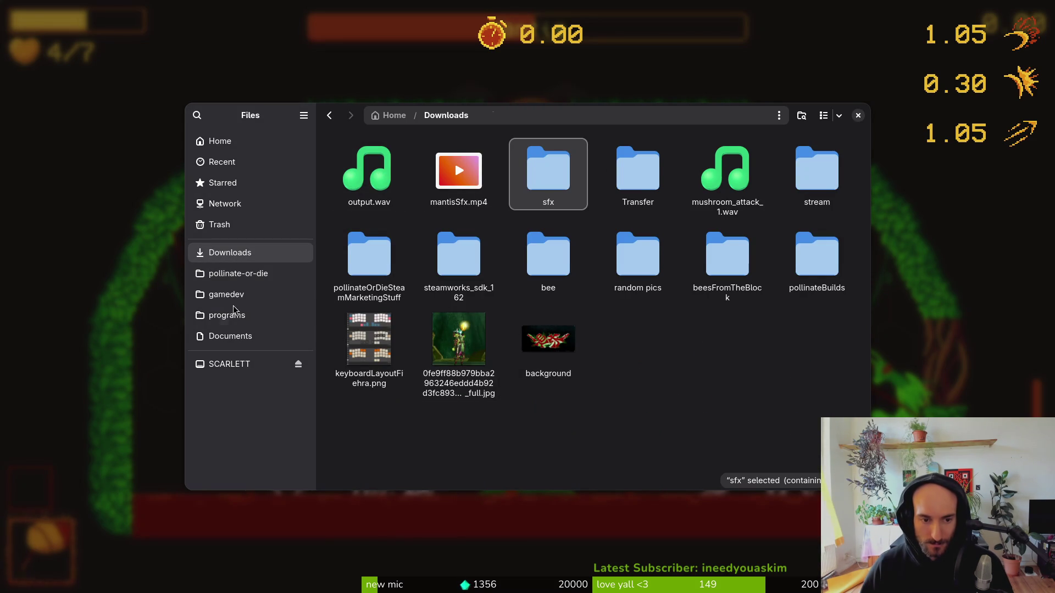